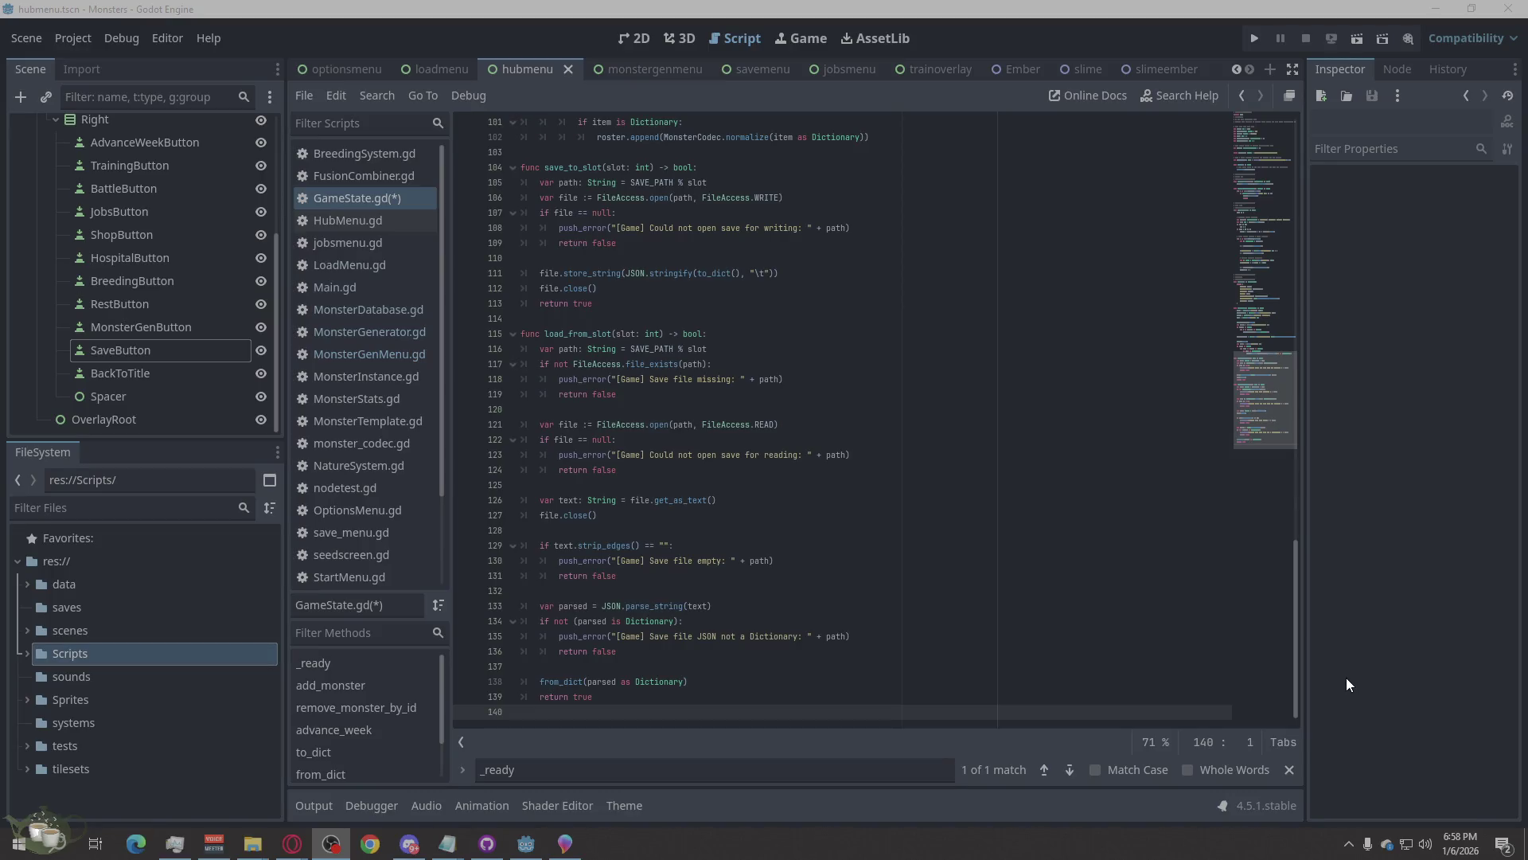
Save GameState.gd and run the project, which halts on the normalize() parser error in MonsterGenMenu.gd.
click(1035, 473)
key(ctrl+s)
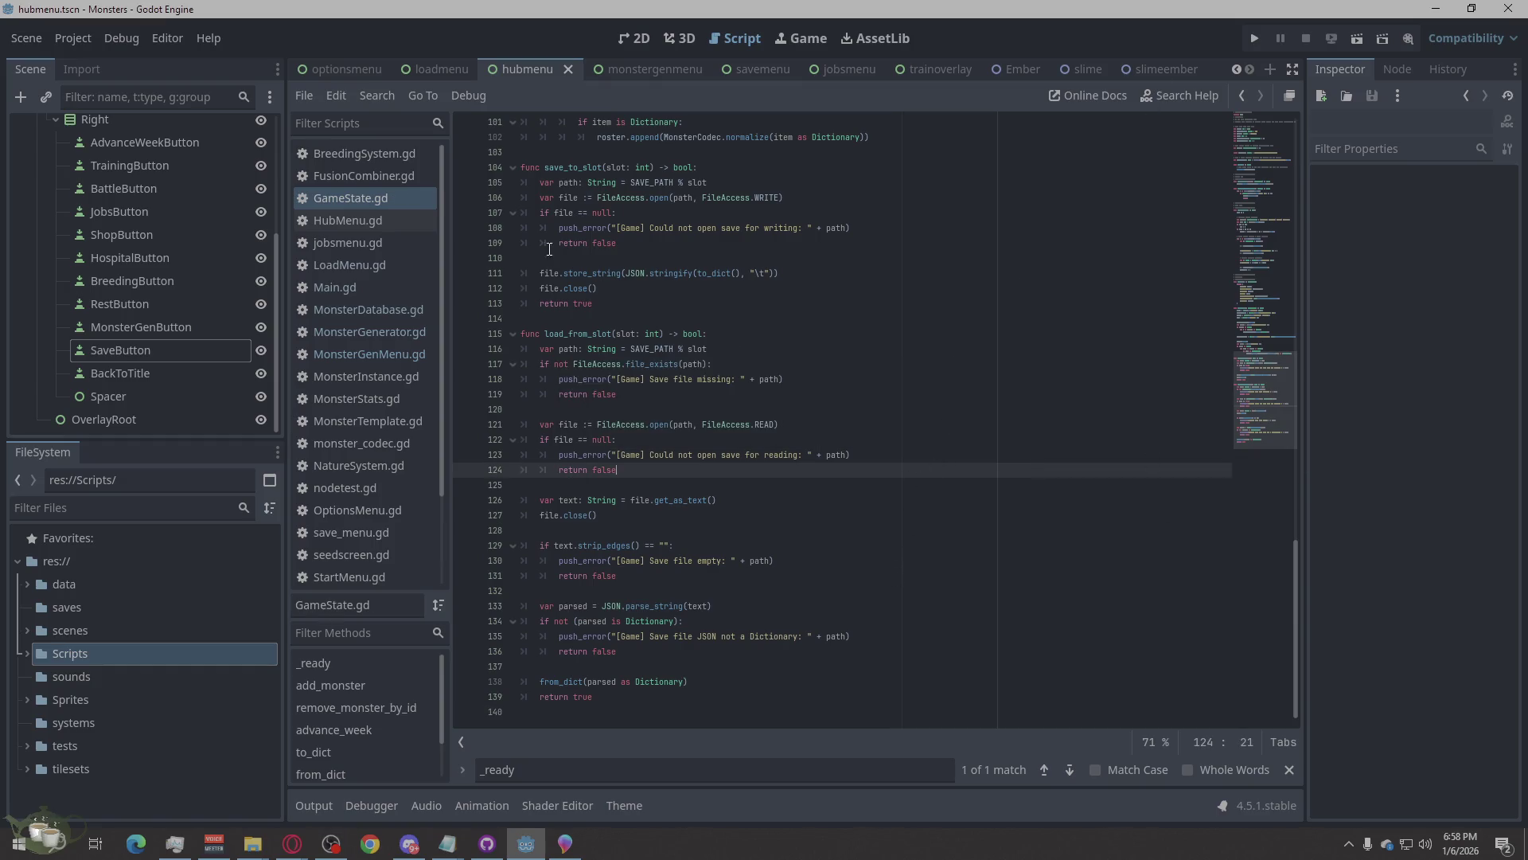
click(372, 221)
click(373, 197)
click(1248, 40)
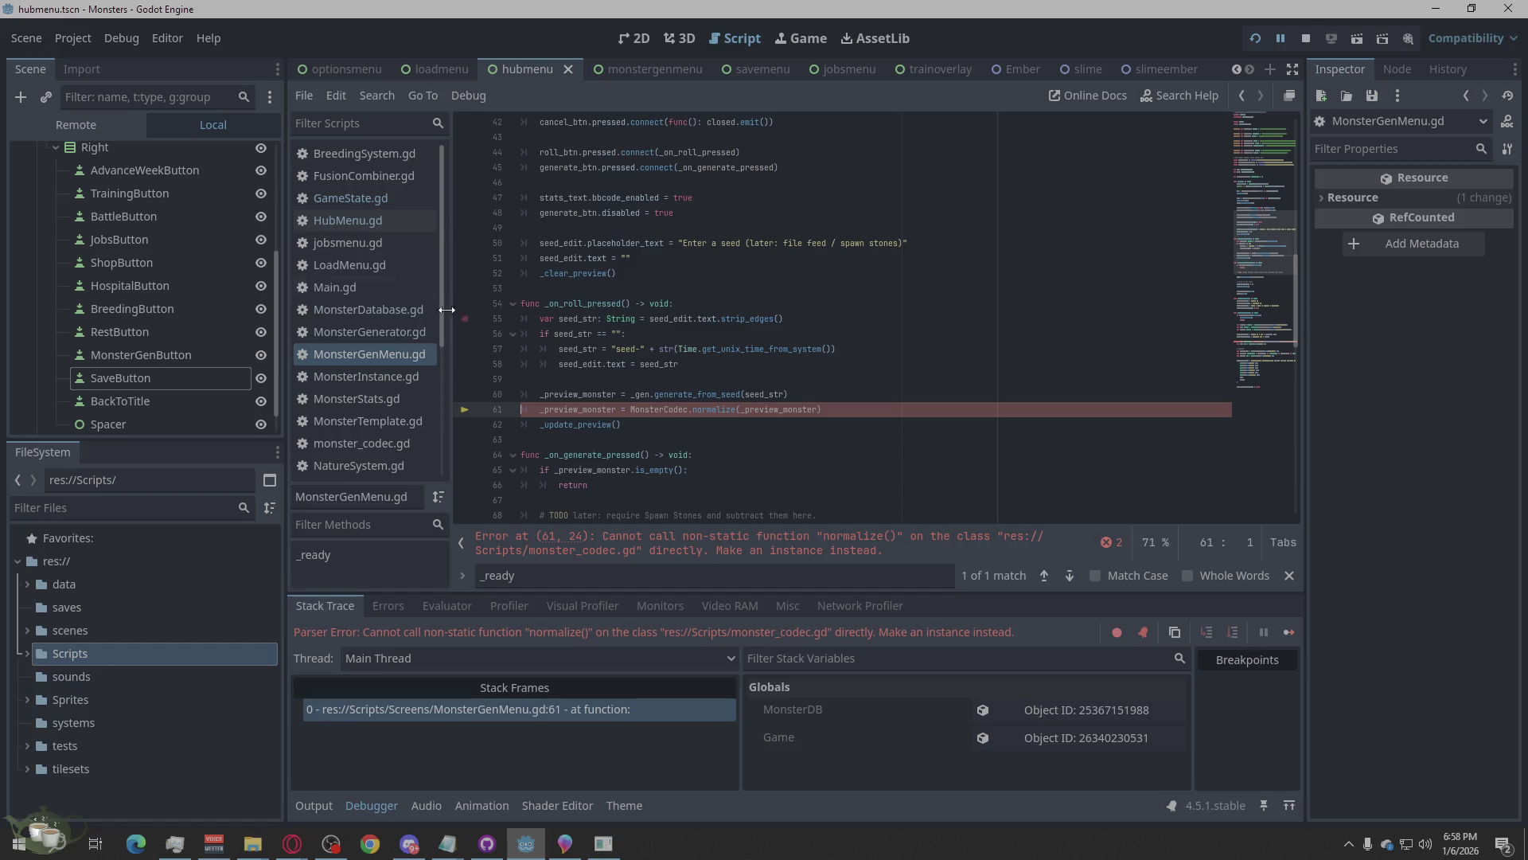
Open monster_codec.gd from the script list and select all of its code.
click(387, 205)
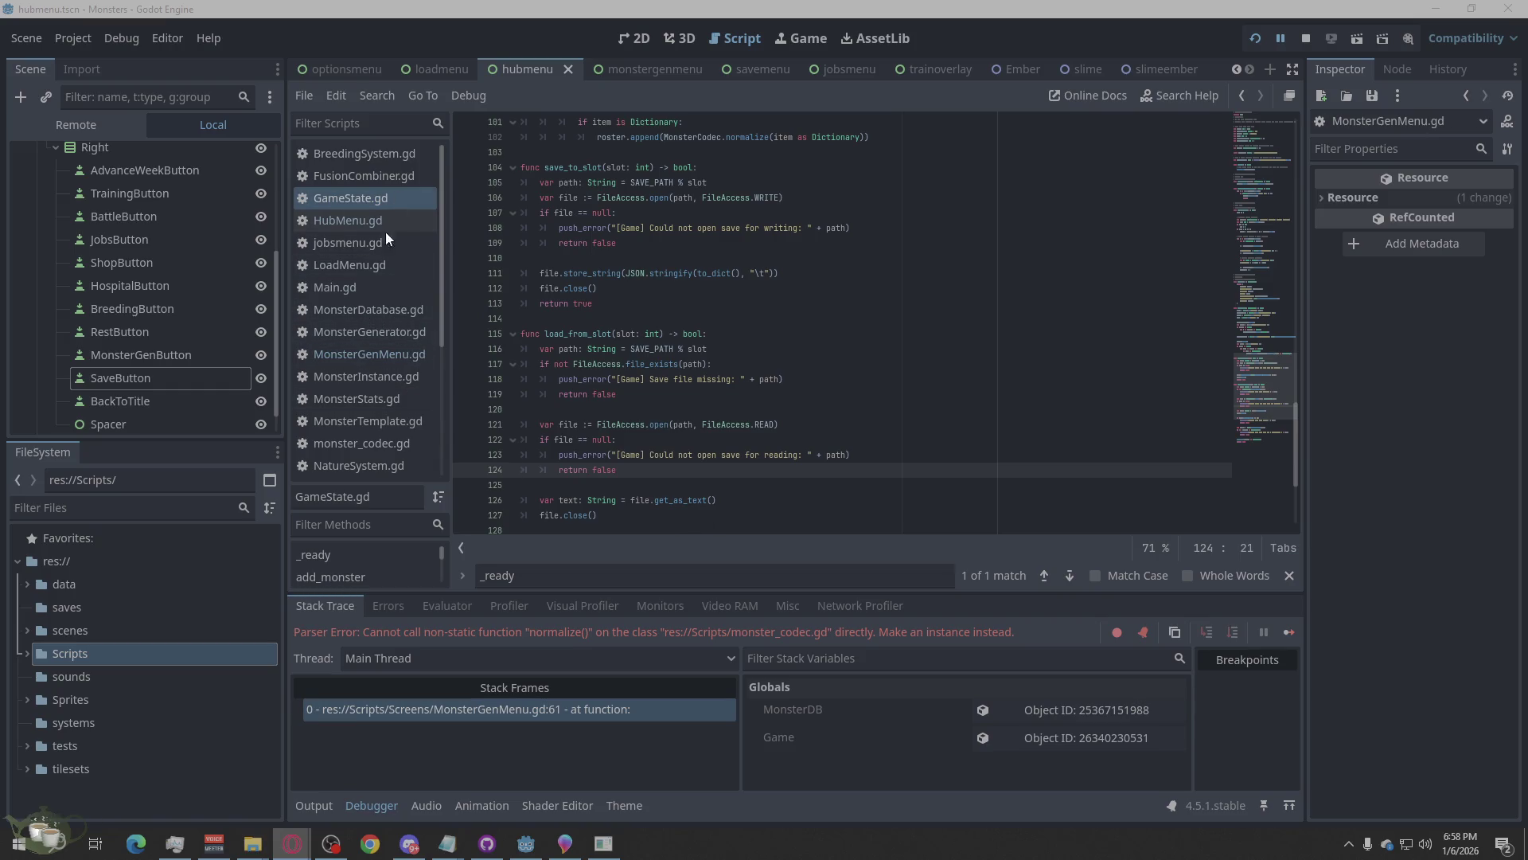
scroll(409, 399, down, 2)
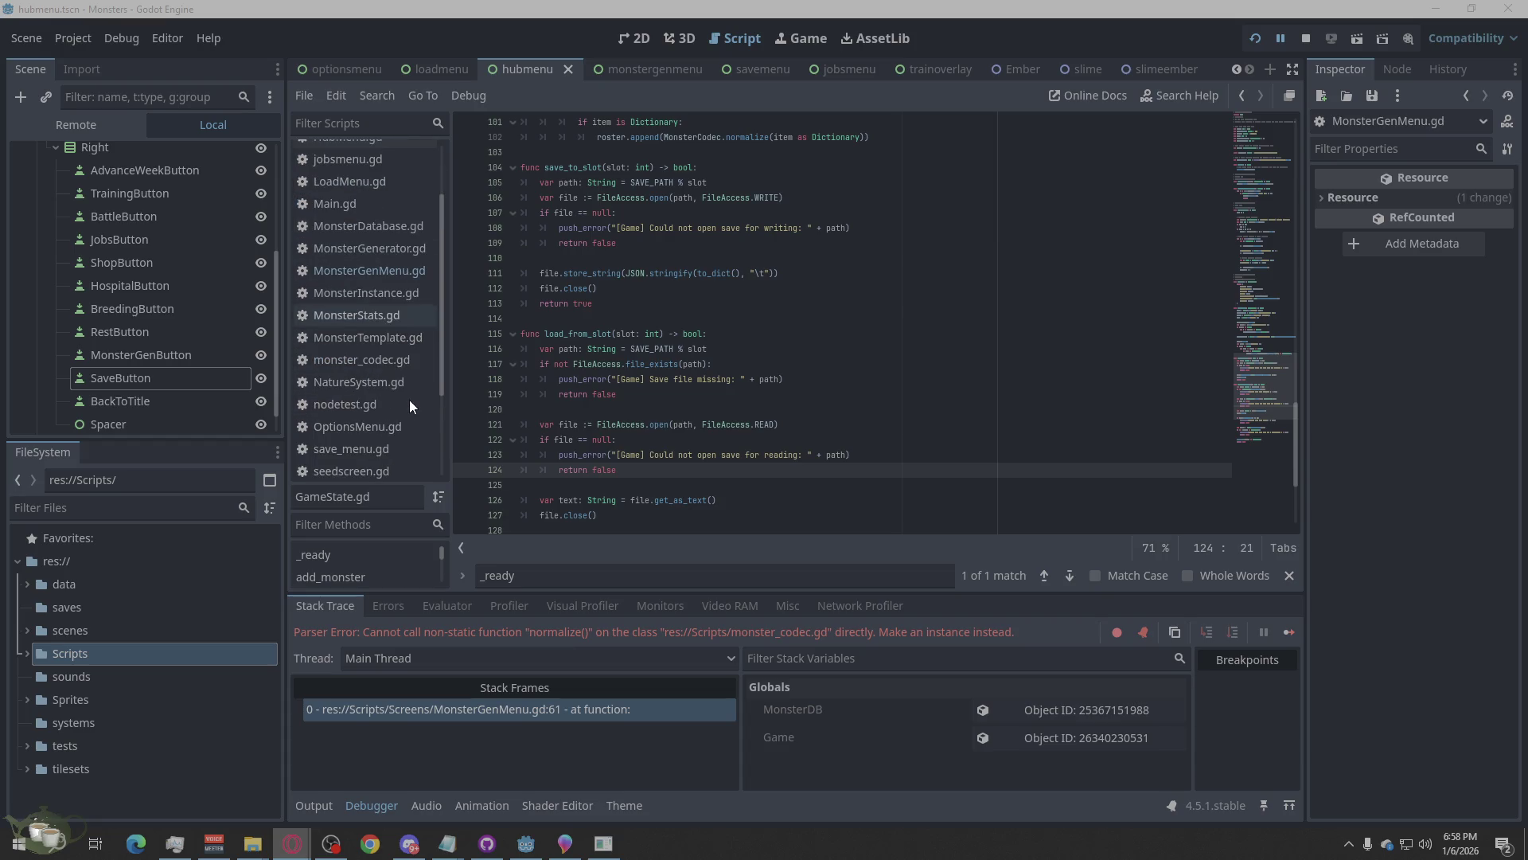
click(389, 360)
right_click(718, 462)
click(789, 636)
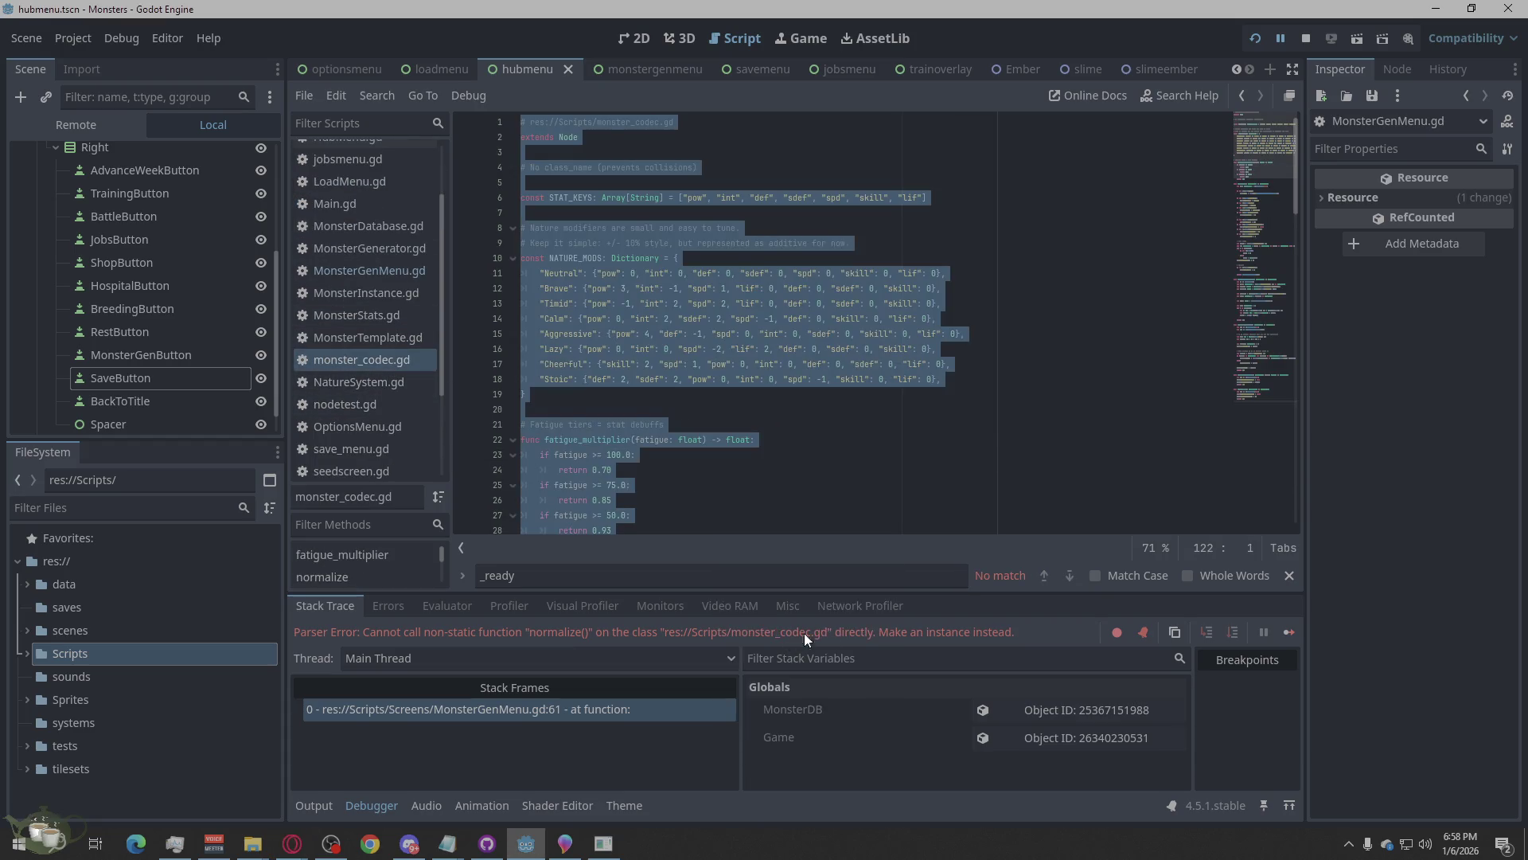
Consult the web browser, deselecting the monster_codec.gd code in the editor in between.
key(alt+Tab)
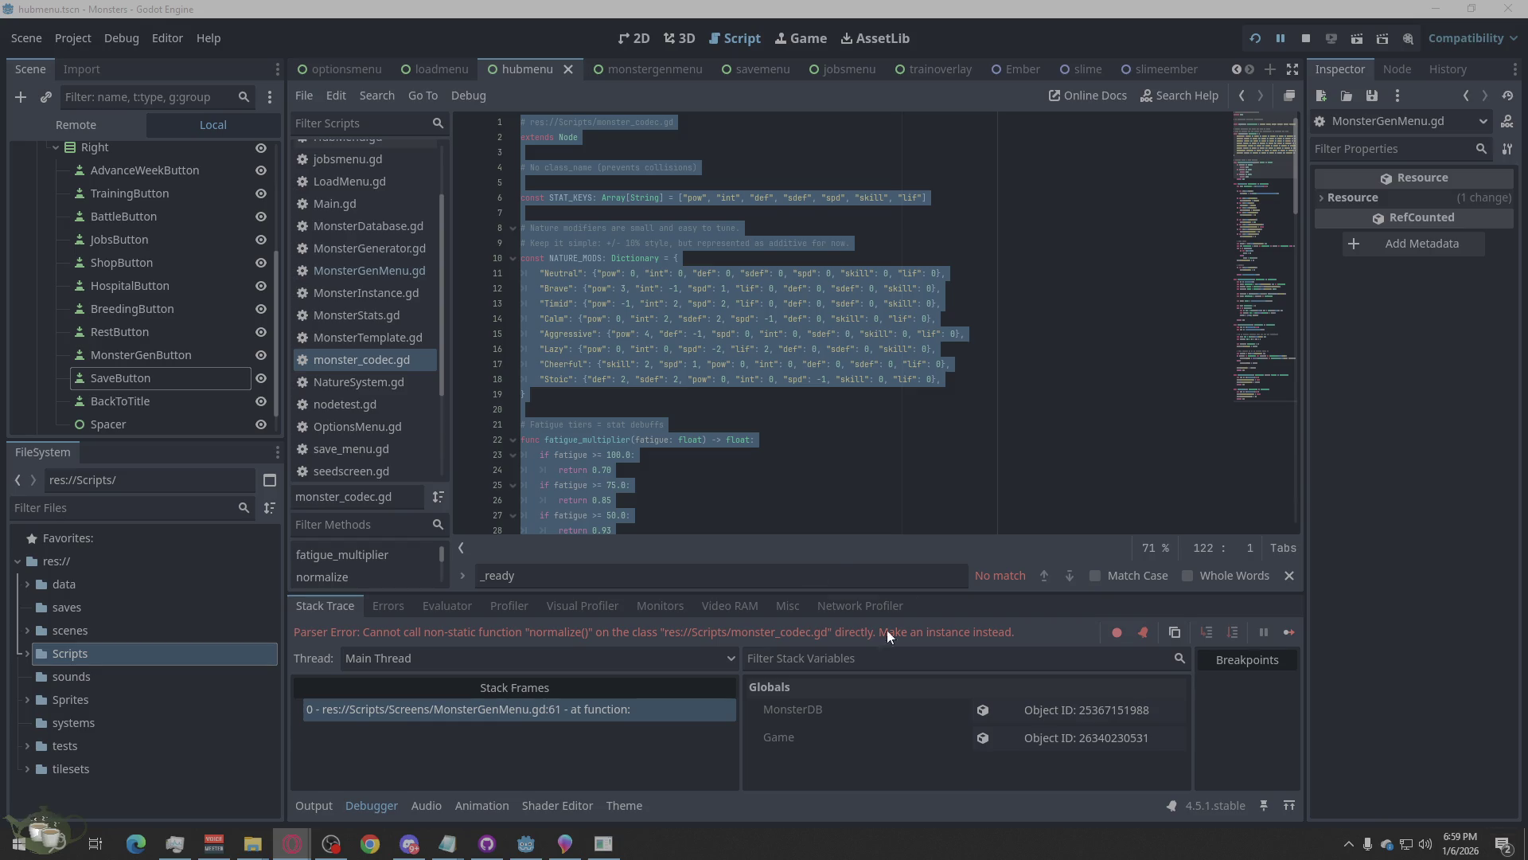
click(824, 435)
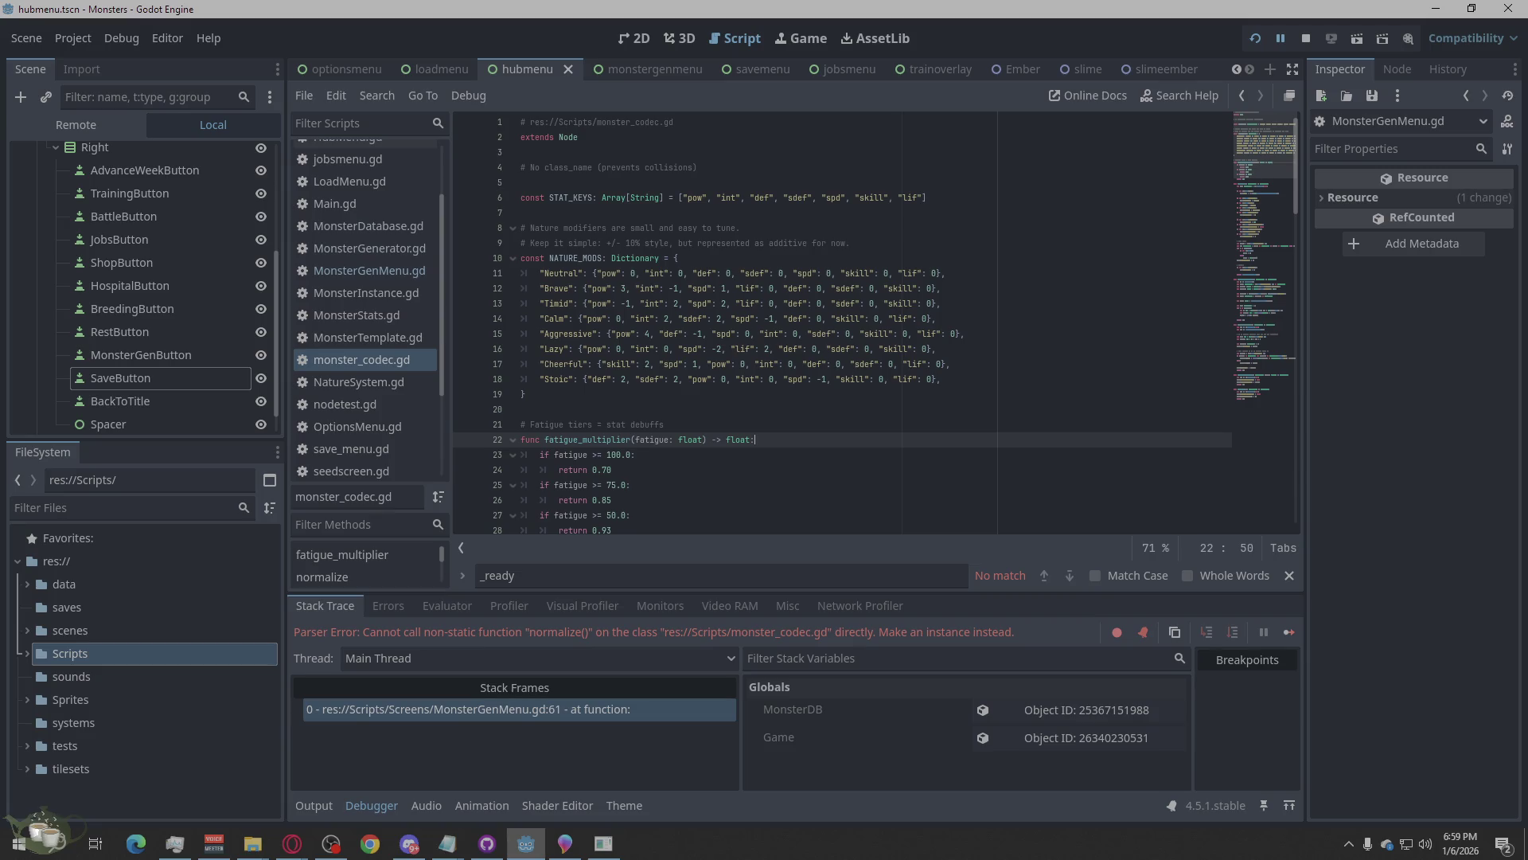
key(alt+Tab)
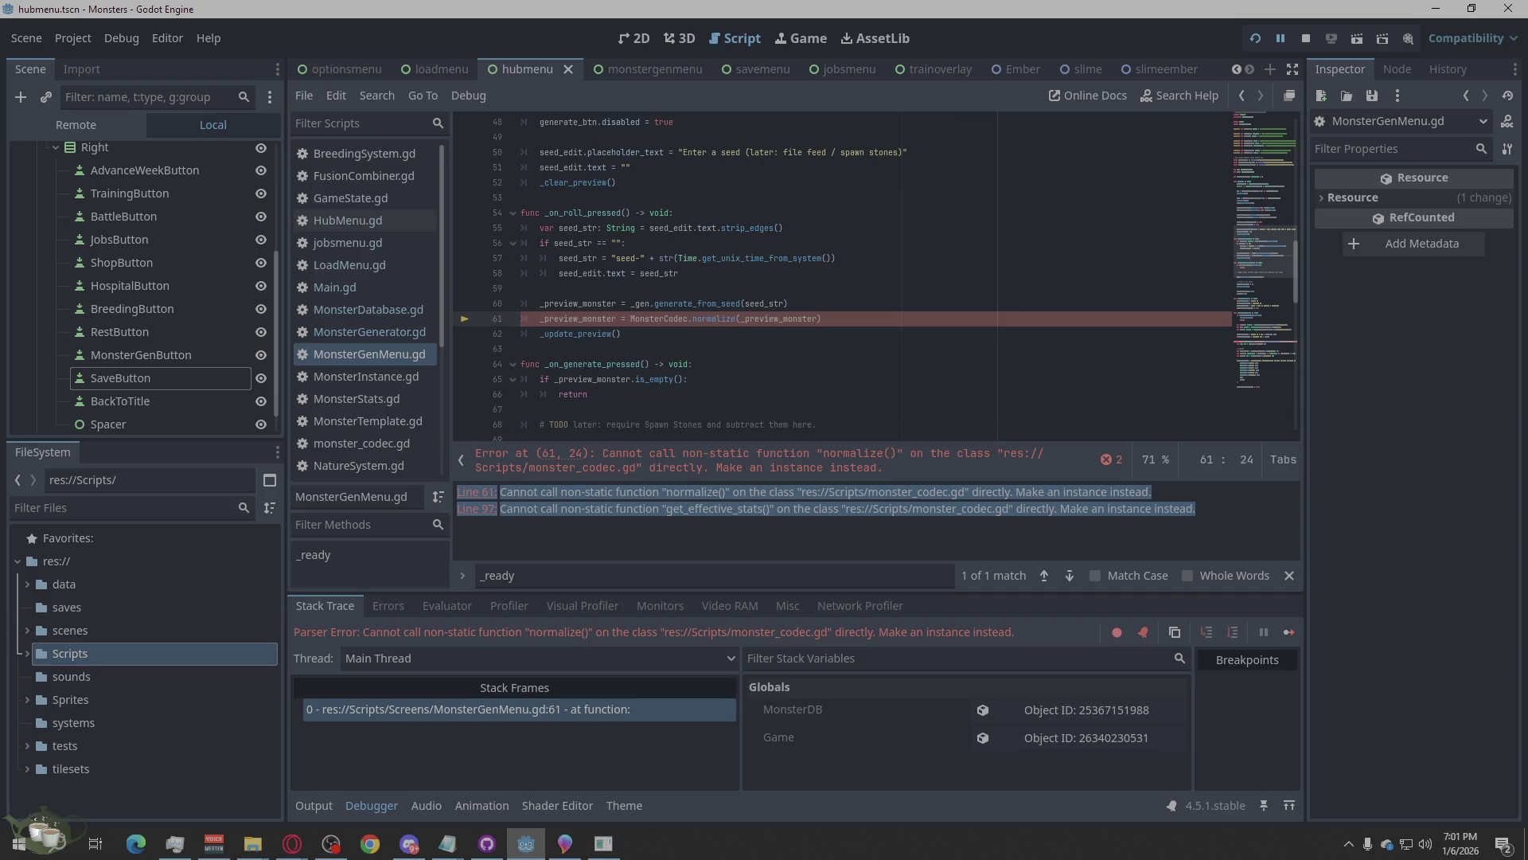
Return from the browser to the Godot editor and stop the running game.
click(292, 843)
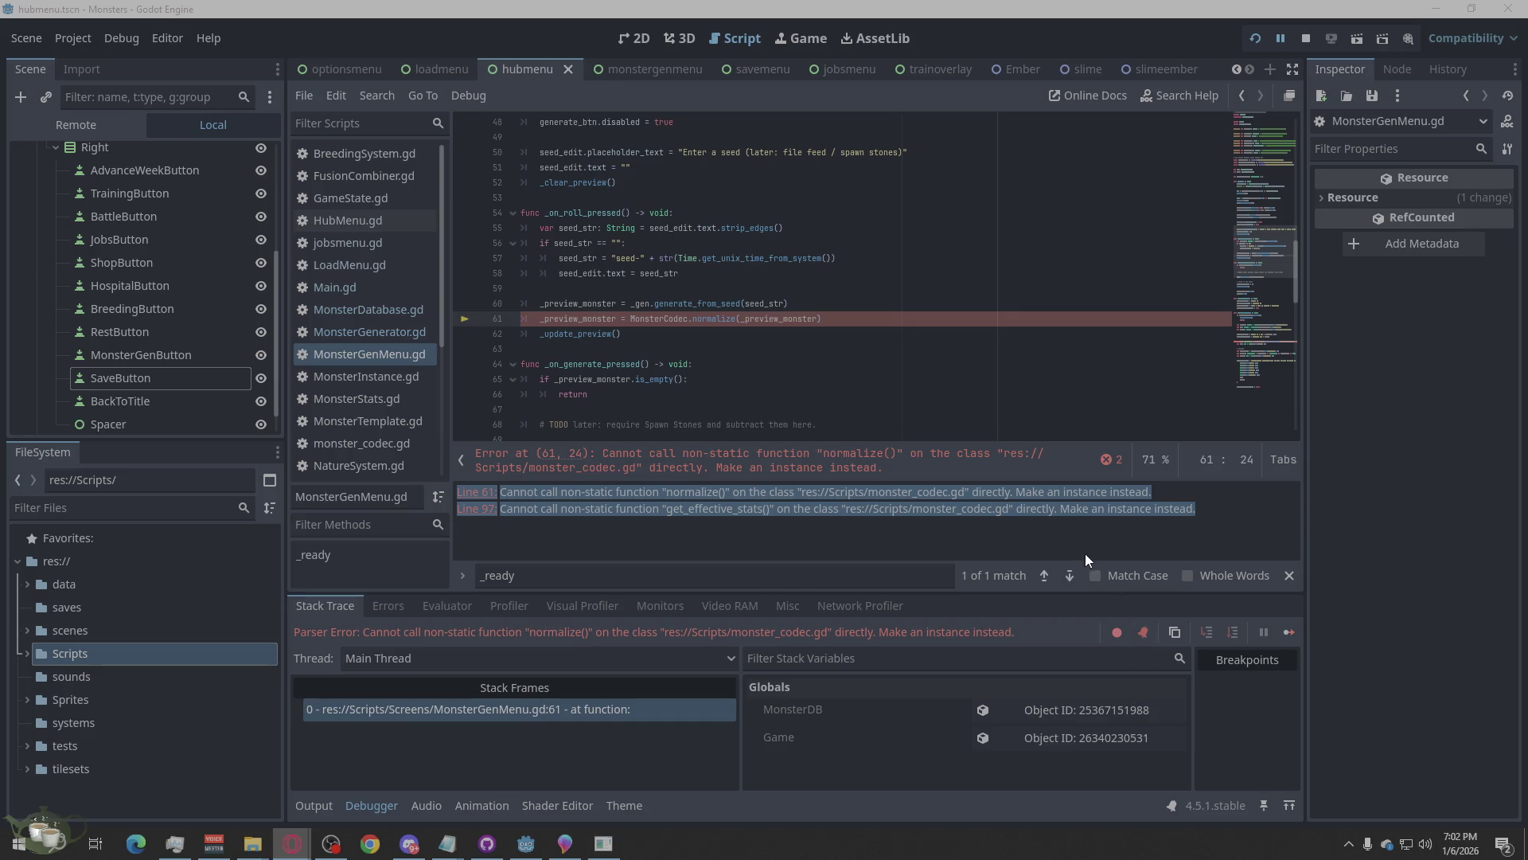
click(1048, 532)
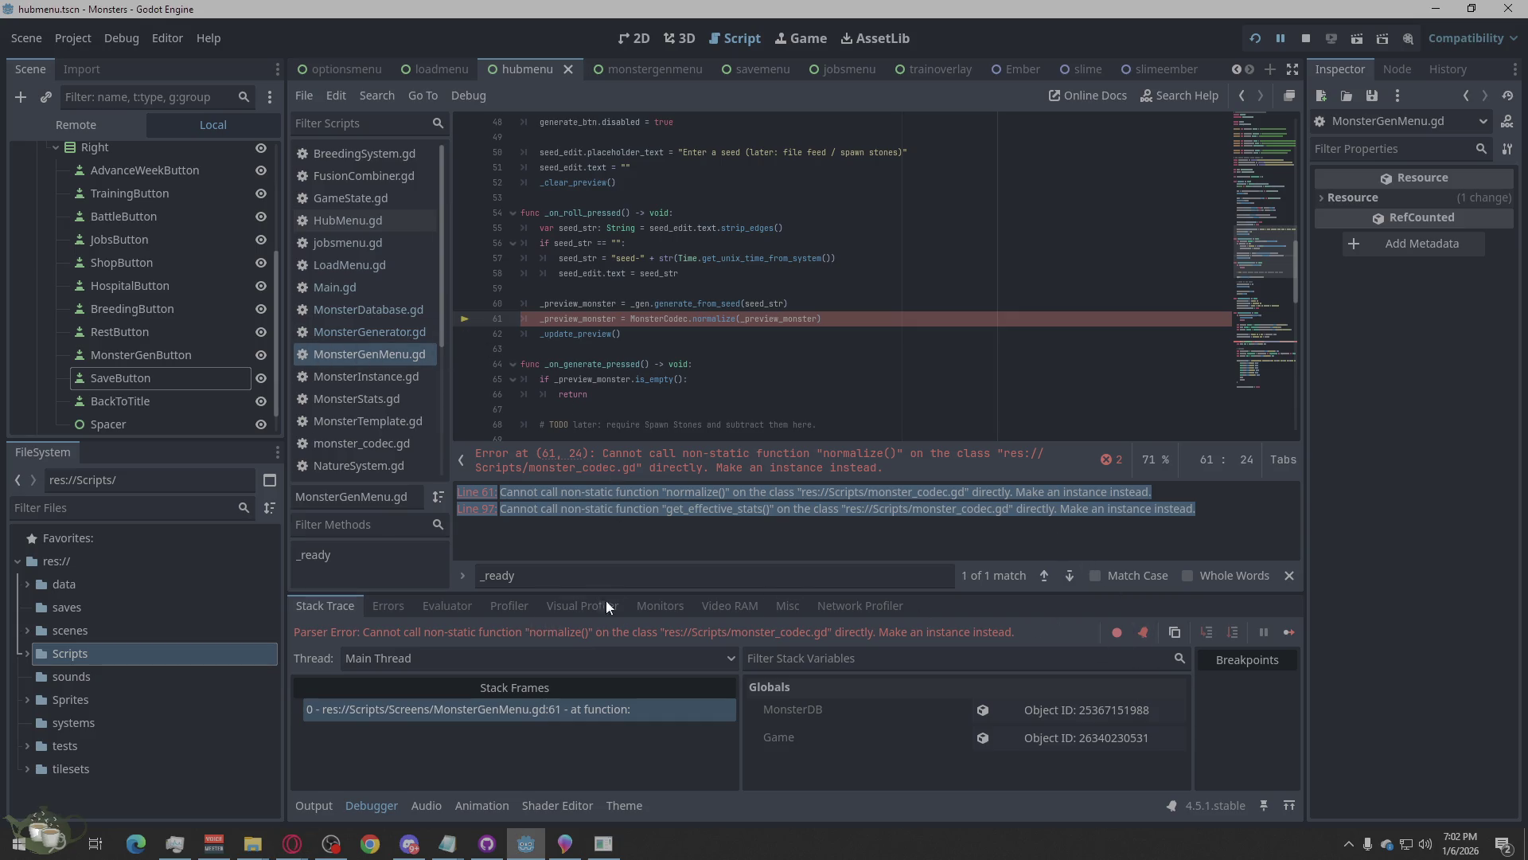
click(1310, 41)
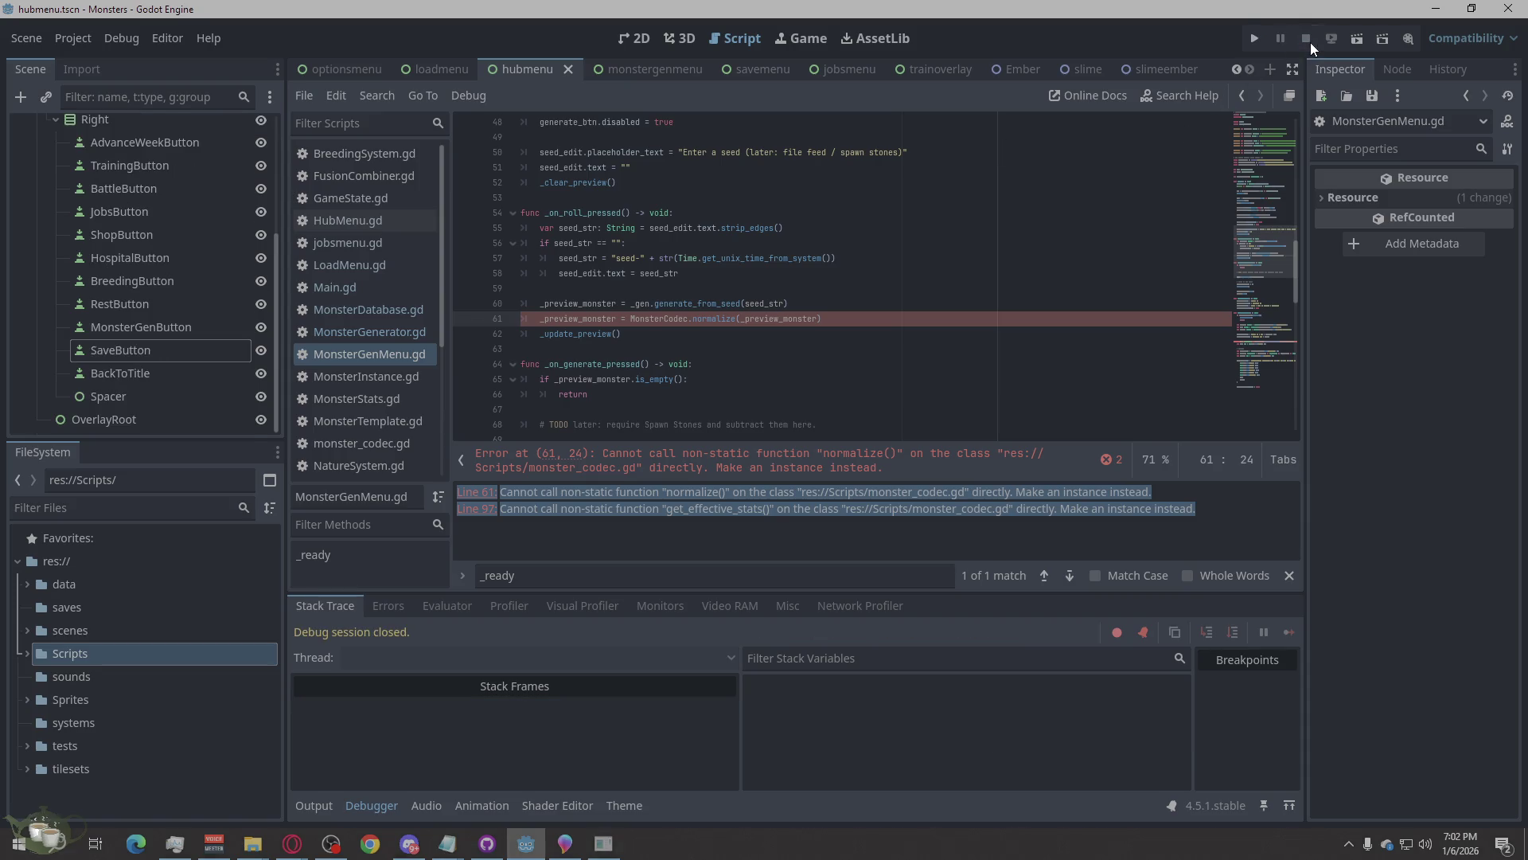
Rerun the project and copy the normalize() parser error message from the debugger.
click(1250, 41)
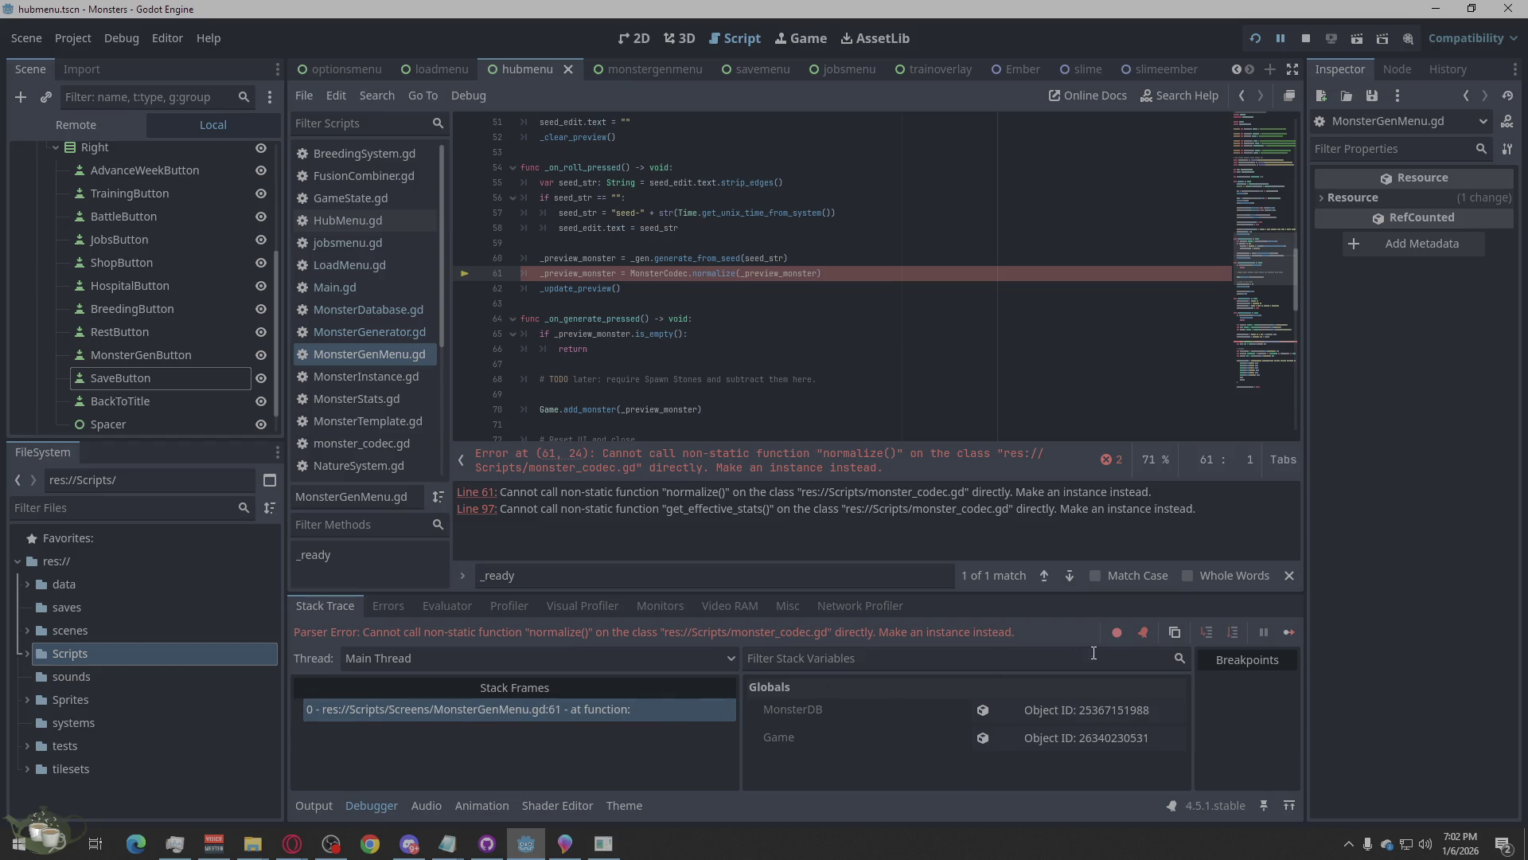
right_click(1011, 633)
click(1029, 646)
key(alt+Tab)
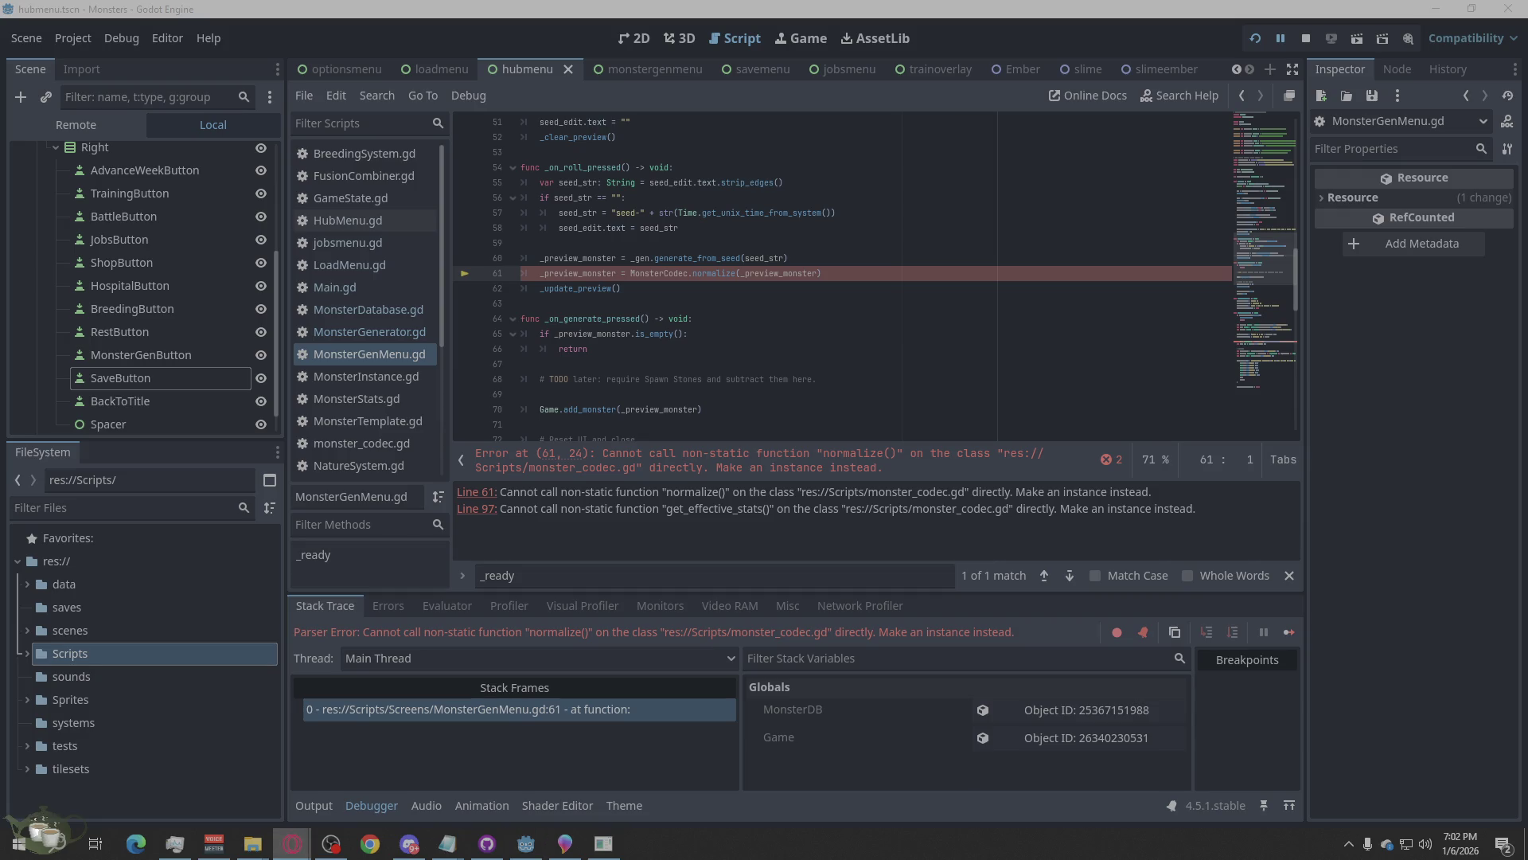
Browse through the project scripts, ending back on monster_codec.gd.
click(374, 336)
click(371, 354)
click(370, 341)
click(369, 318)
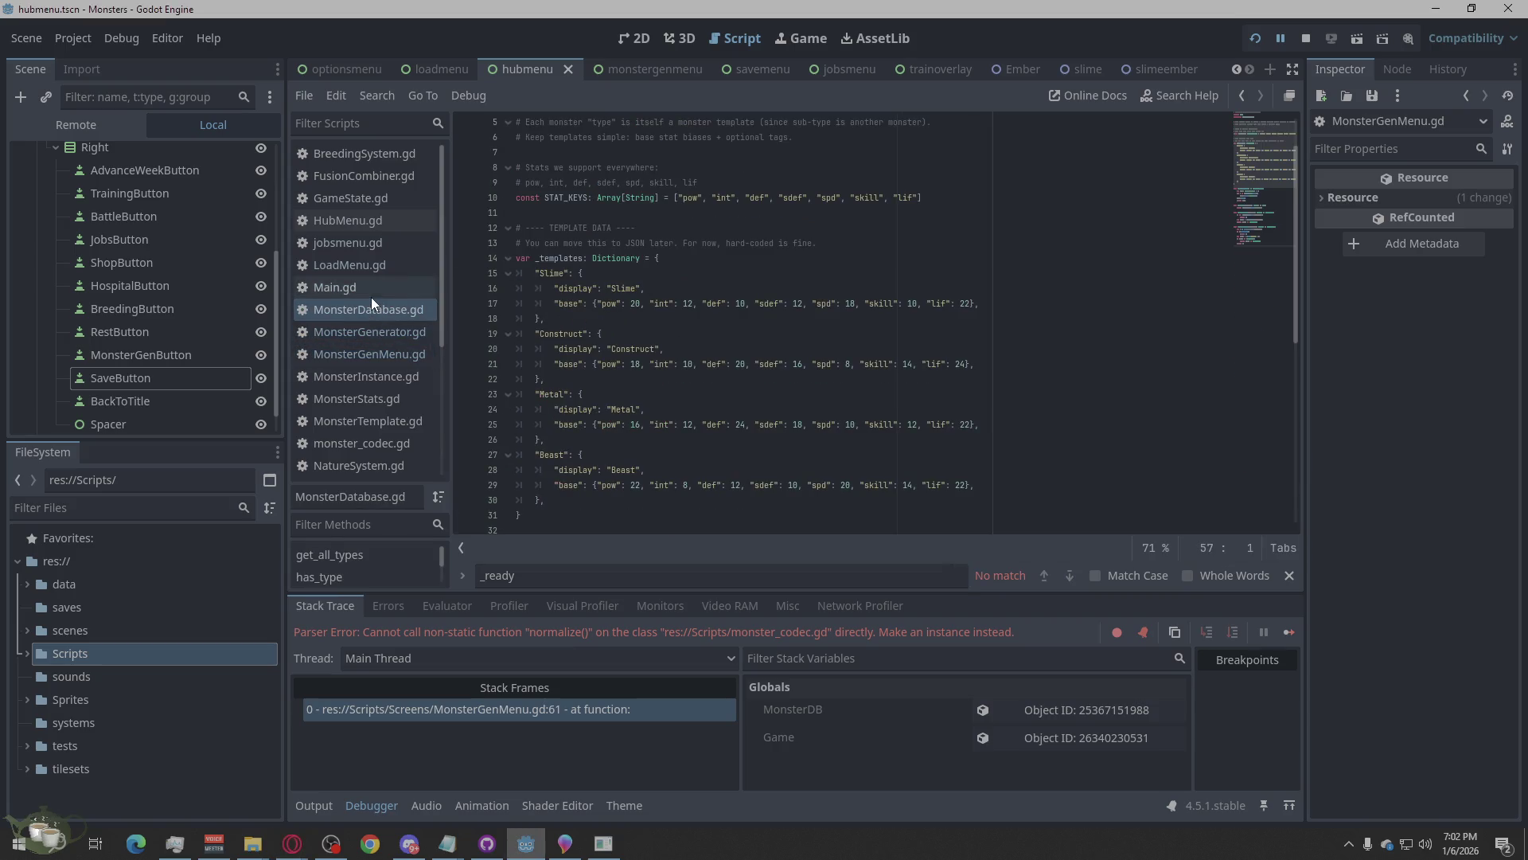
click(371, 294)
click(376, 309)
click(379, 281)
click(386, 261)
click(382, 239)
click(384, 219)
click(389, 198)
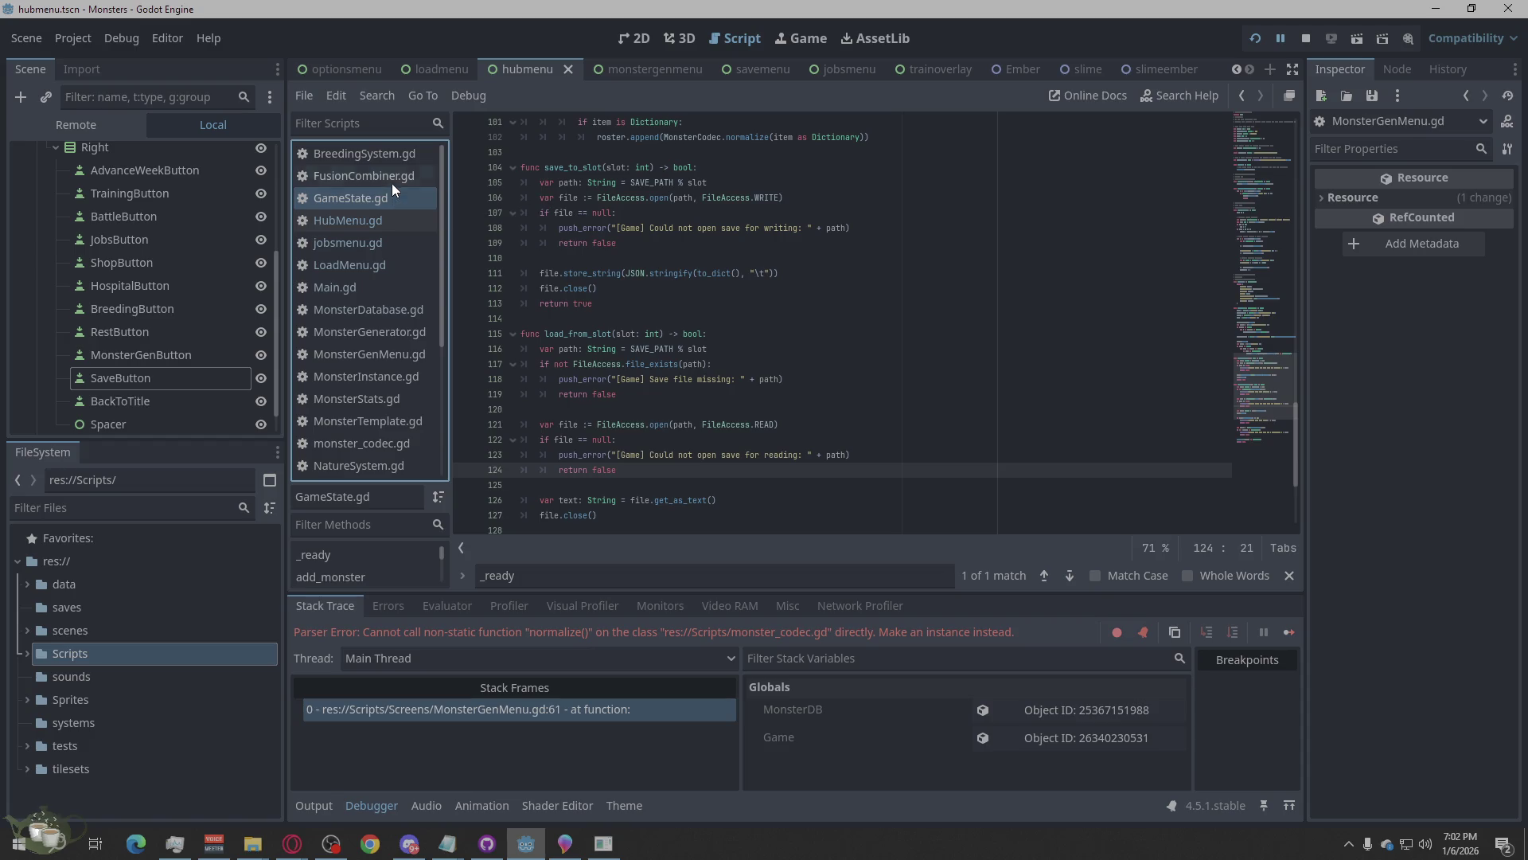
click(392, 177)
click(342, 374)
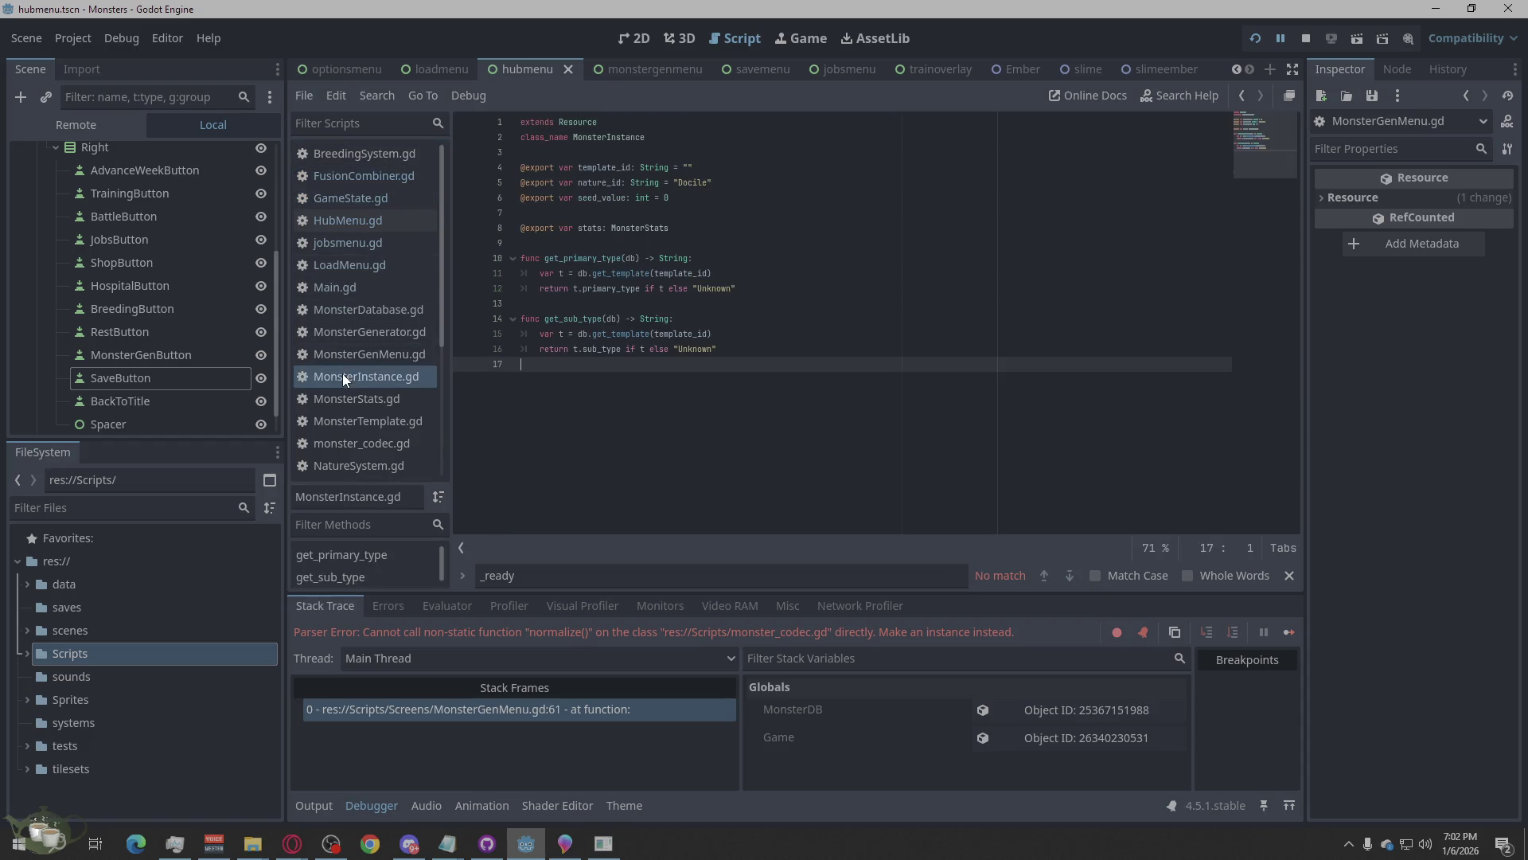
click(347, 392)
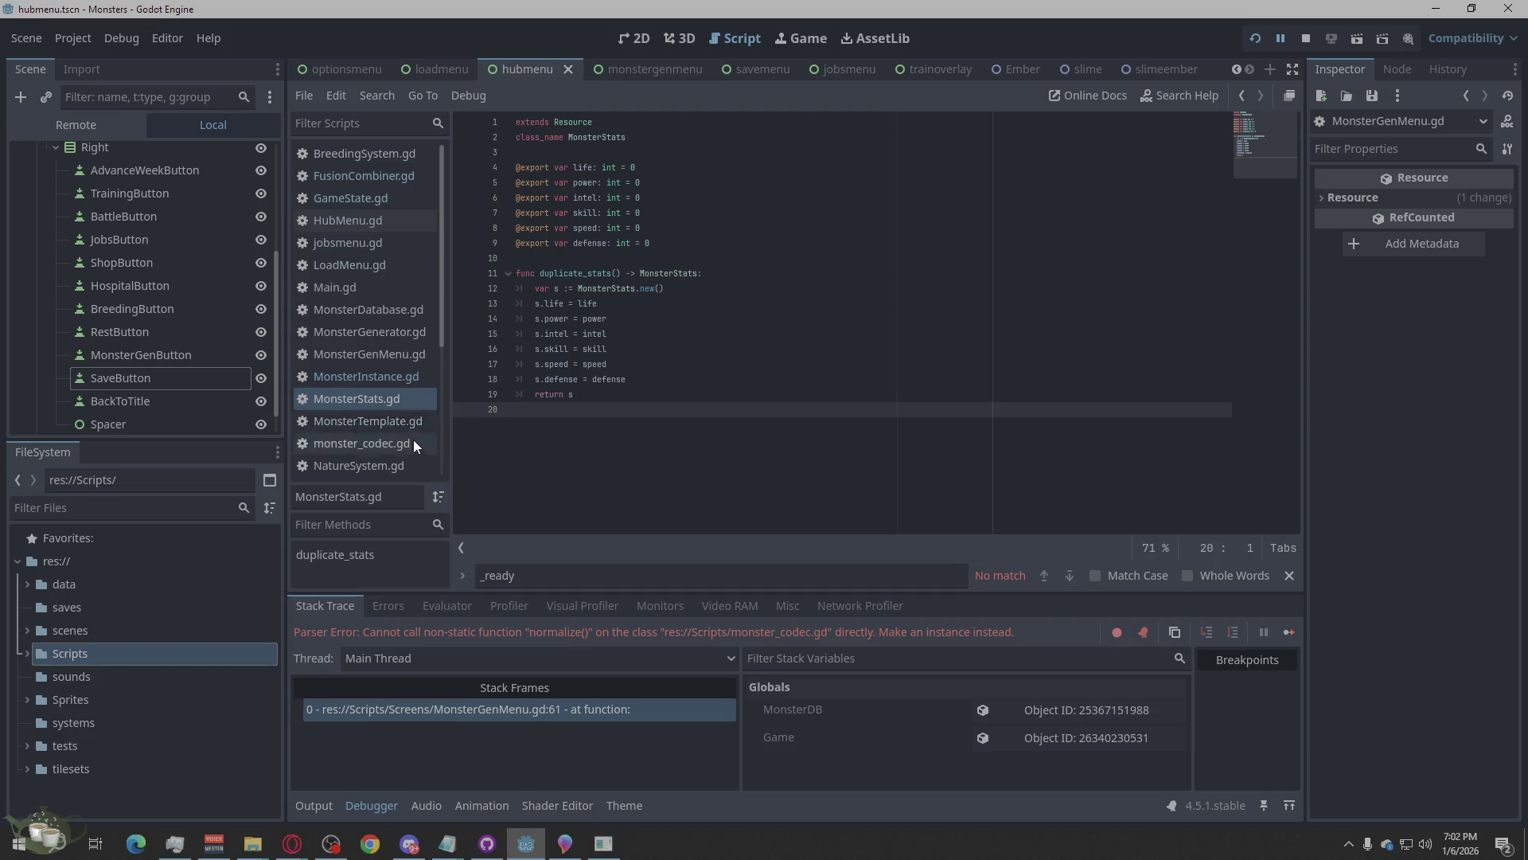
scroll(405, 437, down, 4)
click(384, 277)
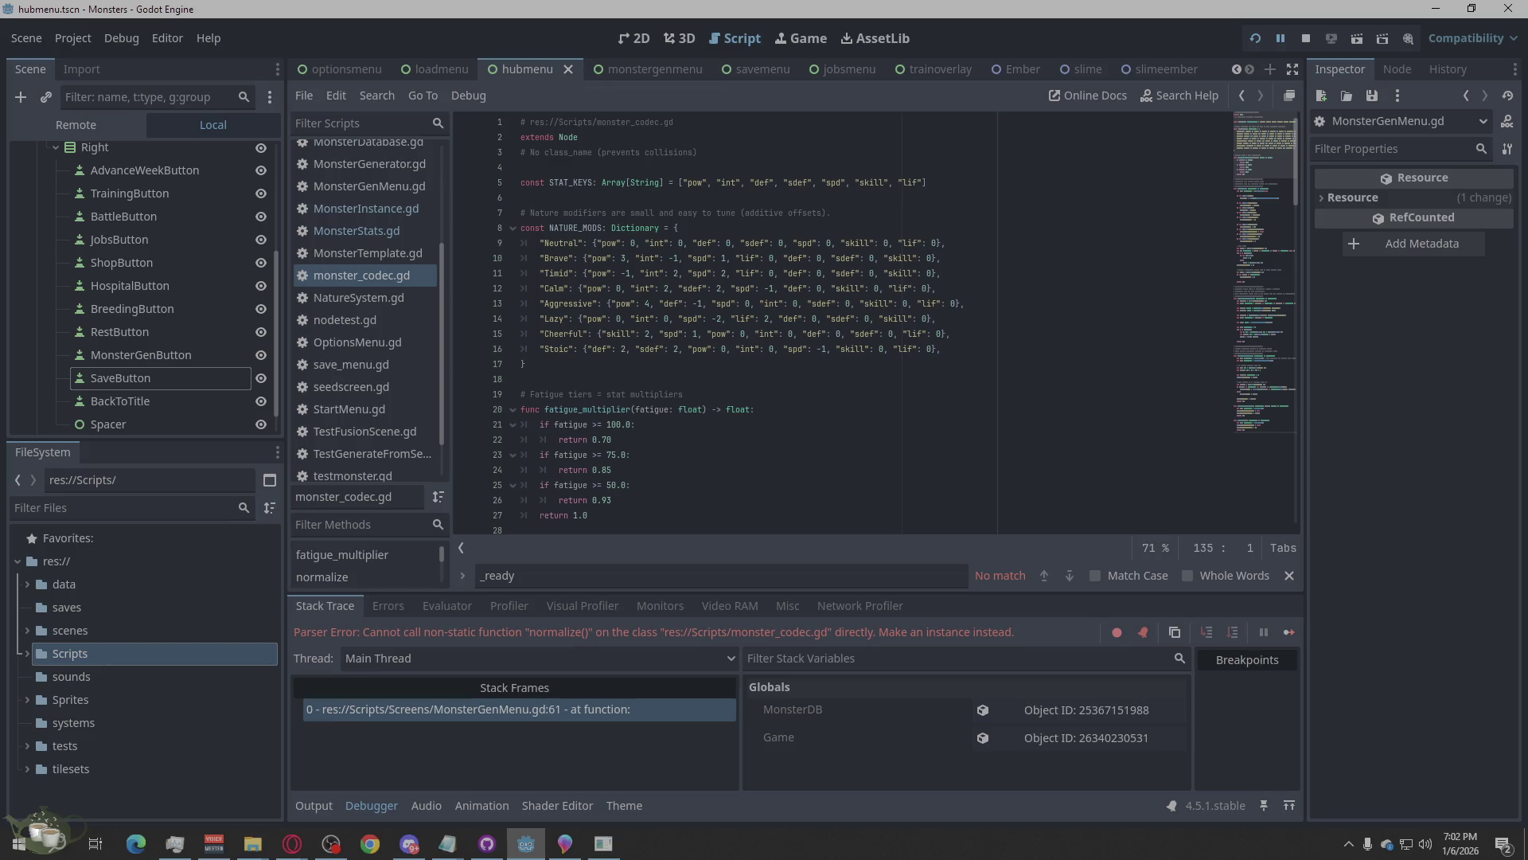
key(alt+Tab)
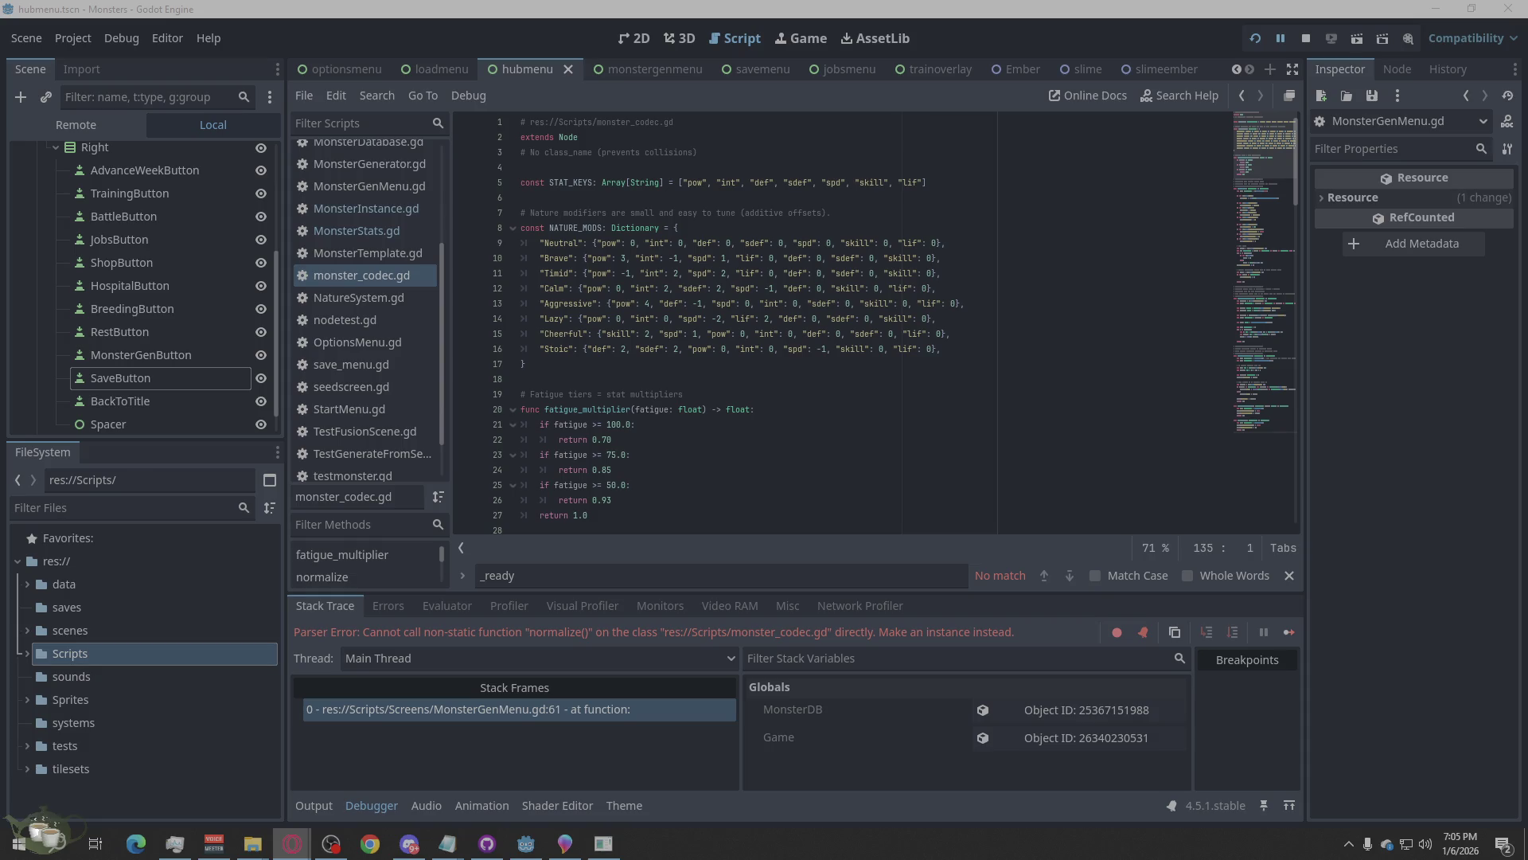
Open the monstergenmenu scene, rename the Margin node to Panel, and save it.
click(621, 70)
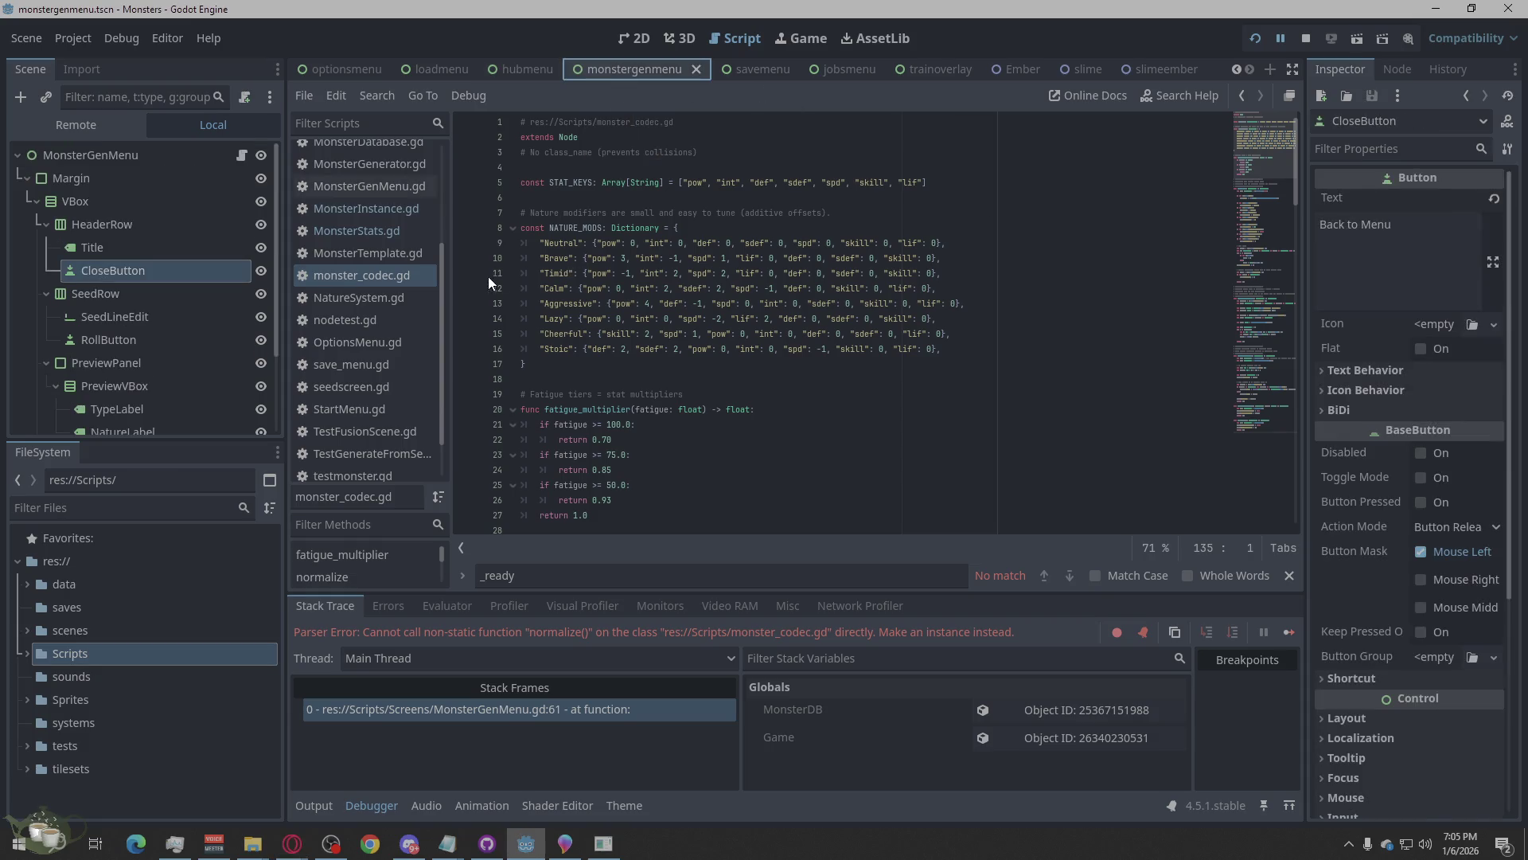
scroll(174, 293, down, 3)
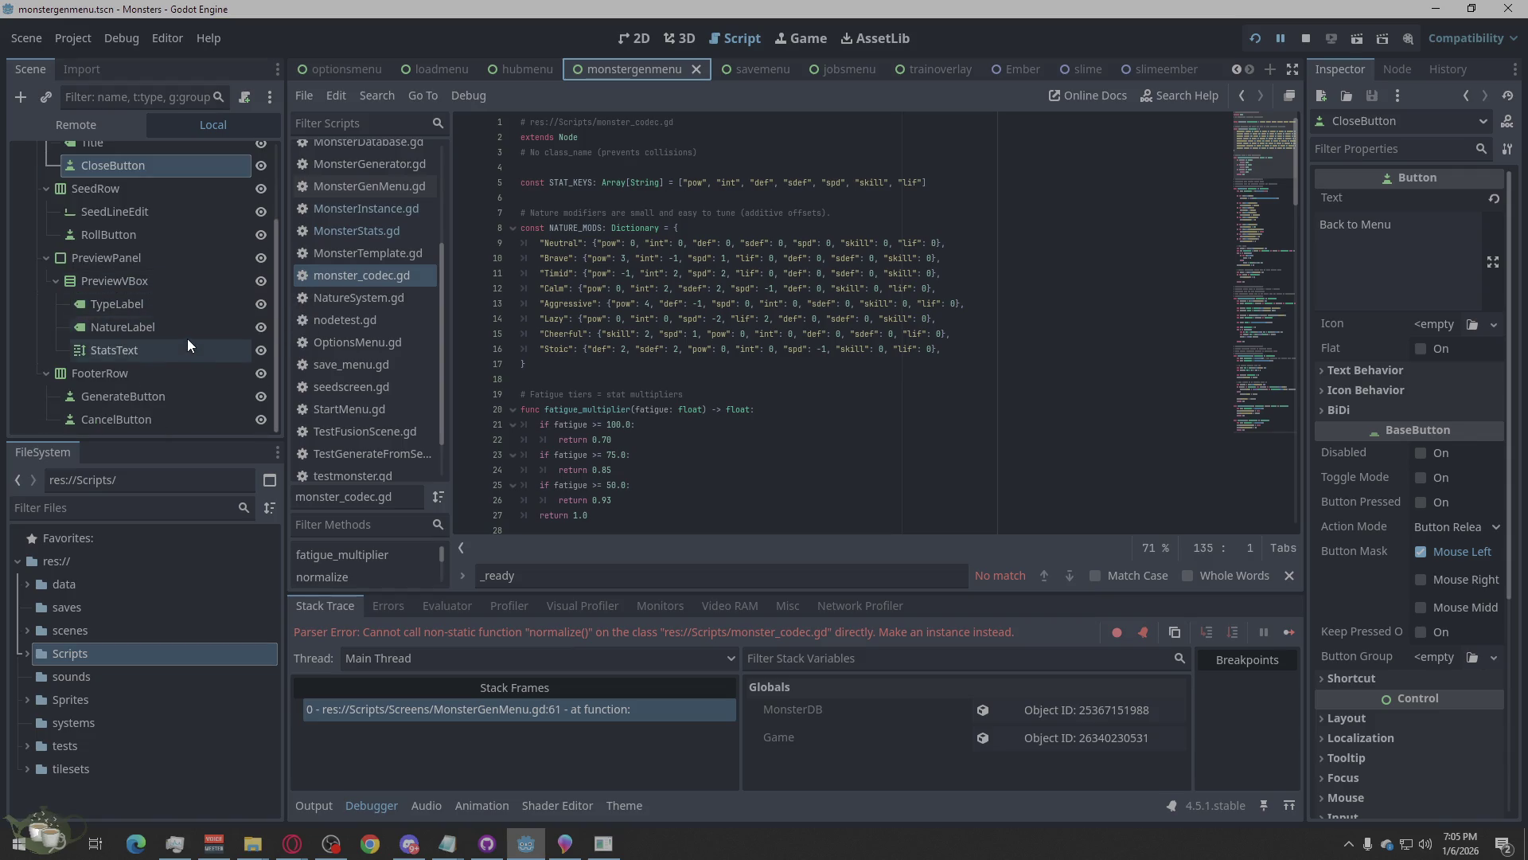
scroll(199, 298, up, 3)
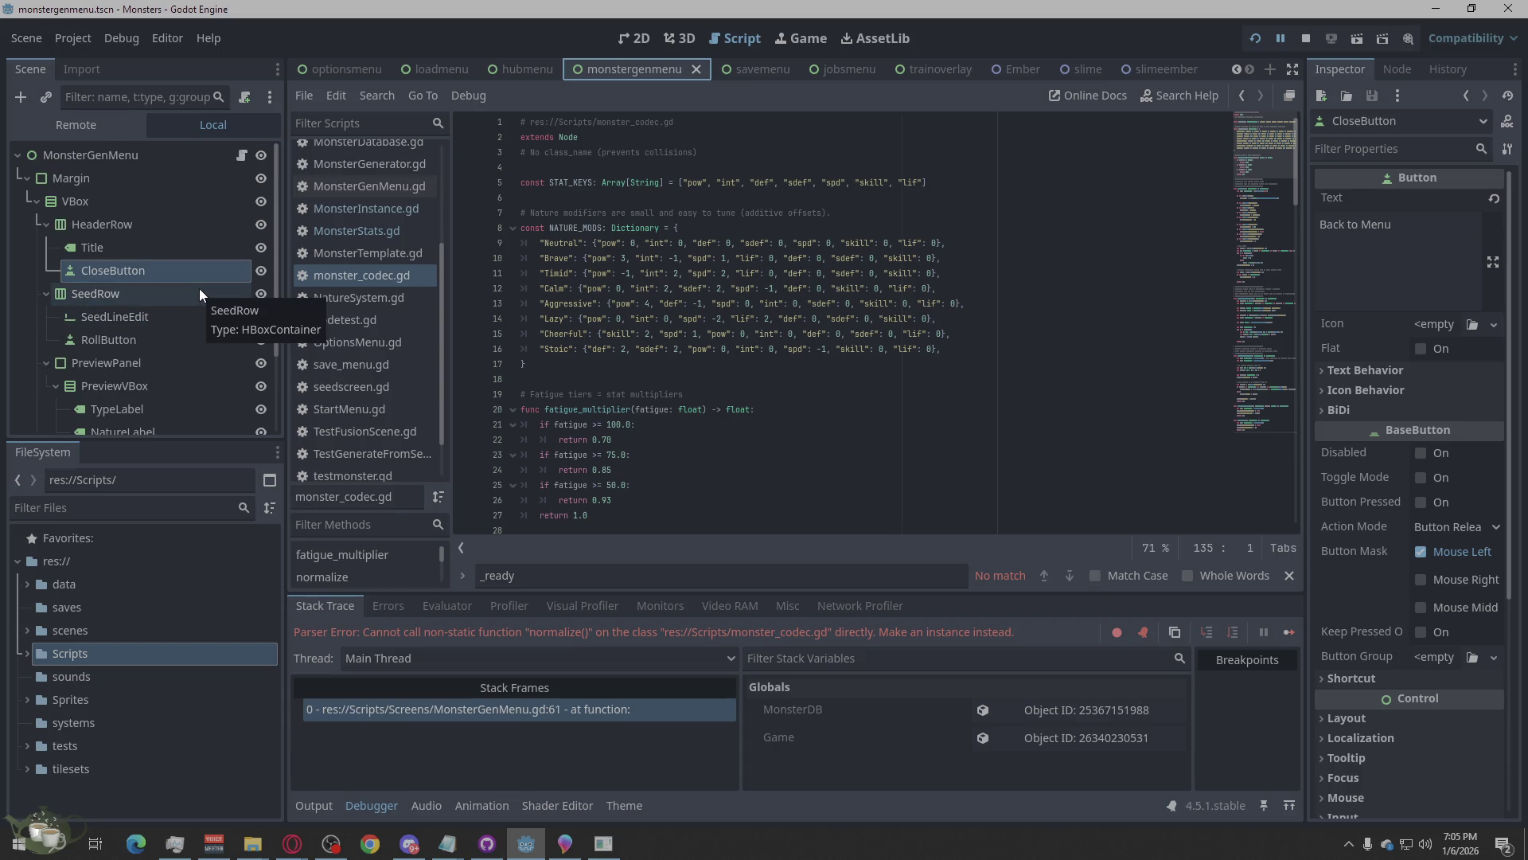
click(150, 177)
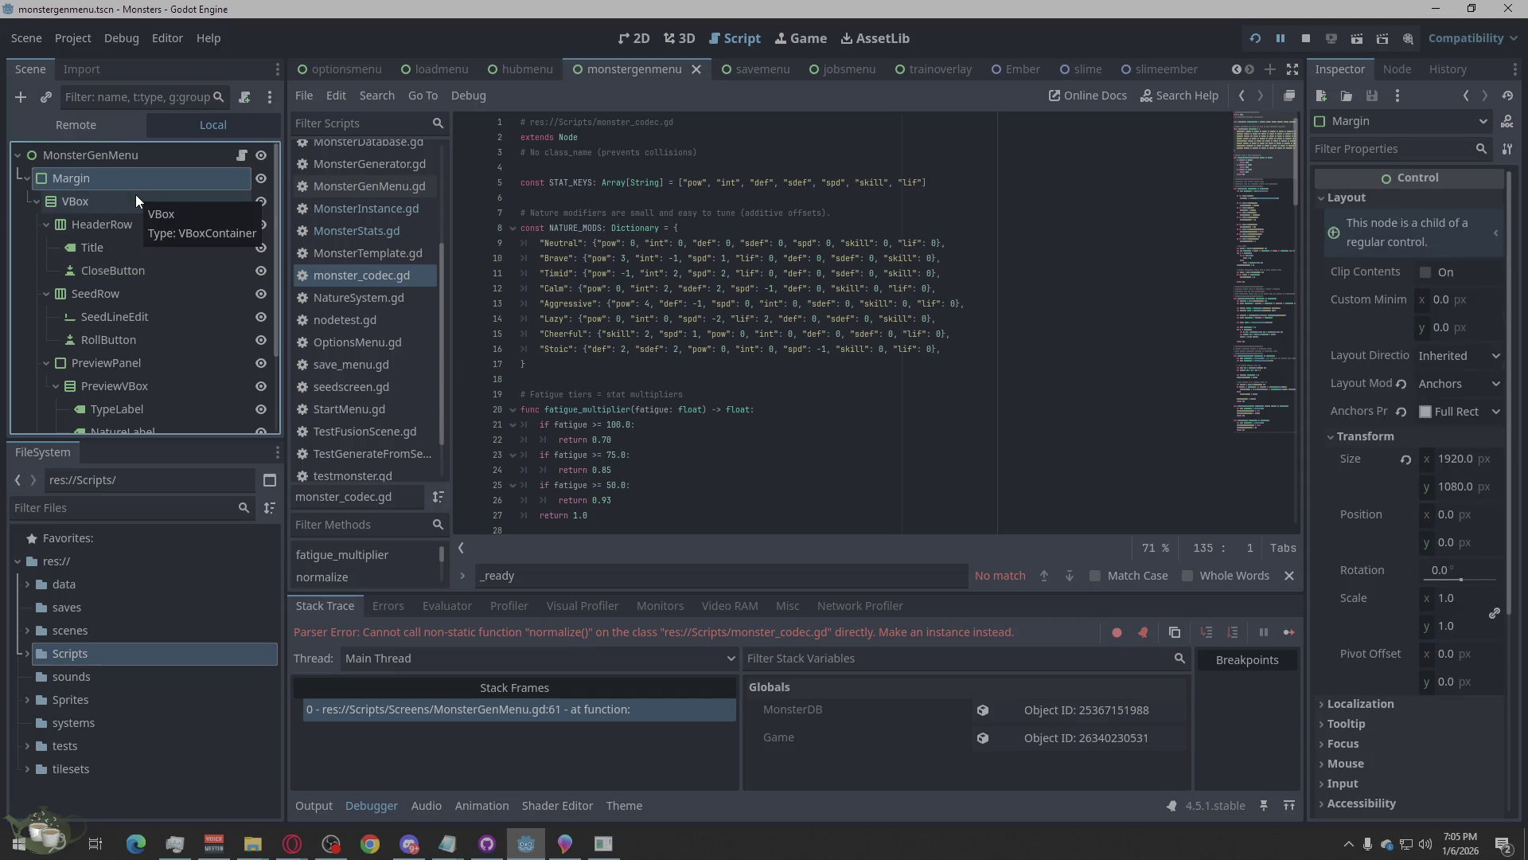
click(154, 174)
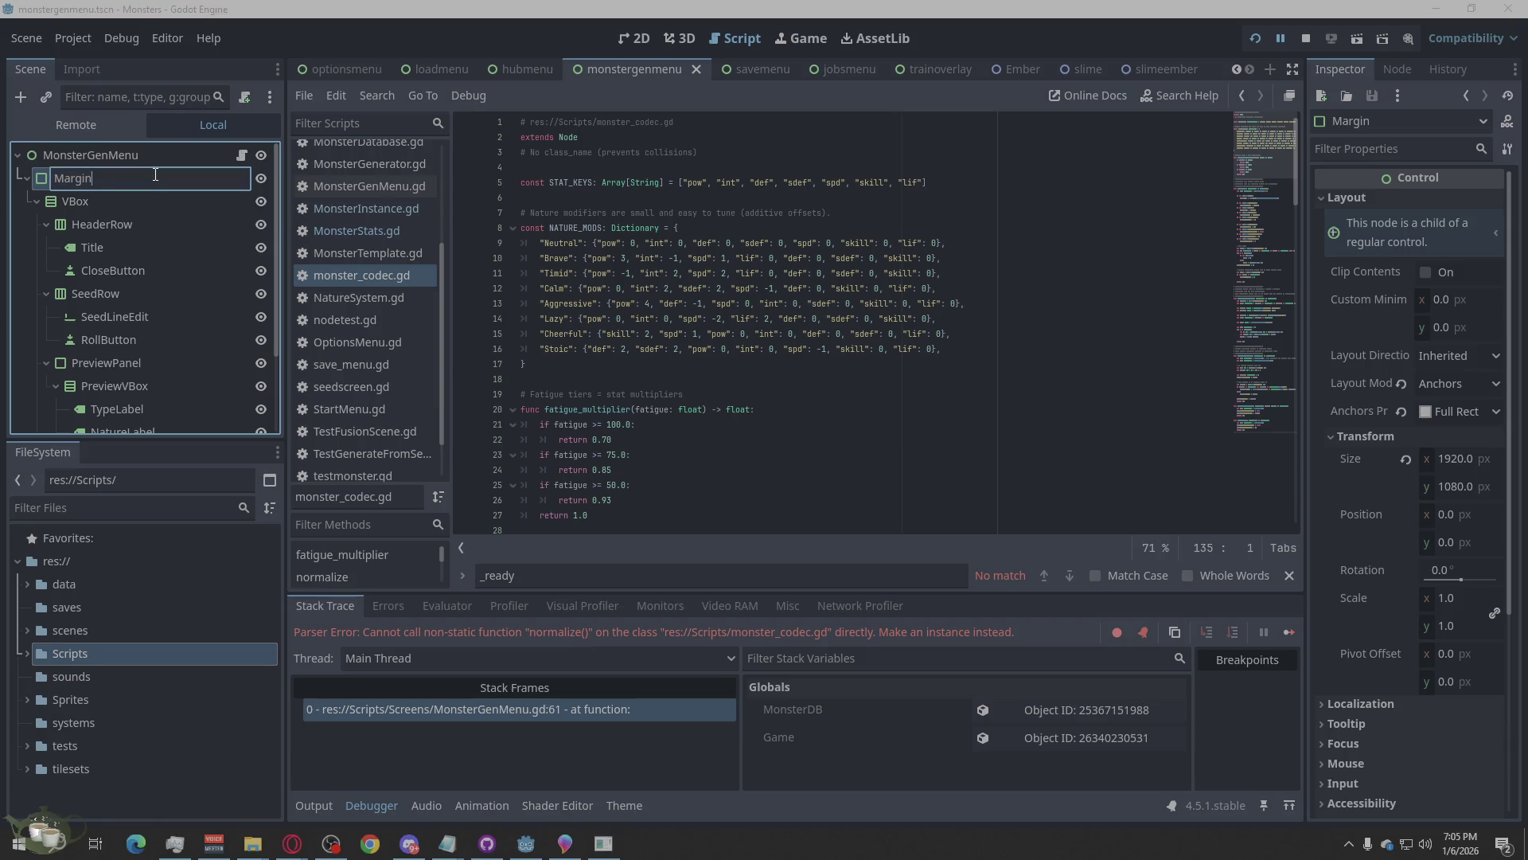
double_click(156, 175)
text(Panel)
key(Return)
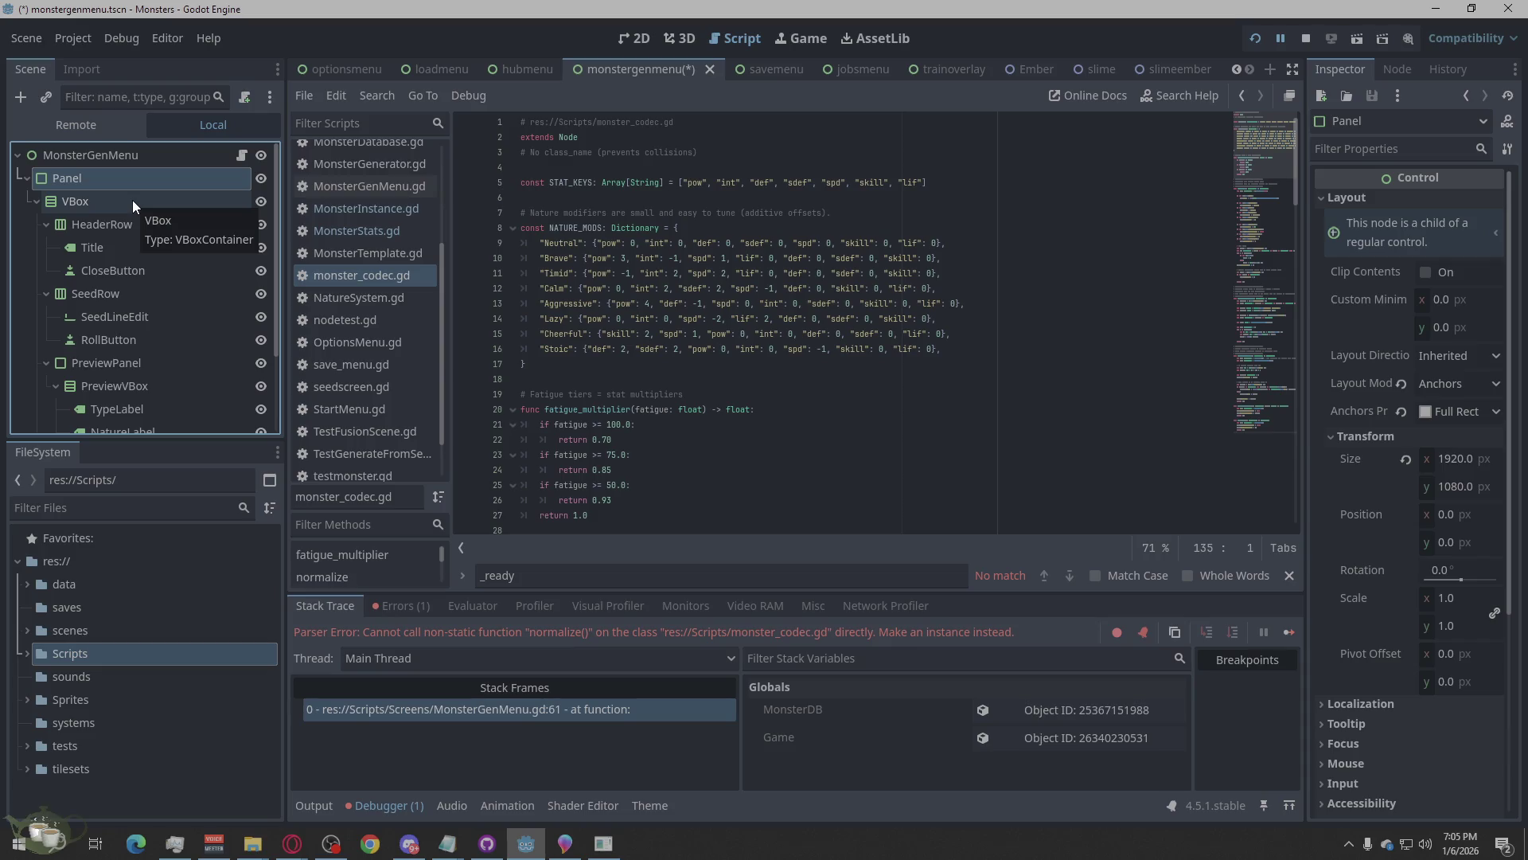
key(ctrl+s)
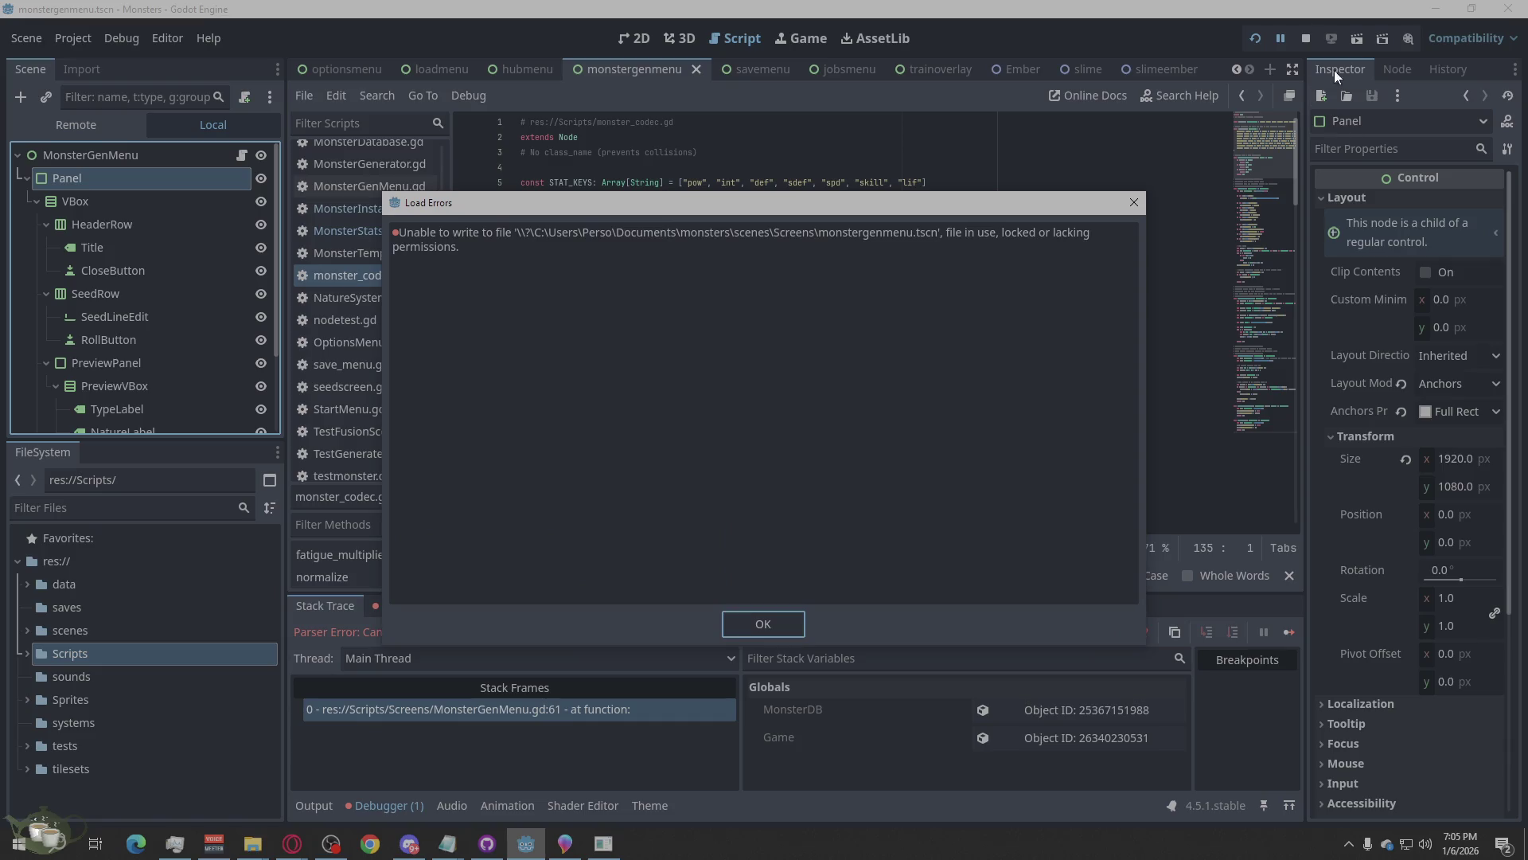
key(Escape)
Stop the running game and inspect the VBox and Panel nodes and the debugger errors.
click(1311, 35)
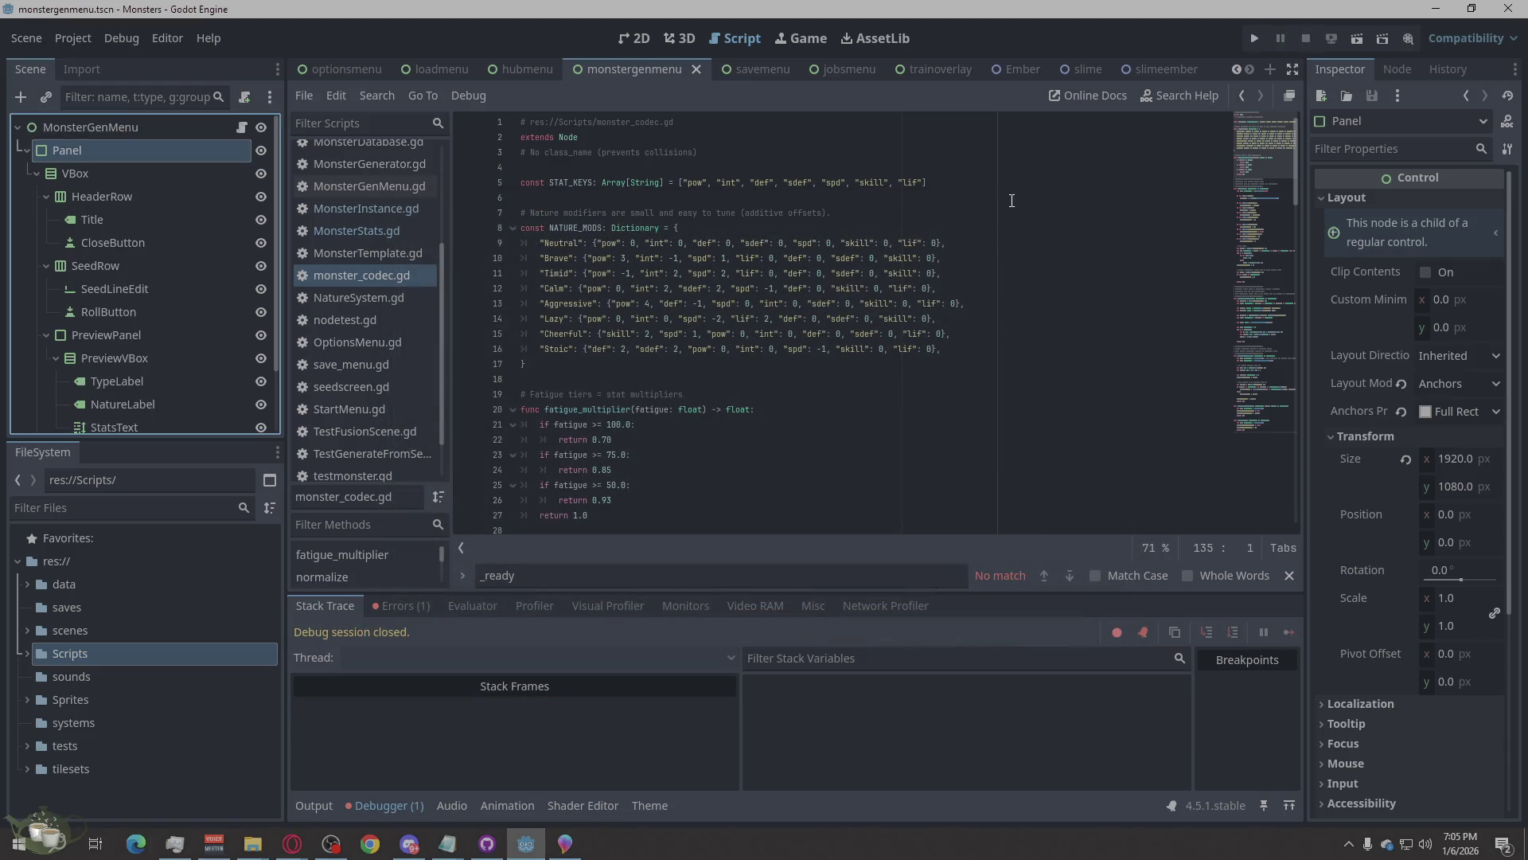
click(116, 176)
click(131, 151)
click(126, 173)
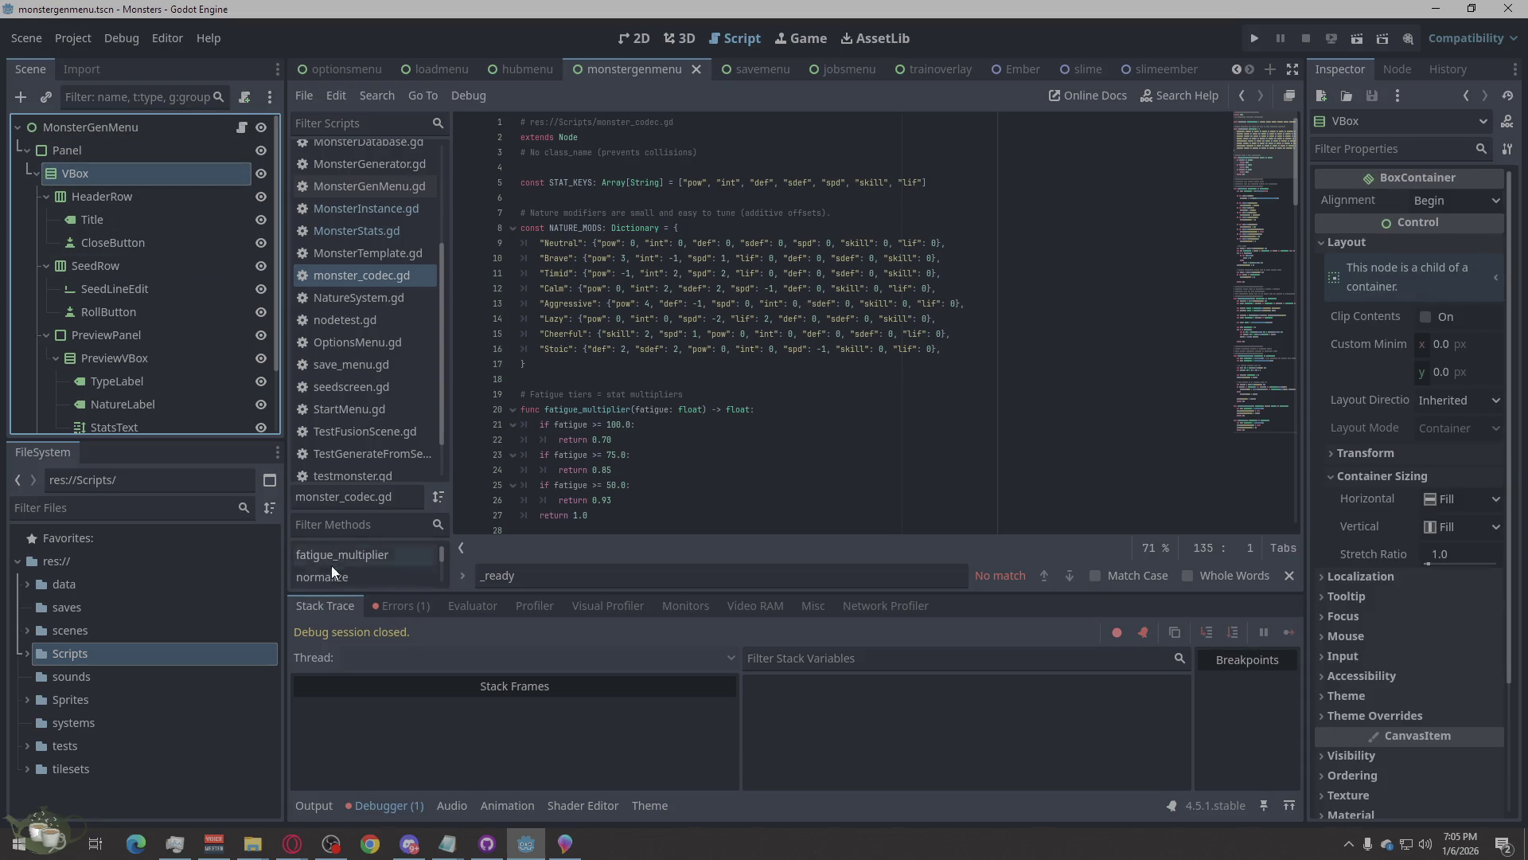
click(384, 605)
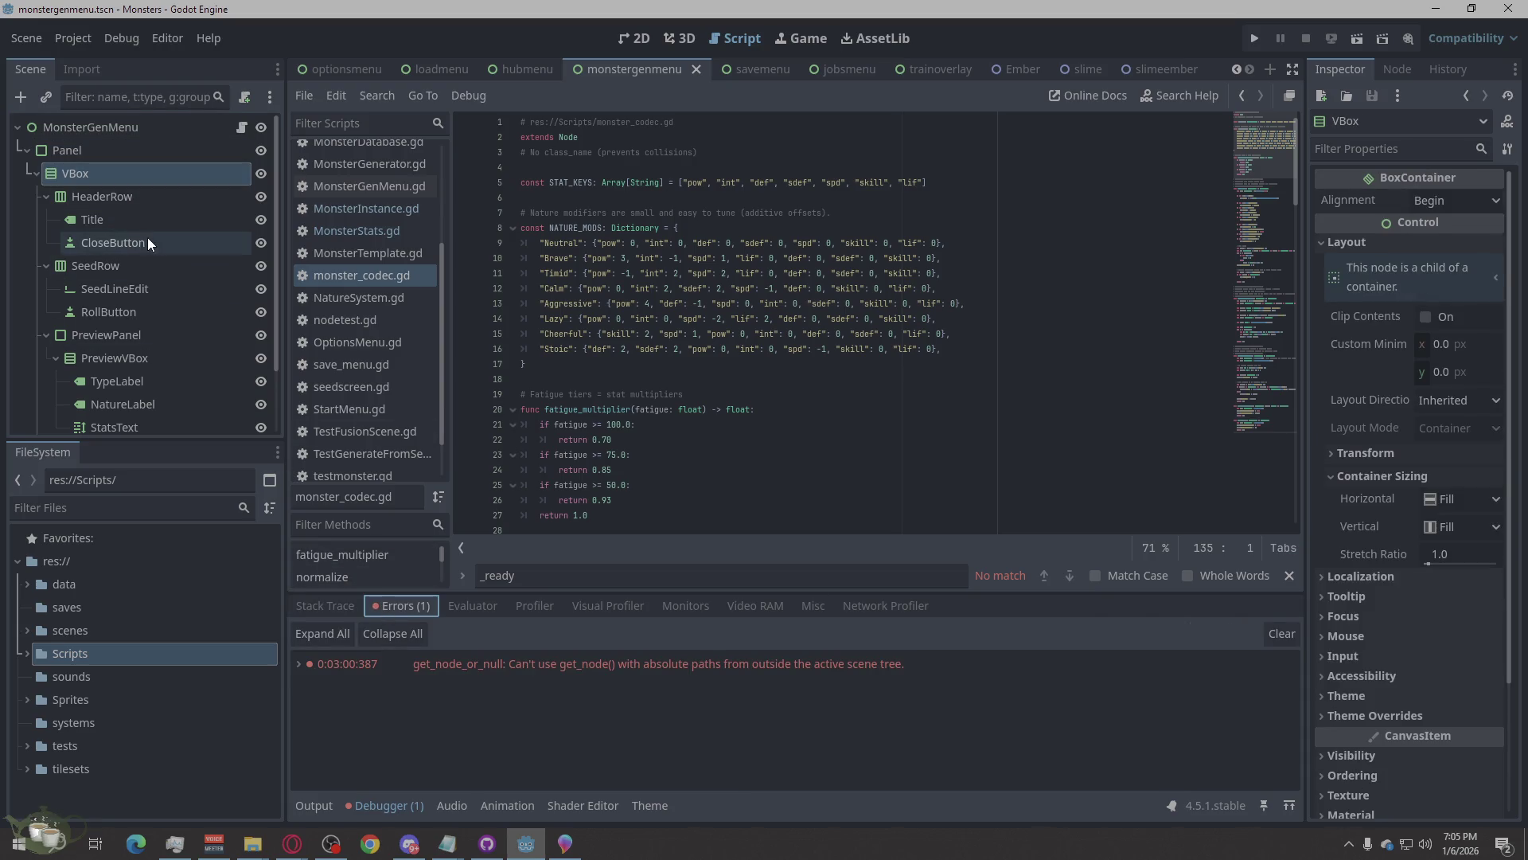
click(112, 157)
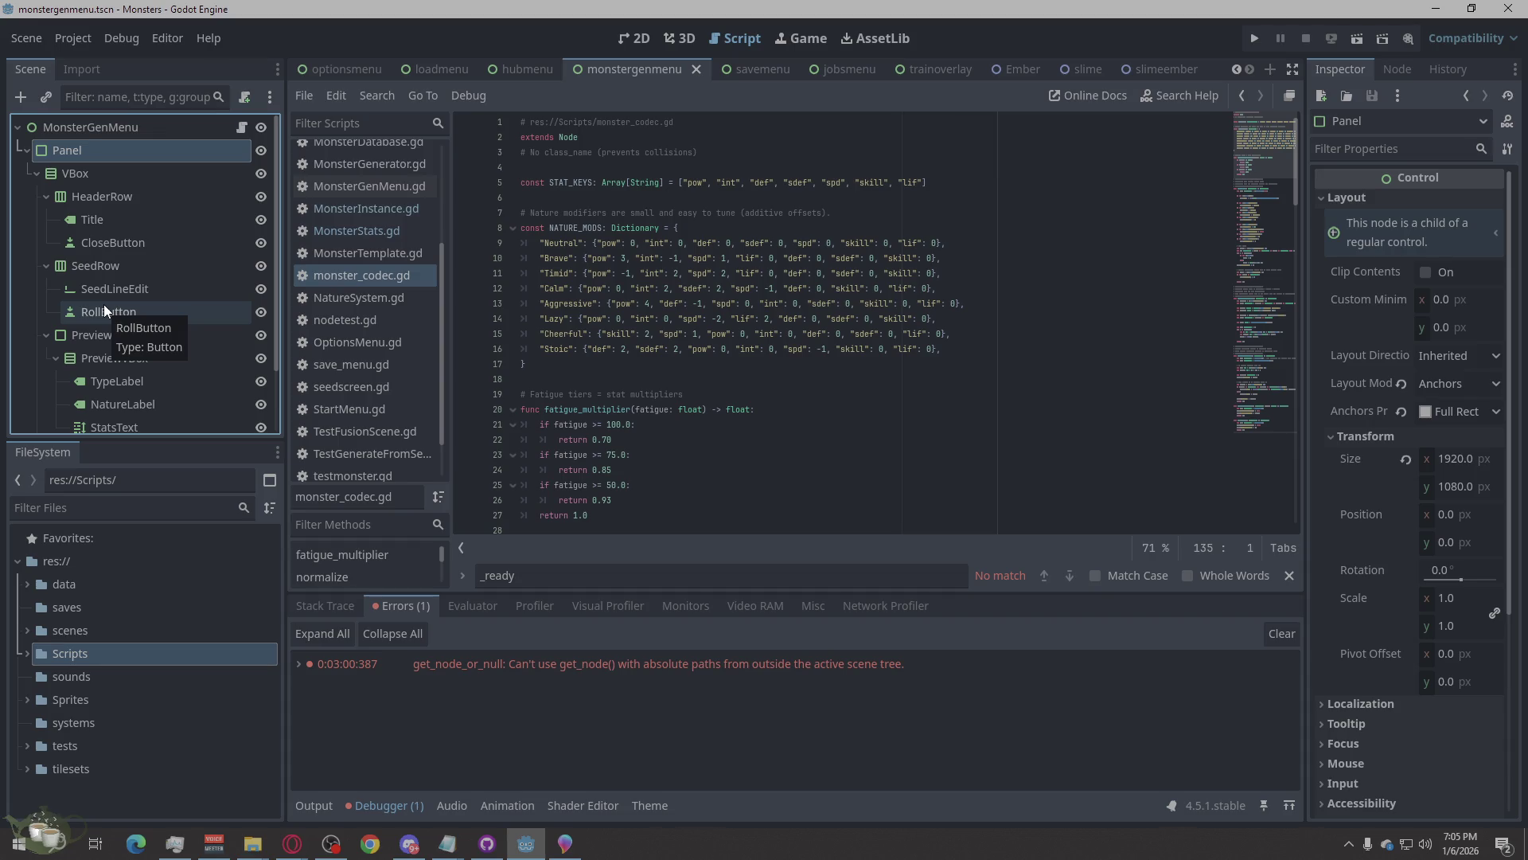
Collapse the PreviewPanel branch and try dragging GenerateButton higher in the tree.
scroll(112, 208, down, 1)
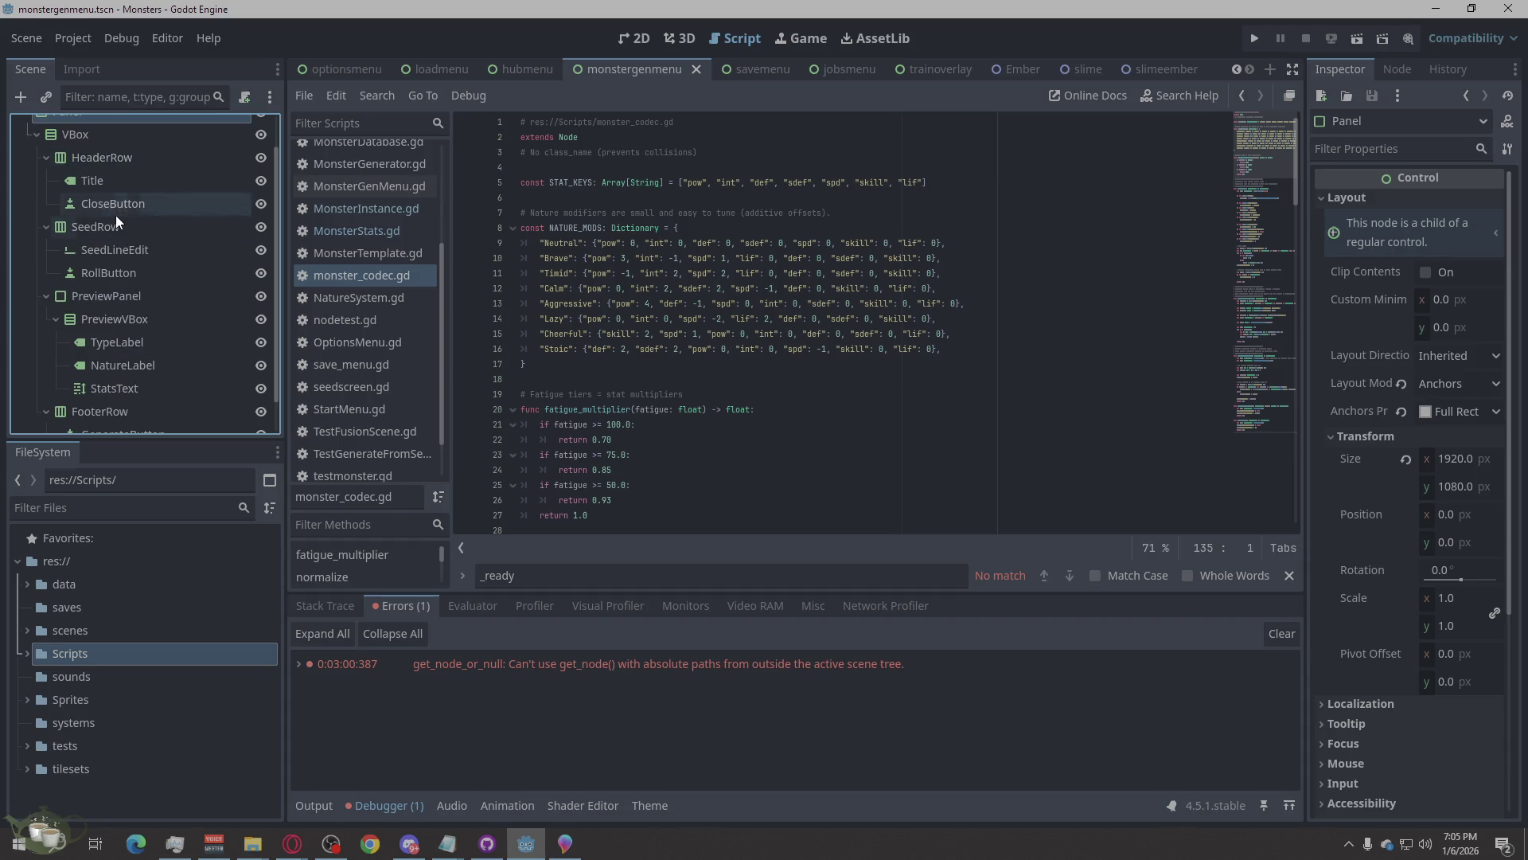
click(47, 296)
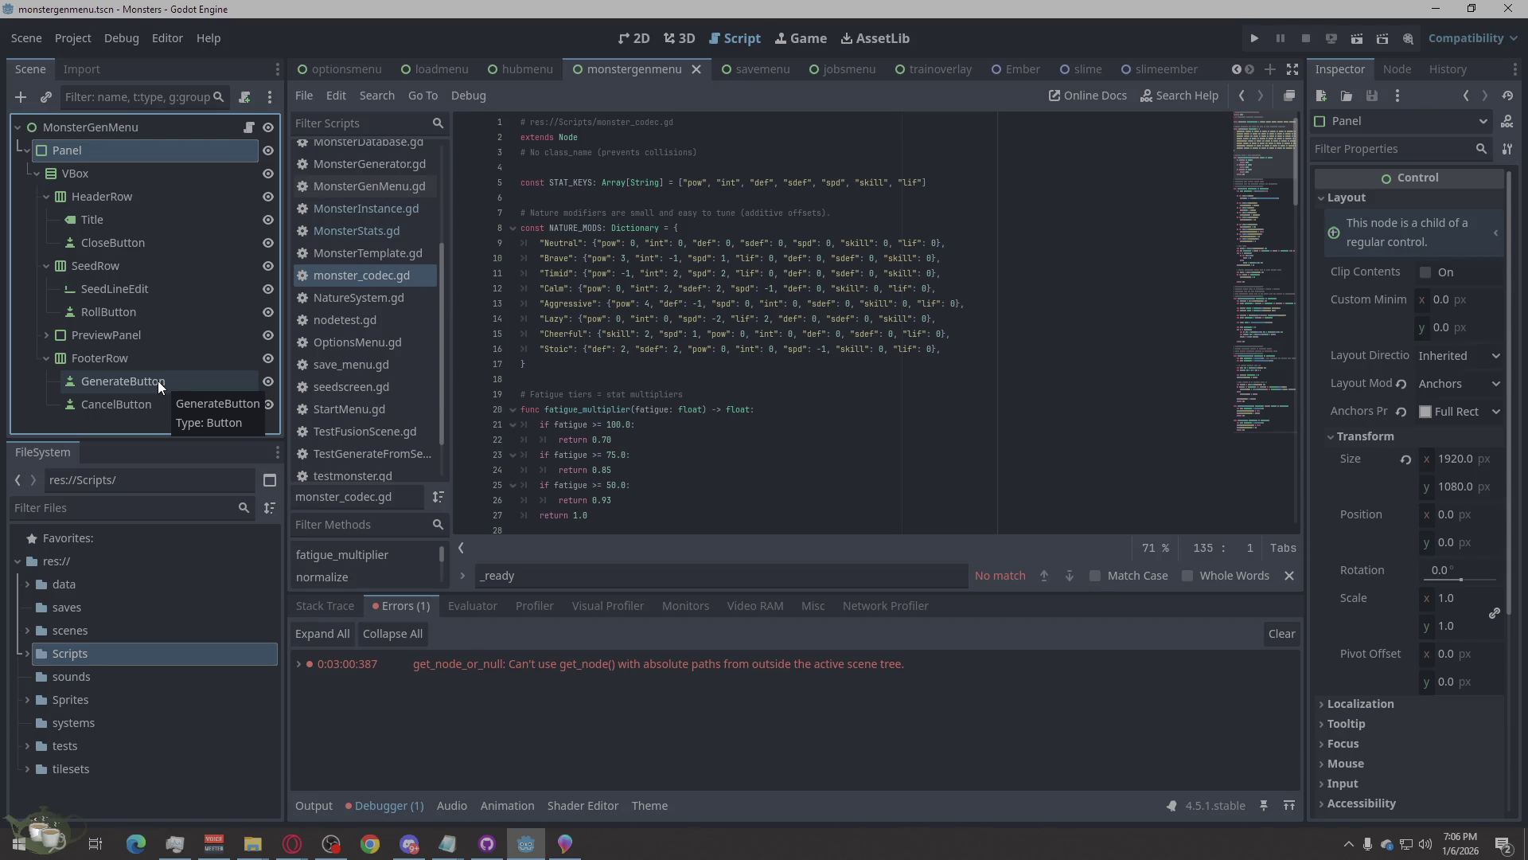
mouse_move(147, 389)
mouse_down()
mouse_move(127, 385)
mouse_move(103, 320)
mouse_move(100, 374)
mouse_up()
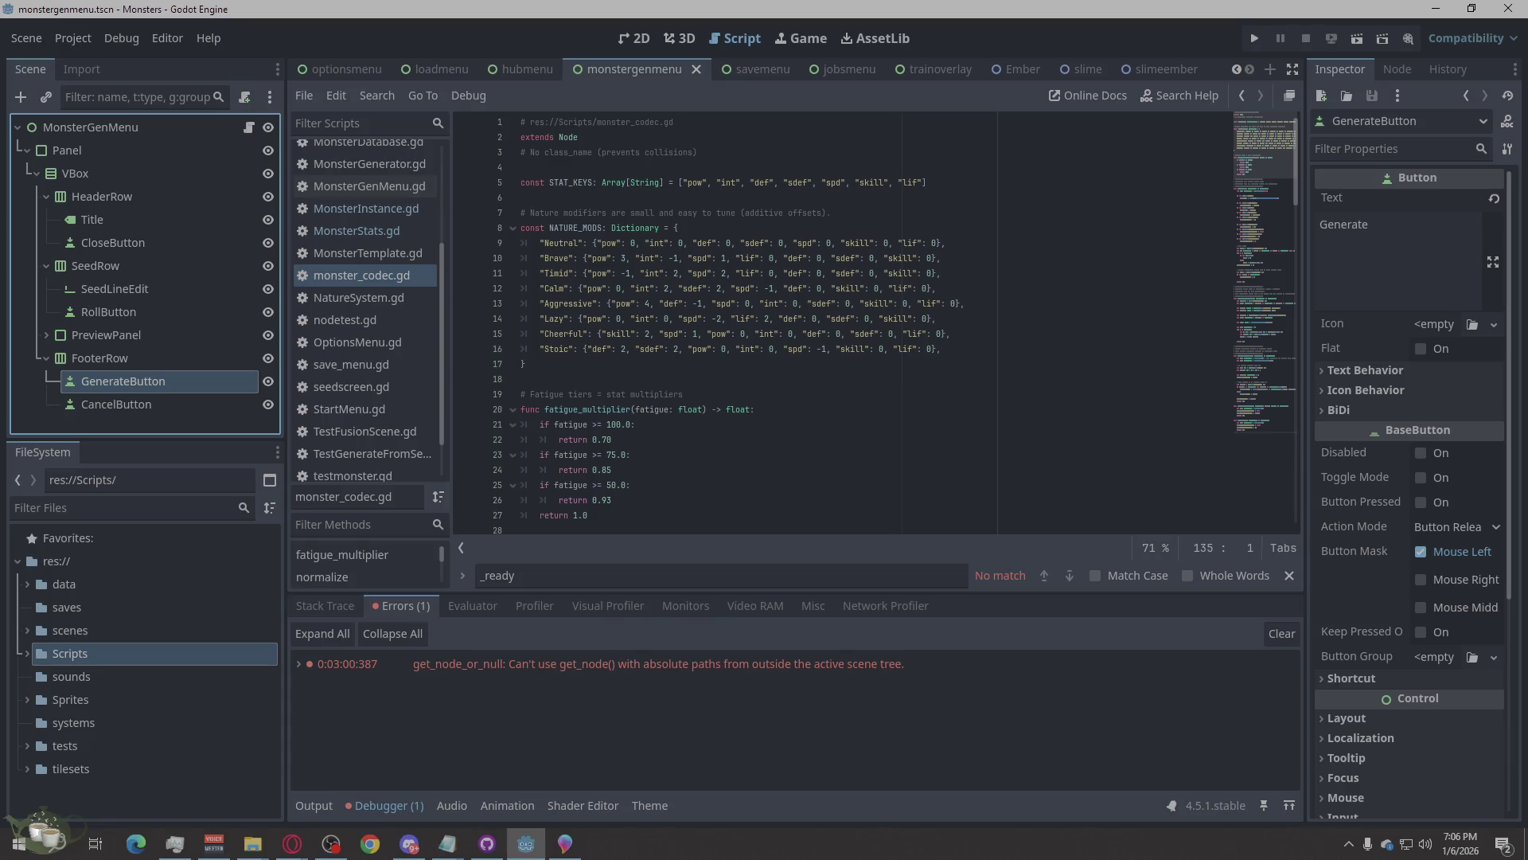
key(alt+Tab)
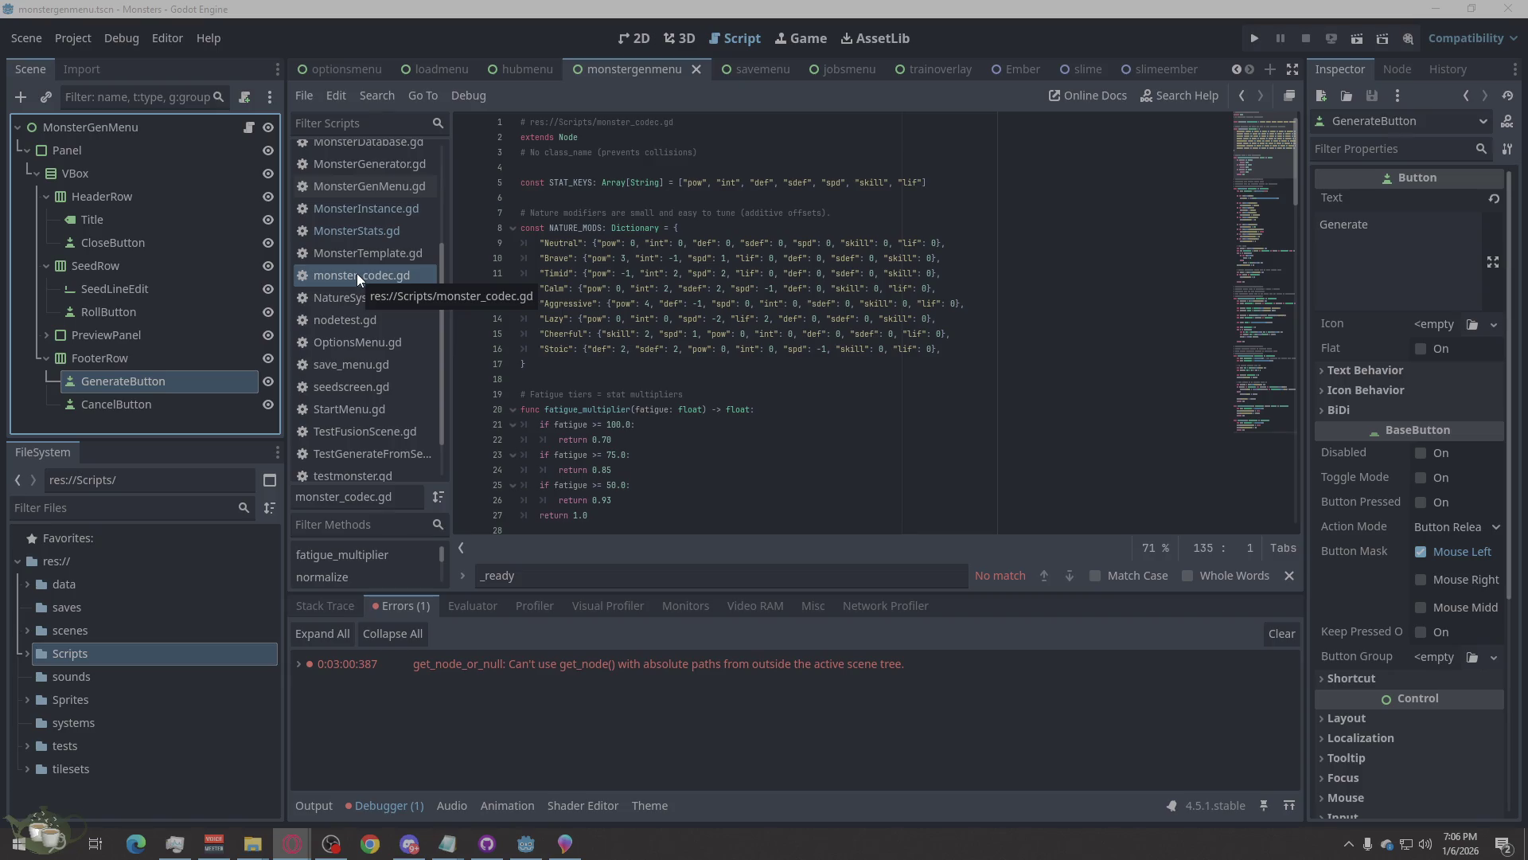
scroll(361, 274, up, 3)
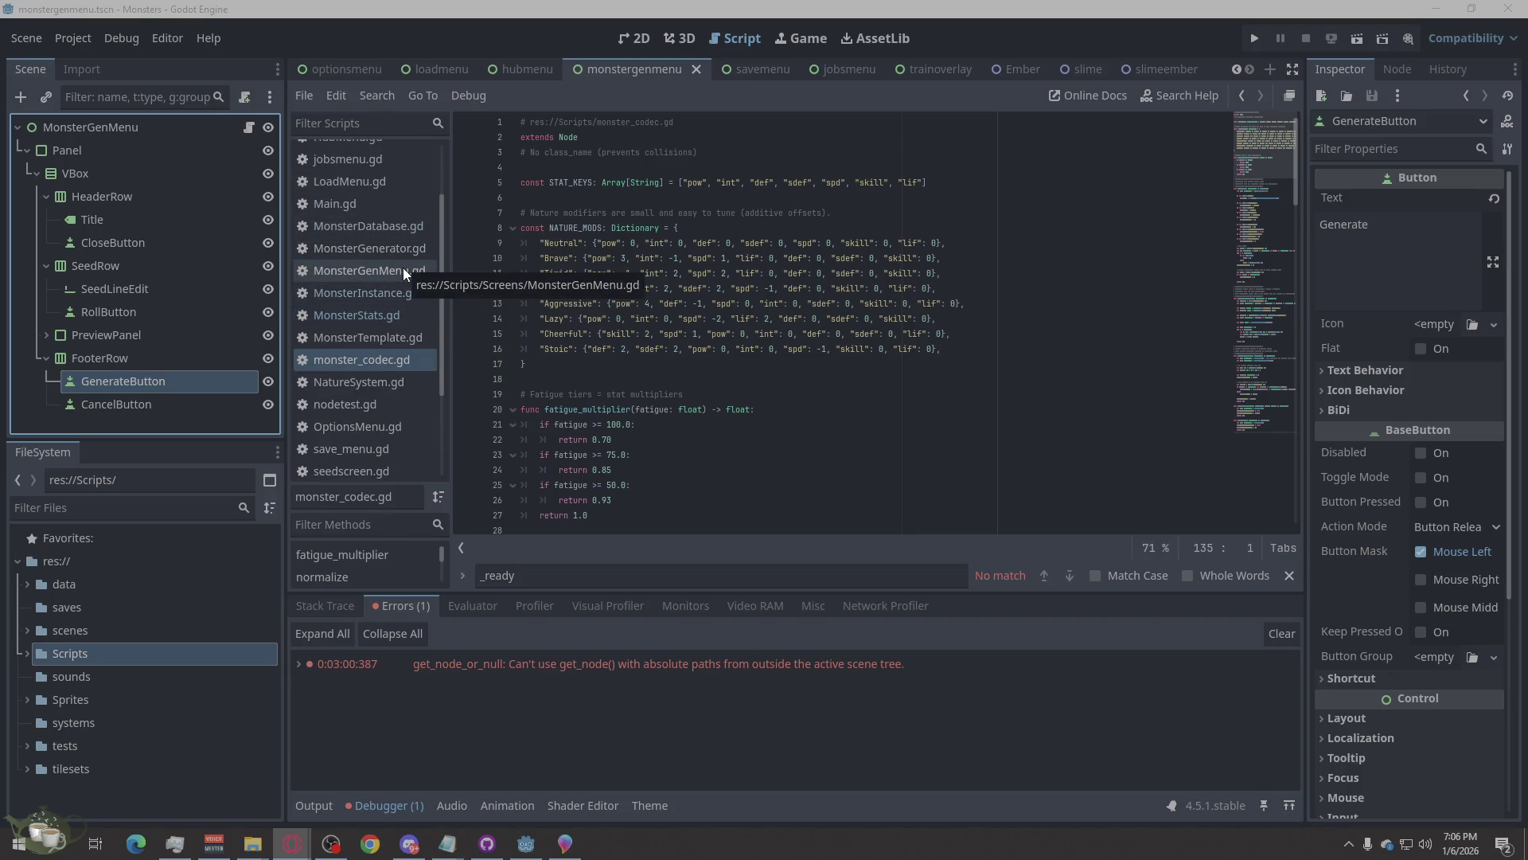
Overwrite all of MonsterGenMenu.gd with the pasted replacement code and save it.
click(403, 270)
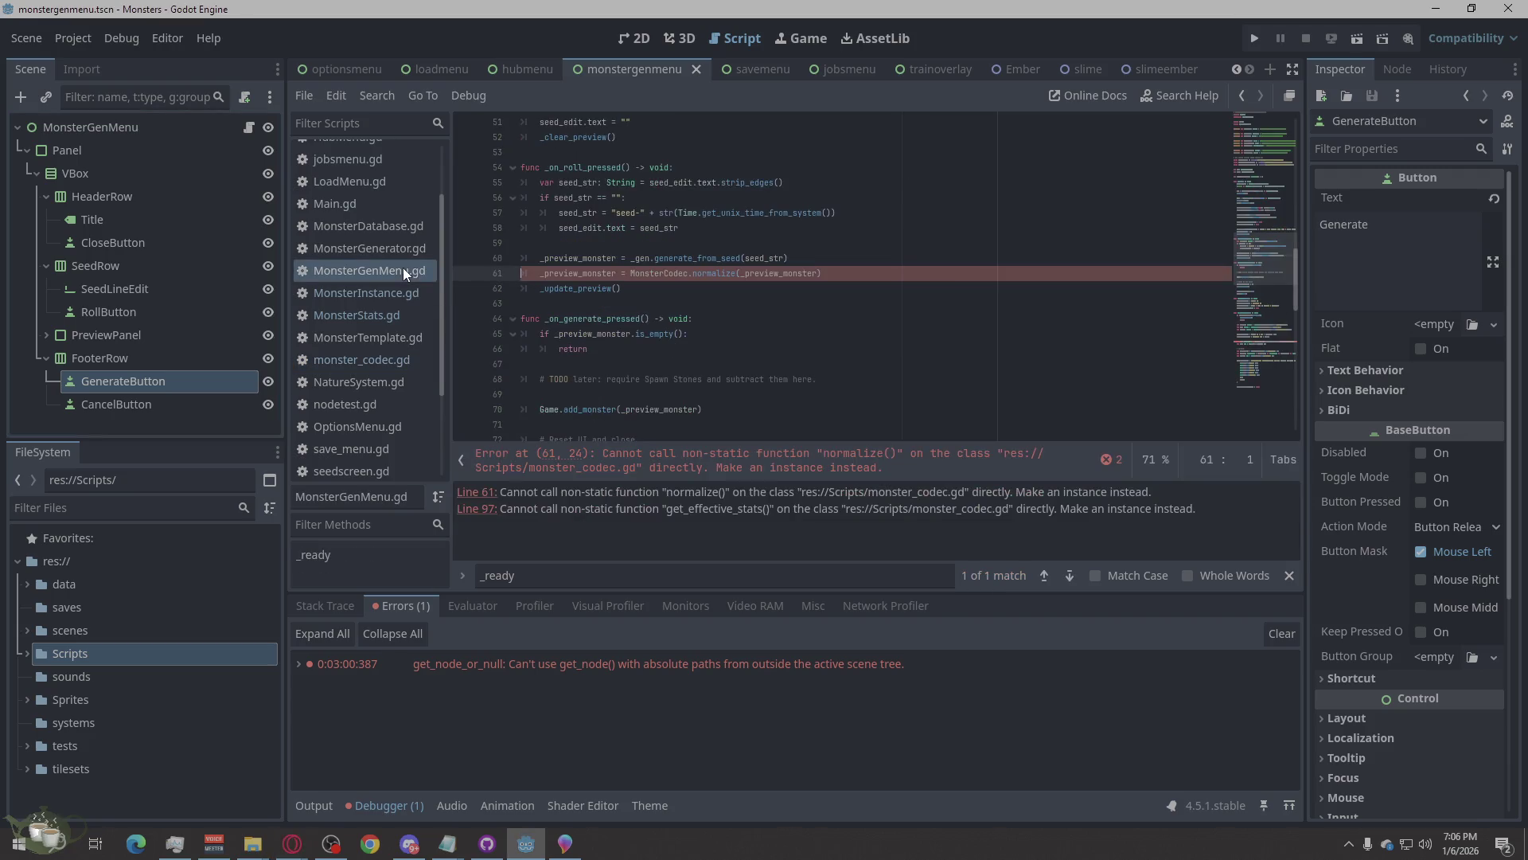
right_click(852, 357)
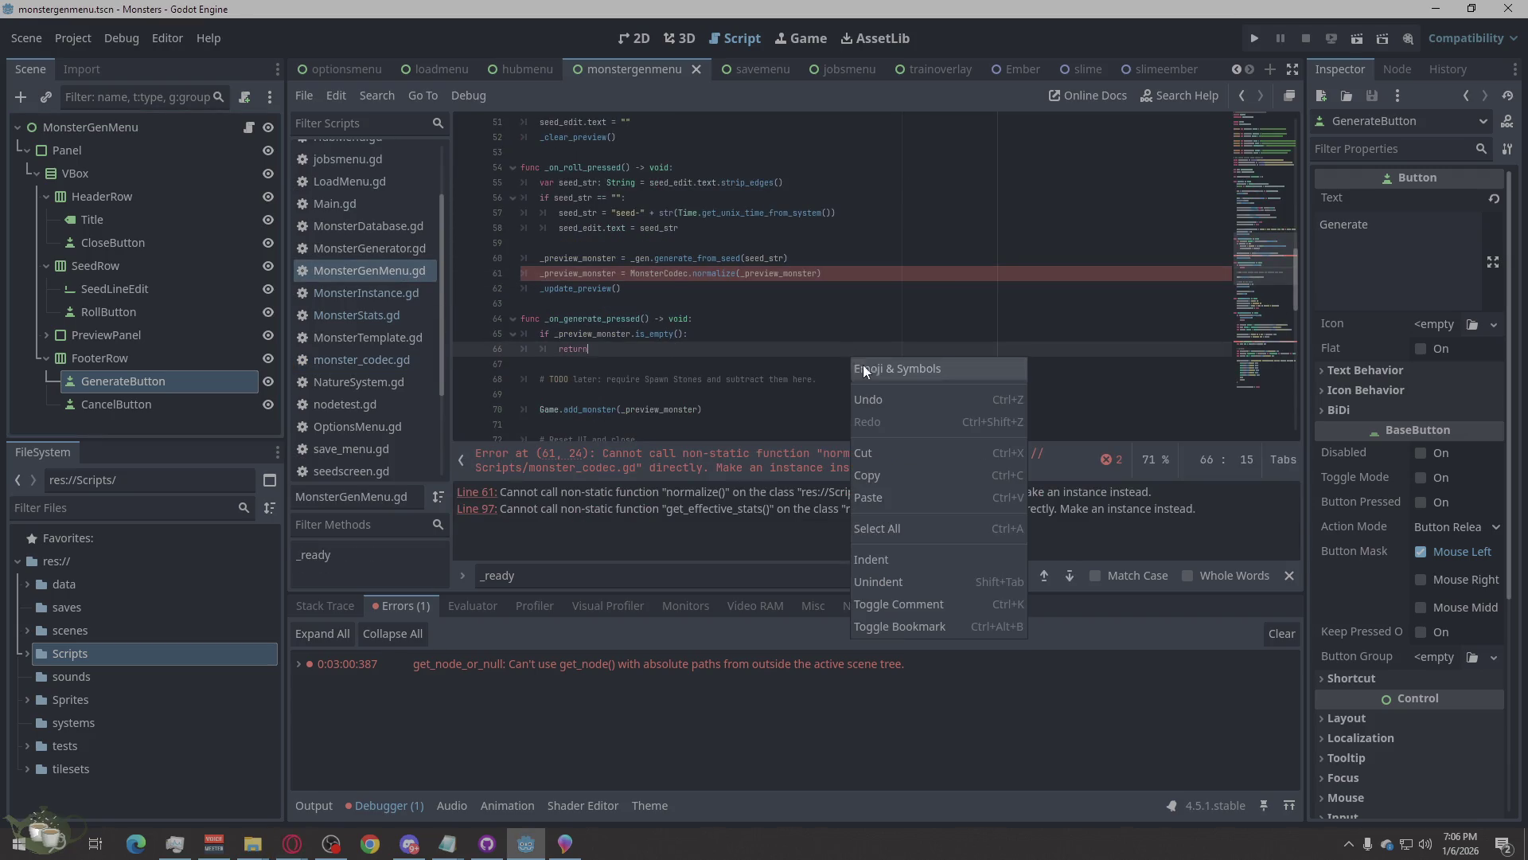
click(900, 522)
key(ctrl+v)
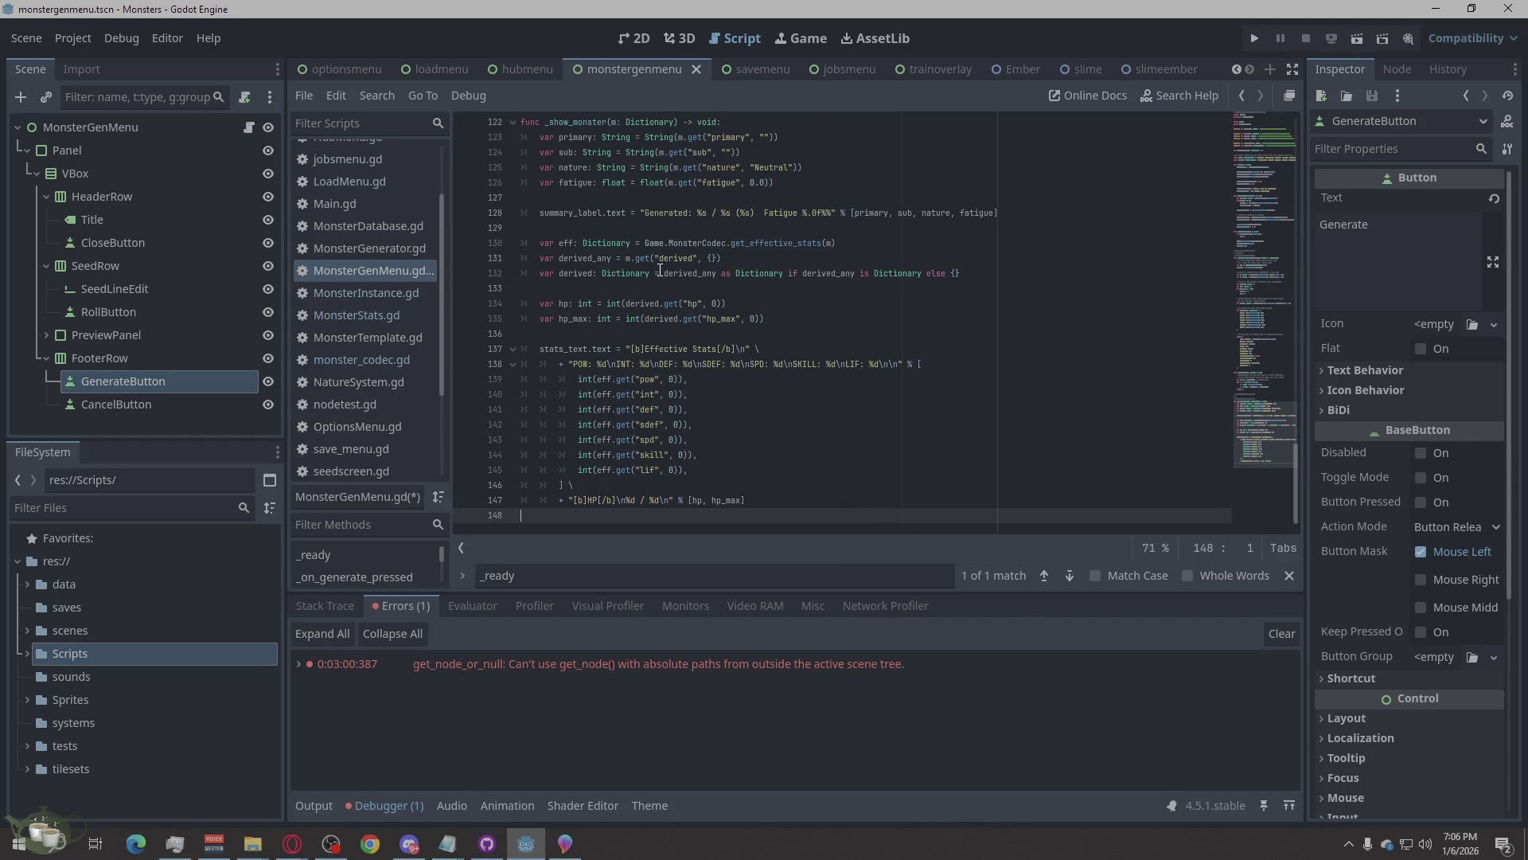
key(ctrl+s)
scroll(770, 382, up, 20)
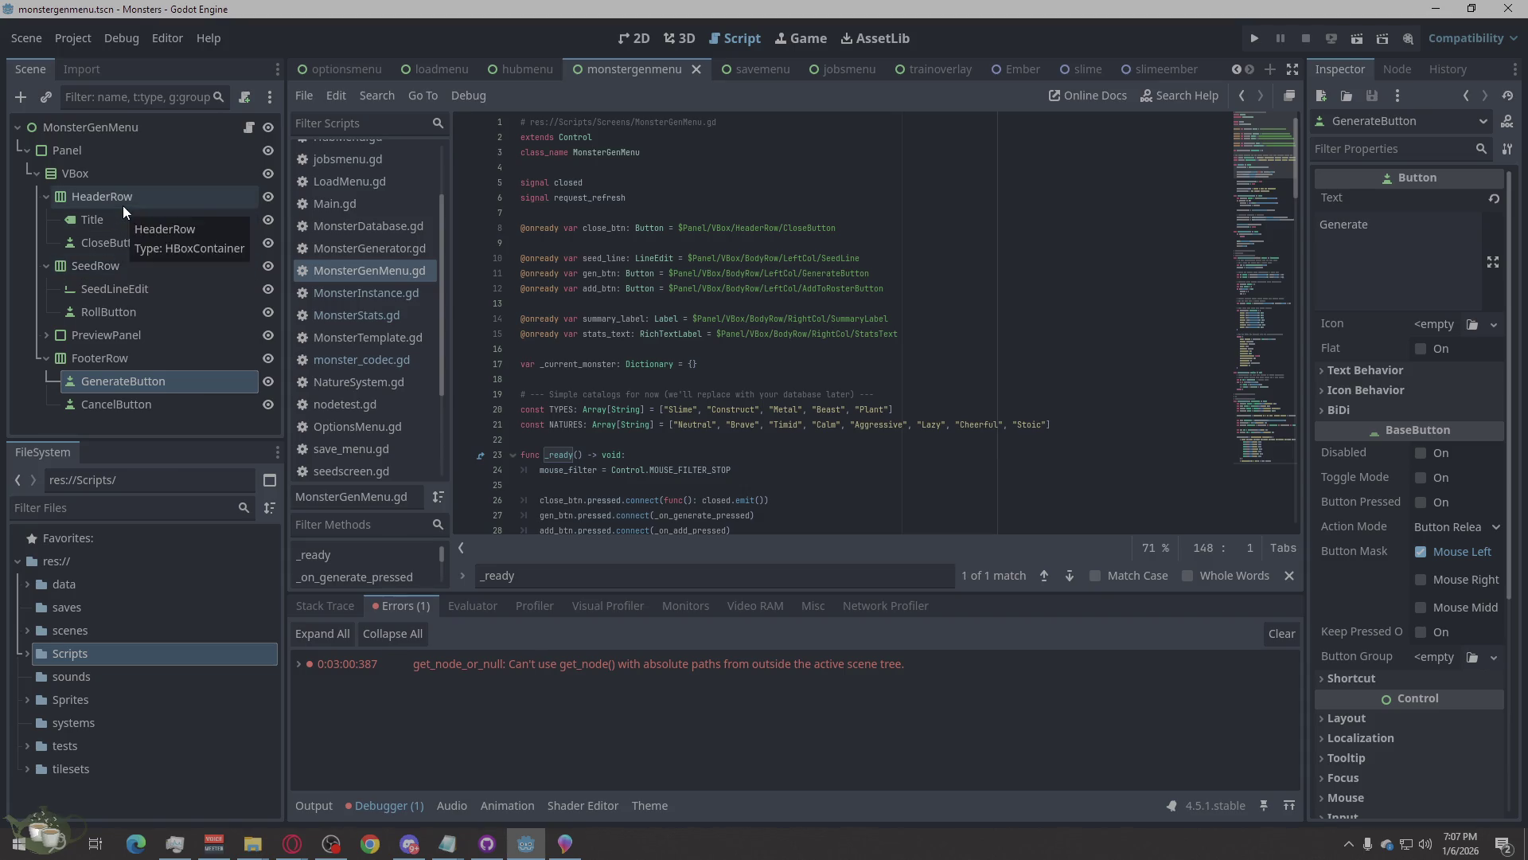
Rename SeedRow to BodyRow and drag GenerateButton and CancelButton into it.
click(98, 269)
click(98, 269)
text(BodyRow)
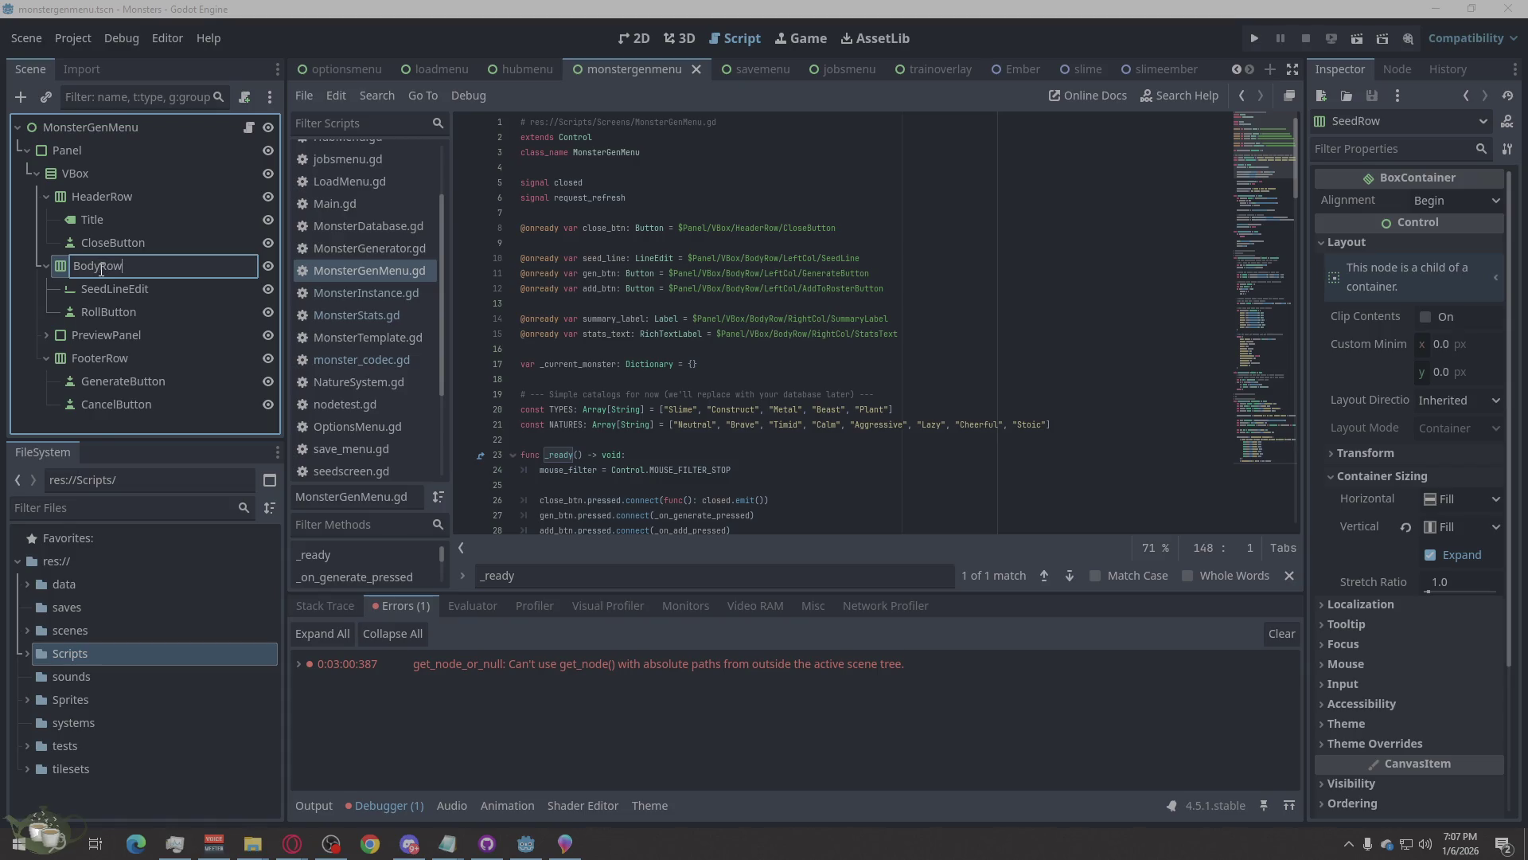
key(Return)
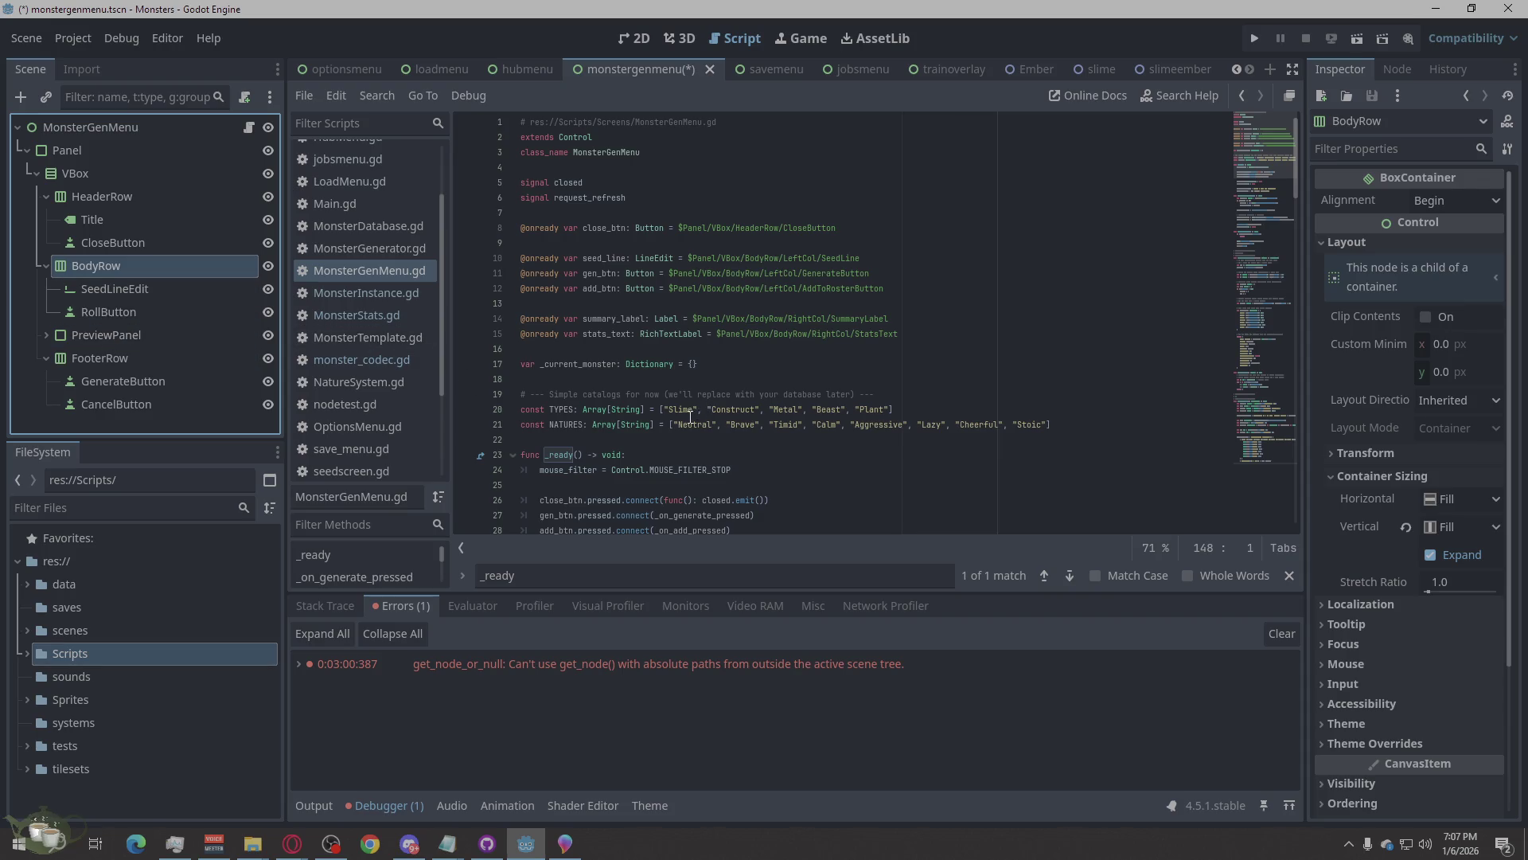
mouse_move(132, 381)
mouse_down()
mouse_move(150, 318)
mouse_move(136, 328)
mouse_move(78, 283)
mouse_up()
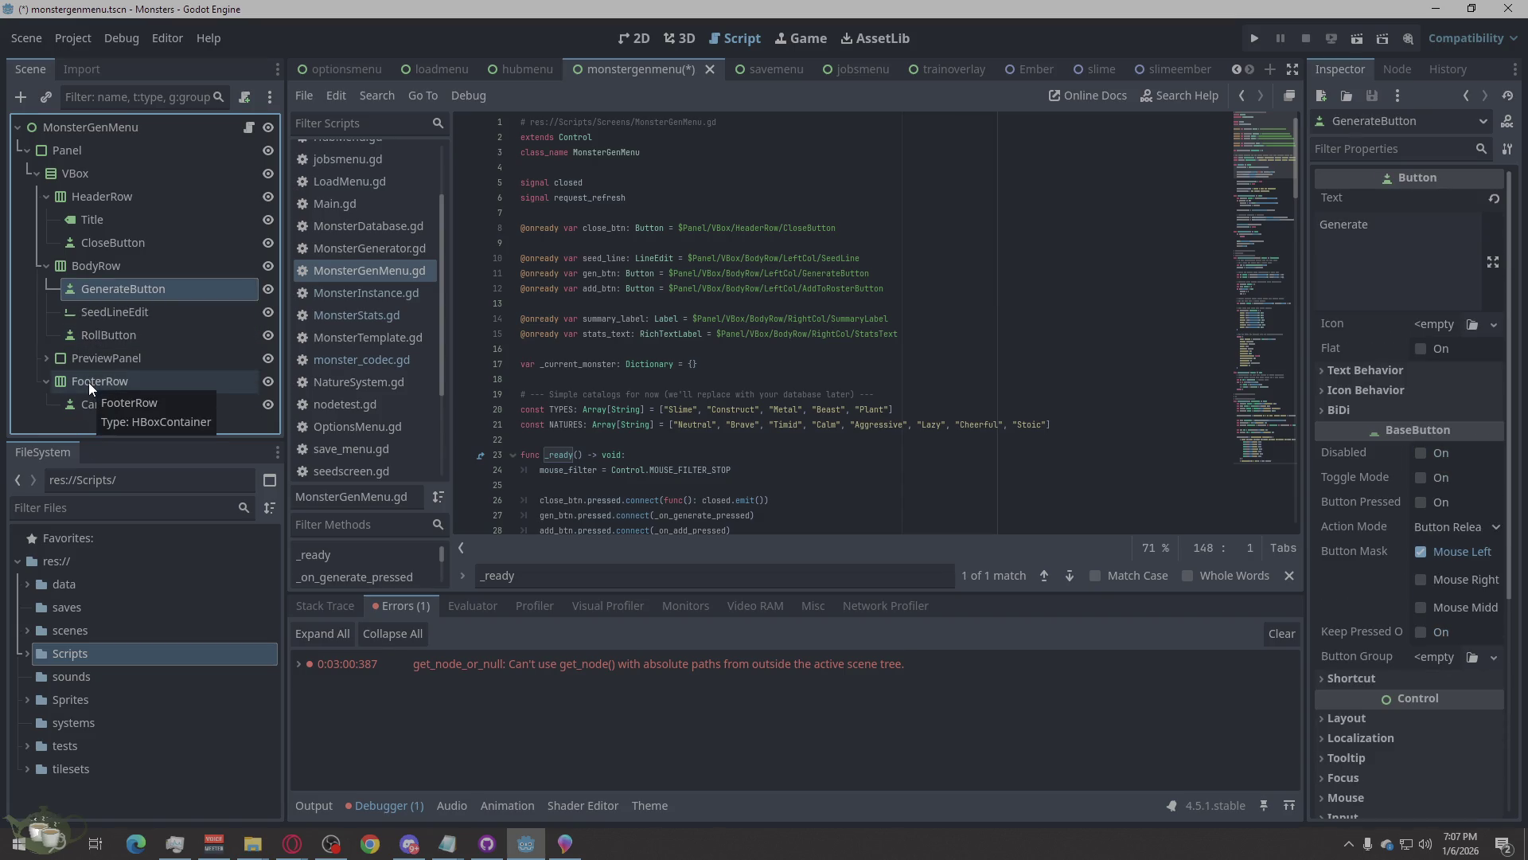
drag(91, 399, 91, 296)
Delete the empty FooterRow node.
right_click(76, 395)
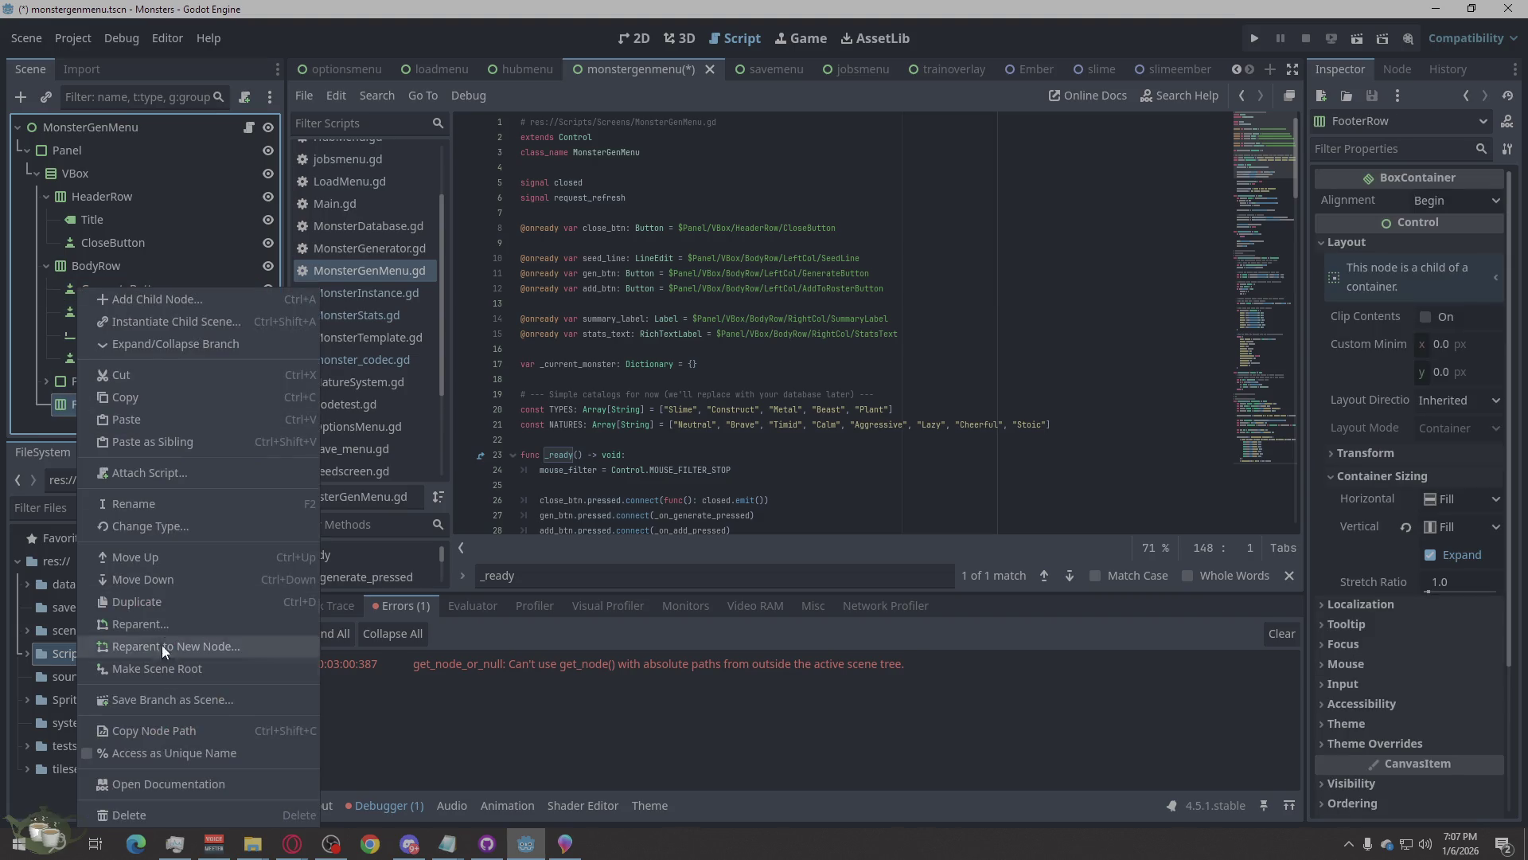
click(117, 814)
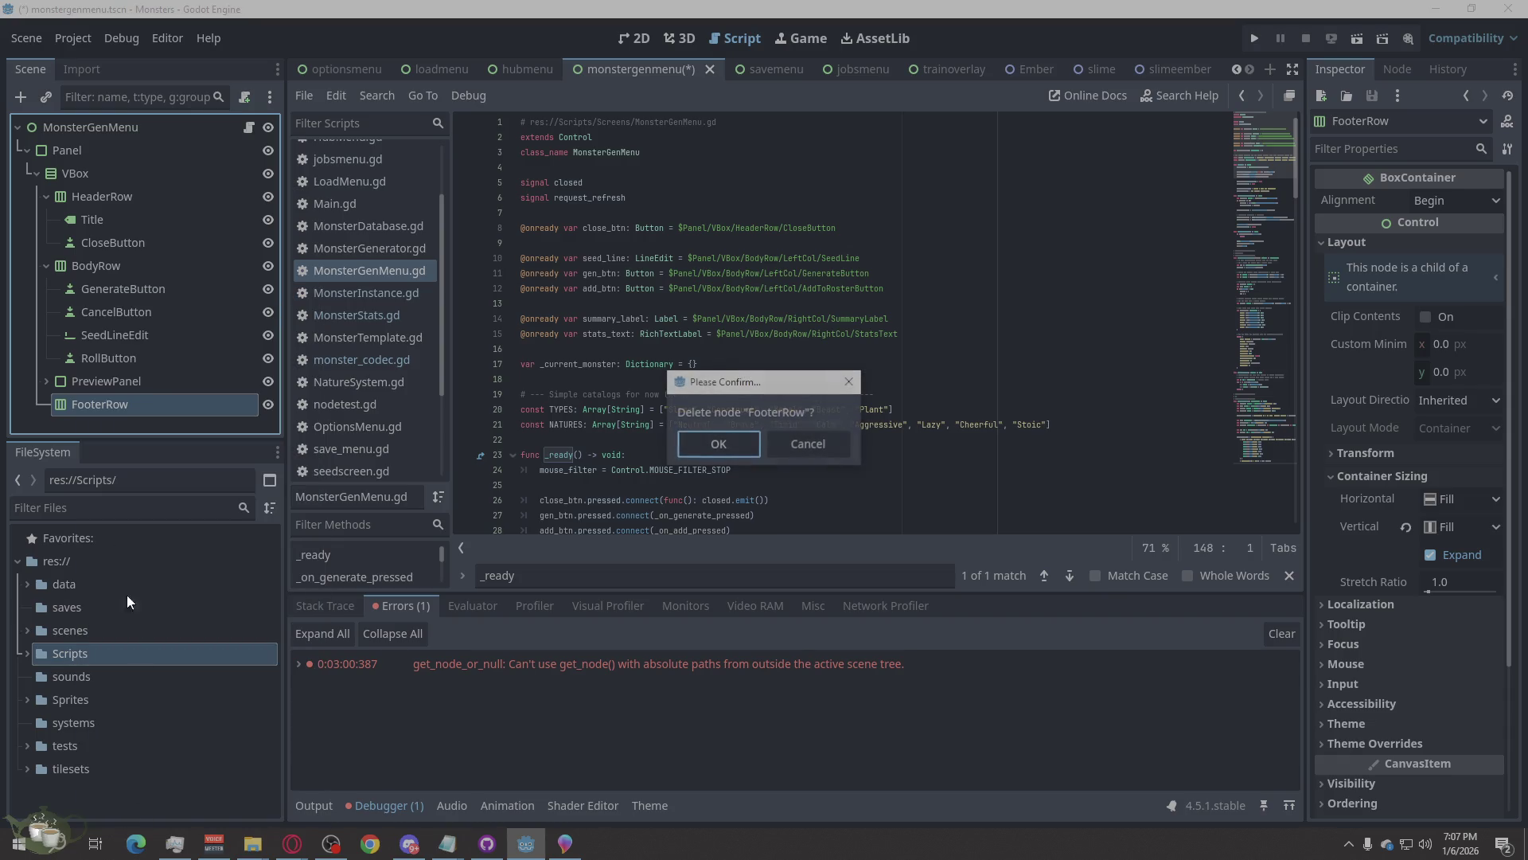
click(716, 445)
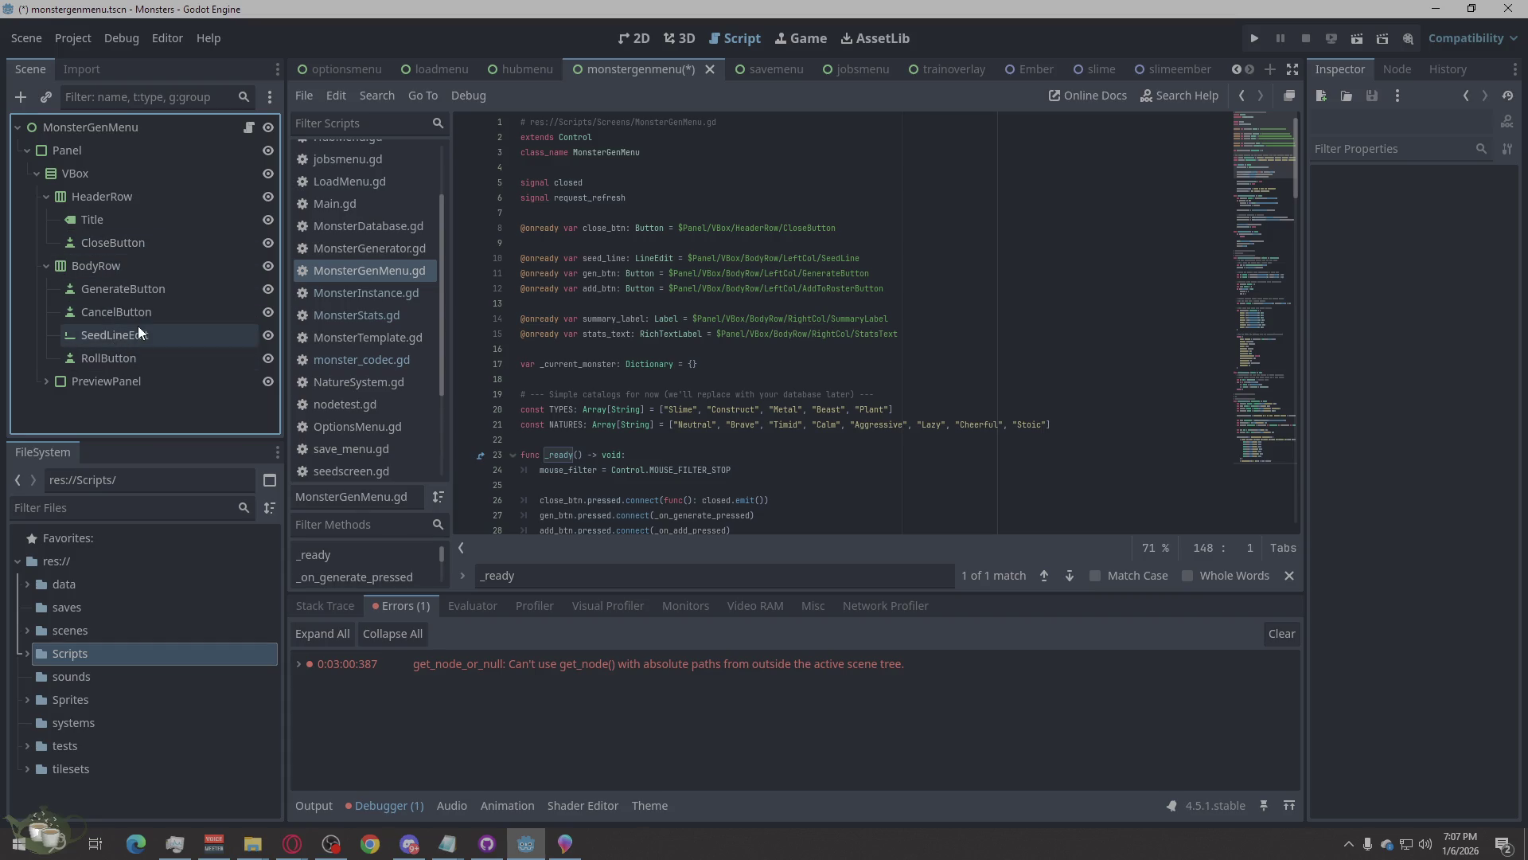
Move GenerateButton below RollButton in BodyRow, then delete RollButton.
click(152, 288)
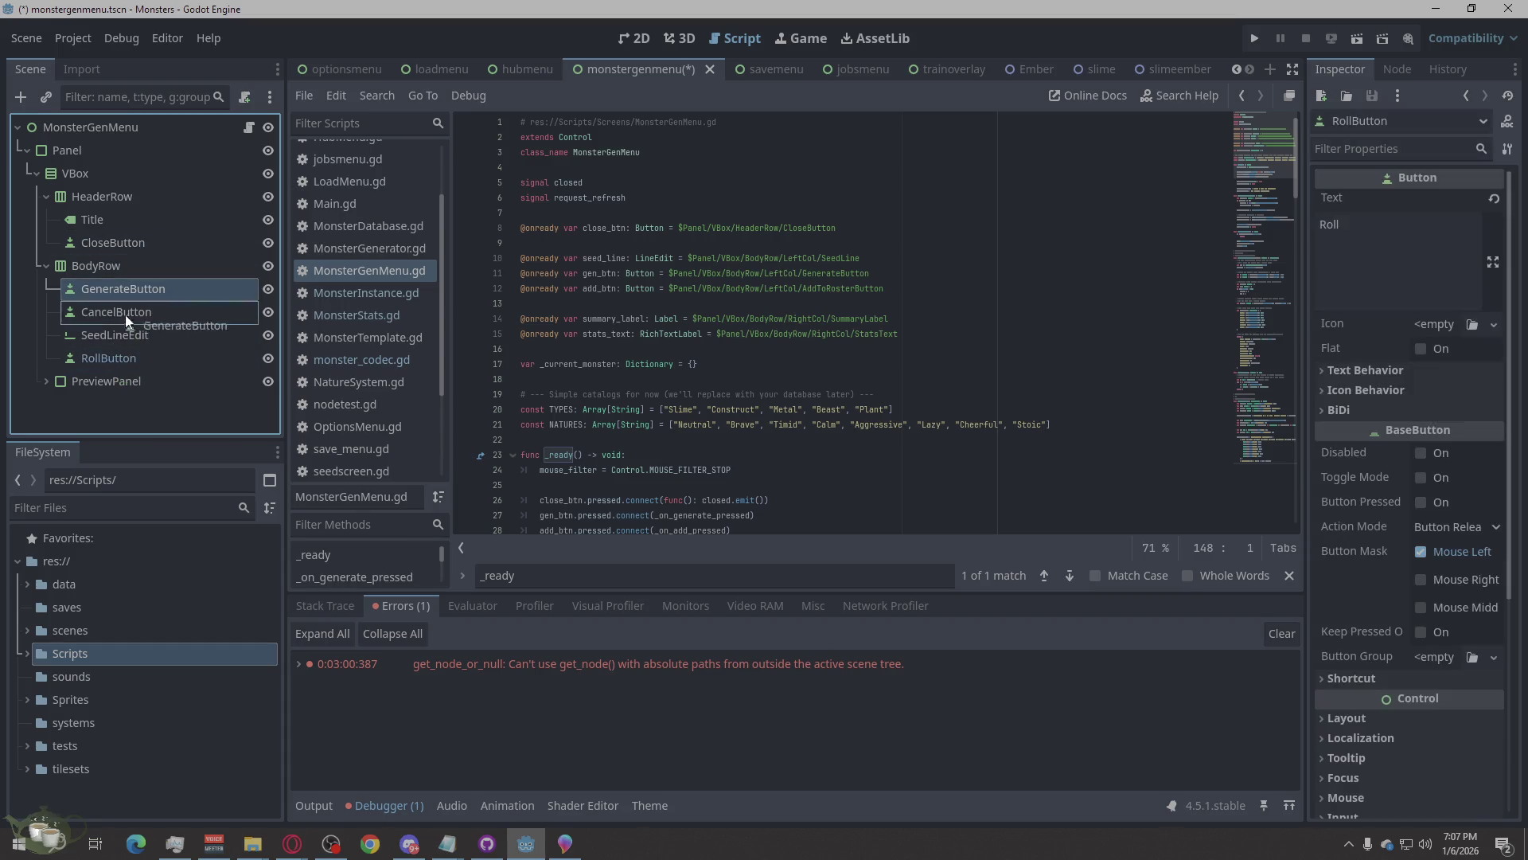
mouse_move(113, 293)
mouse_down()
mouse_move(88, 365)
mouse_move(56, 368)
mouse_up()
double_click(127, 334)
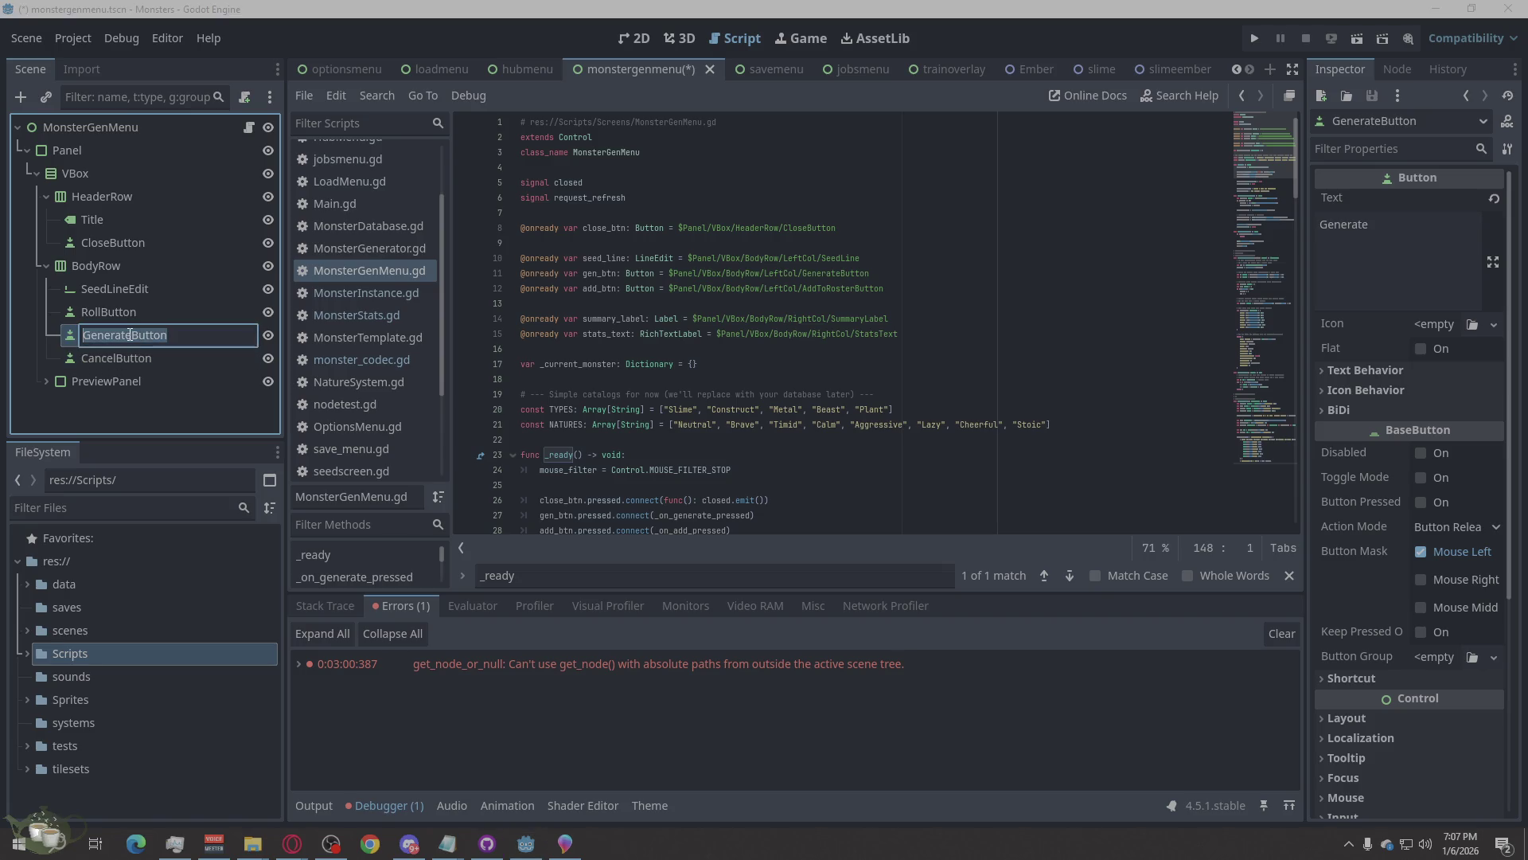
click(136, 313)
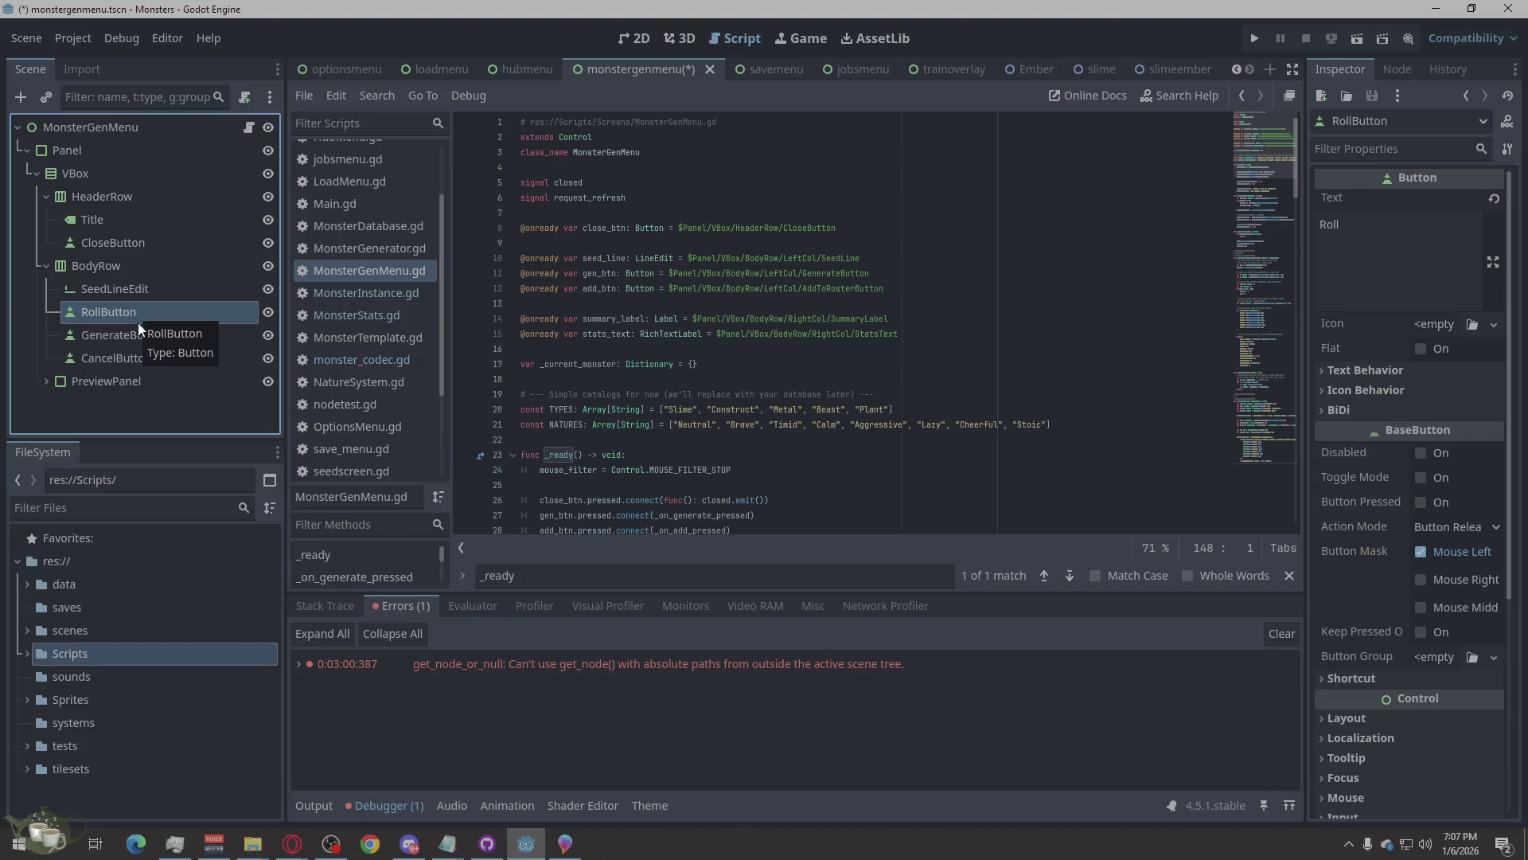
right_click(156, 307)
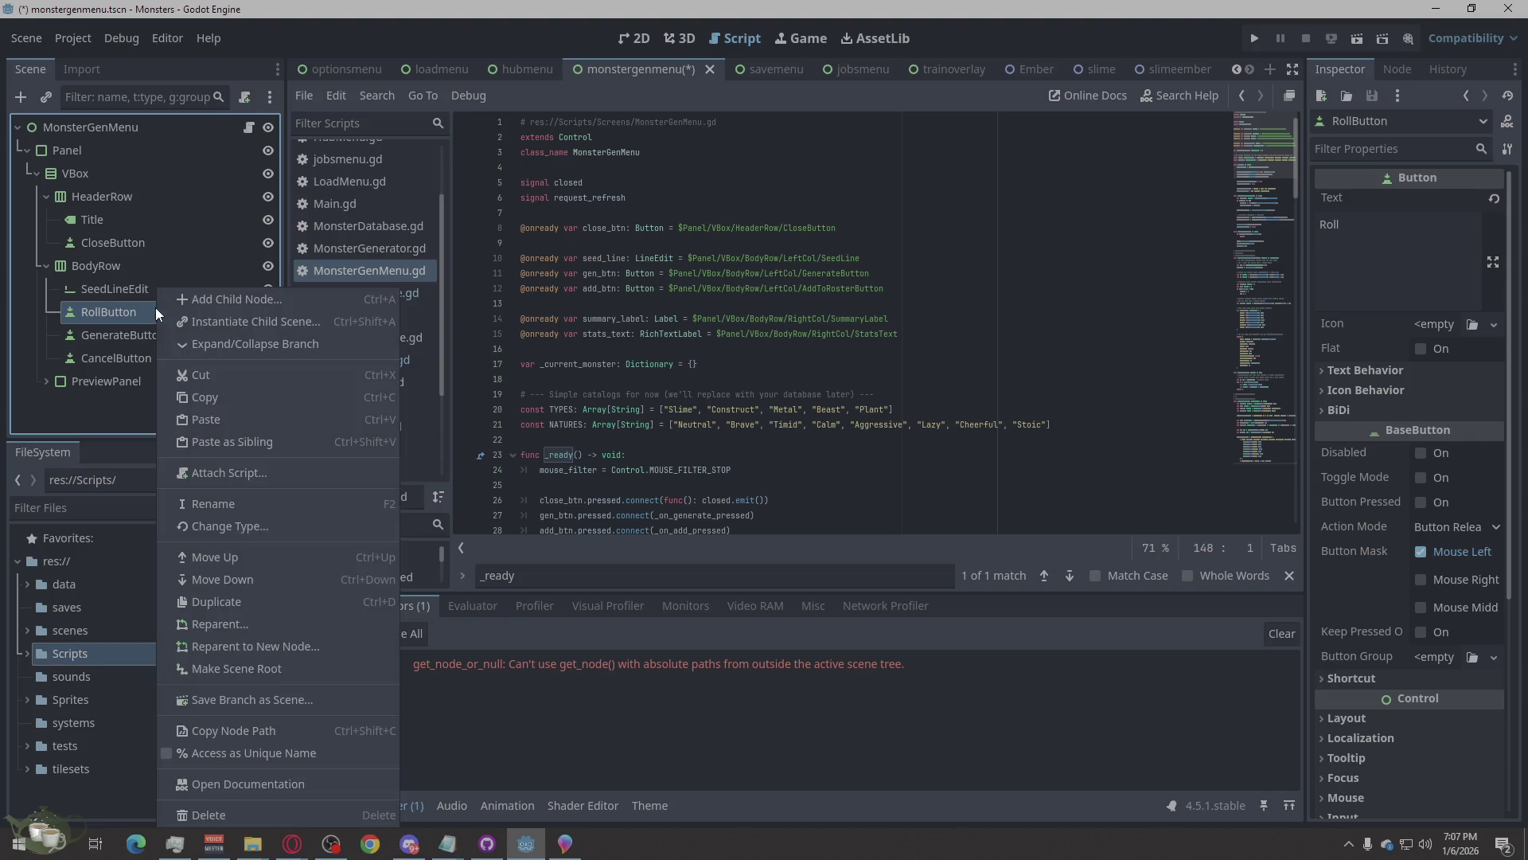
click(229, 820)
click(739, 450)
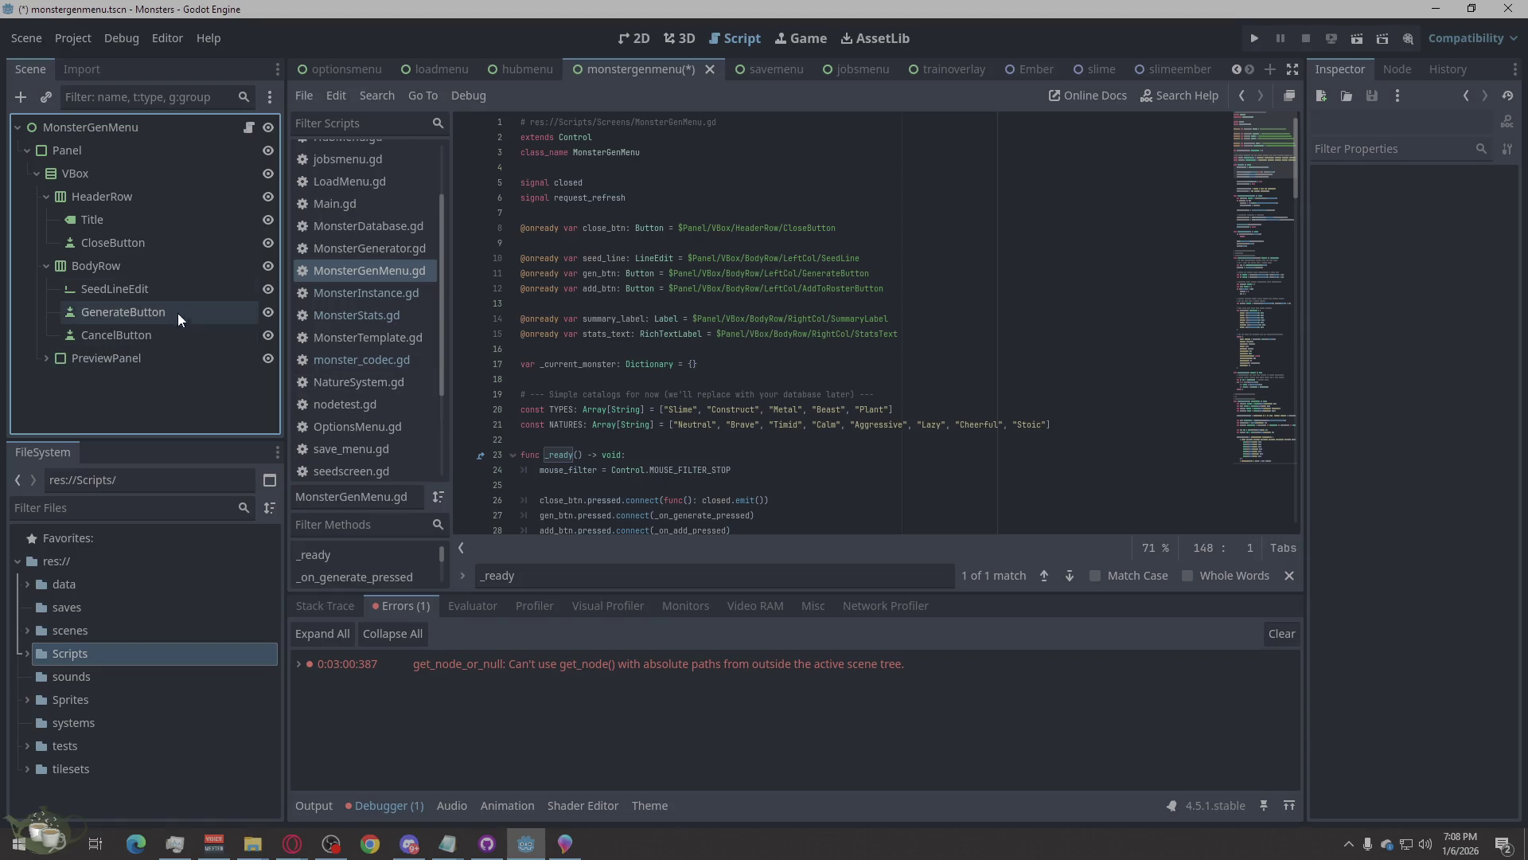
click(158, 264)
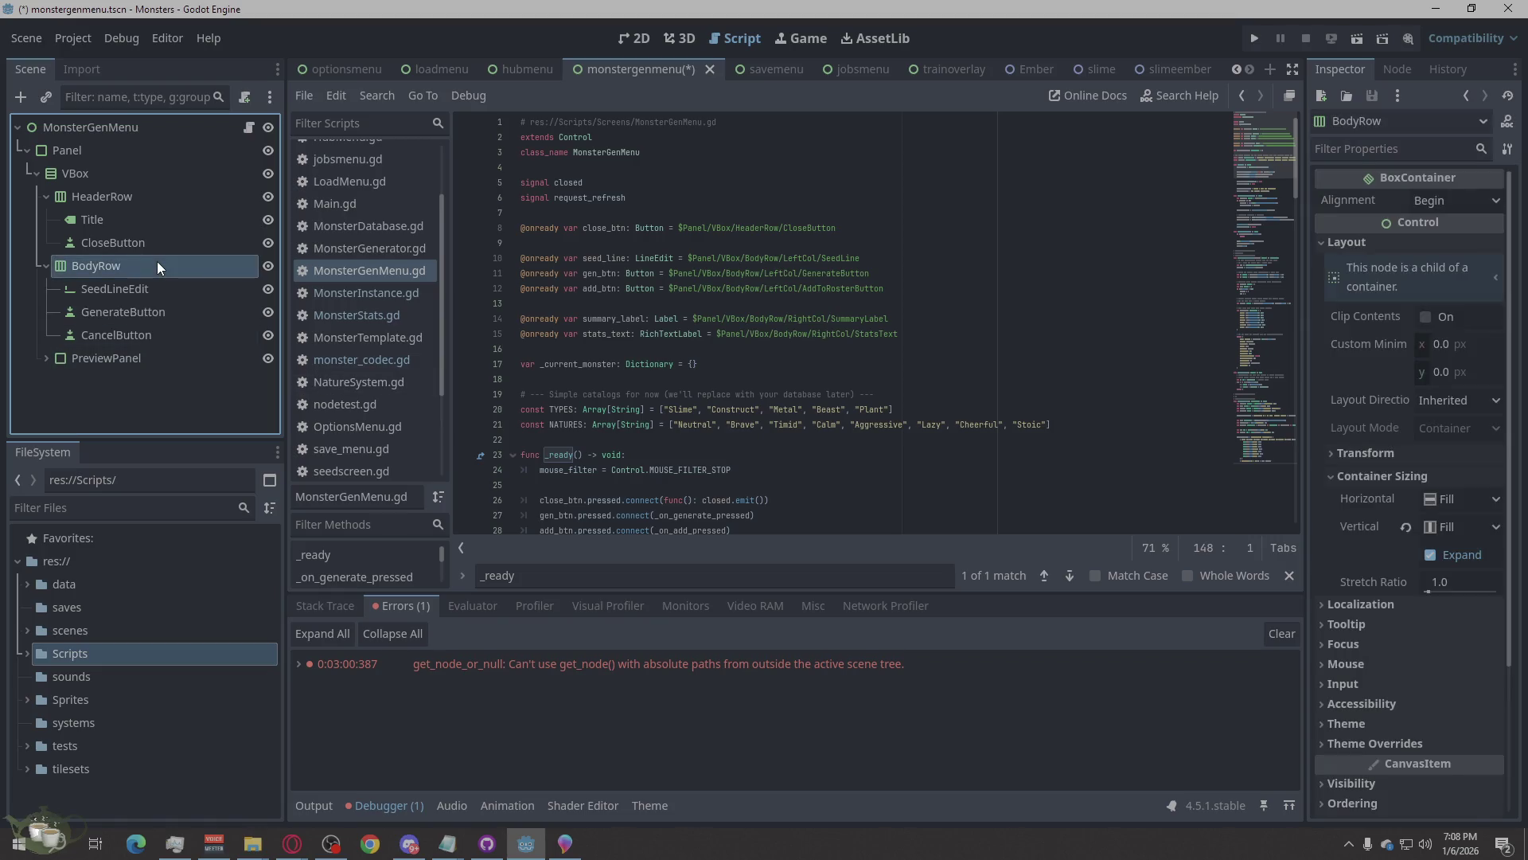
Add a Label child to BodyRow above SeedLineEdit and name it SeedLabel.
right_click(158, 264)
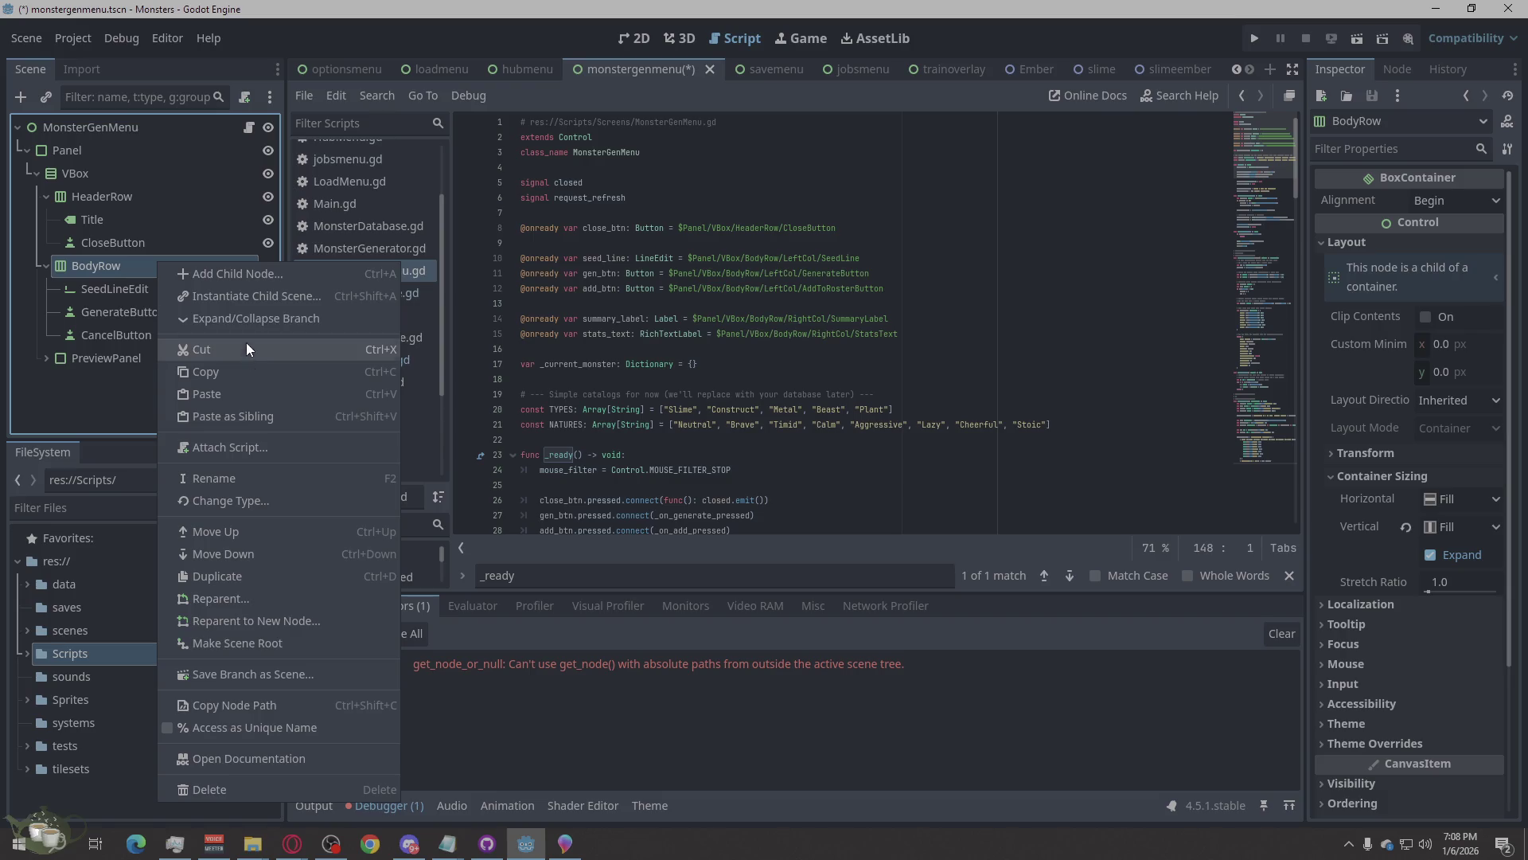
click(249, 276)
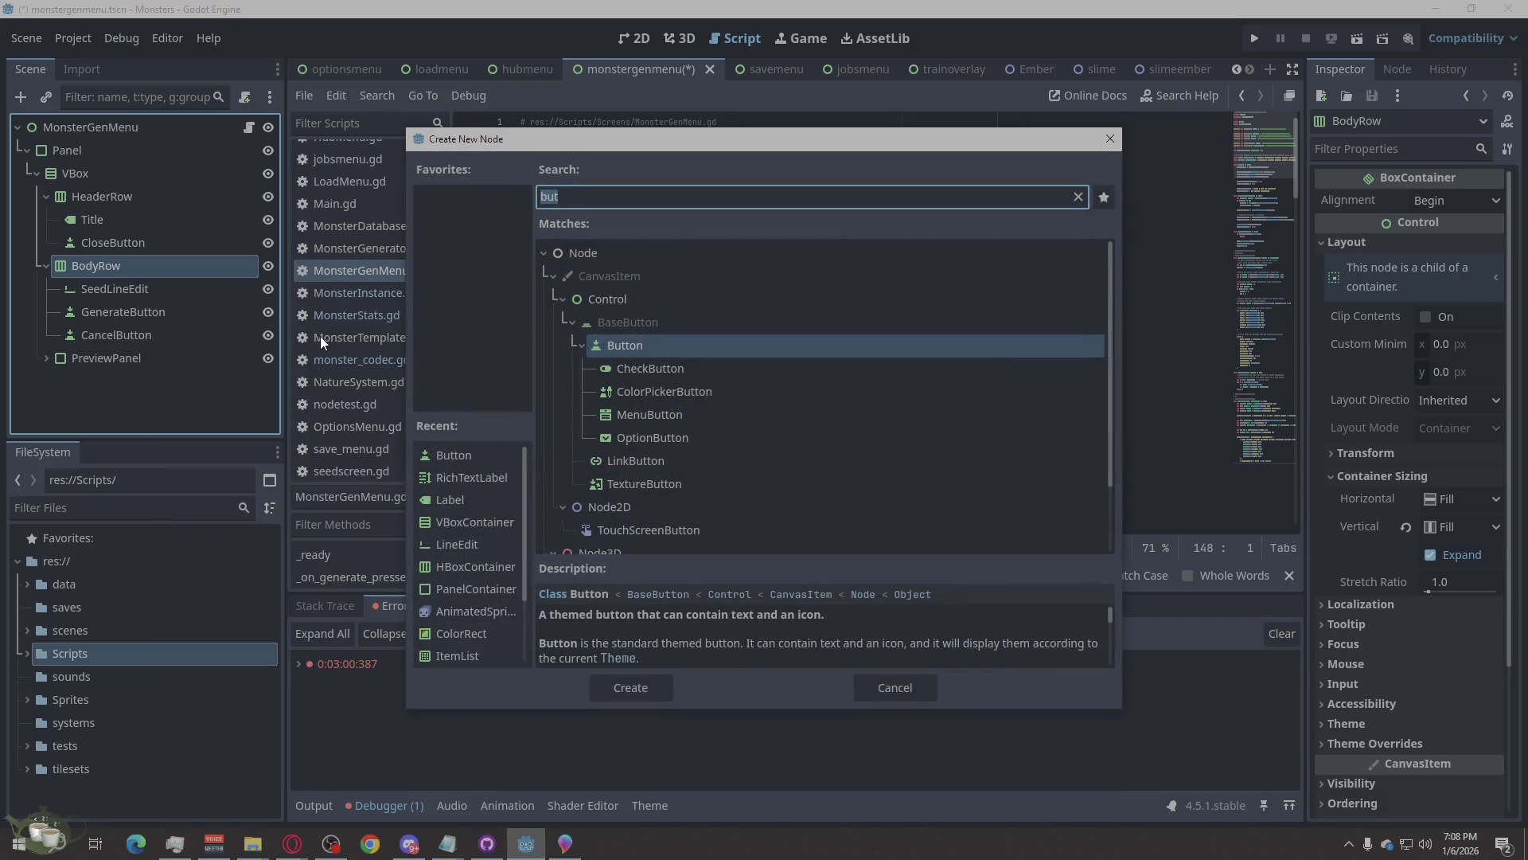
text(la)
click(631, 687)
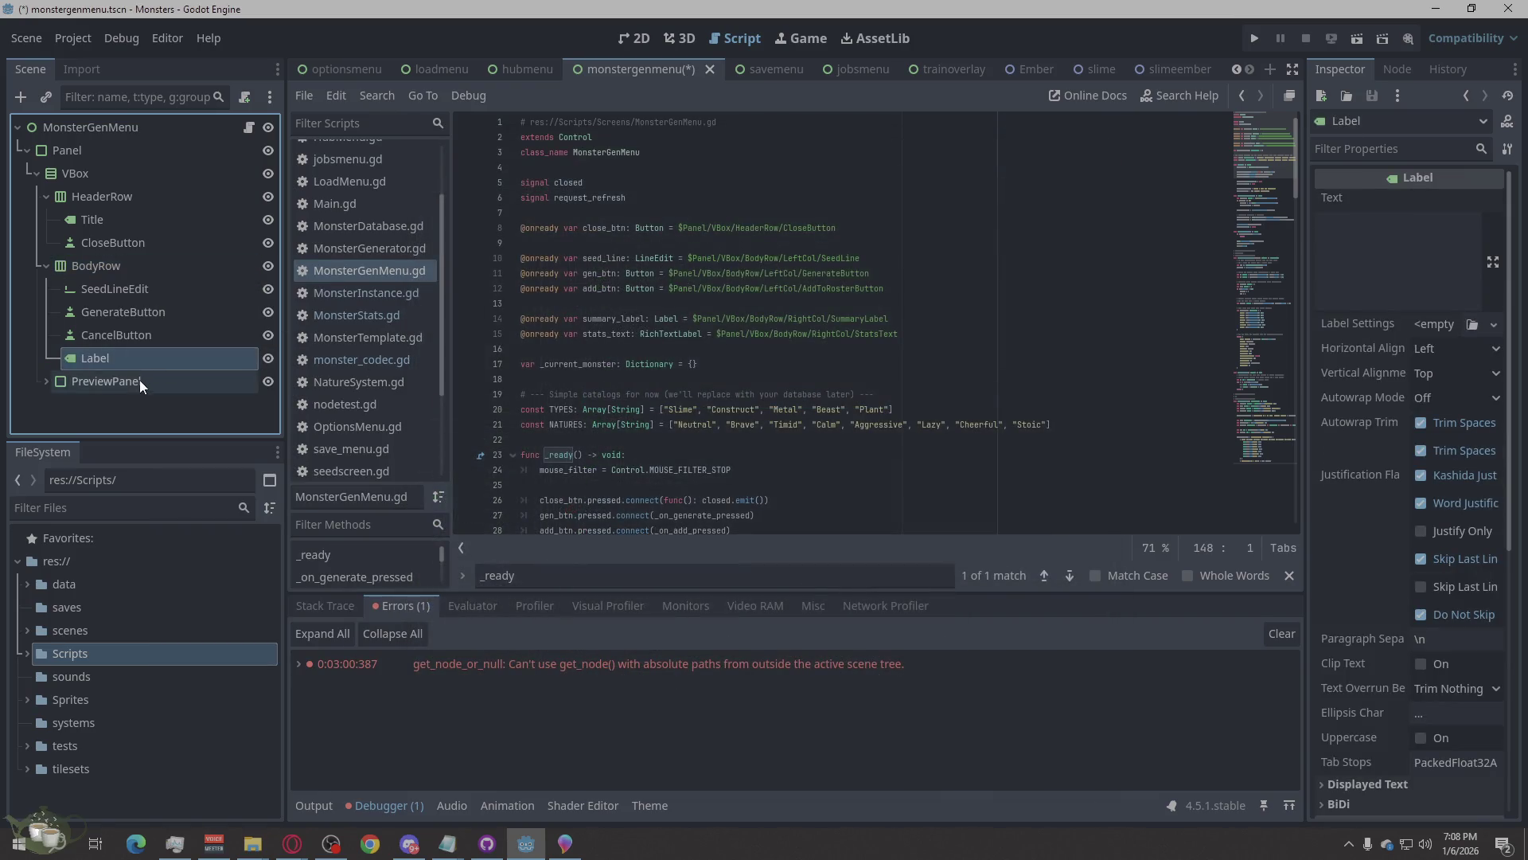
drag(81, 360, 83, 280)
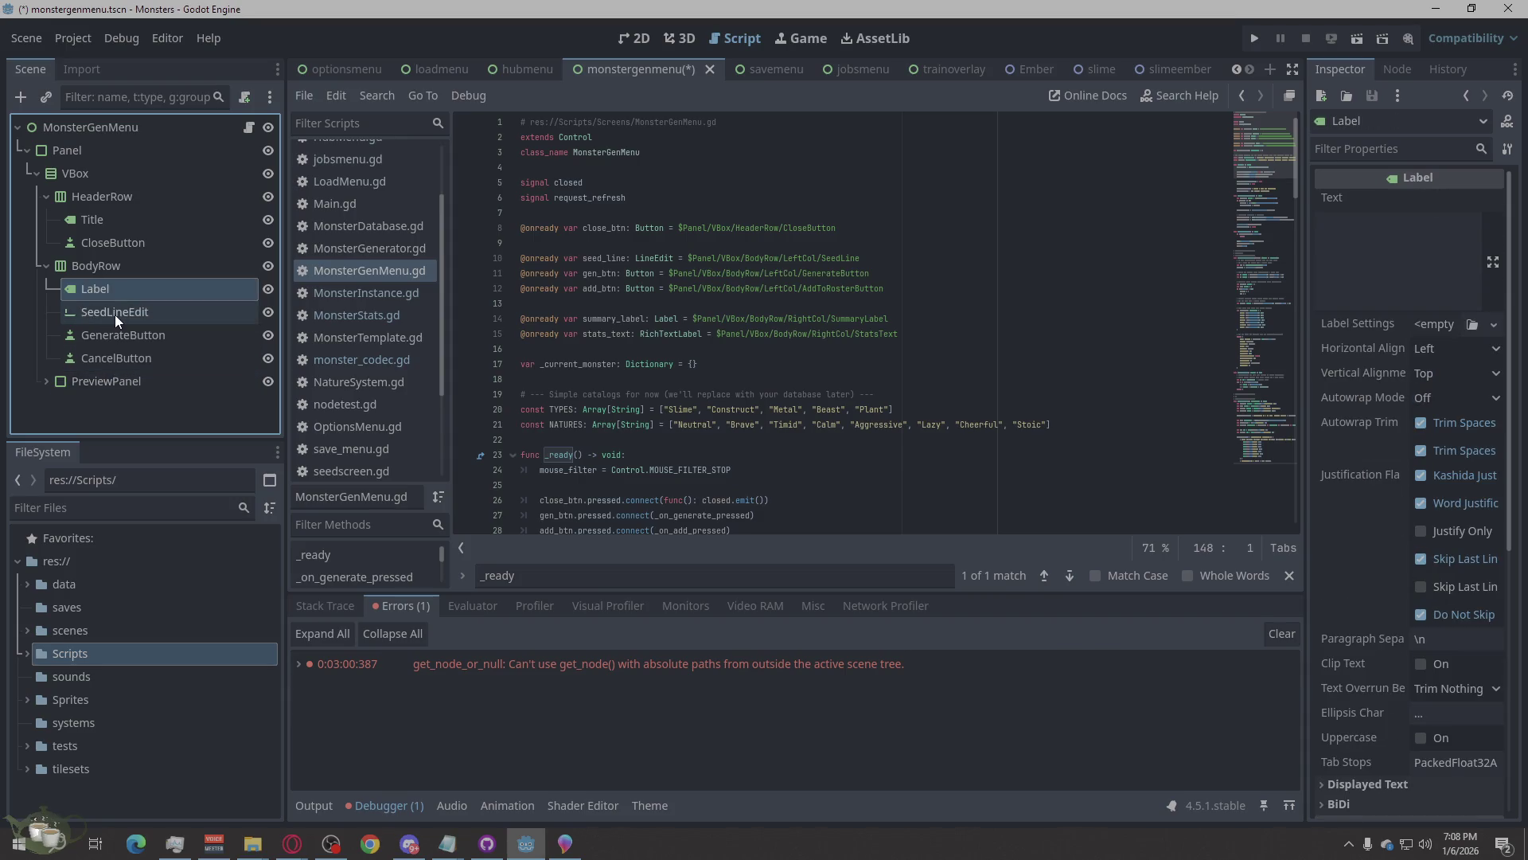
double_click(118, 289)
click(118, 290)
text(Seed)
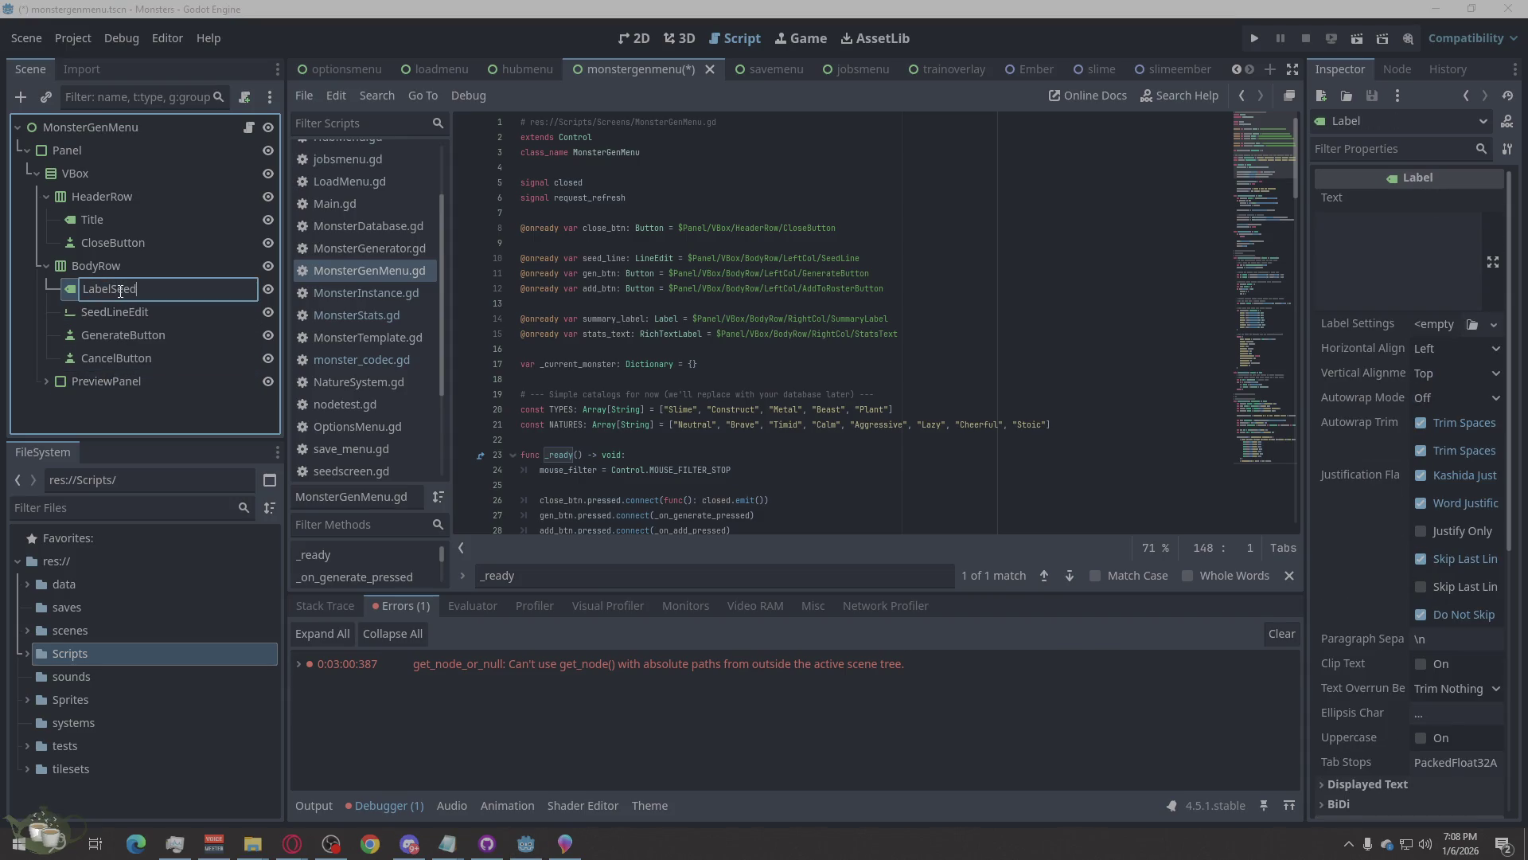
double_click(119, 291)
text(SeedLa)
text(bel)
key(Return)
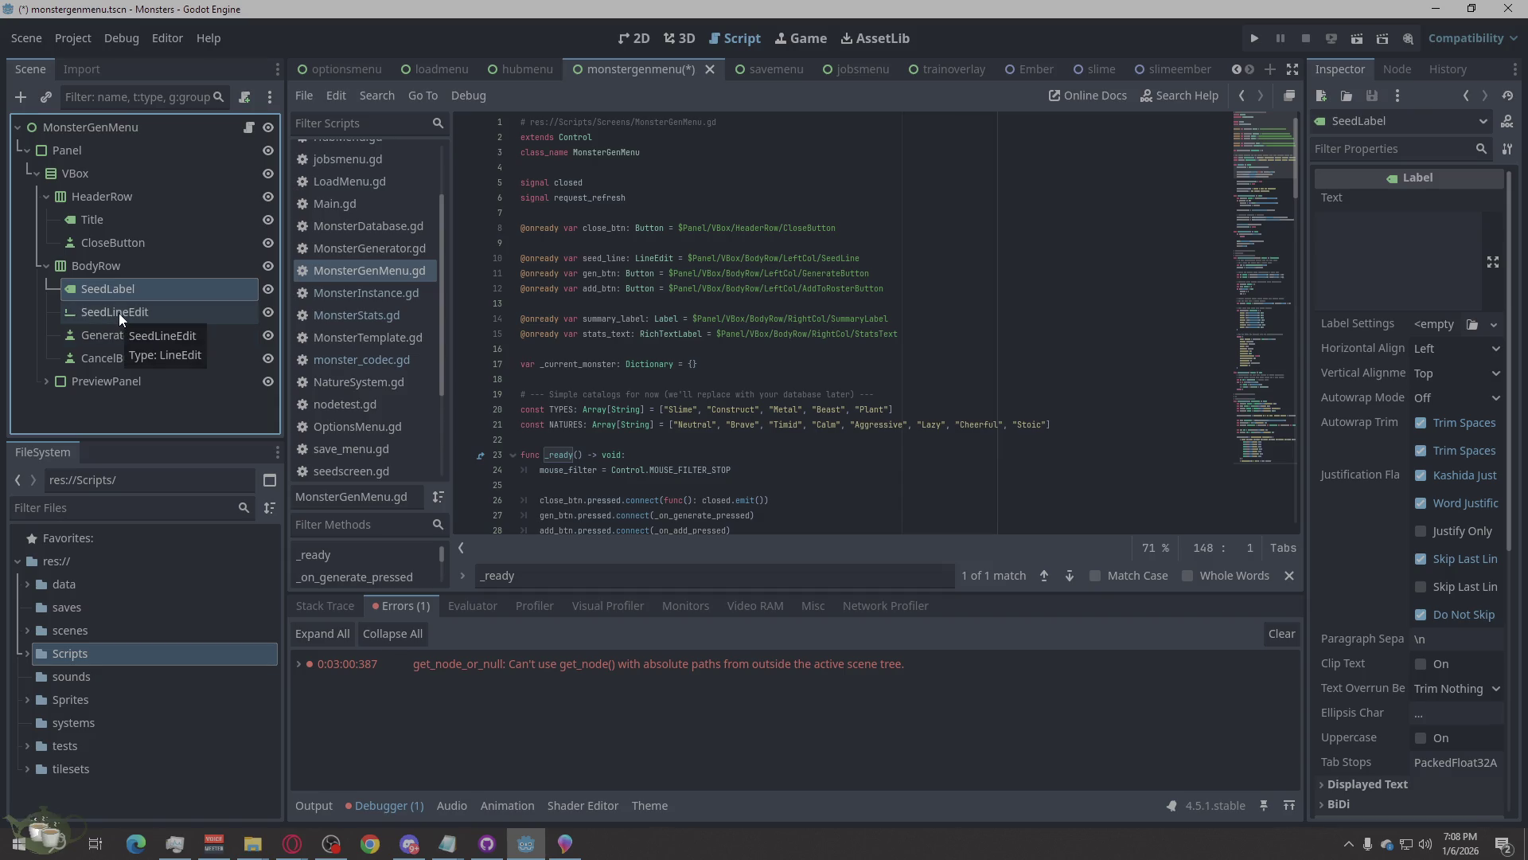
Rename SeedLineEdit to SeedLine and CancelButton to AddToRosterButton, keeping GenerateButton.
double_click(117, 313)
click(158, 321)
key(BackSpace)
key(BackSpace)
key(BackSpace)
key(Return)
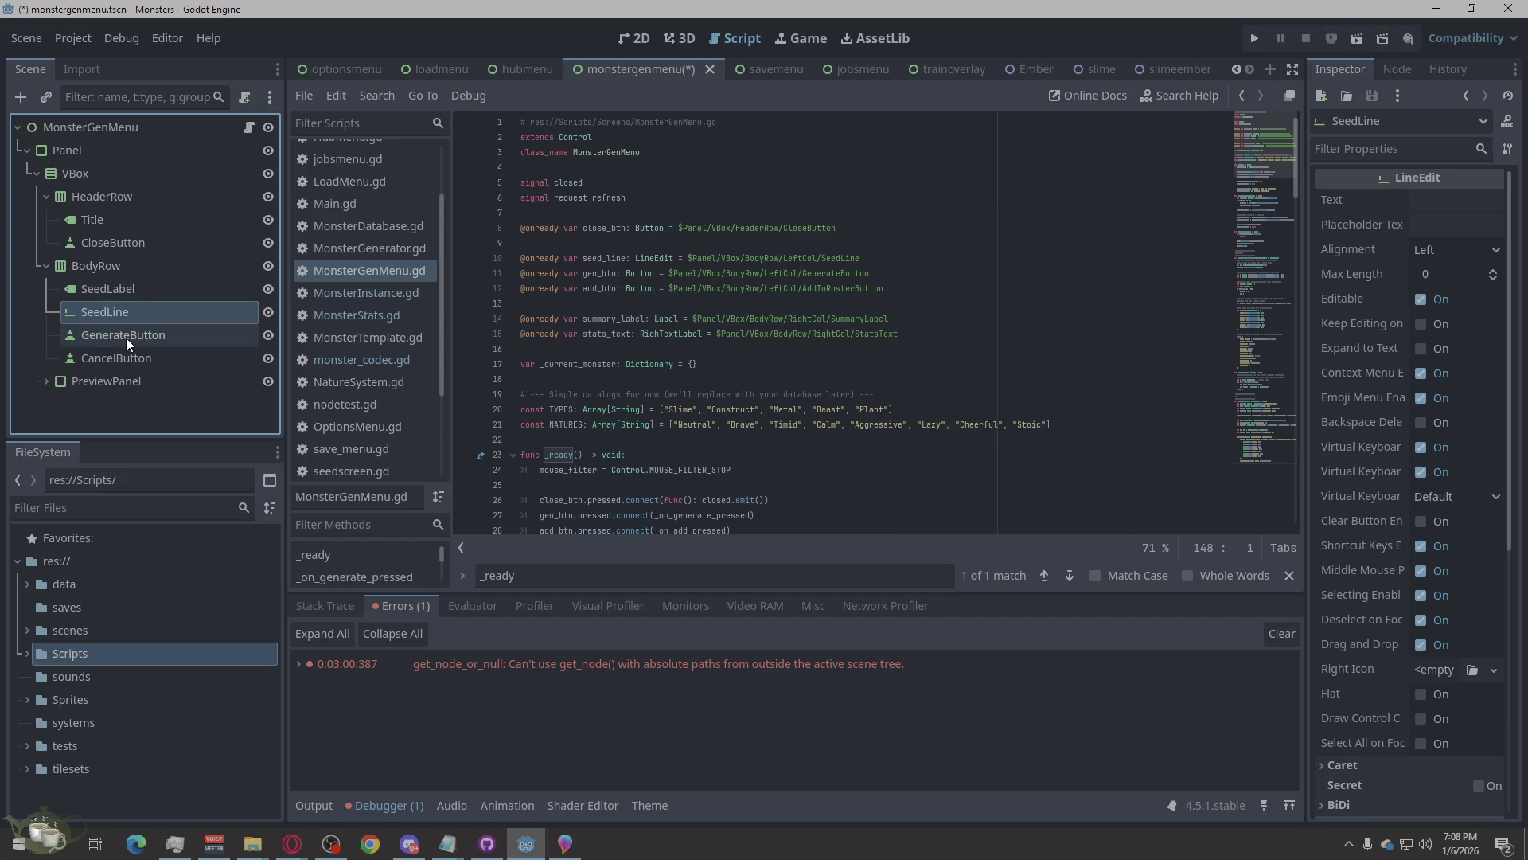
double_click(126, 337)
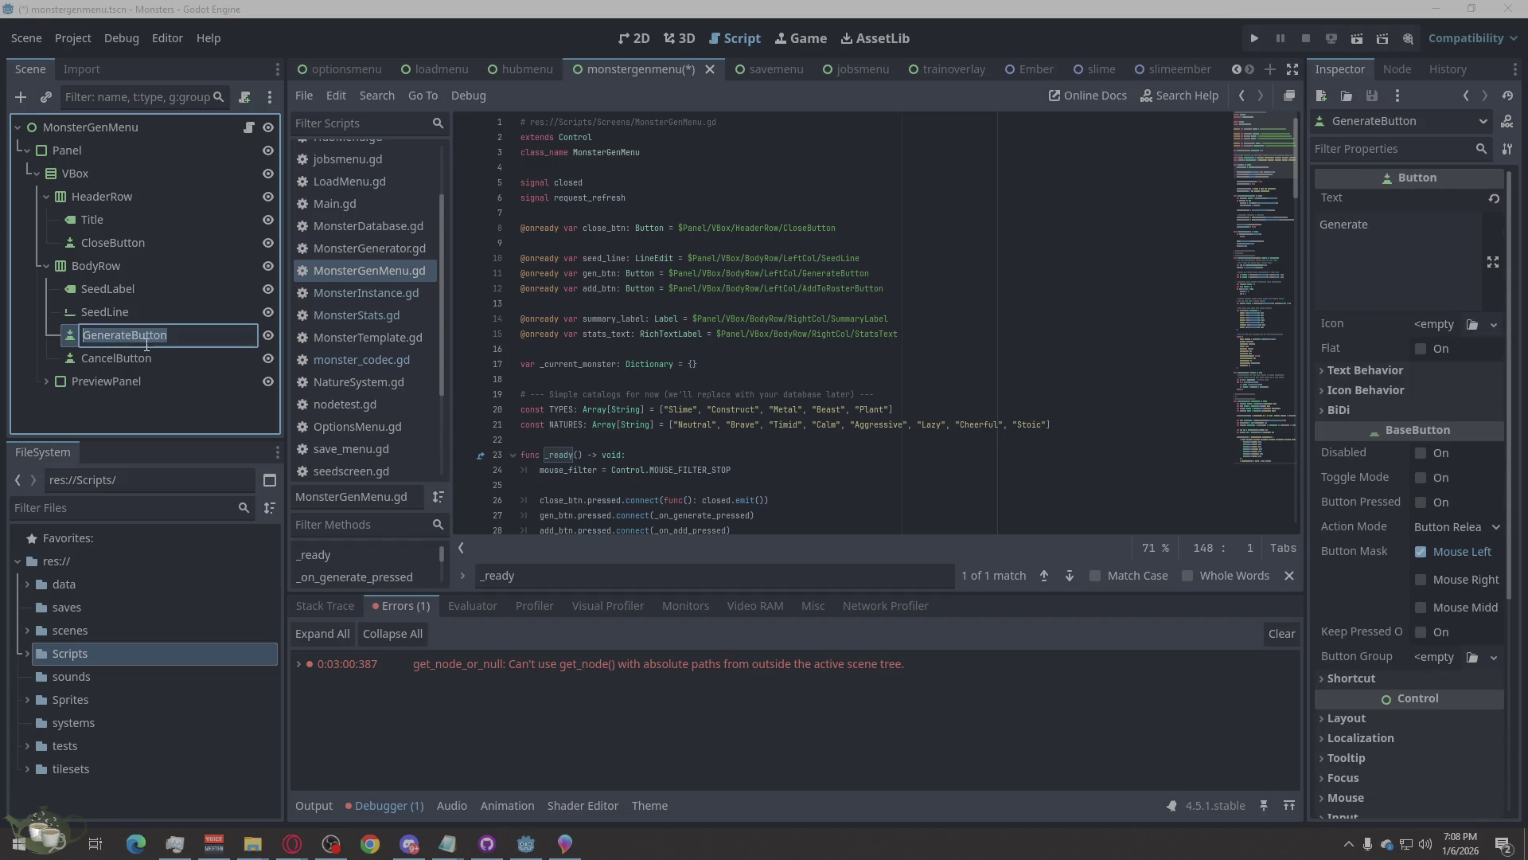
key(Return)
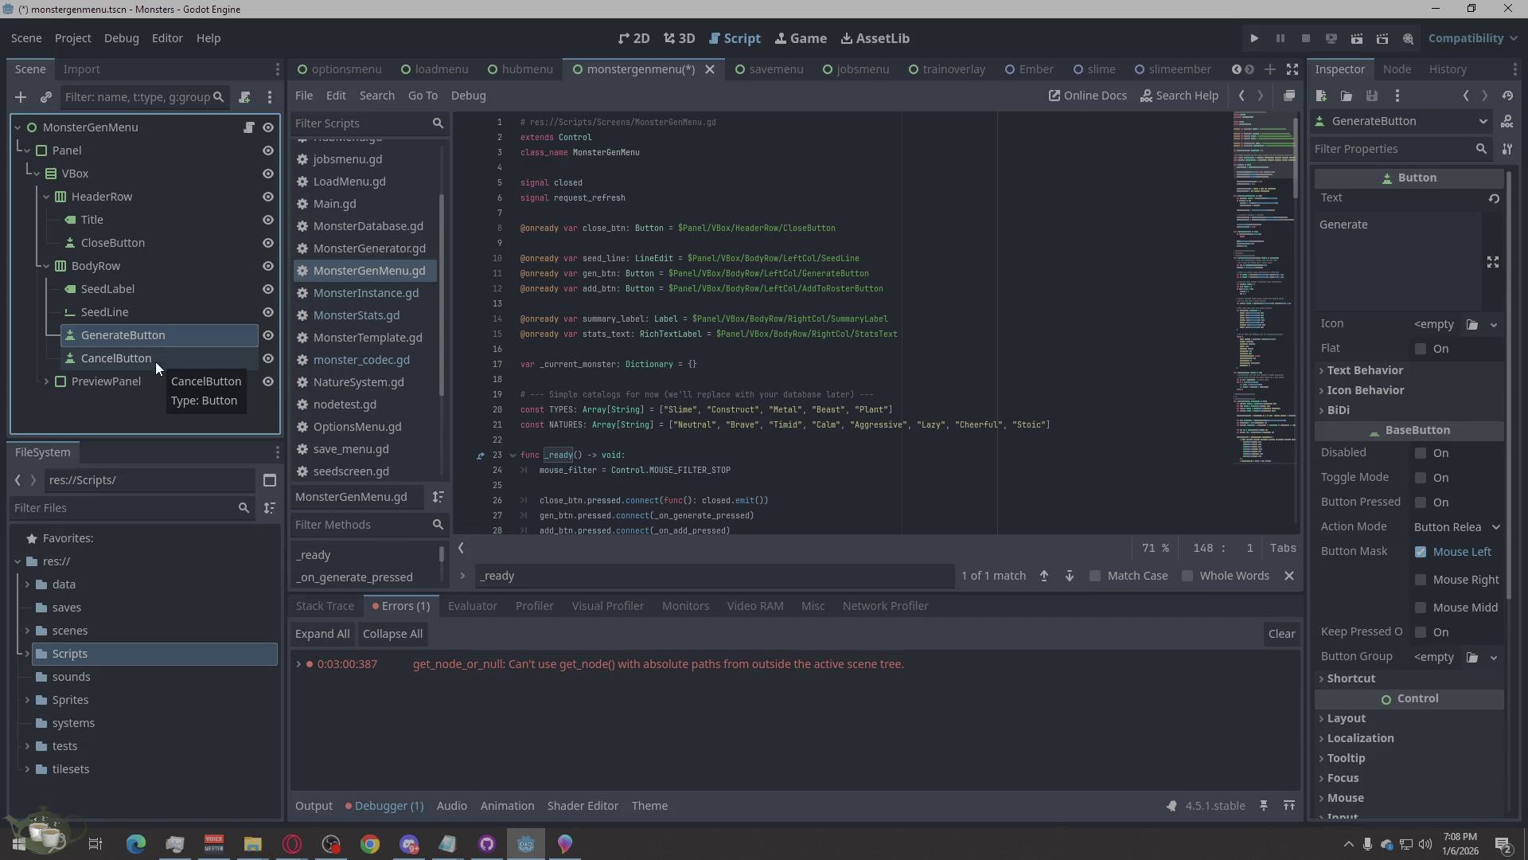
double_click(155, 361)
text(AddToR)
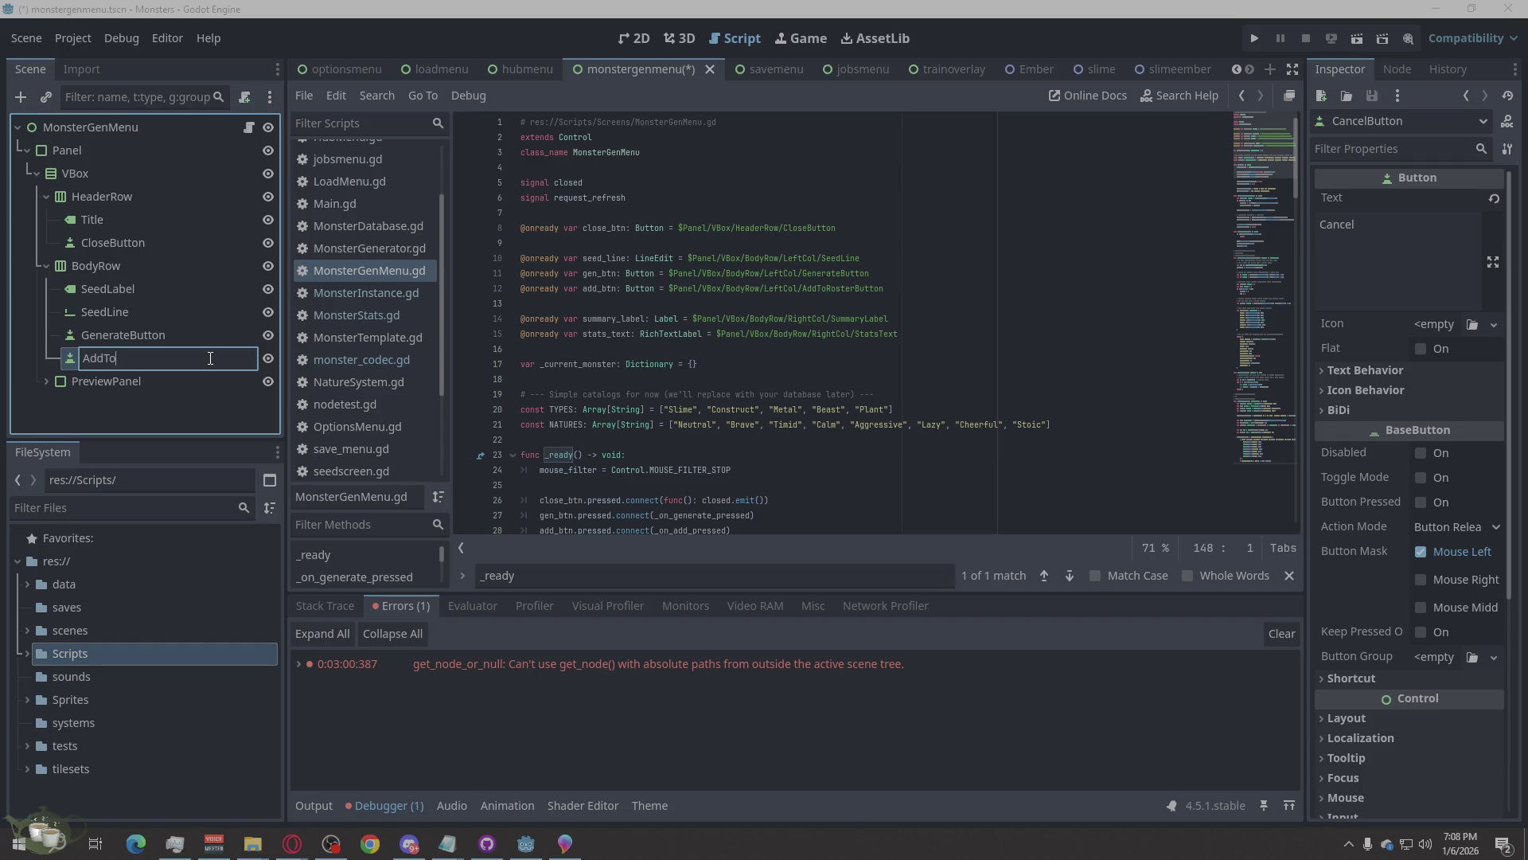
text(osterButton)
key(Return)
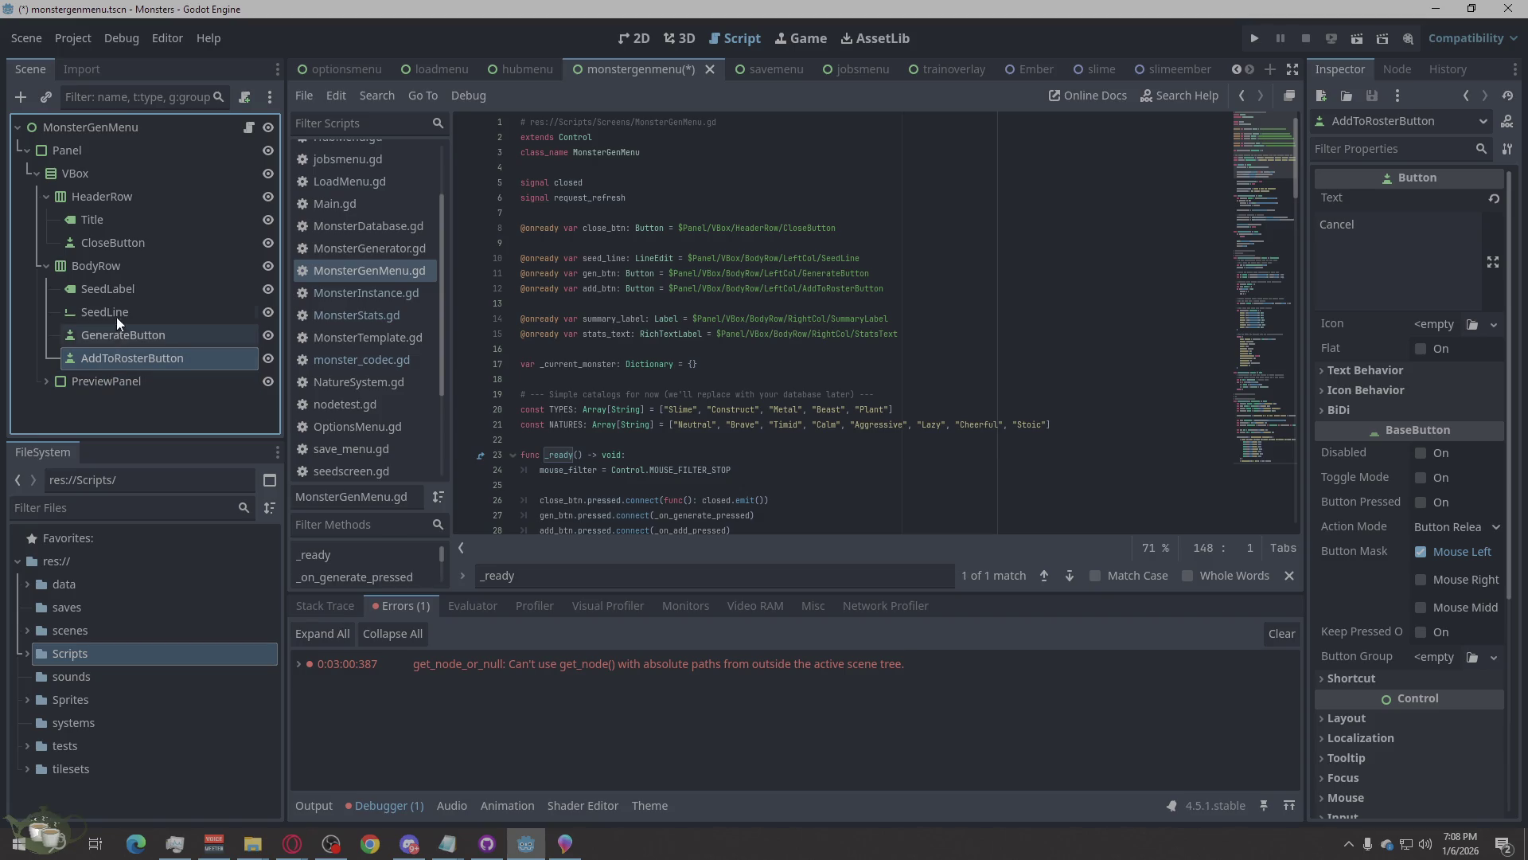
click(109, 270)
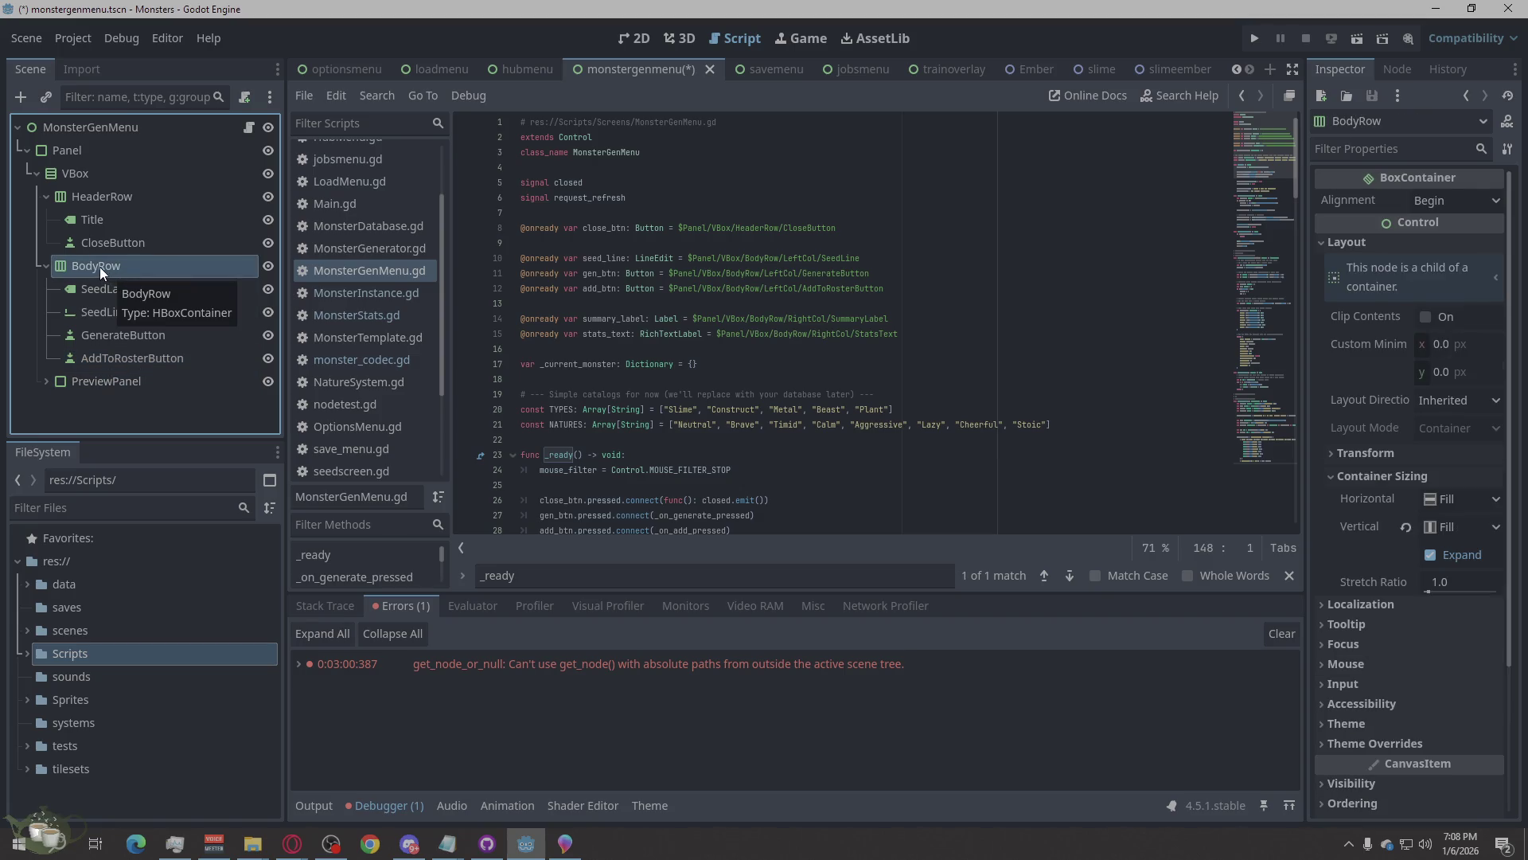
Add a VBoxContainer as BodyRow's first child and rename it LeftCol.
right_click(98, 266)
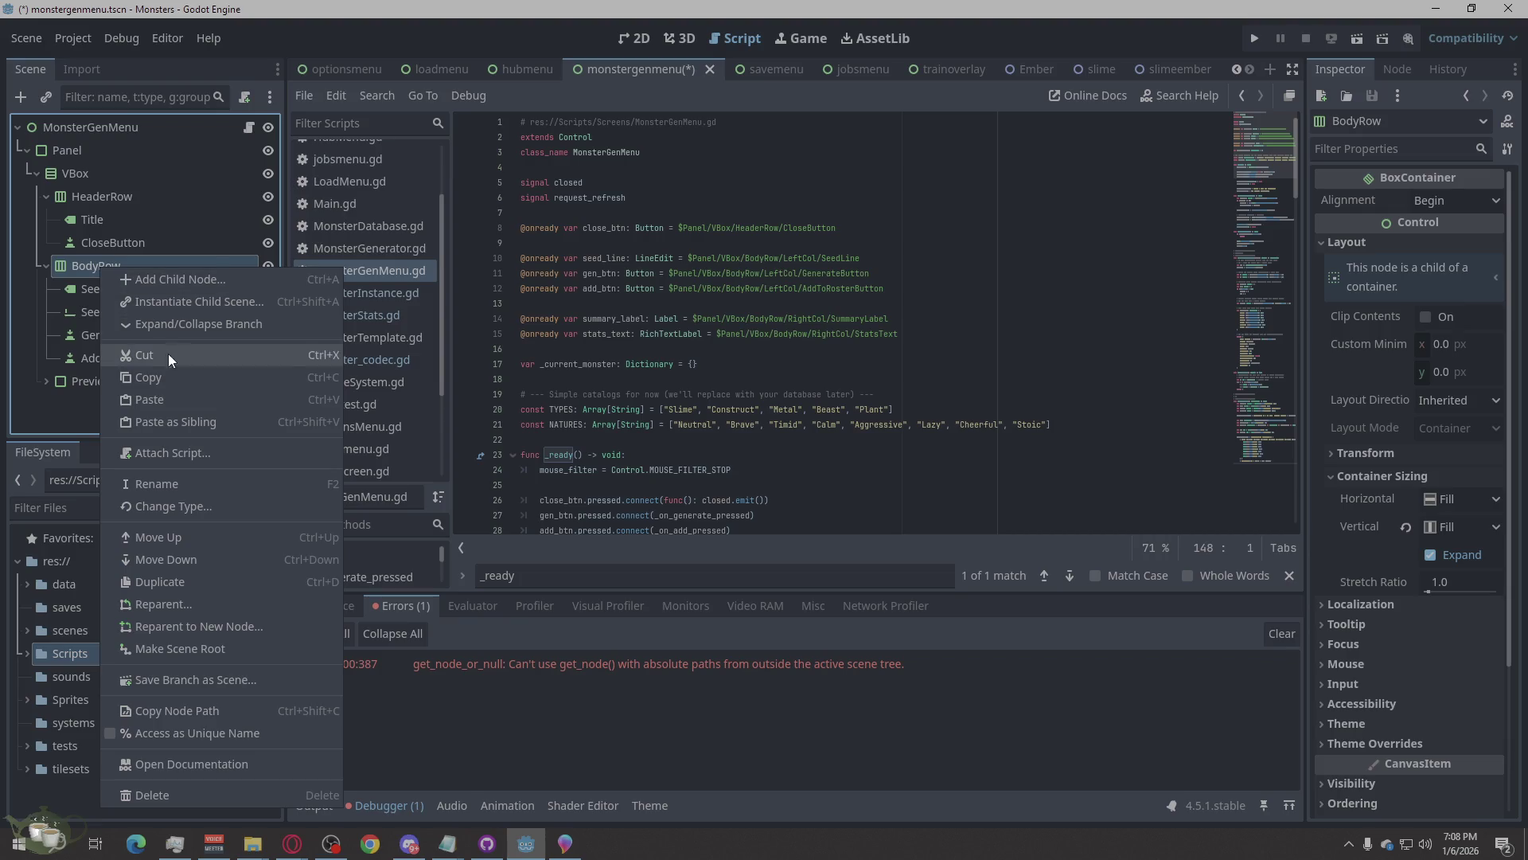
click(186, 275)
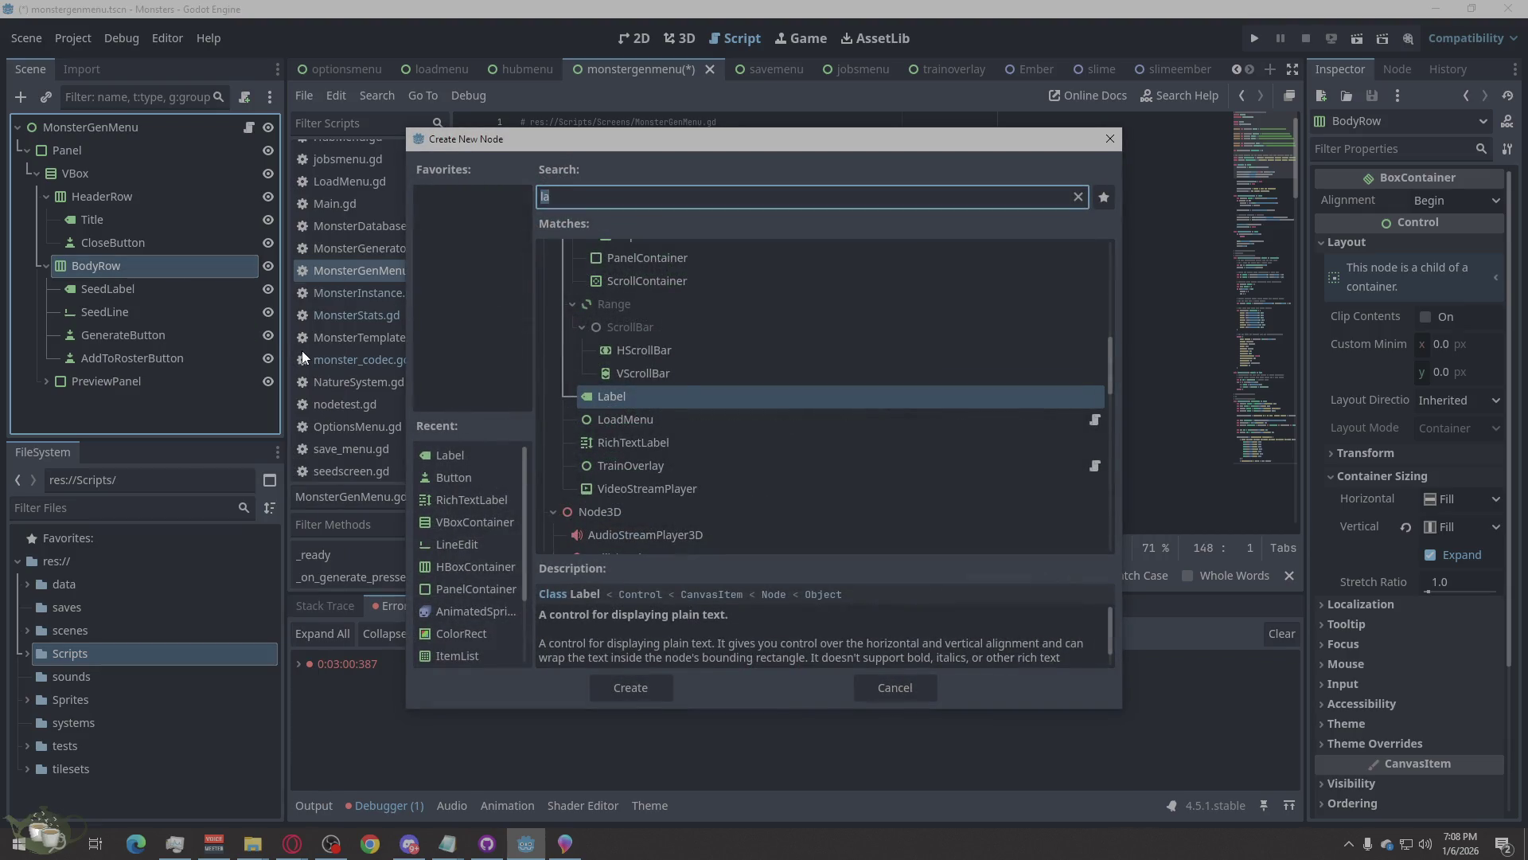
text(vbox)
click(626, 689)
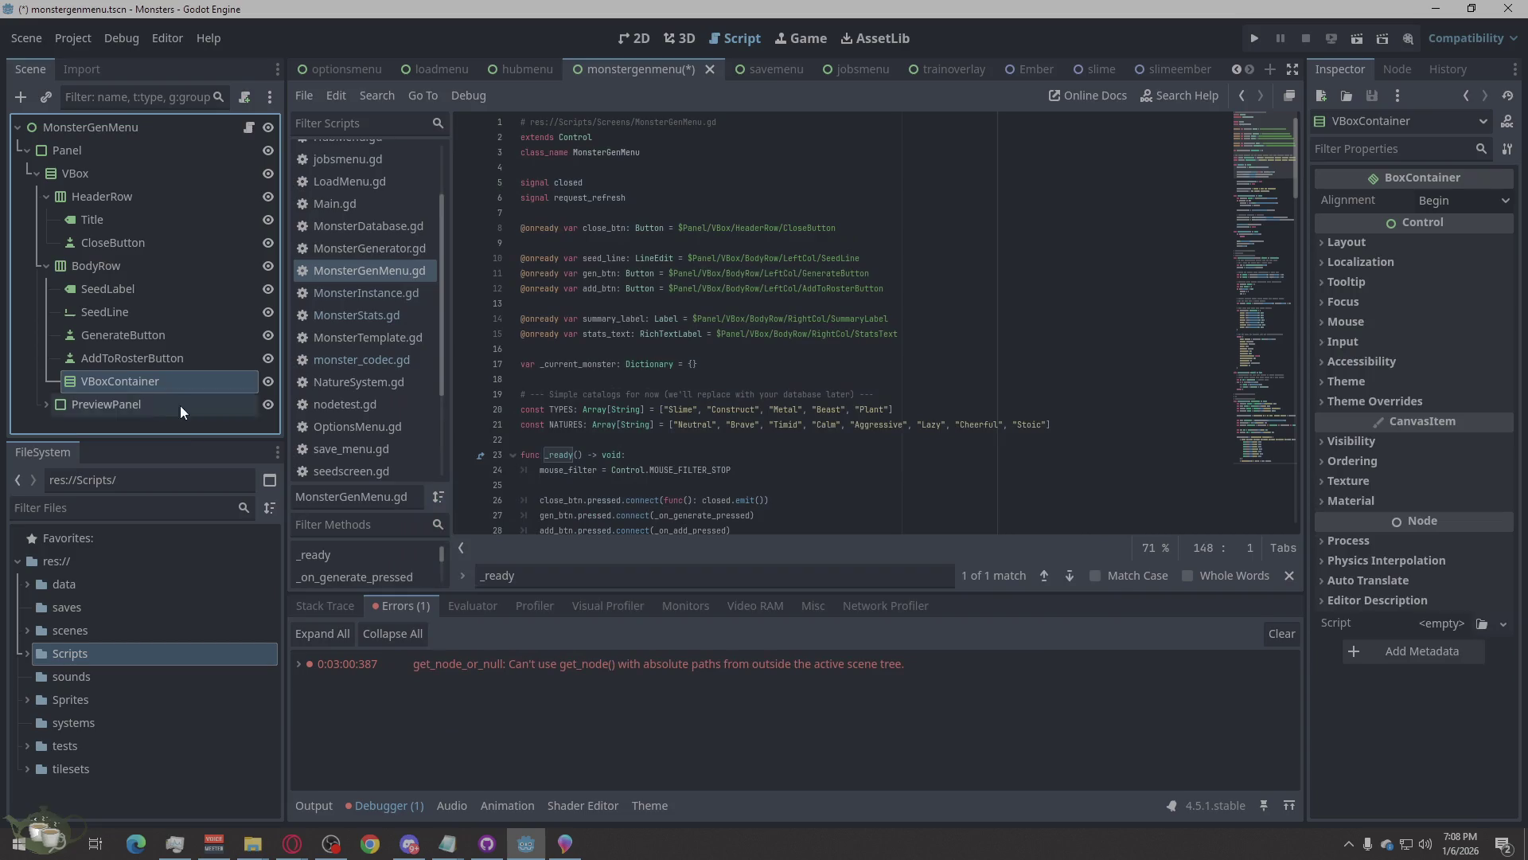
drag(107, 380, 87, 281)
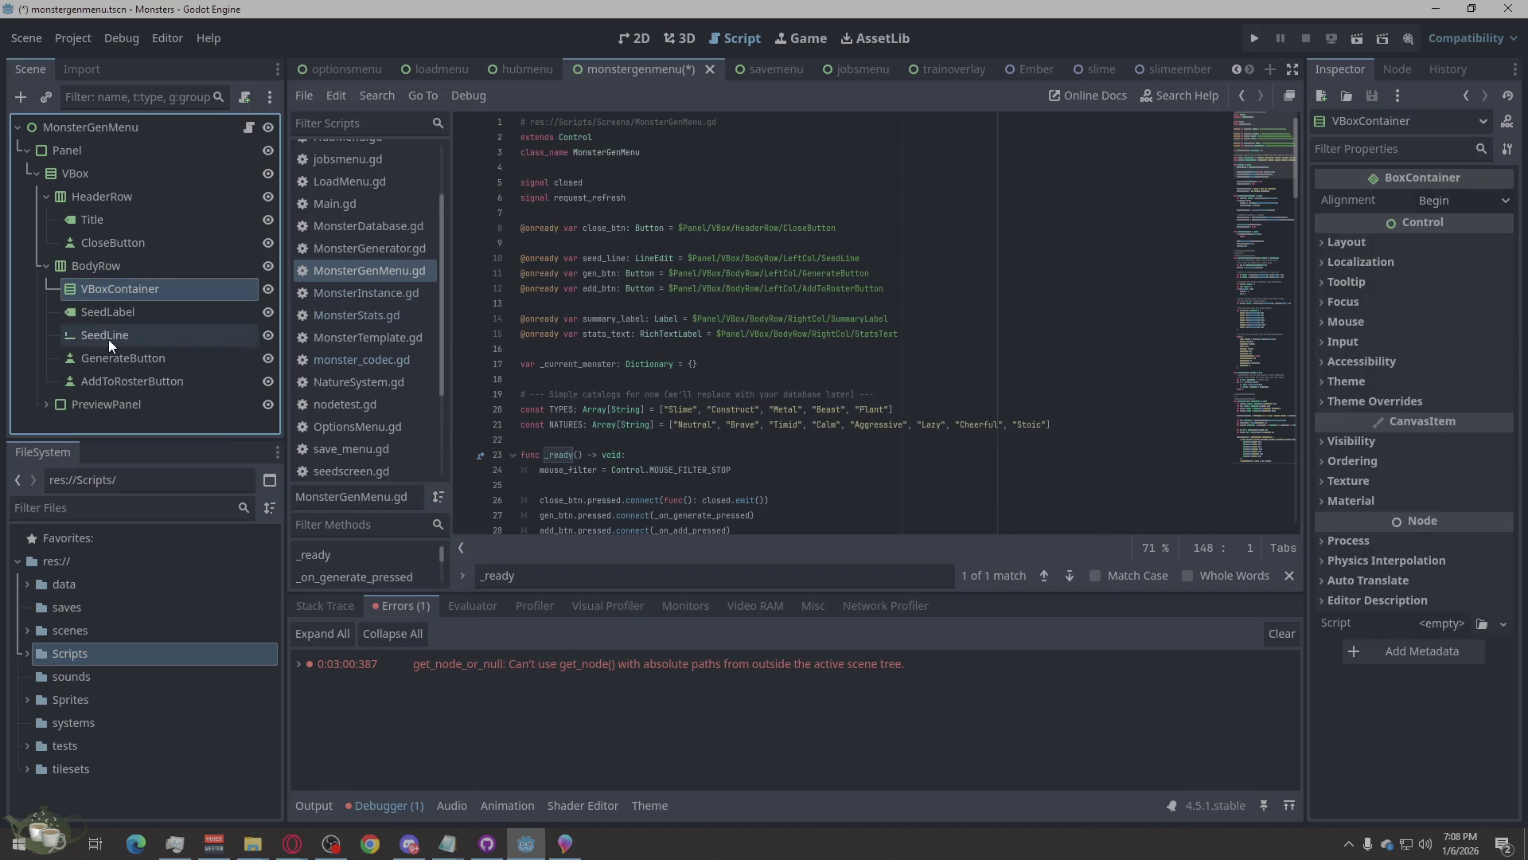
click(112, 292)
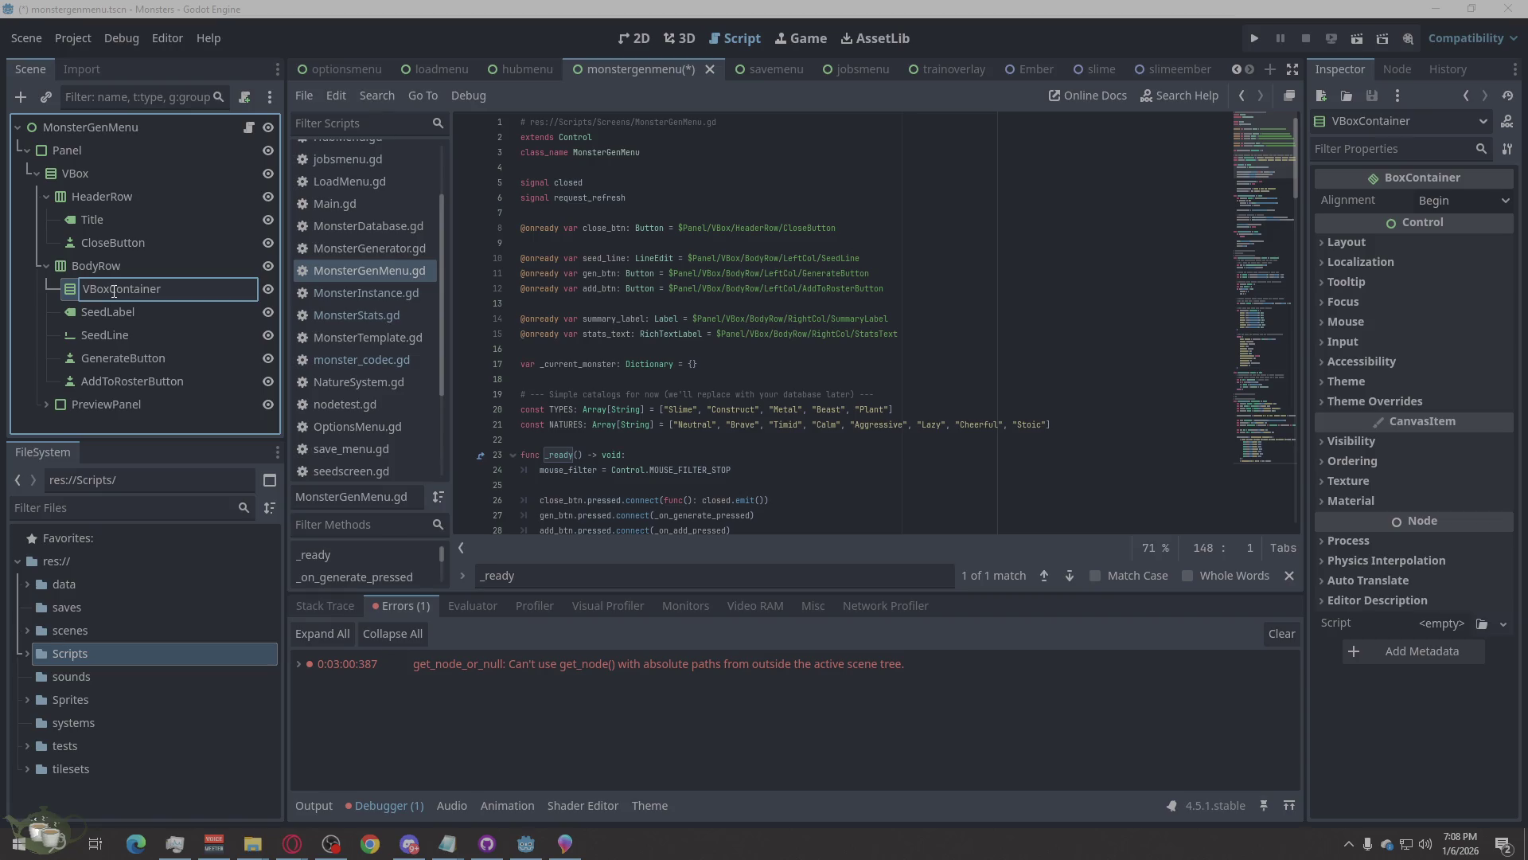
text(LeftCol)
drag(201, 289, 2, 279)
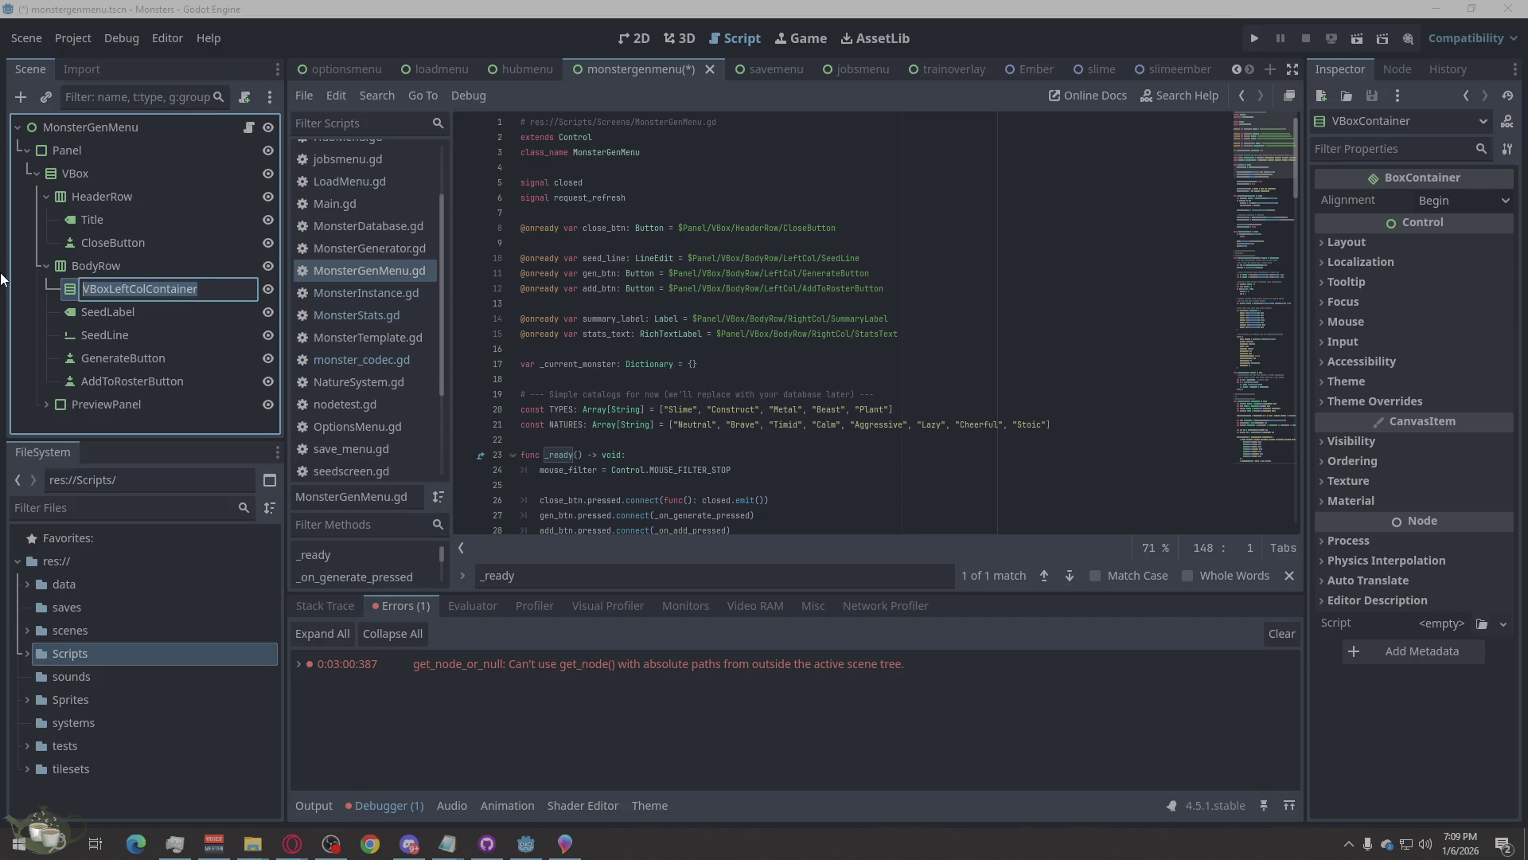
text(LeftCol)
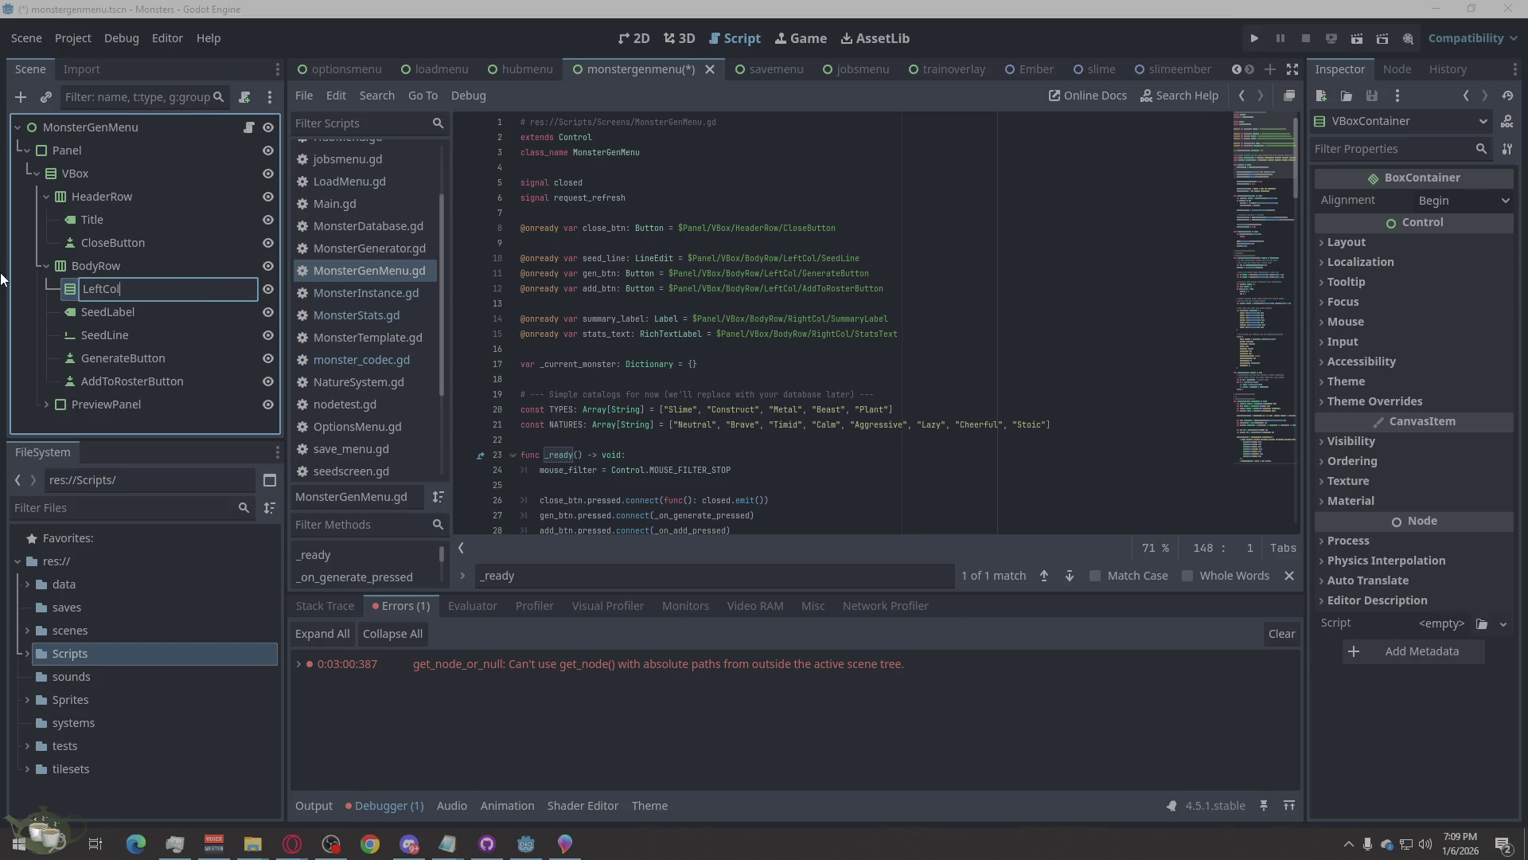
key(Return)
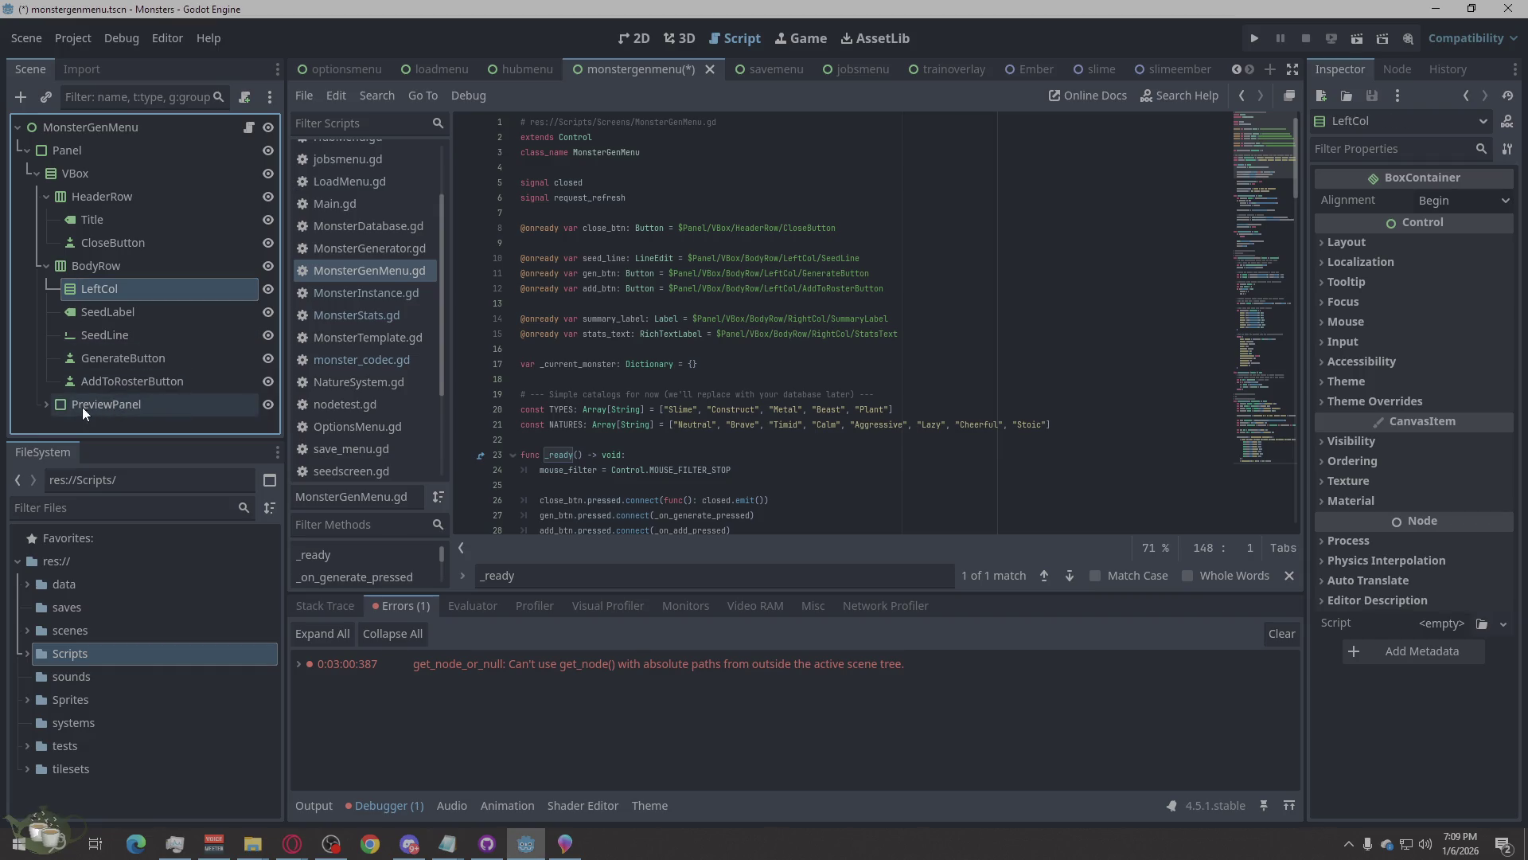
Move the PreviewPanel node inside BodyRow.
click(59, 406)
drag(59, 406, 69, 269)
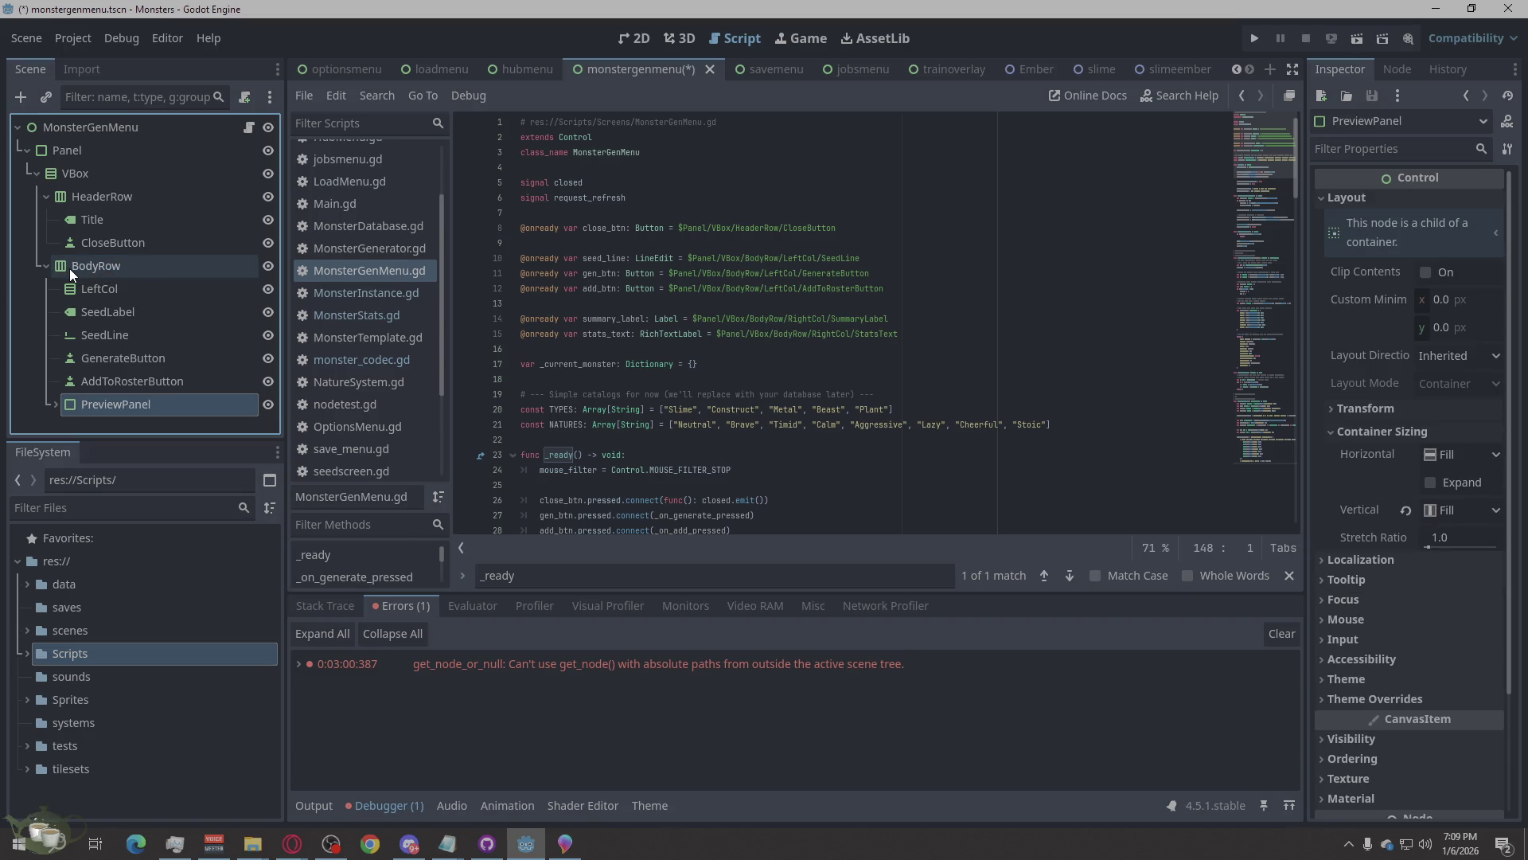
right_click(97, 403)
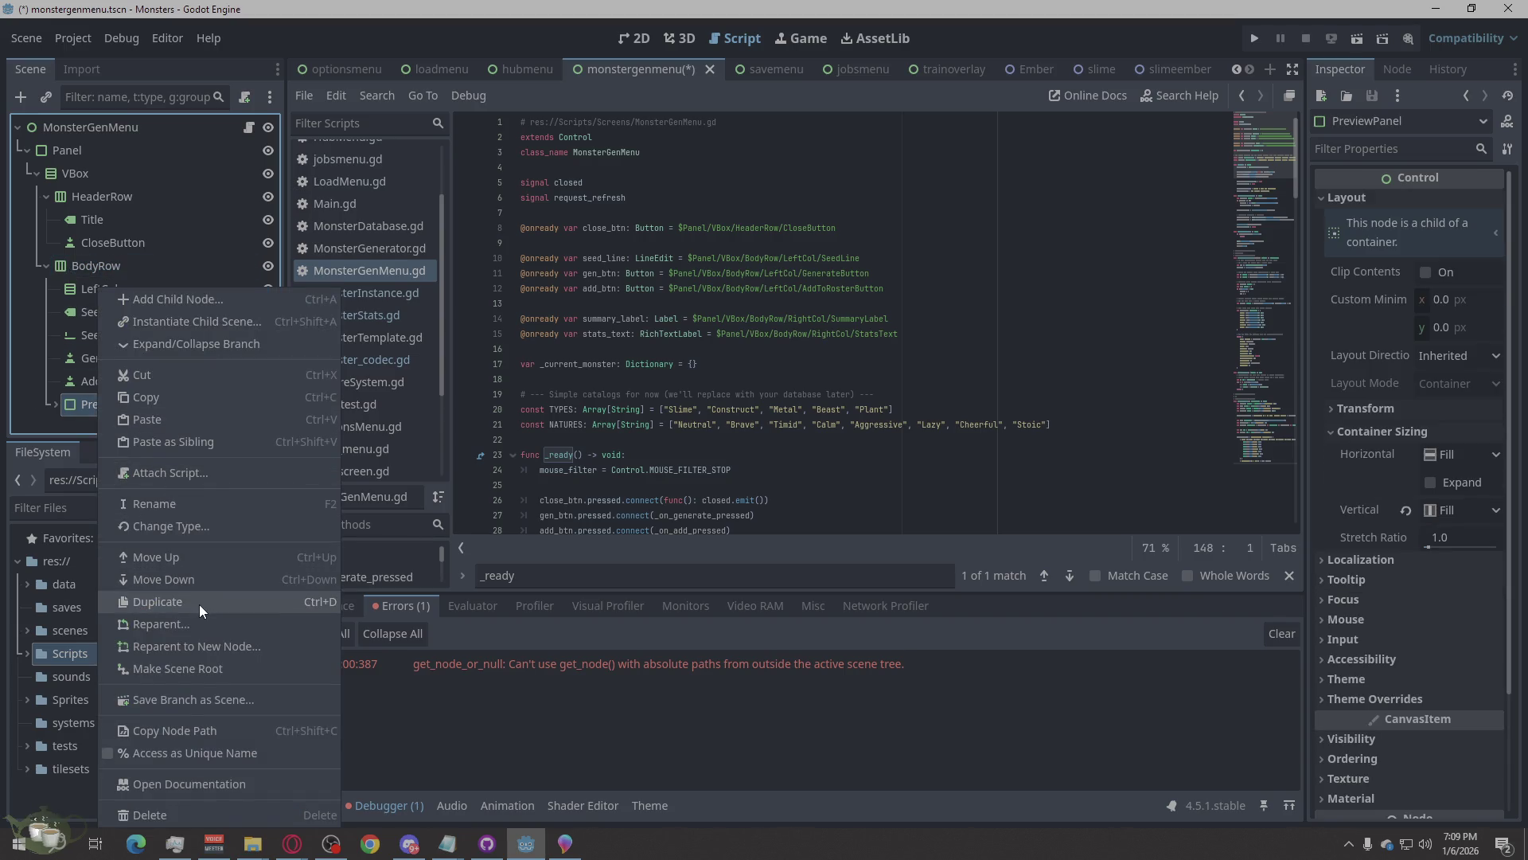
Convert PreviewPanel to a VBoxContainer and rename TypeLabel to SummaryLabel.
click(170, 527)
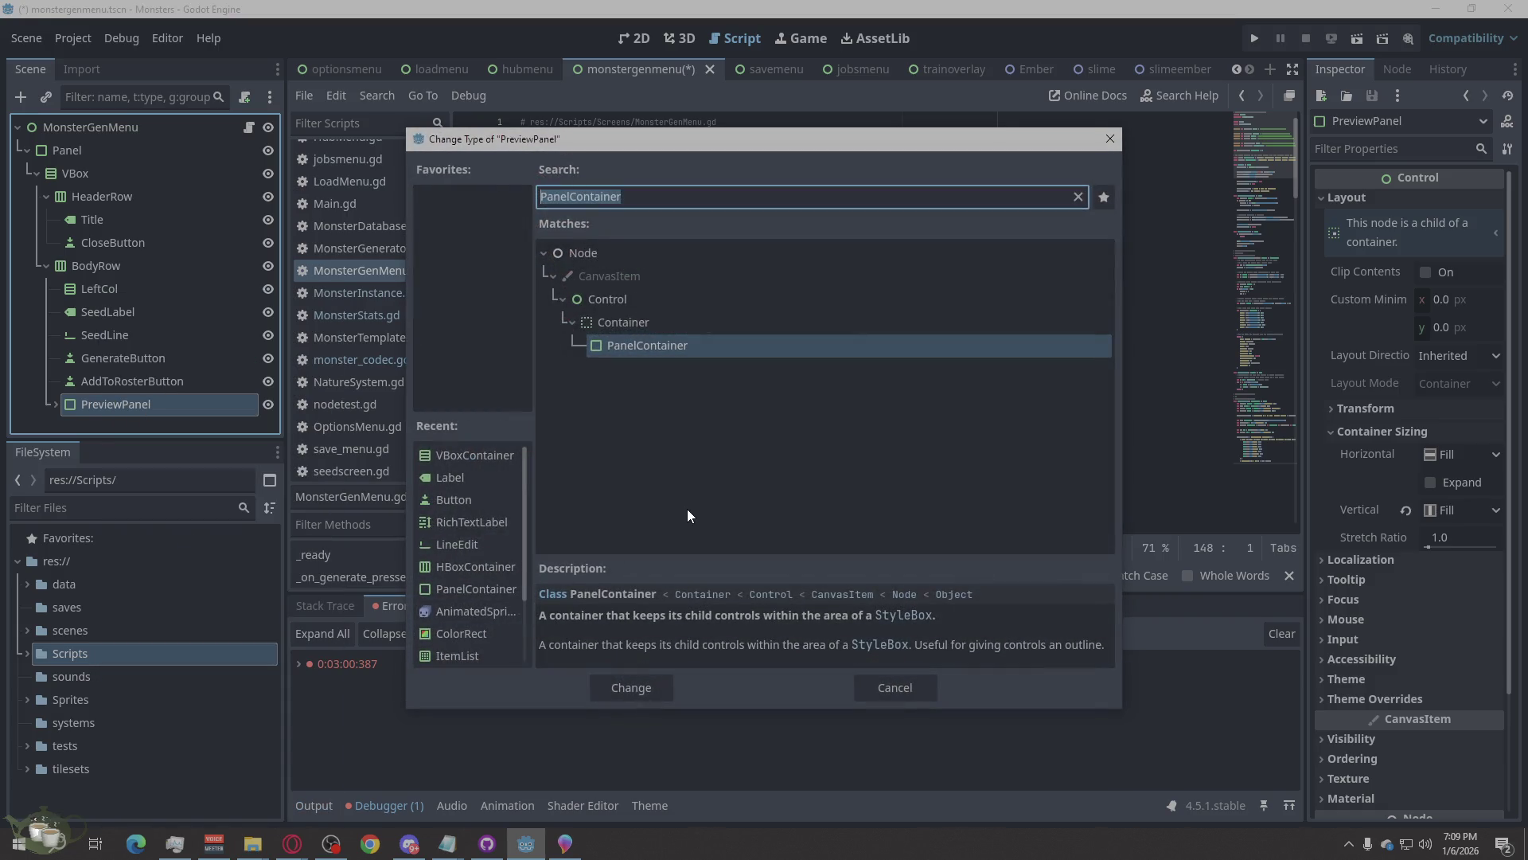
text(vb)
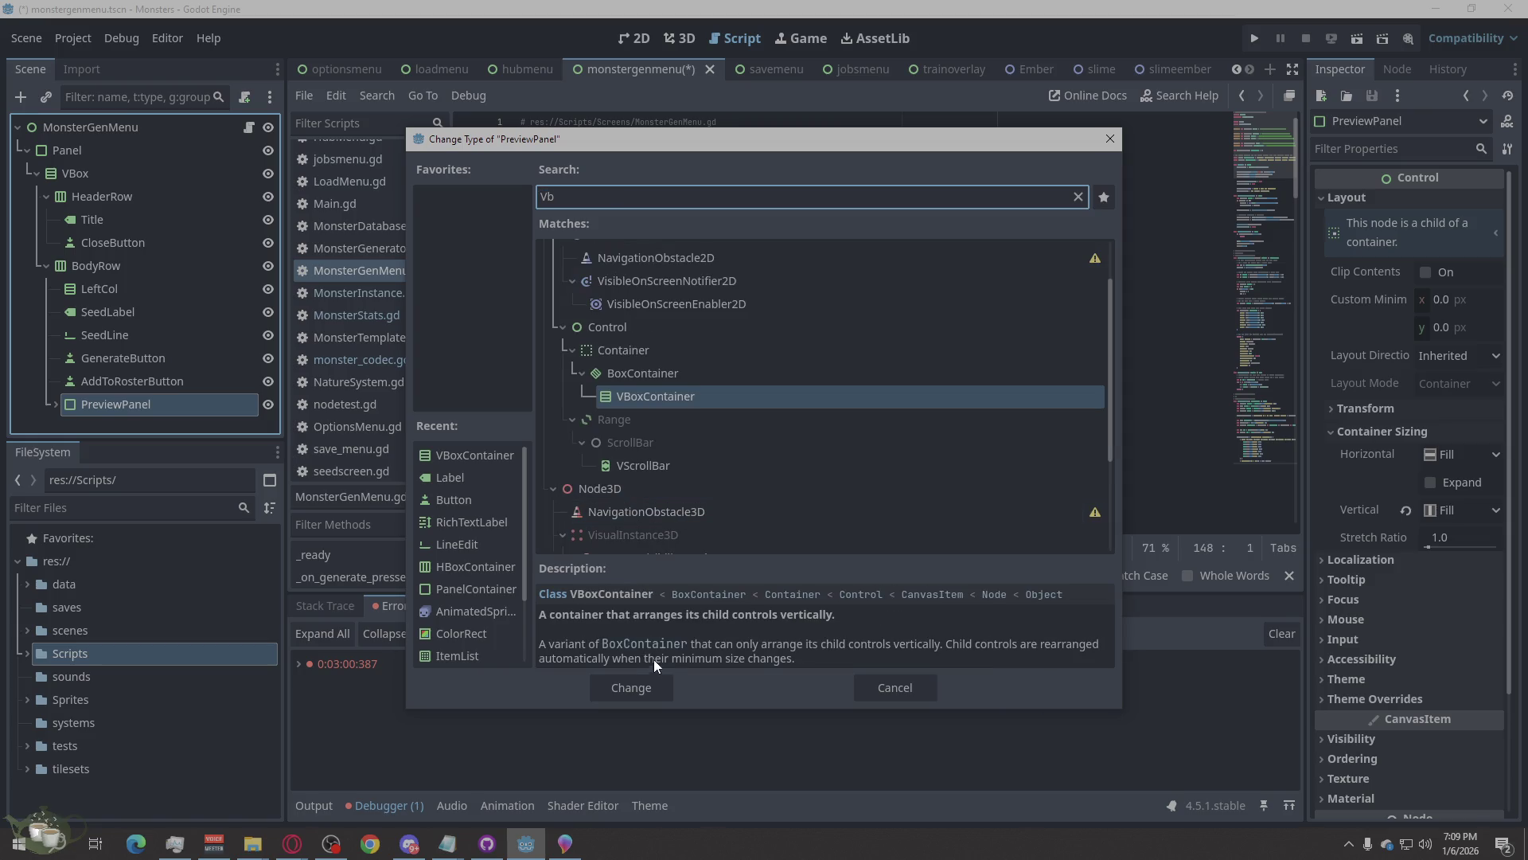
click(612, 675)
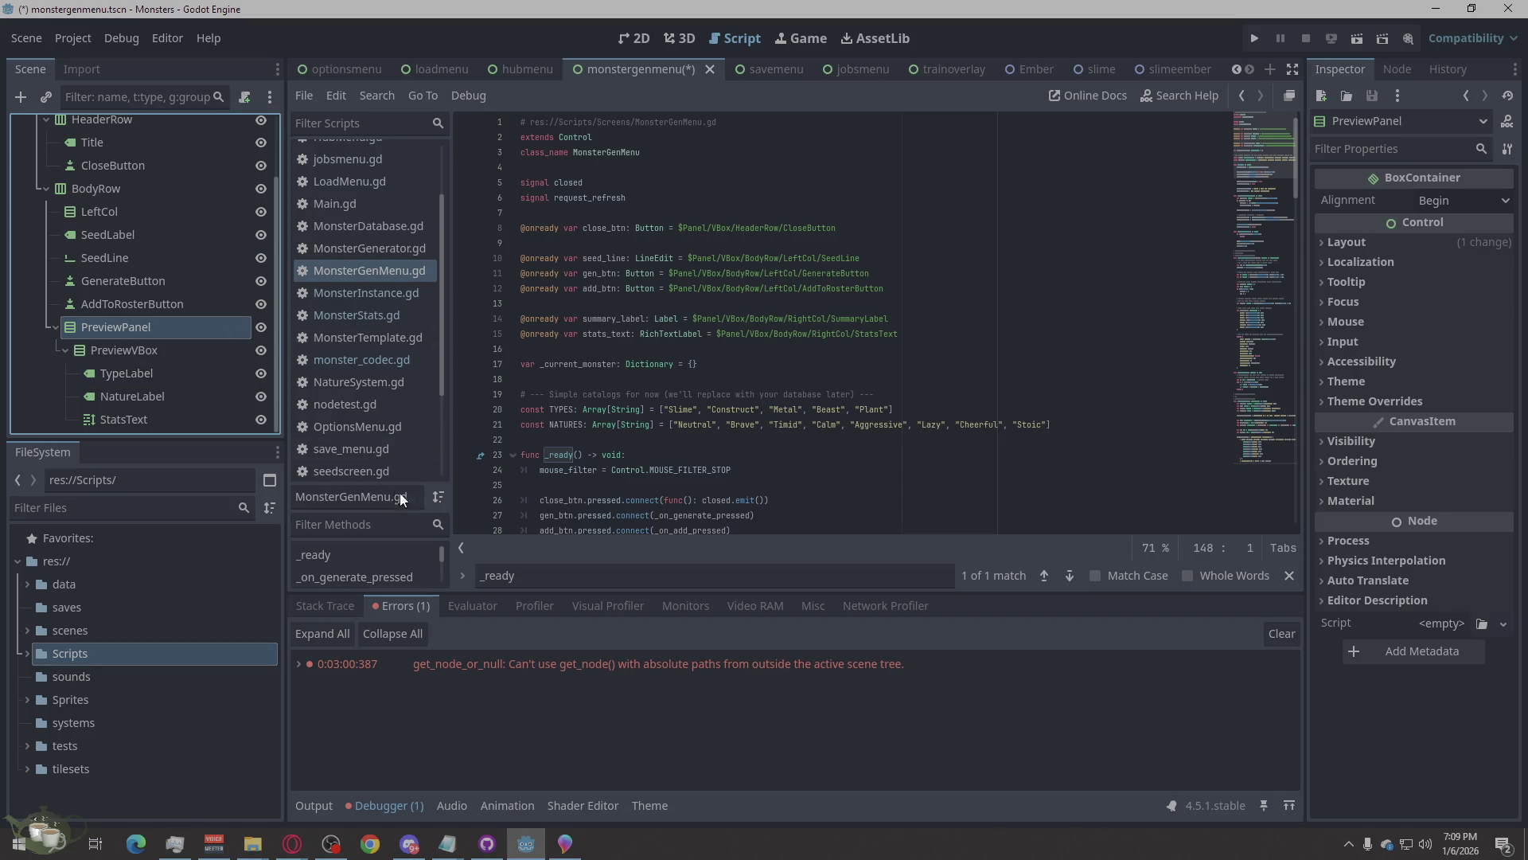
double_click(140, 375)
text(SummaryLabel)
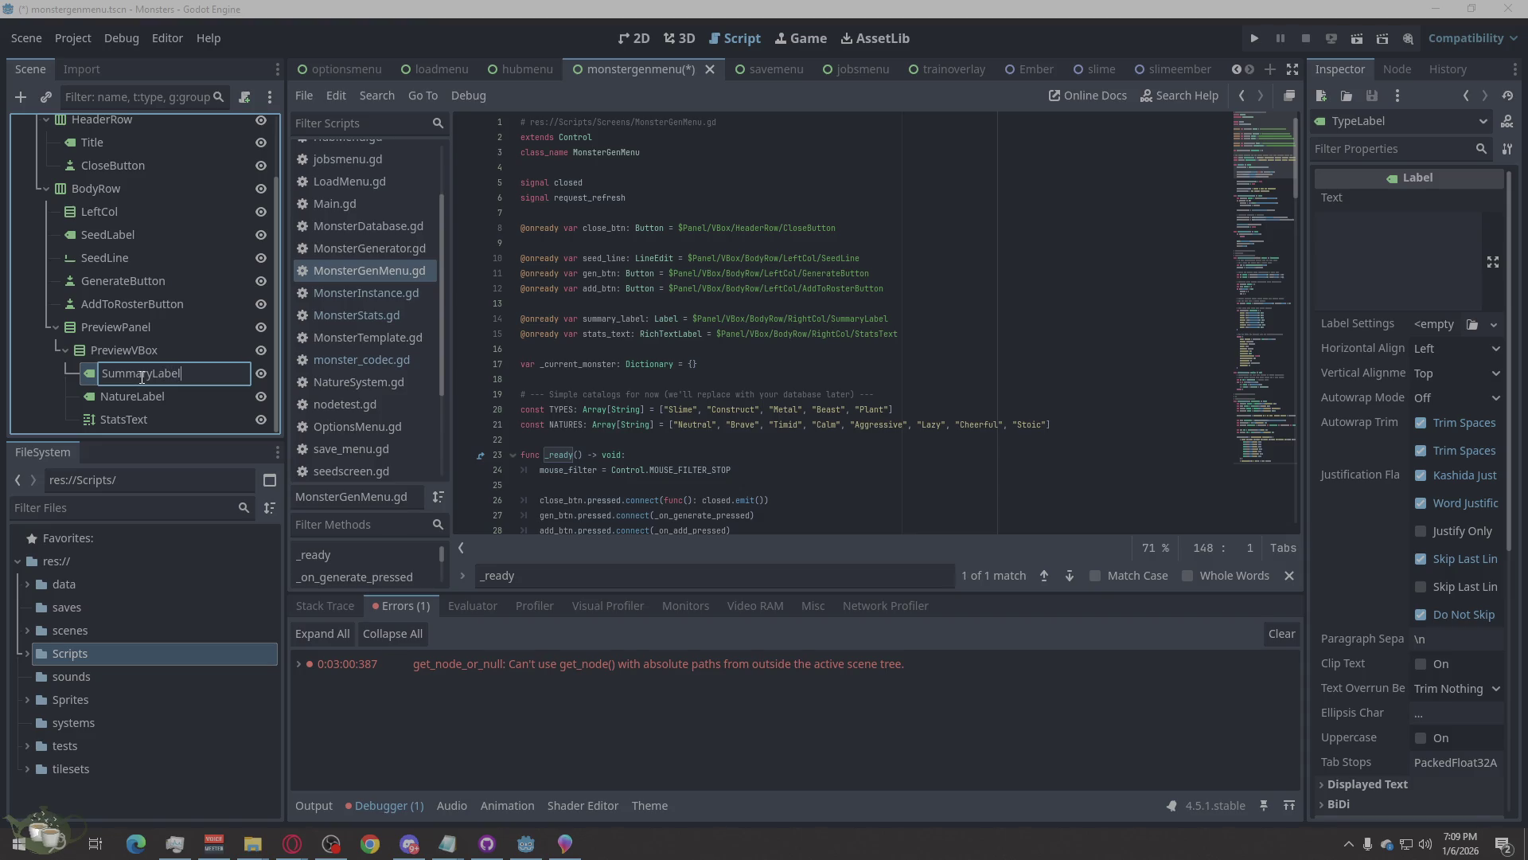
key(Return)
Delete the NatureLabel node, keeping SummaryLabel.
key(Delete)
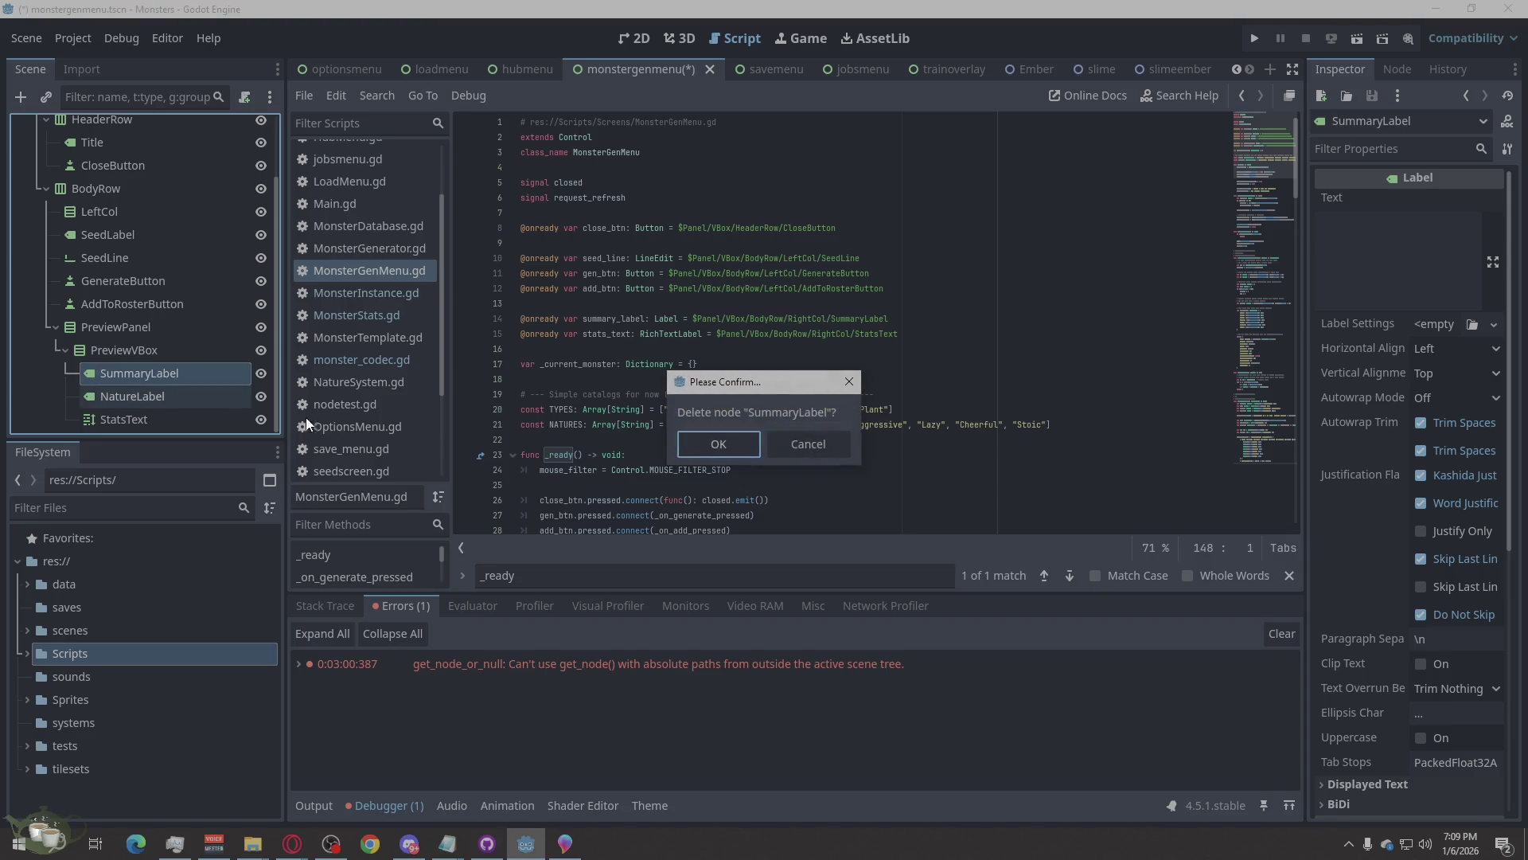
click(807, 444)
click(132, 396)
key(Delete)
key(Return)
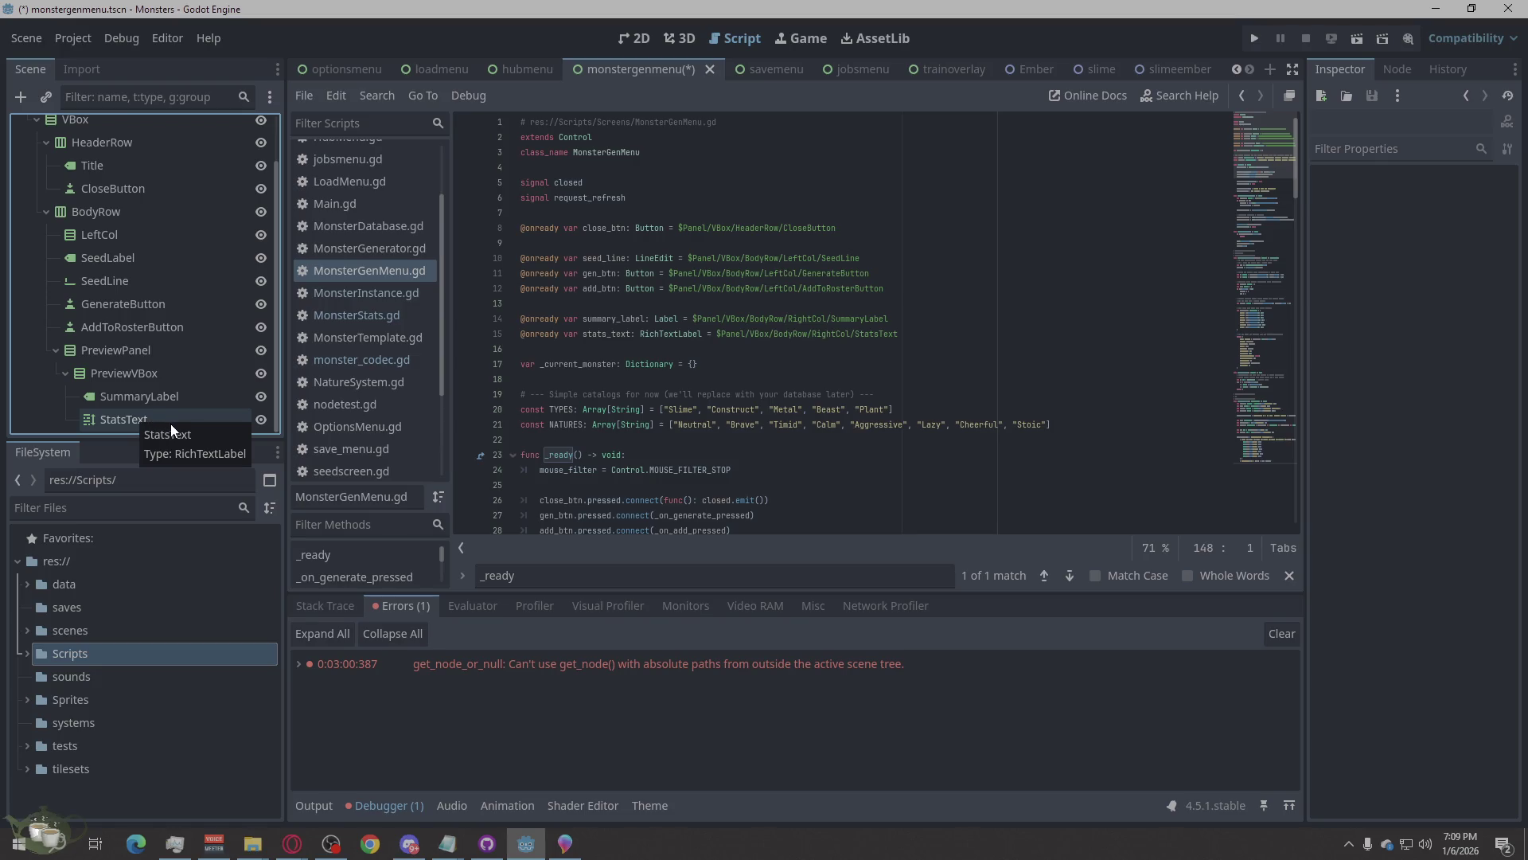
Rename PreviewPanel to LeftCol, which Godot turns into LeftCol2.
click(128, 373)
click(127, 373)
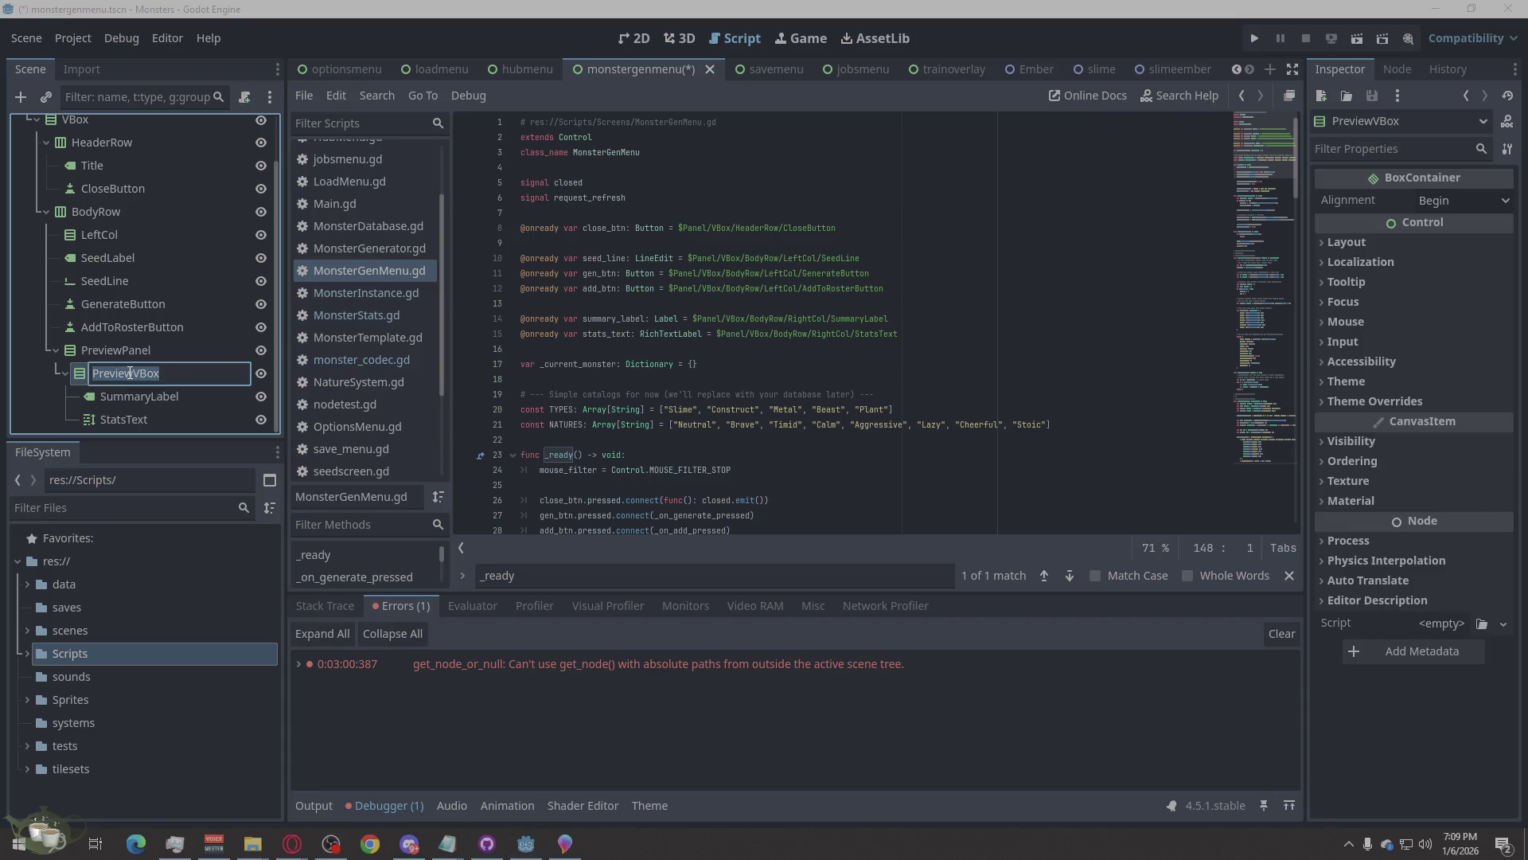
click(136, 355)
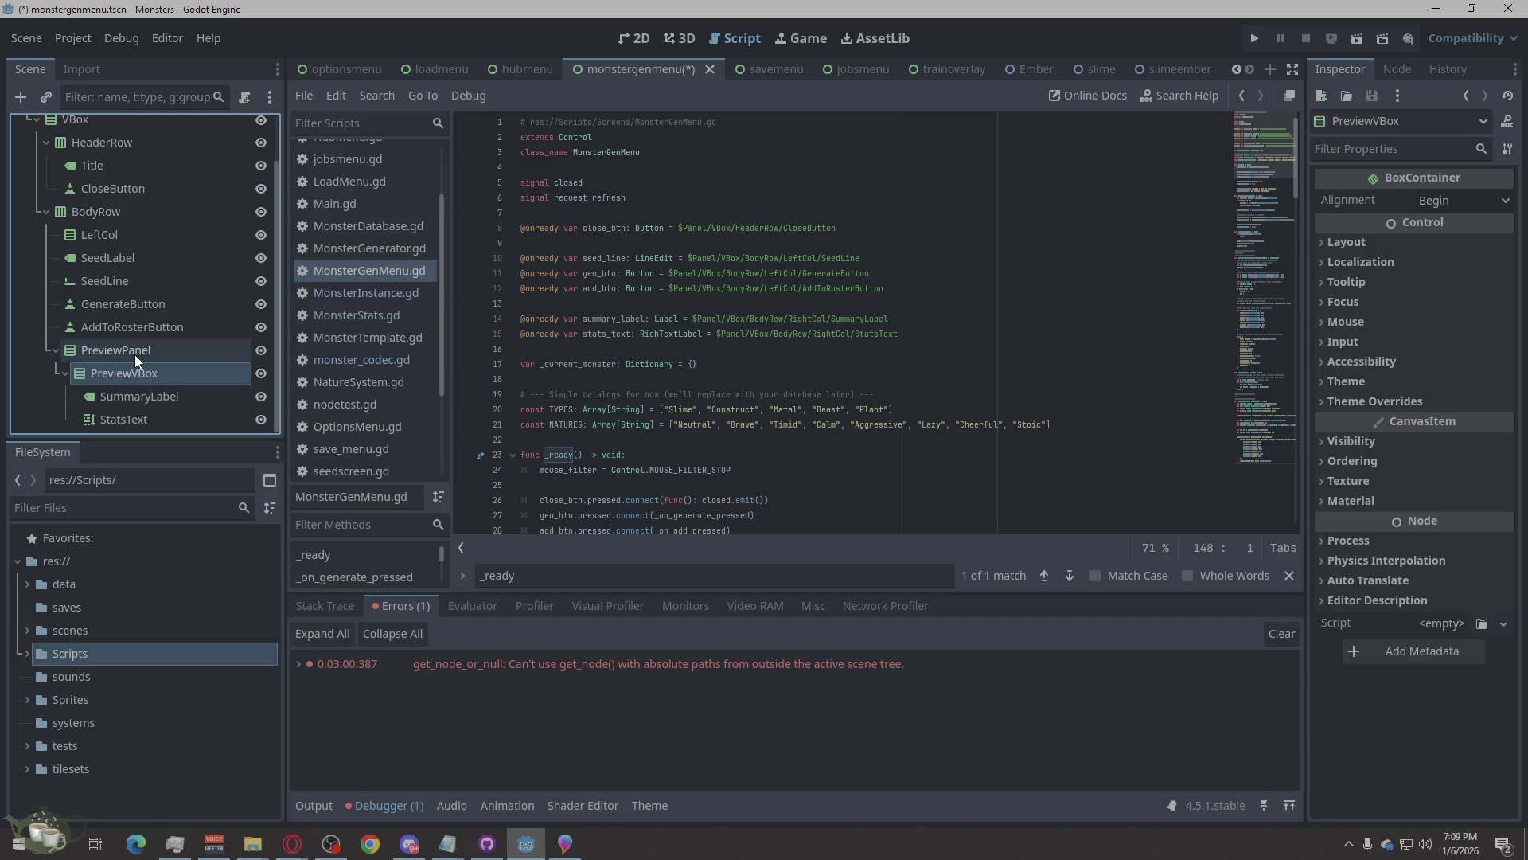
click(135, 355)
click(136, 355)
text(LeftCol)
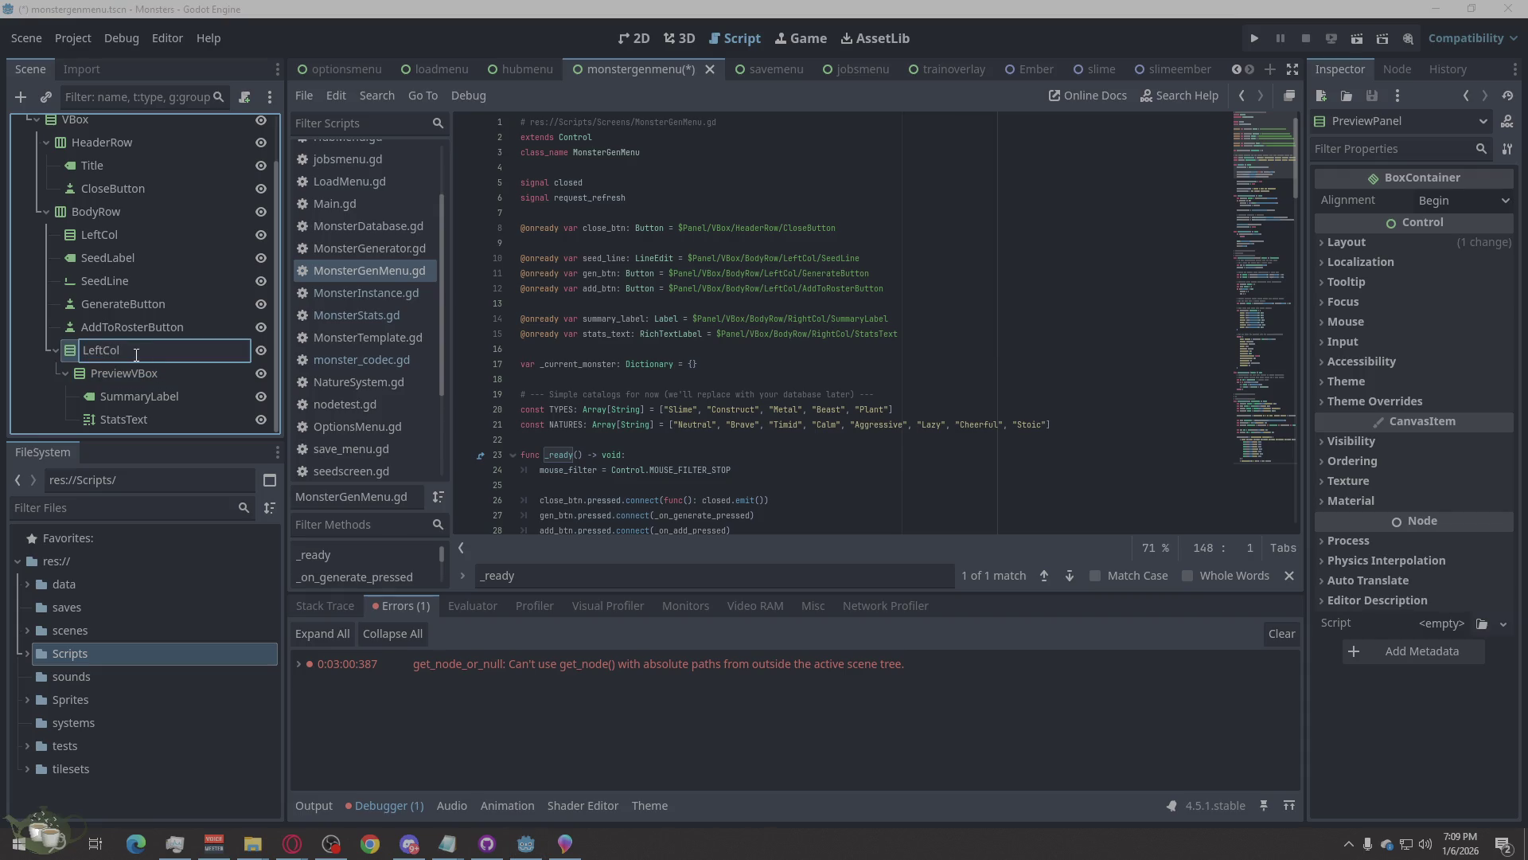
key(Return)
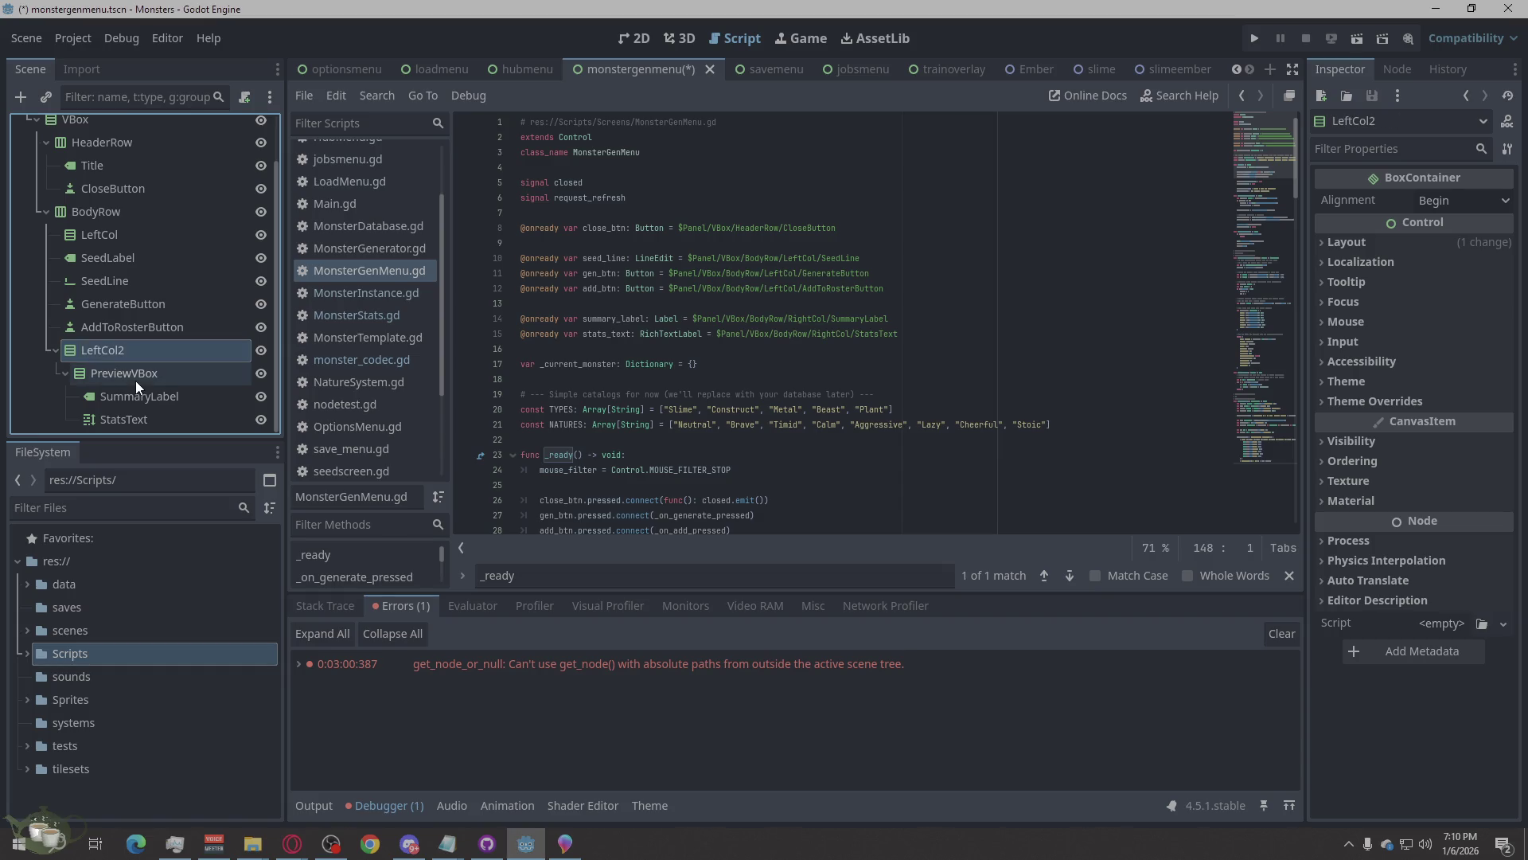
Move SummaryLabel and StatsText into LeftCol2 and delete the empty PreviewVBox.
drag(119, 394, 88, 361)
drag(113, 418, 105, 387)
click(102, 414)
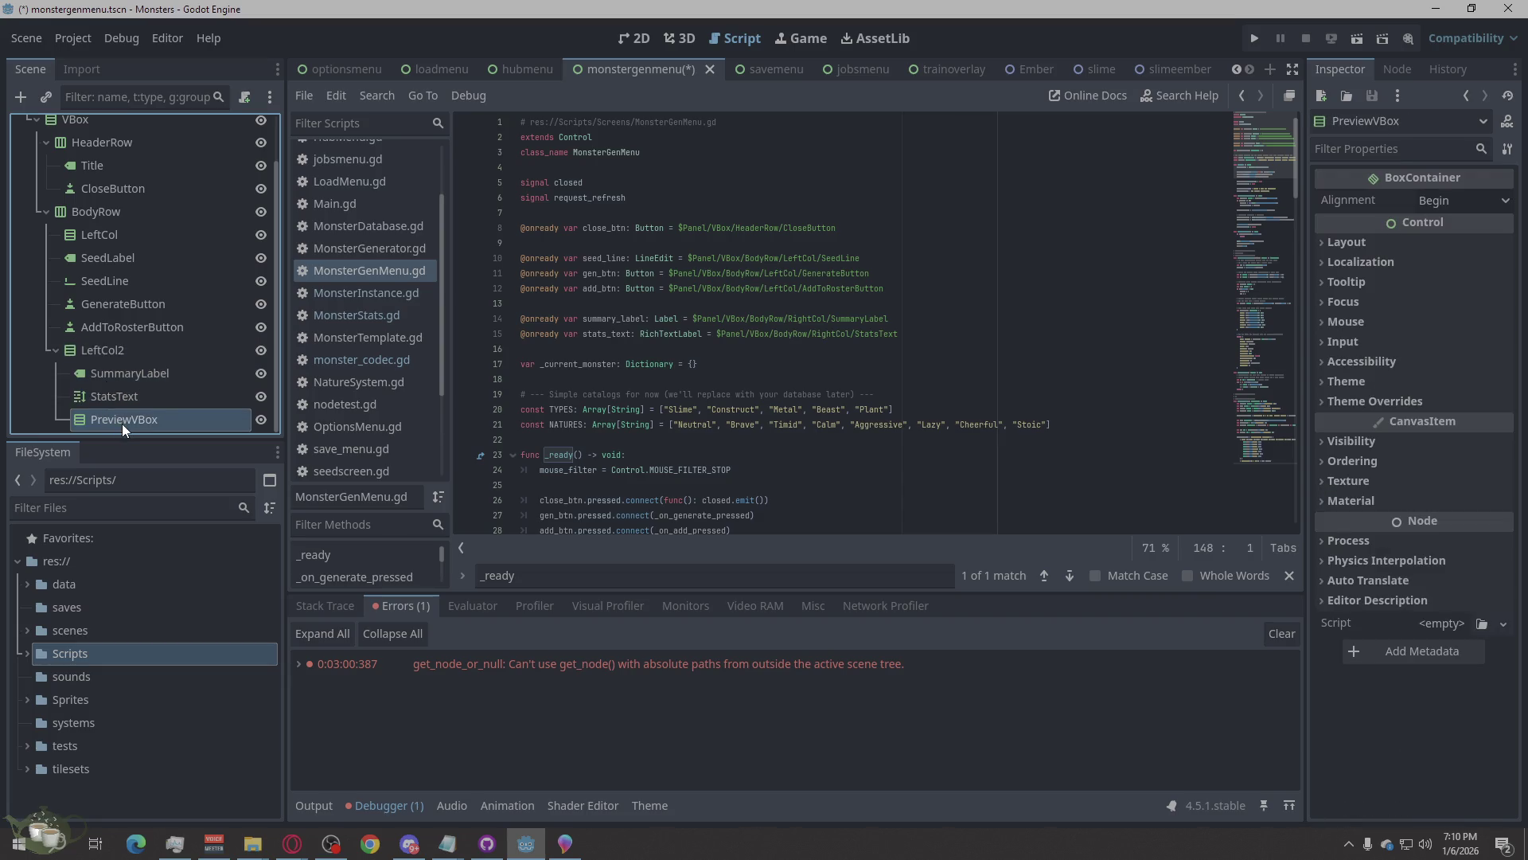
key(Delete)
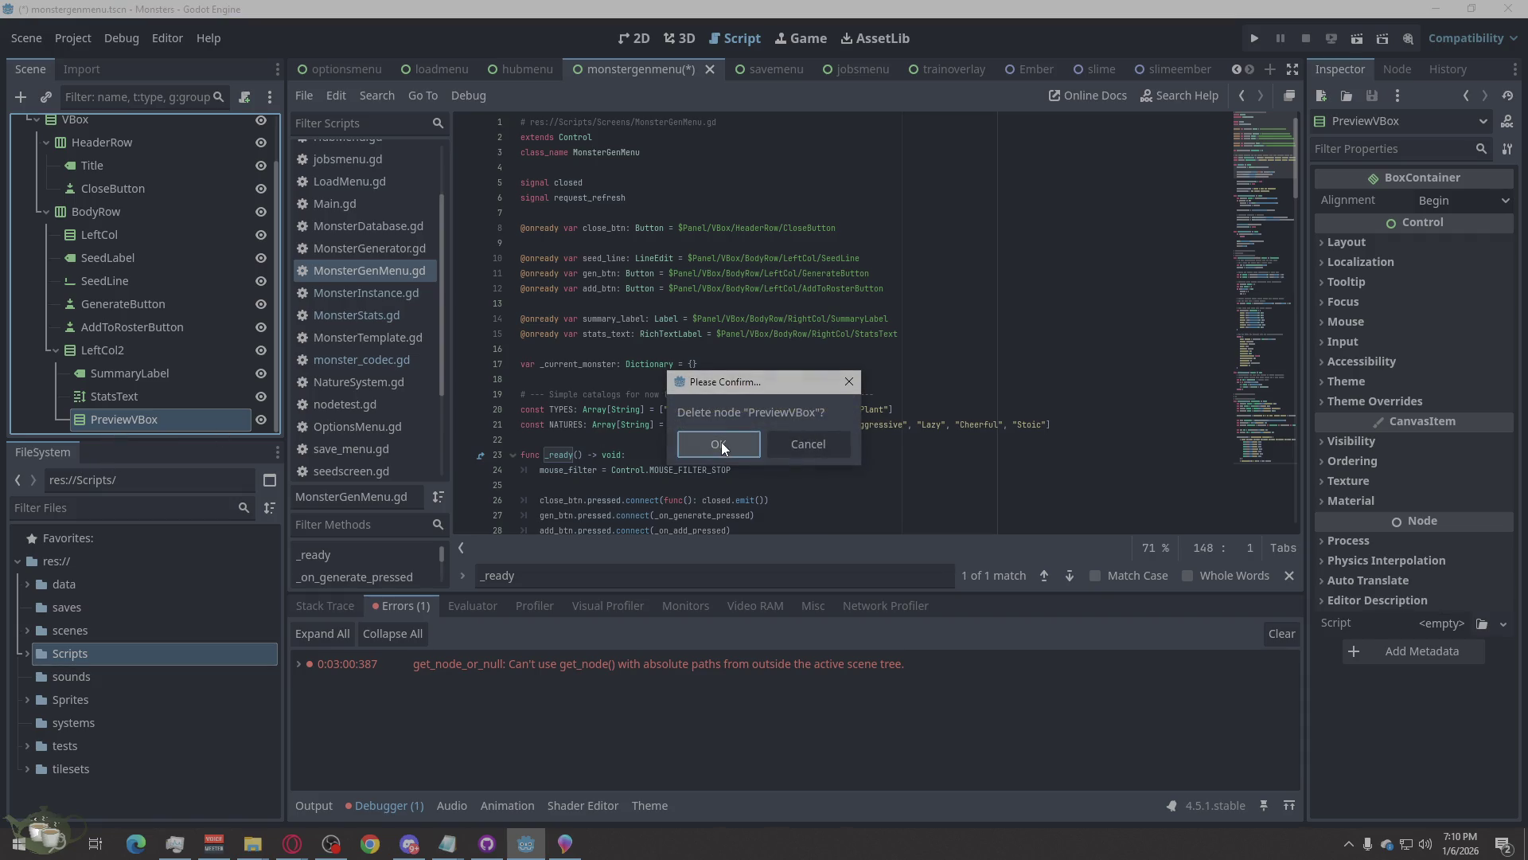
click(721, 441)
Rename the LeftCol2 container to RightCol.
click(115, 377)
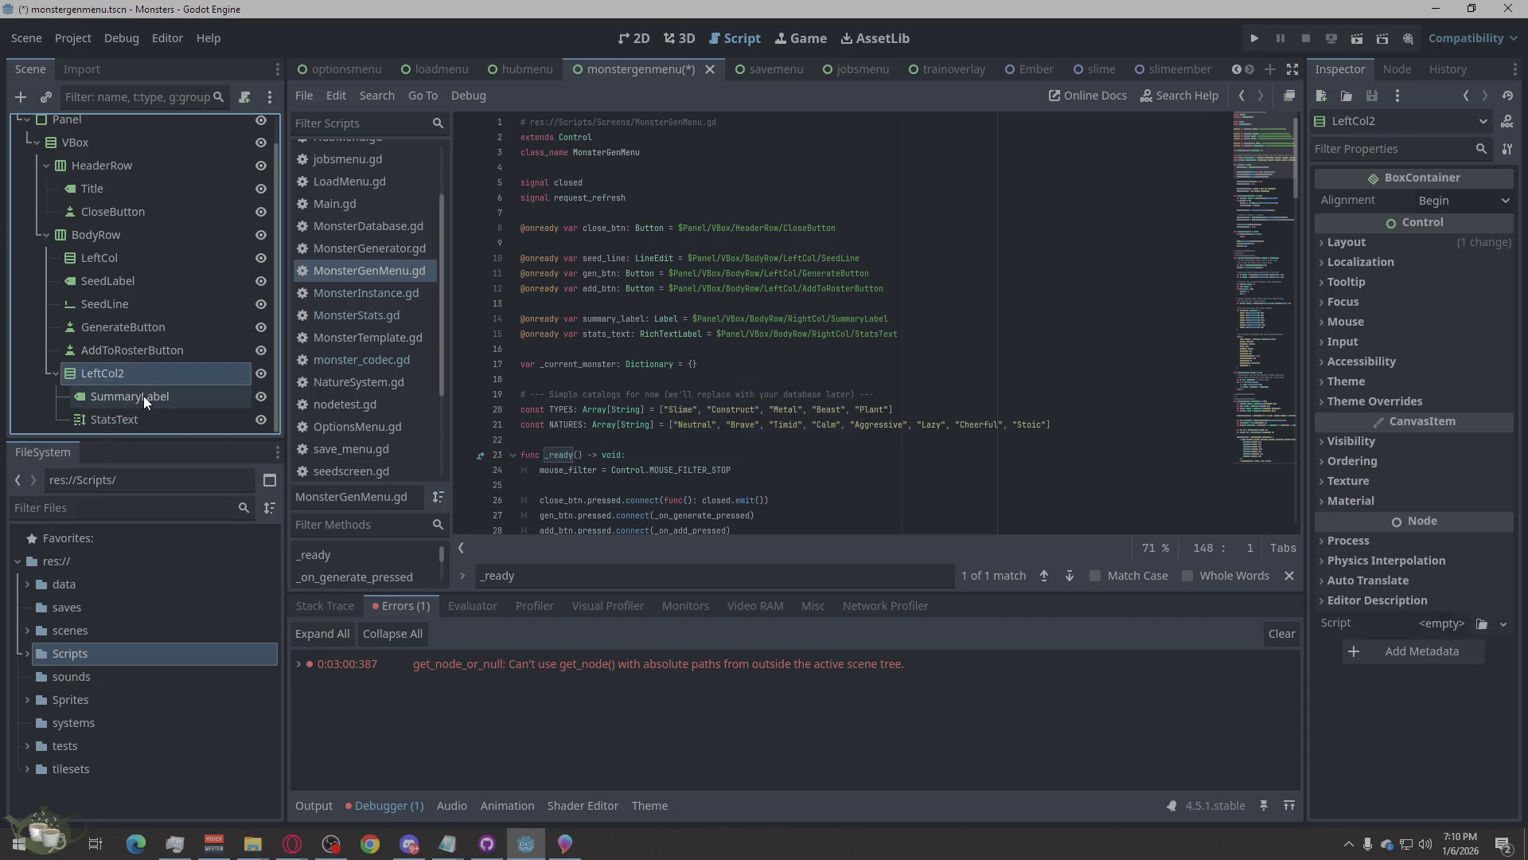
click(94, 259)
click(94, 259)
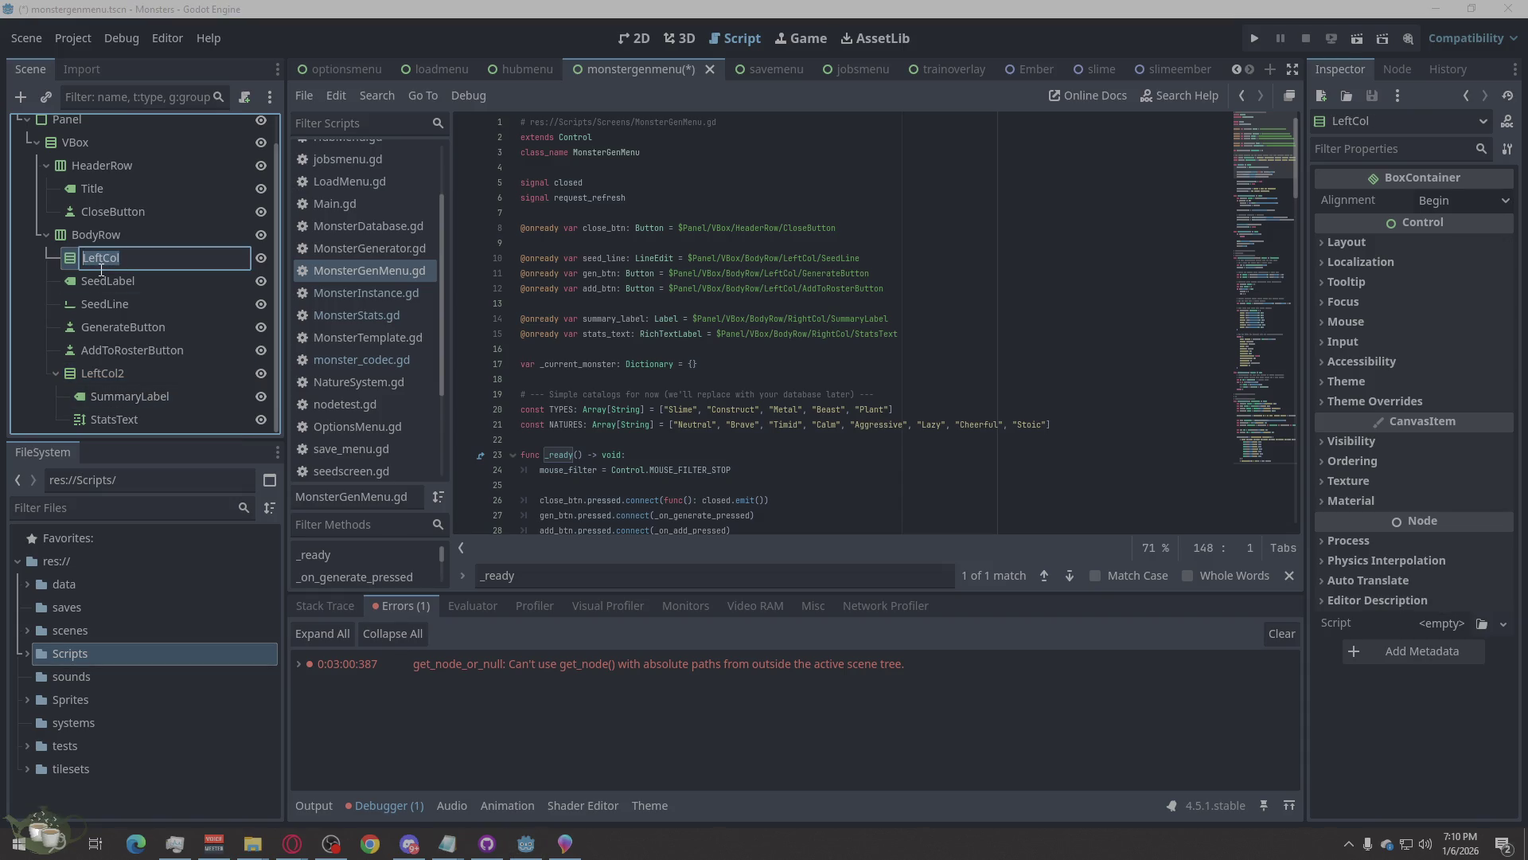
click(84, 370)
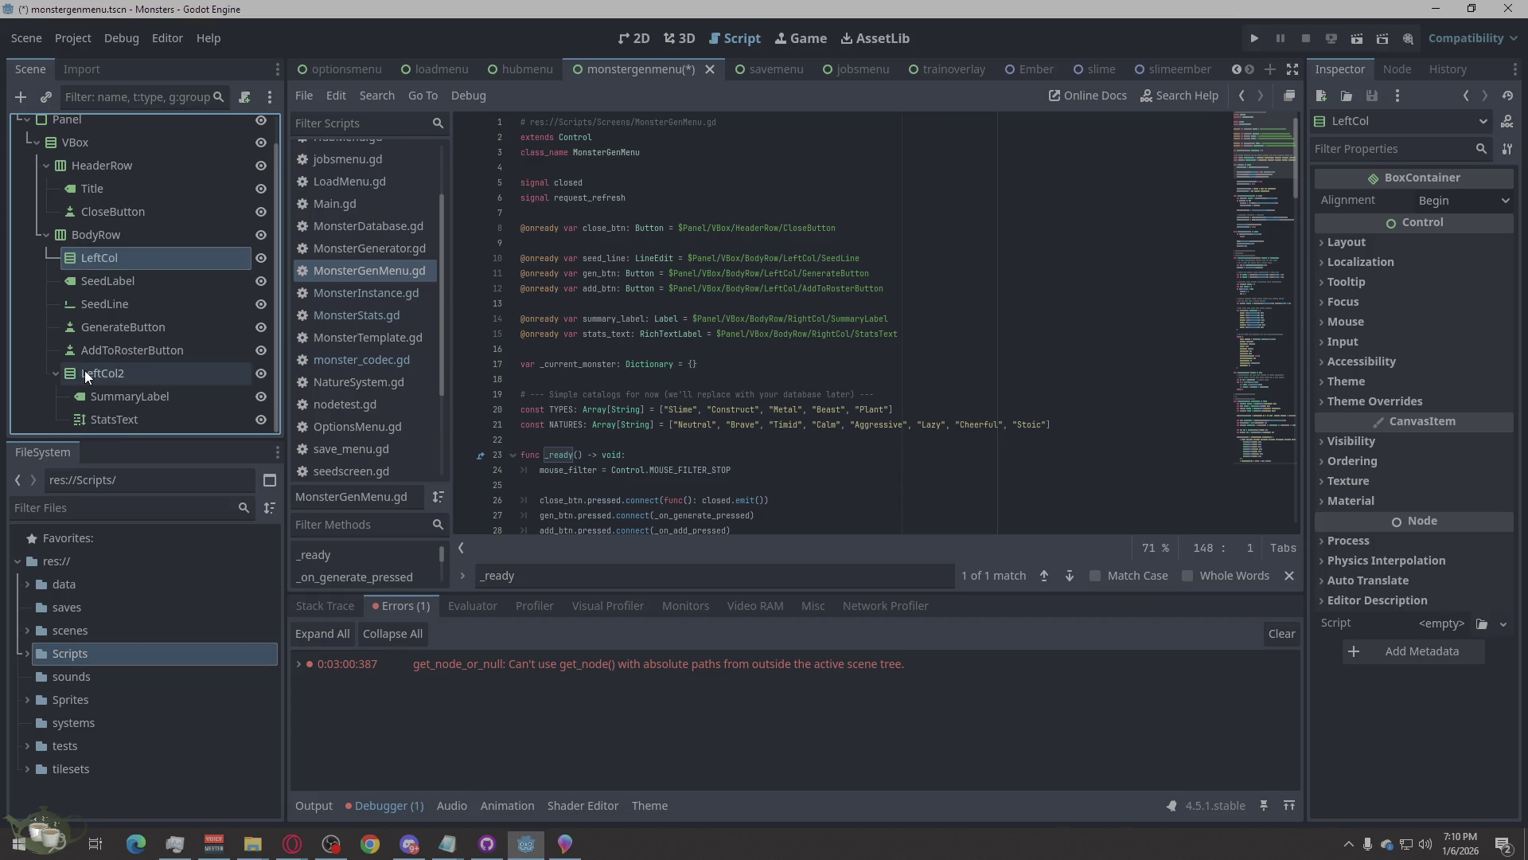
click(97, 373)
text(RightCol)
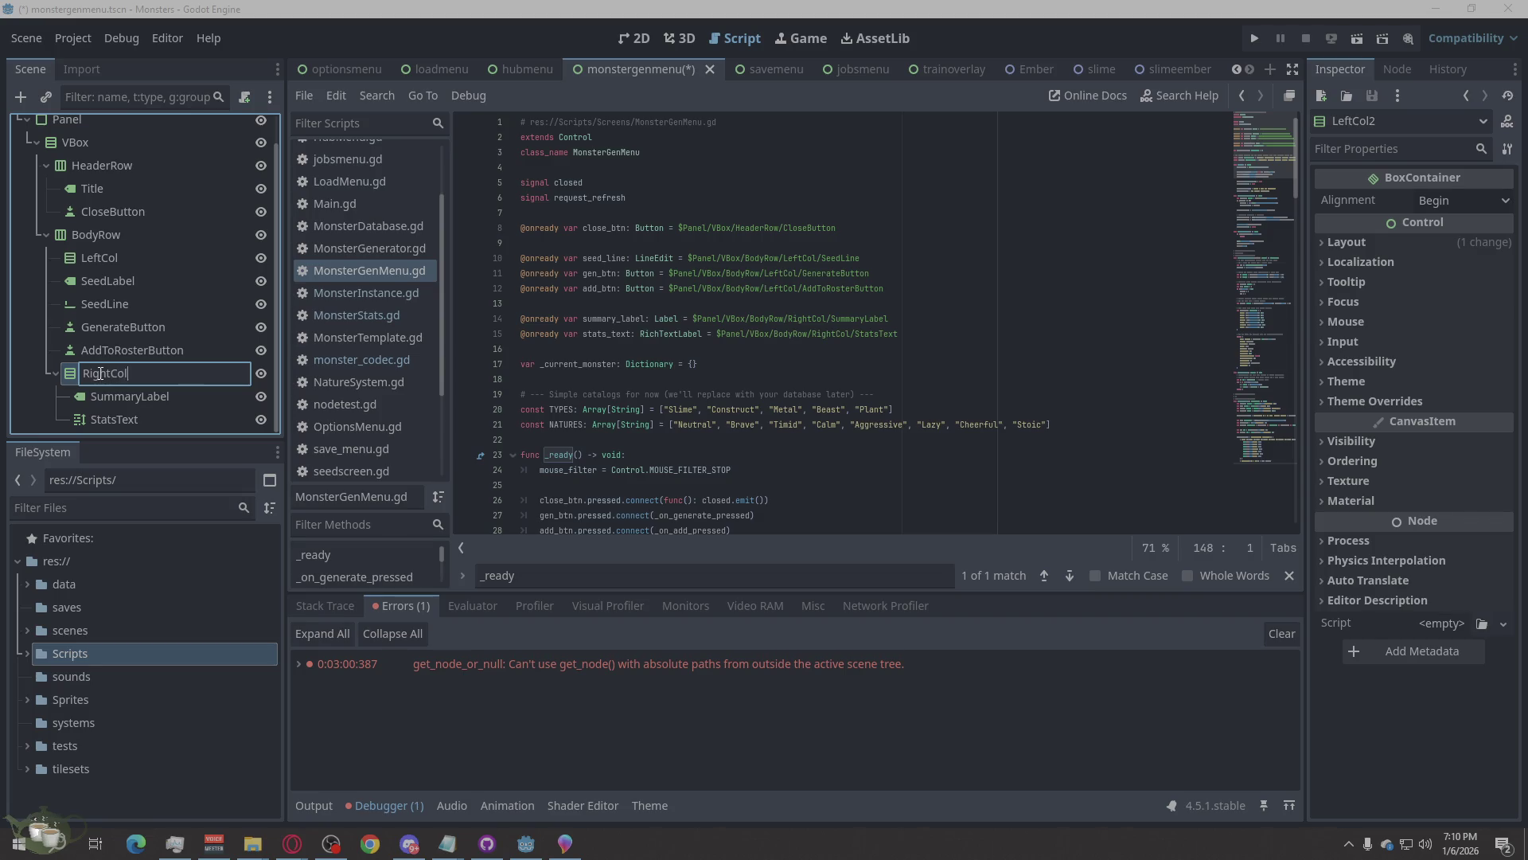
key(Return)
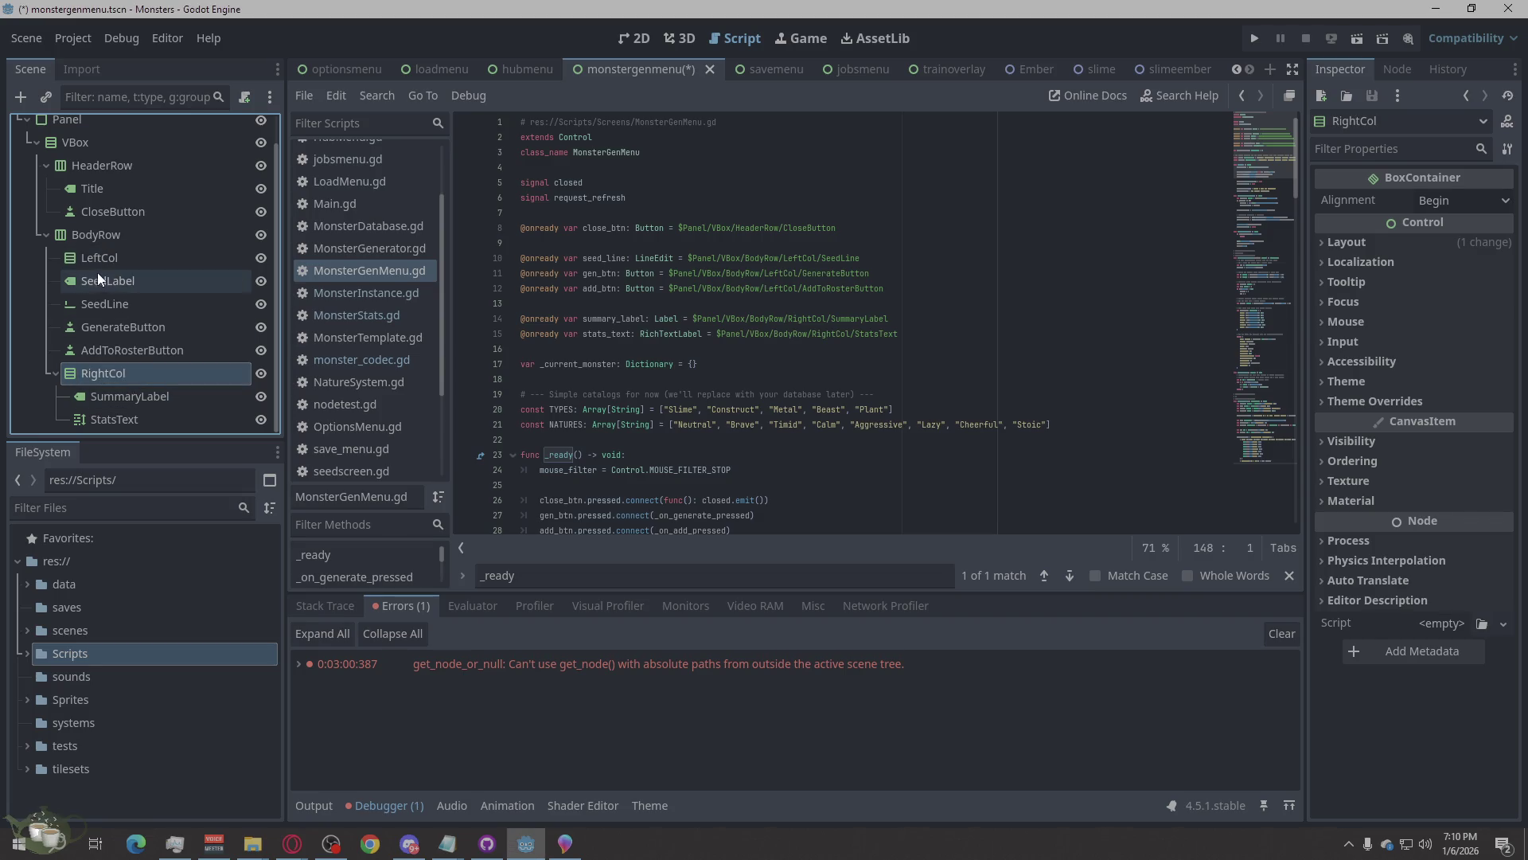
click(82, 280)
Order SeedLabel, SeedLine and GenerateButton inside LeftCol, then save monstergenmenu.tscn.
drag(85, 298, 93, 271)
drag(91, 328, 101, 276)
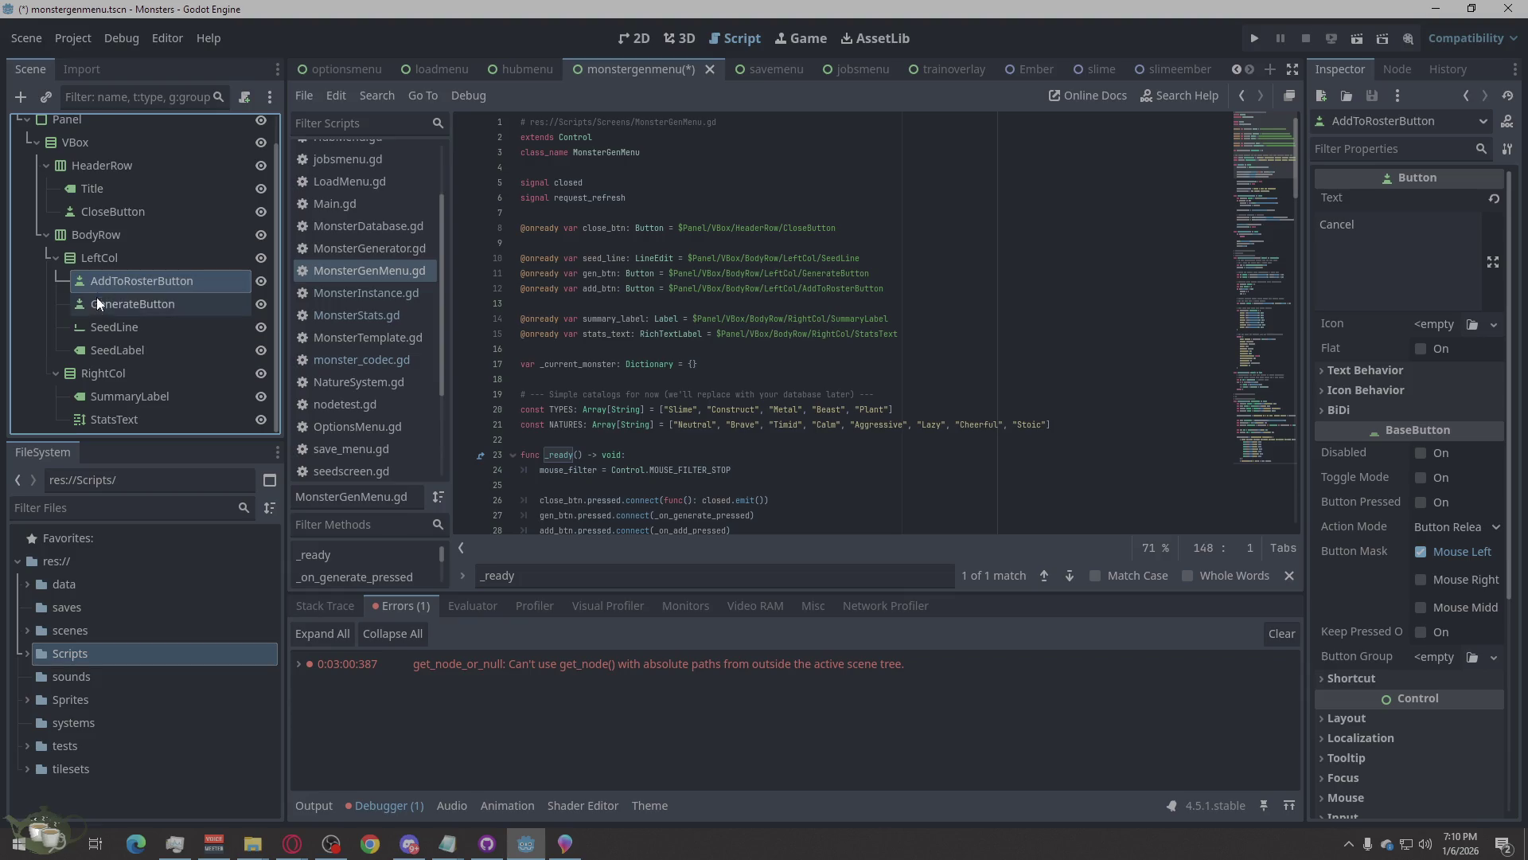
click(93, 326)
mouse_move(88, 346)
mouse_down()
mouse_move(98, 273)
mouse_move(99, 295)
mouse_up()
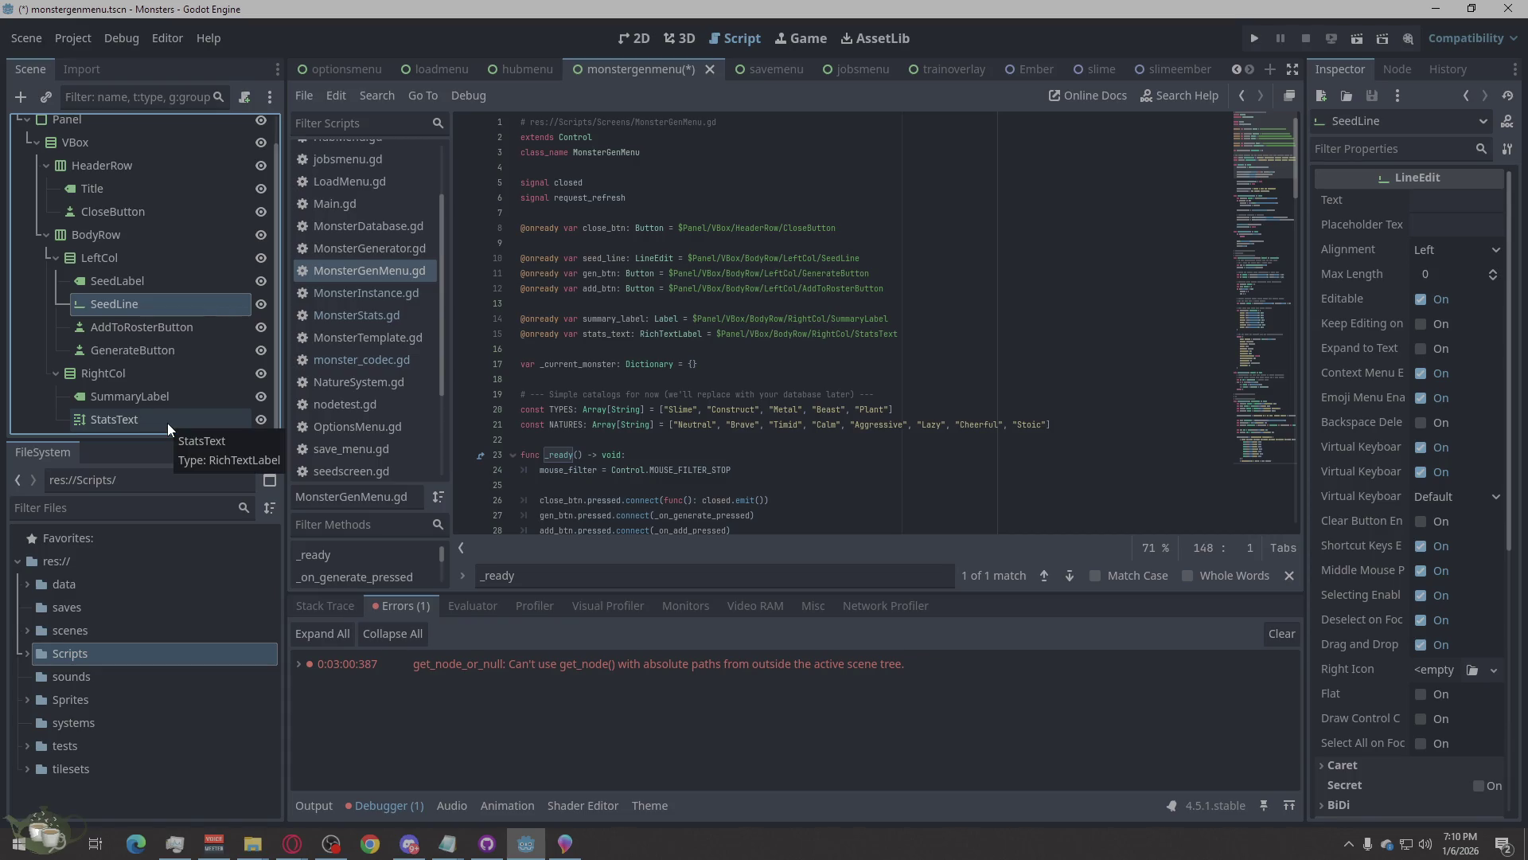
drag(119, 350, 103, 317)
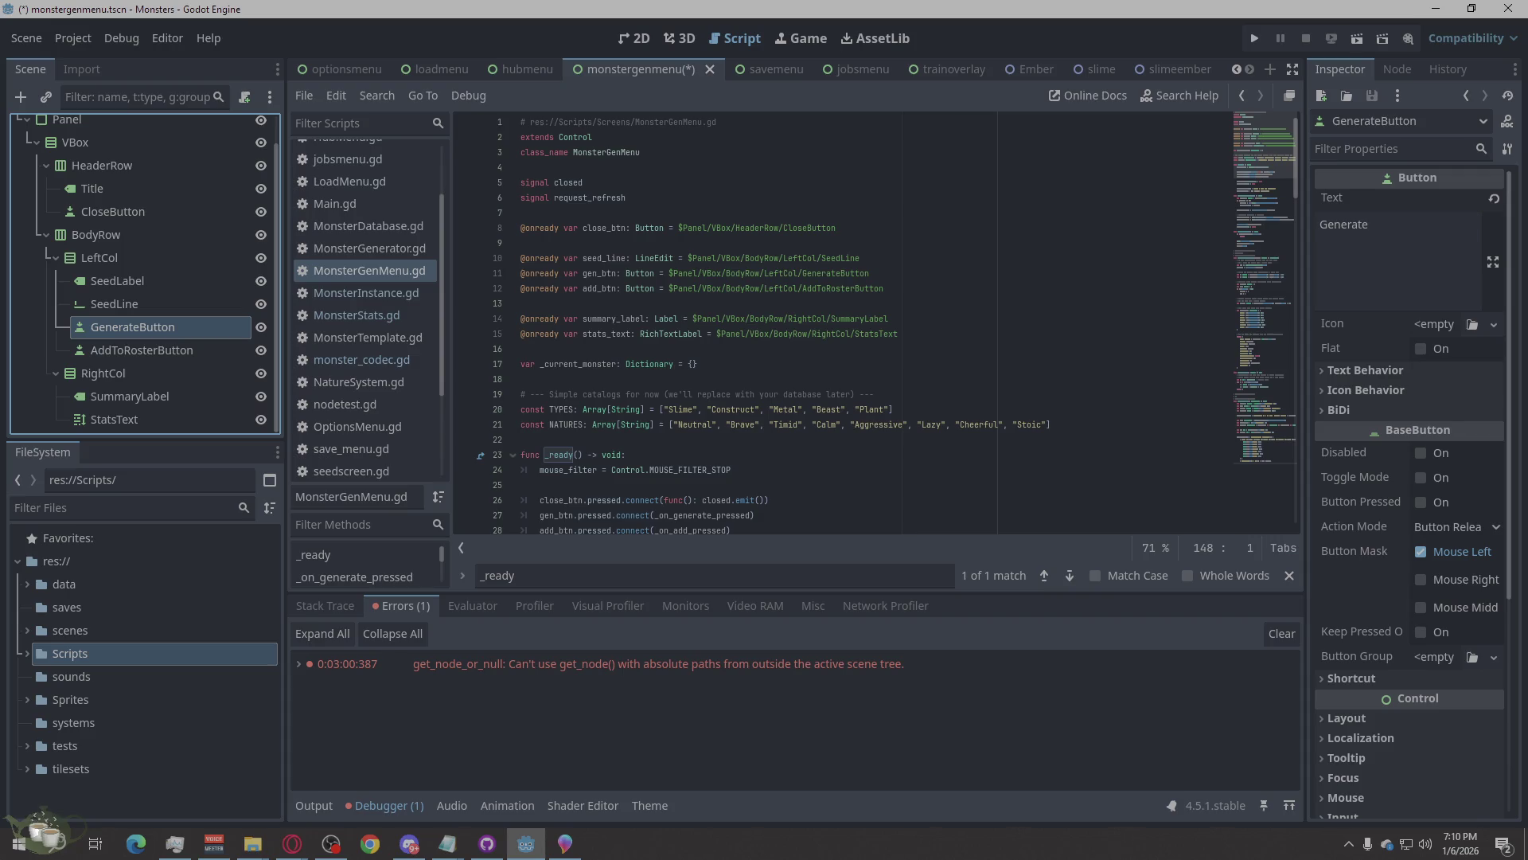
key(ctrl+s)
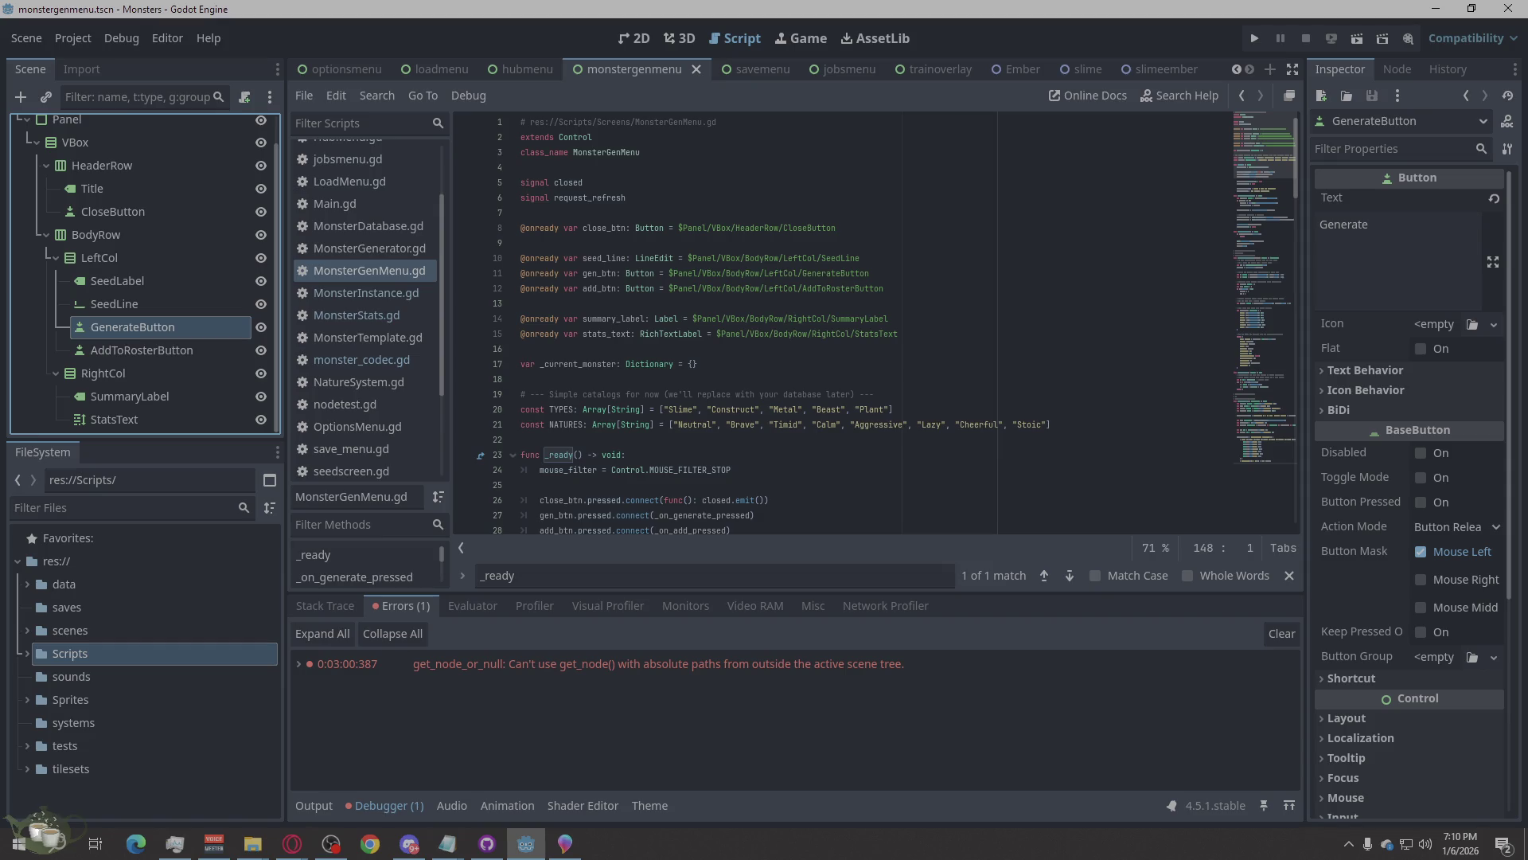
Replace all of MonsterGenMenu.gd with the code copied from the browser, then return to 2D.
key(alt+Tab)
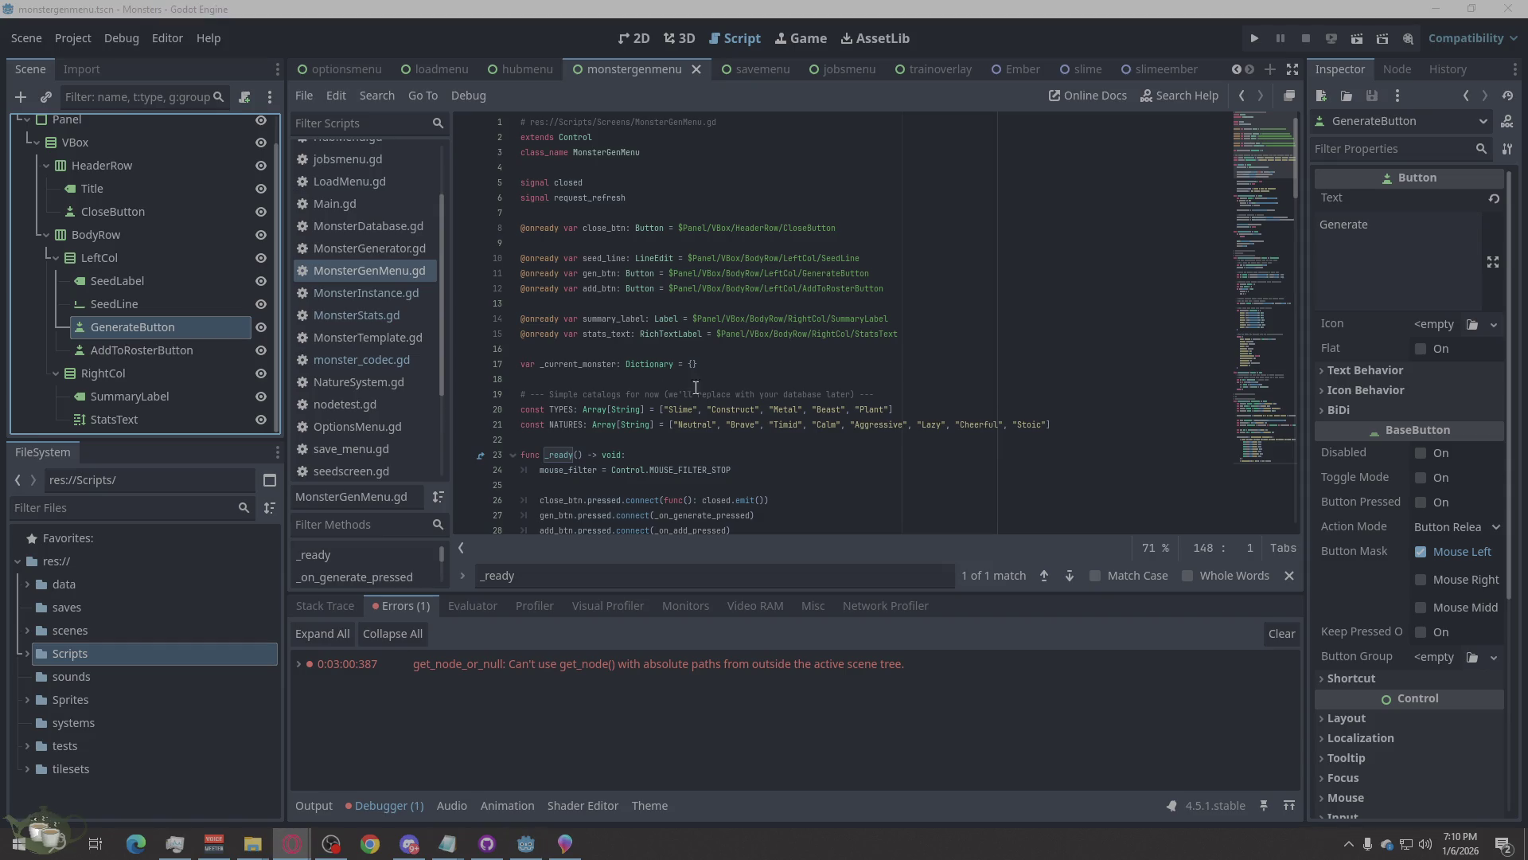
click(1041, 312)
right_click(882, 242)
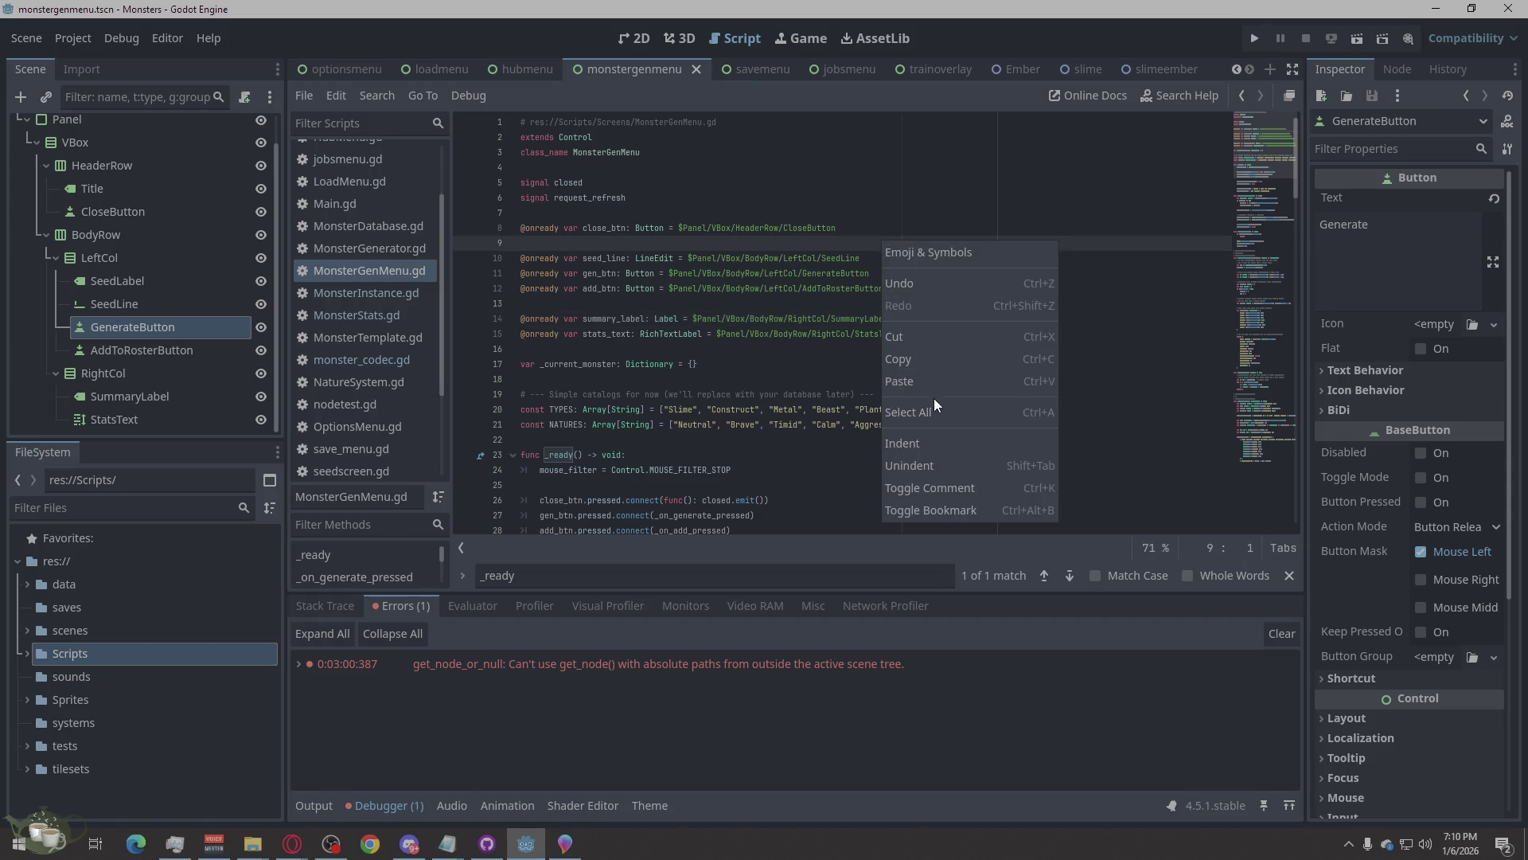
click(934, 411)
key(Right)
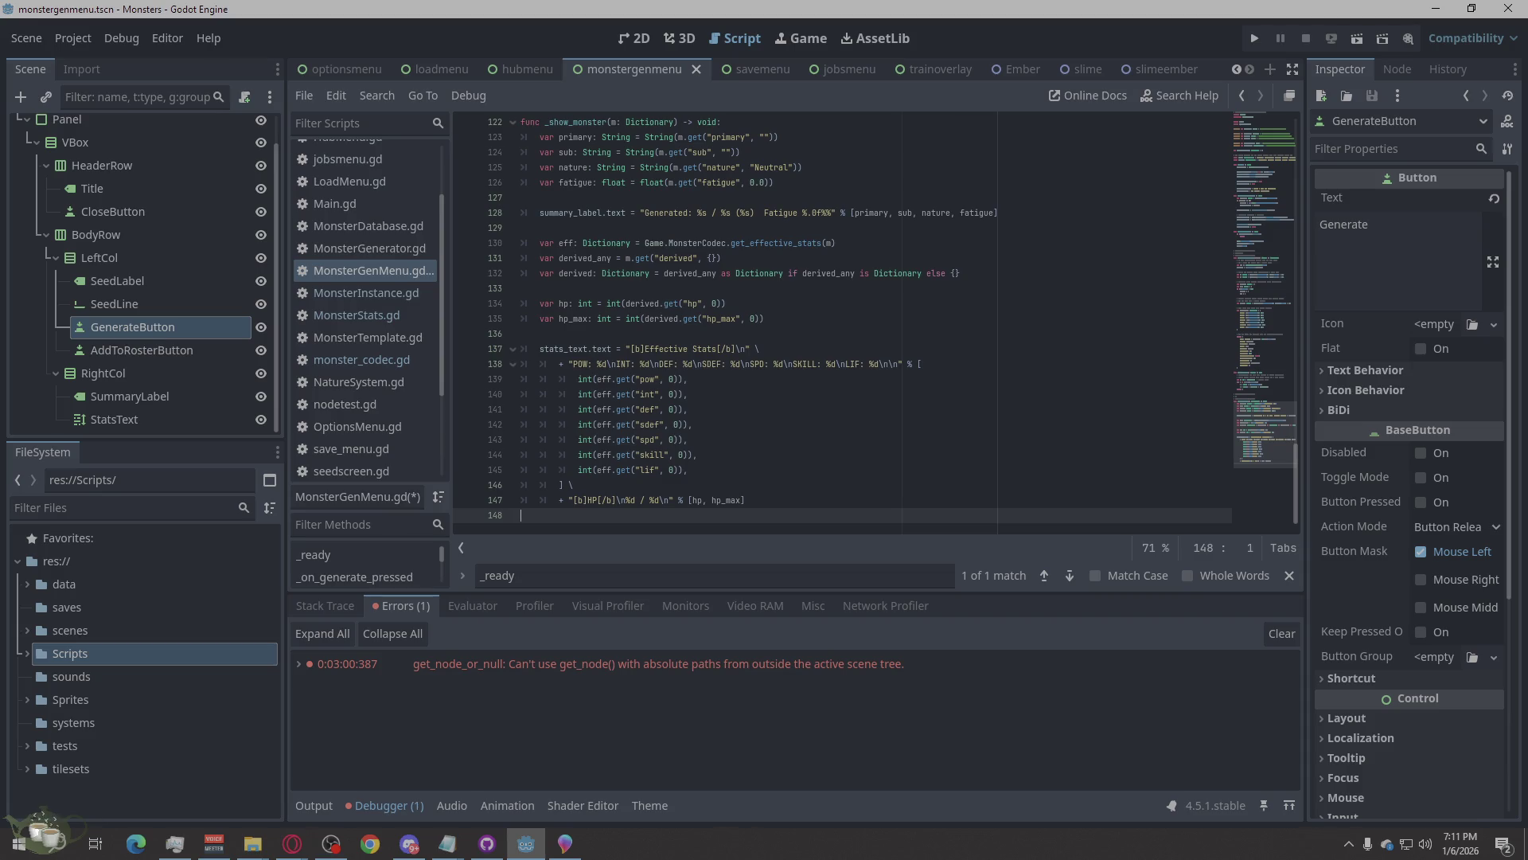
key(alt+Tab)
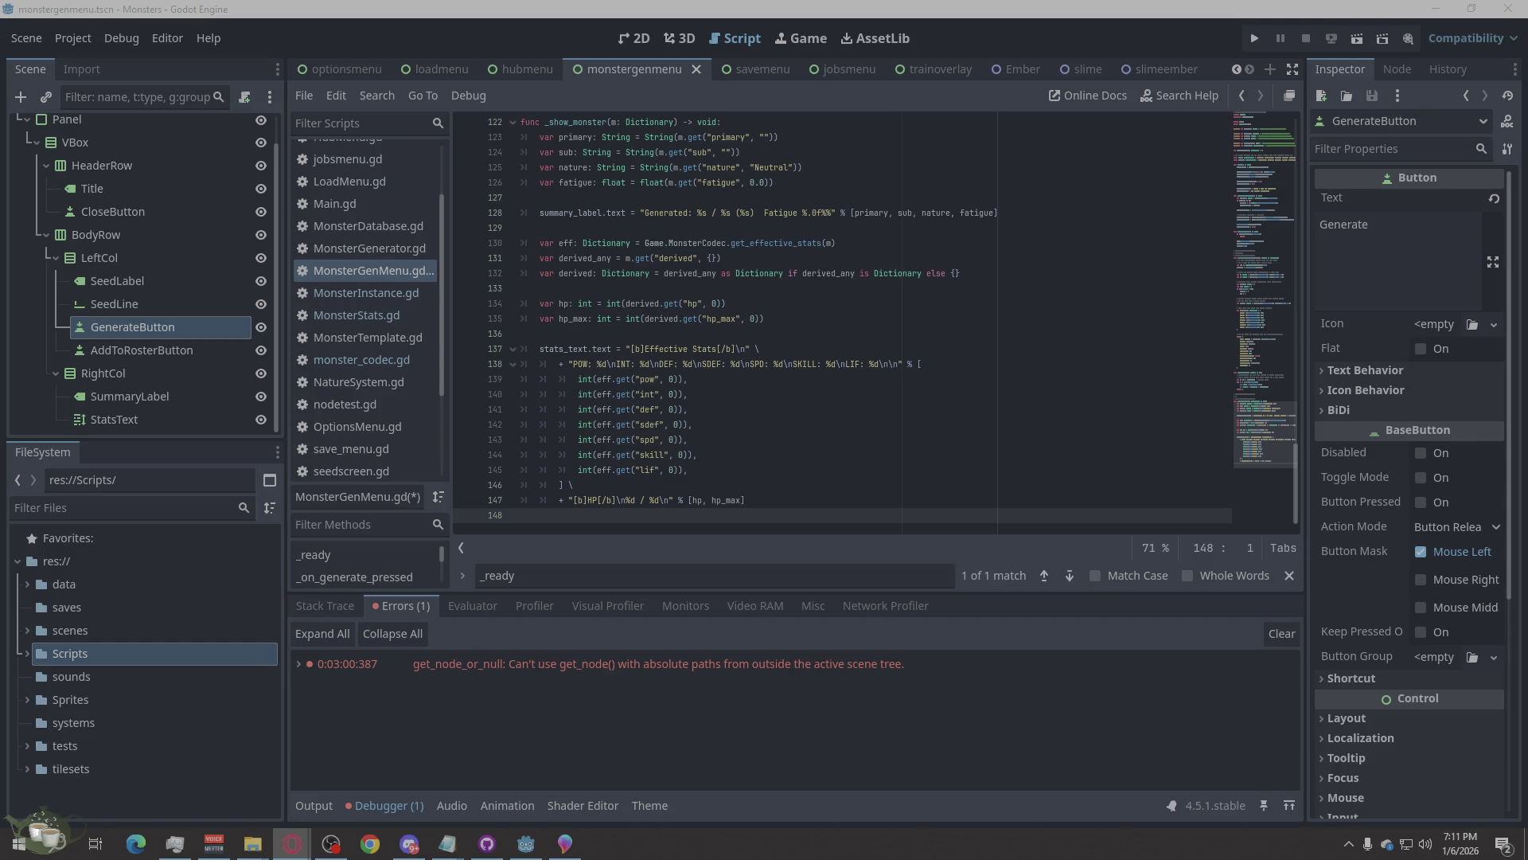
click(704, 400)
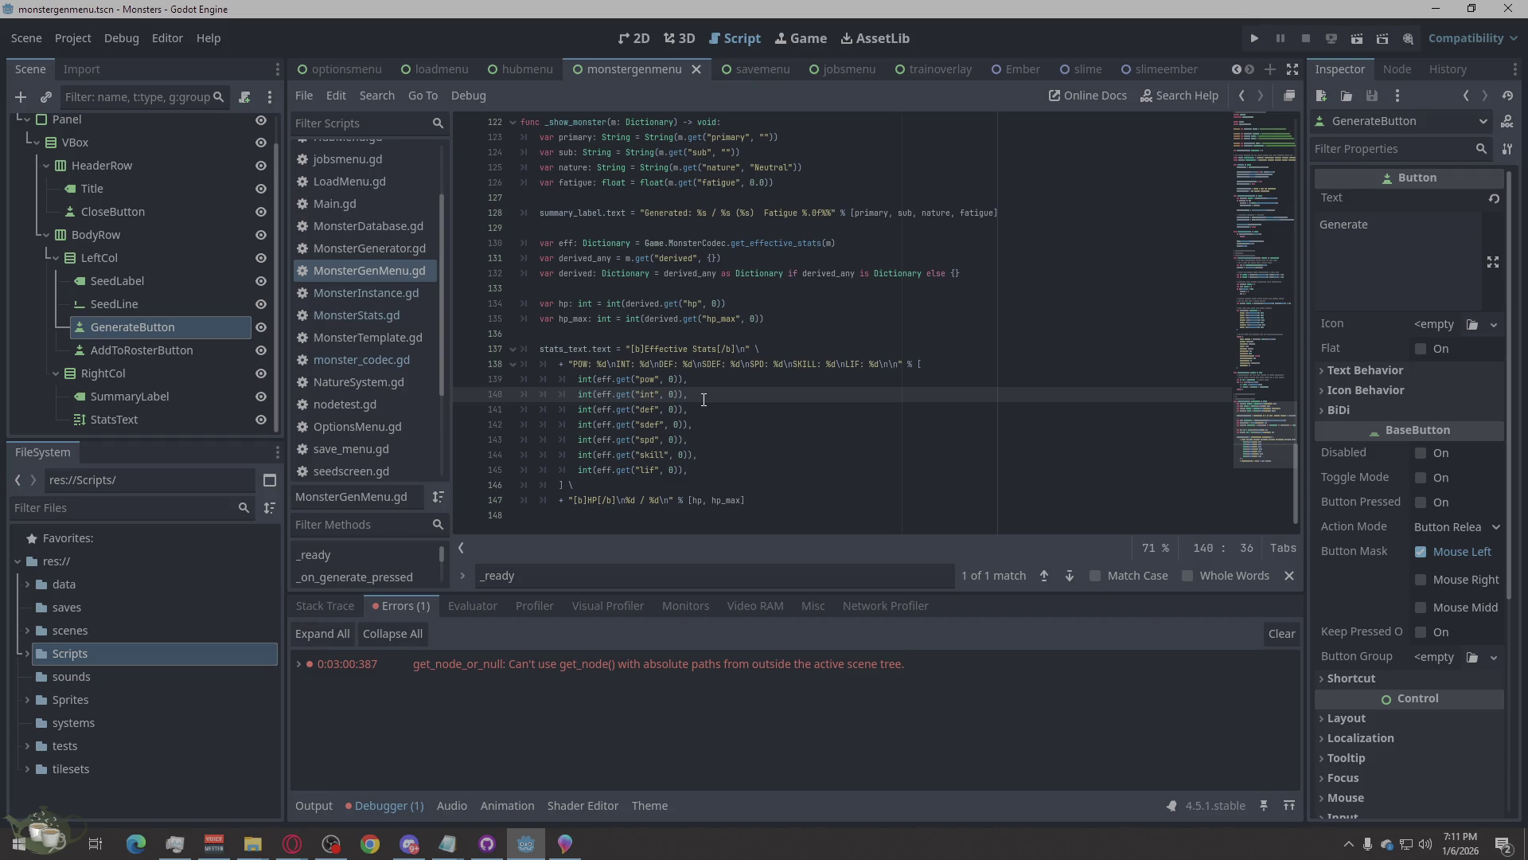
click(634, 36)
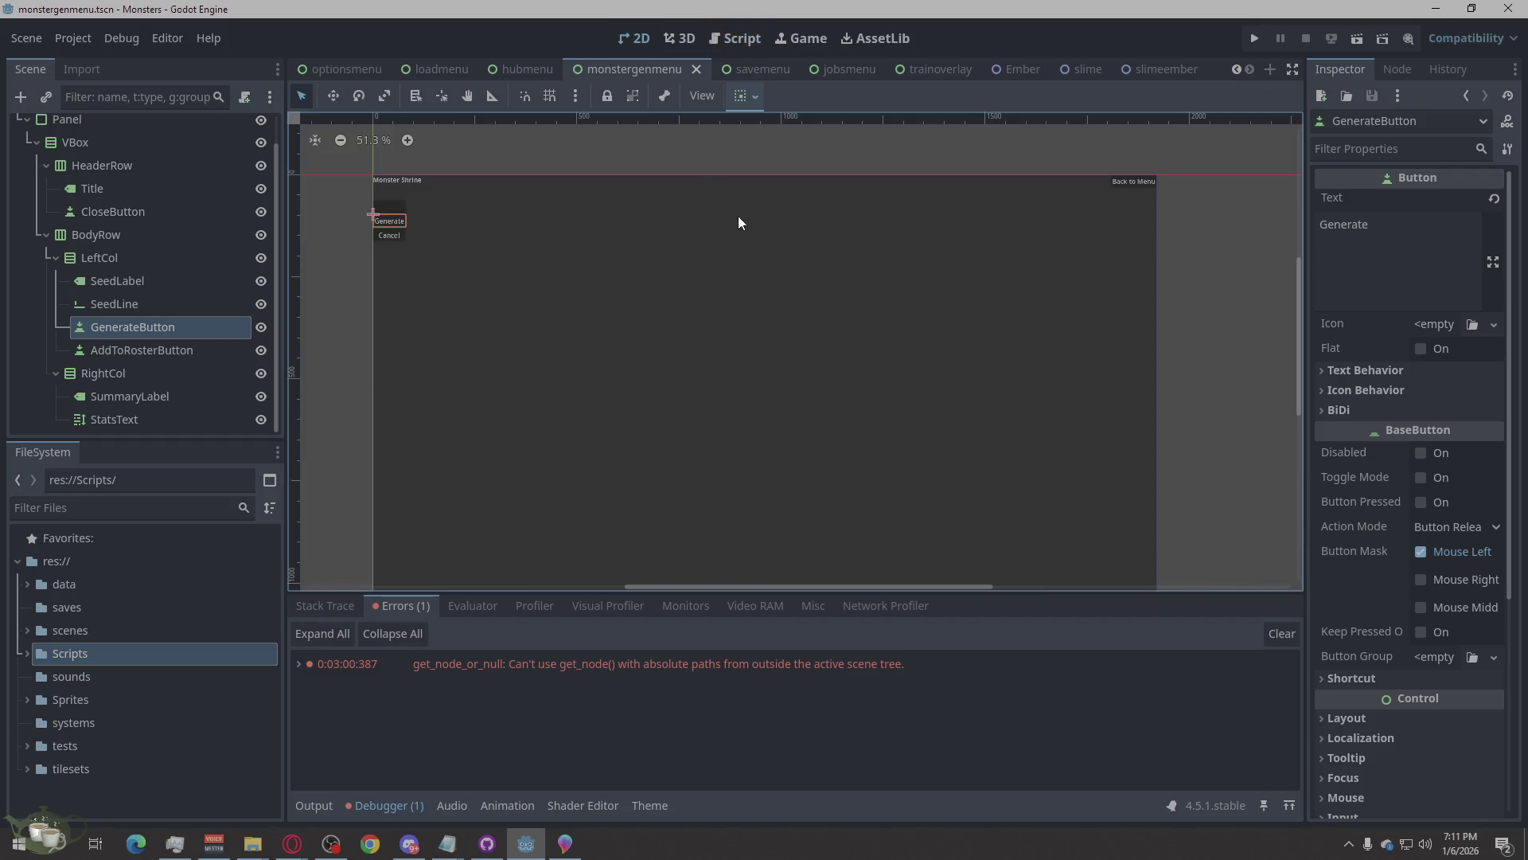
Enable Horizontal Expand under Layout > Container Sizing for RightCol.
click(341, 368)
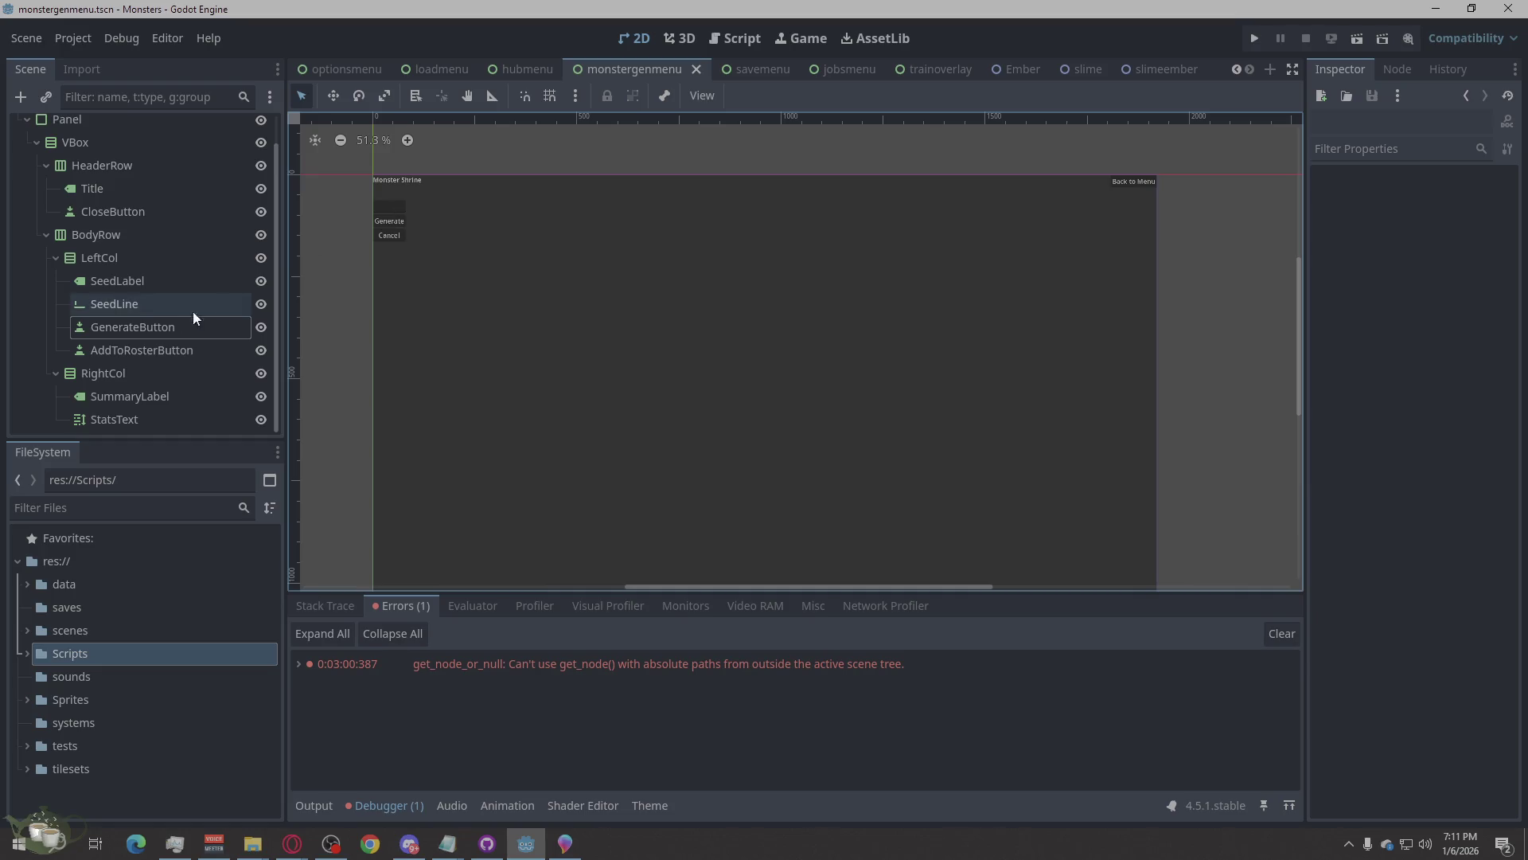
click(137, 303)
click(145, 280)
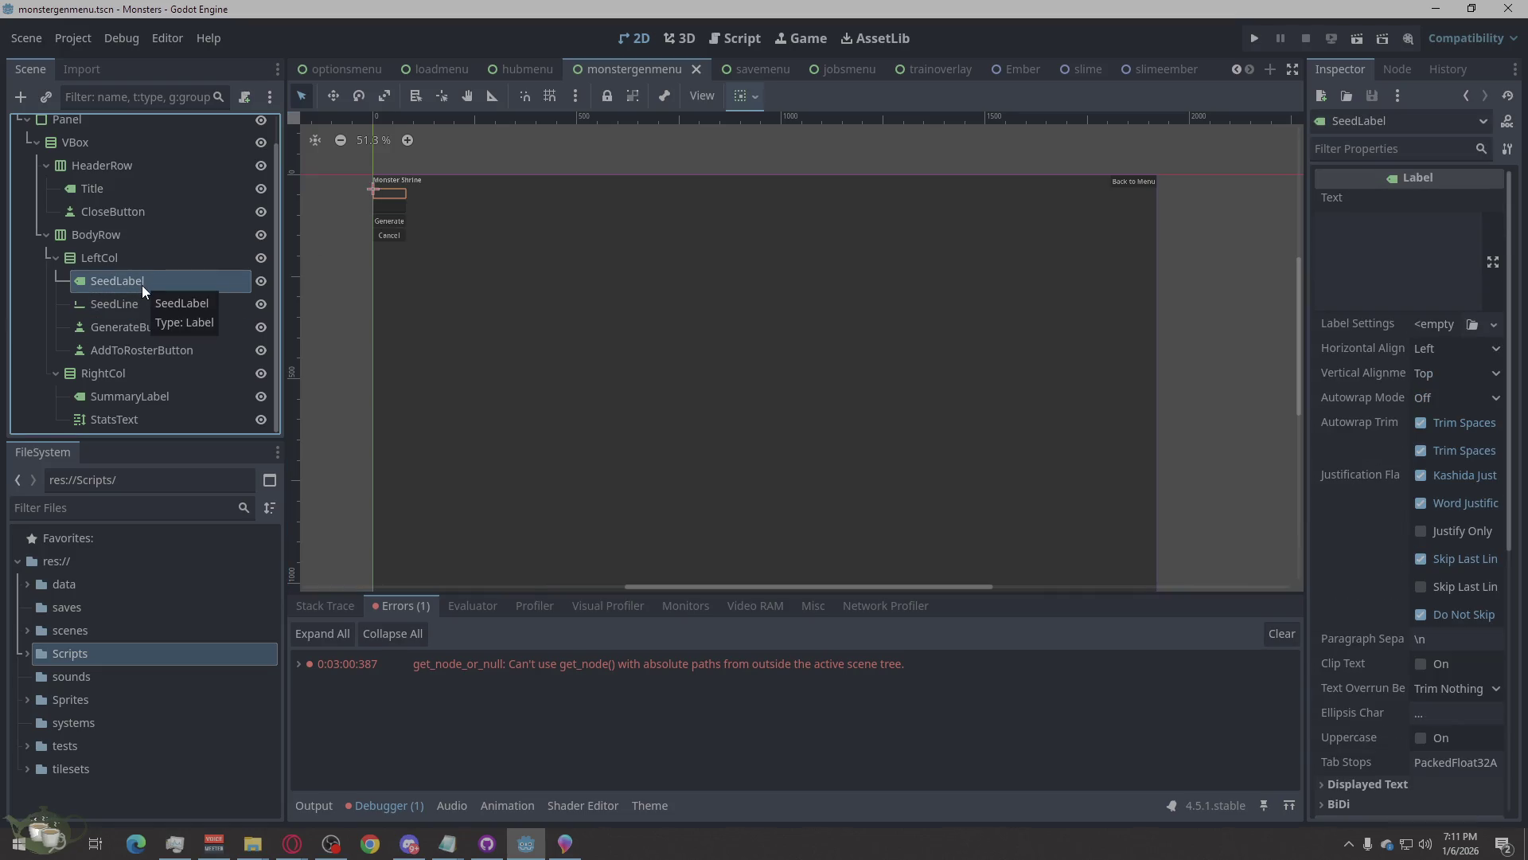
click(129, 195)
click(130, 212)
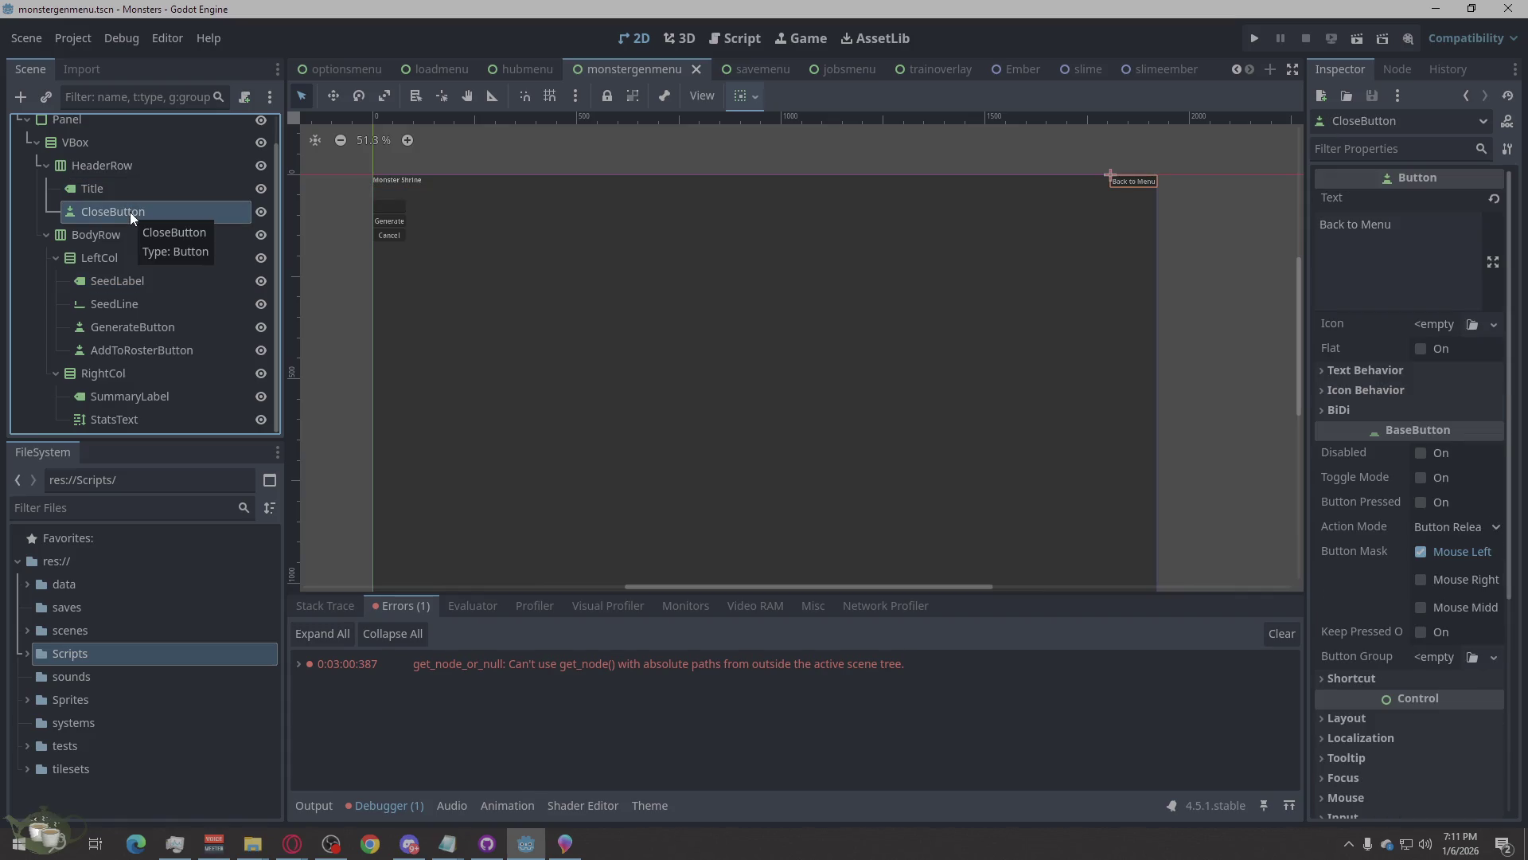
click(111, 399)
click(122, 422)
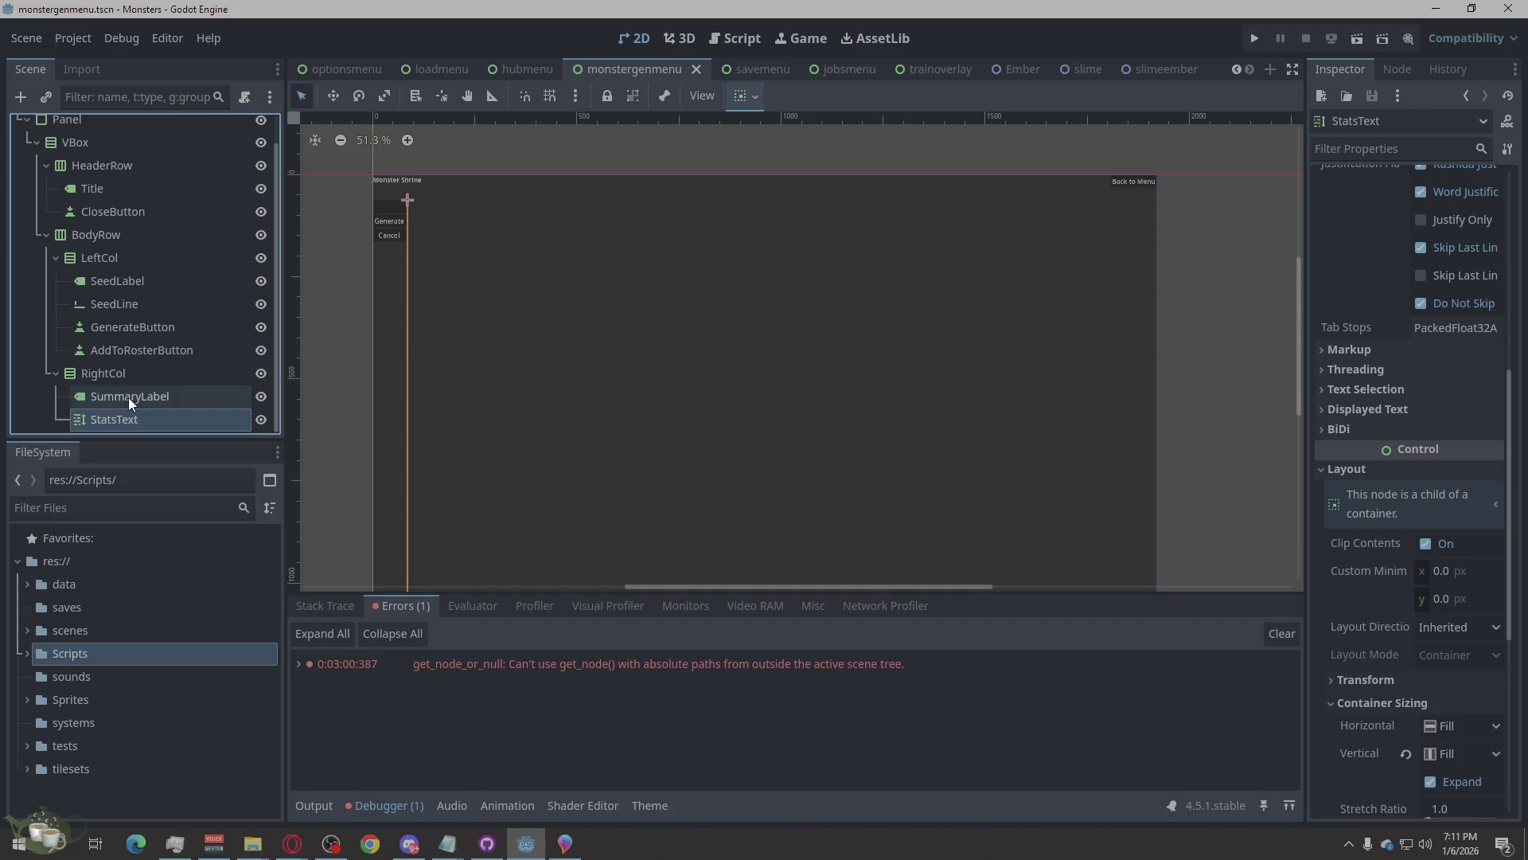
click(127, 398)
click(133, 376)
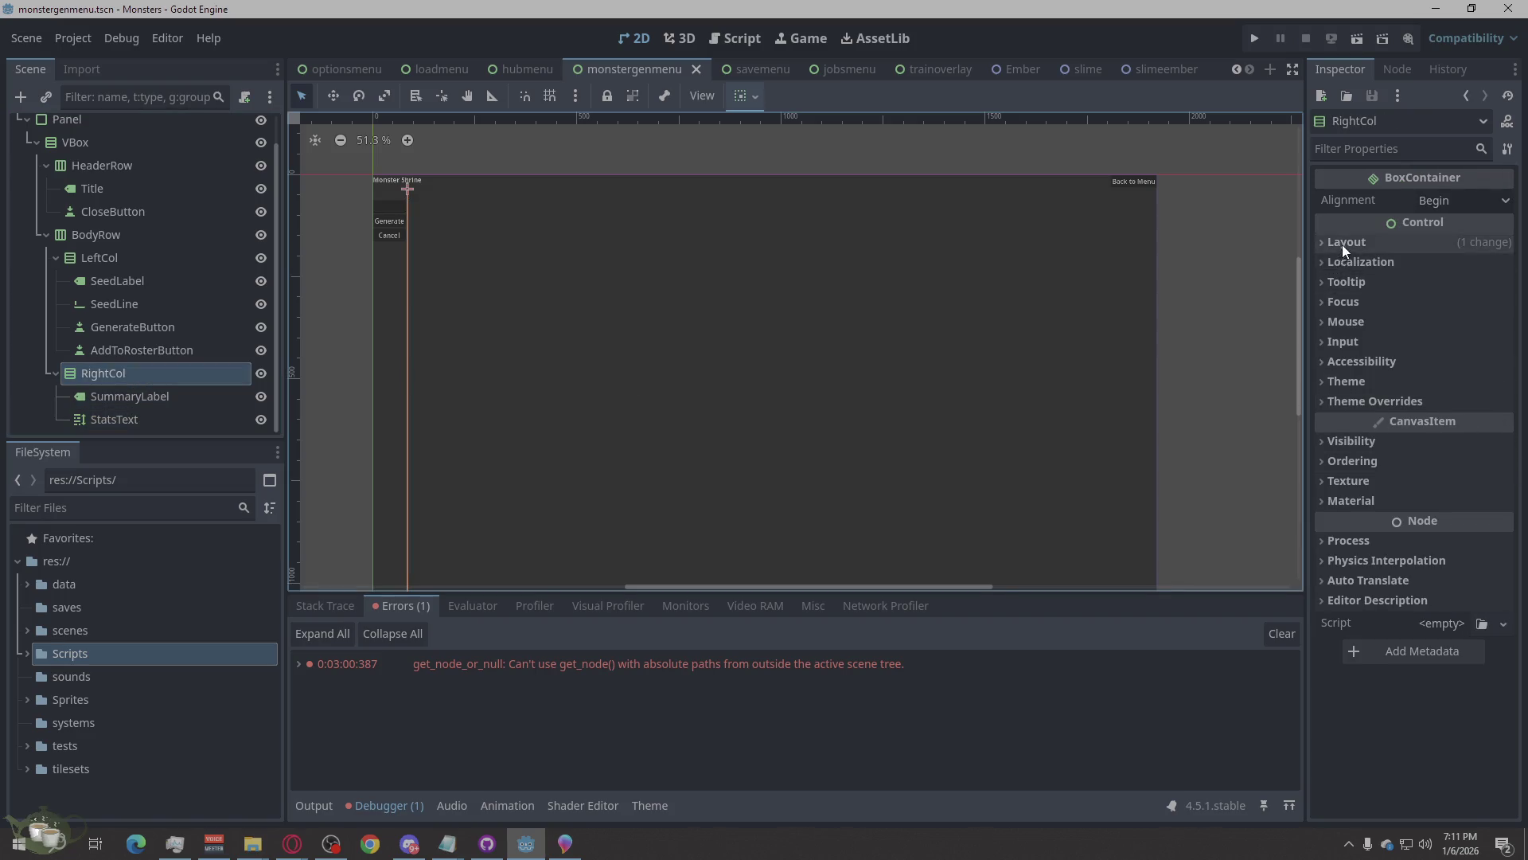
click(1345, 243)
click(1369, 475)
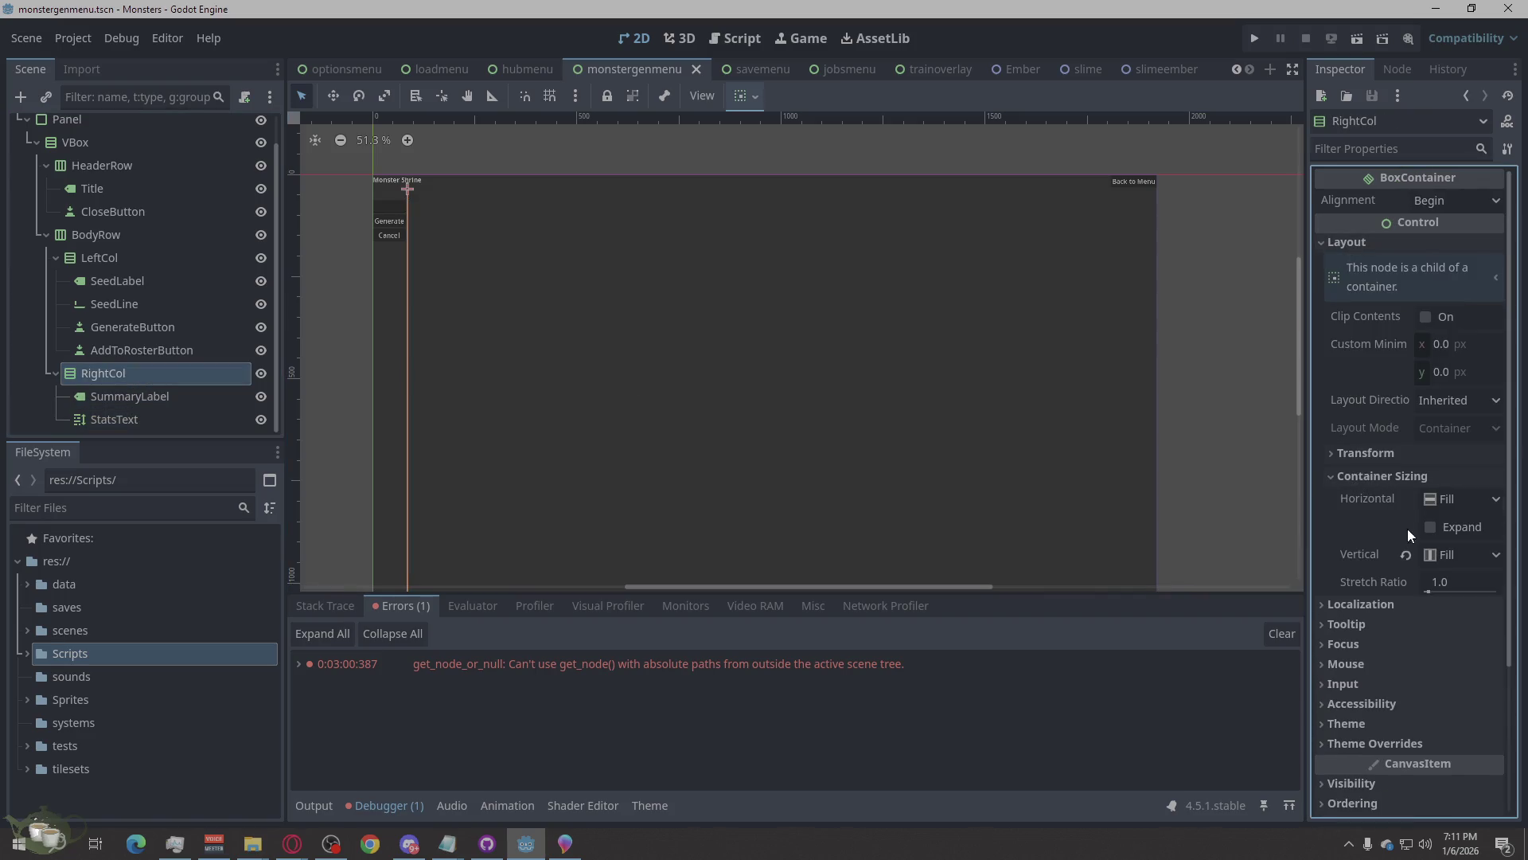
click(1454, 529)
Check the StatsText and LeftCol column nodes, then save the scene.
click(132, 415)
scroll(738, 315, down, 2)
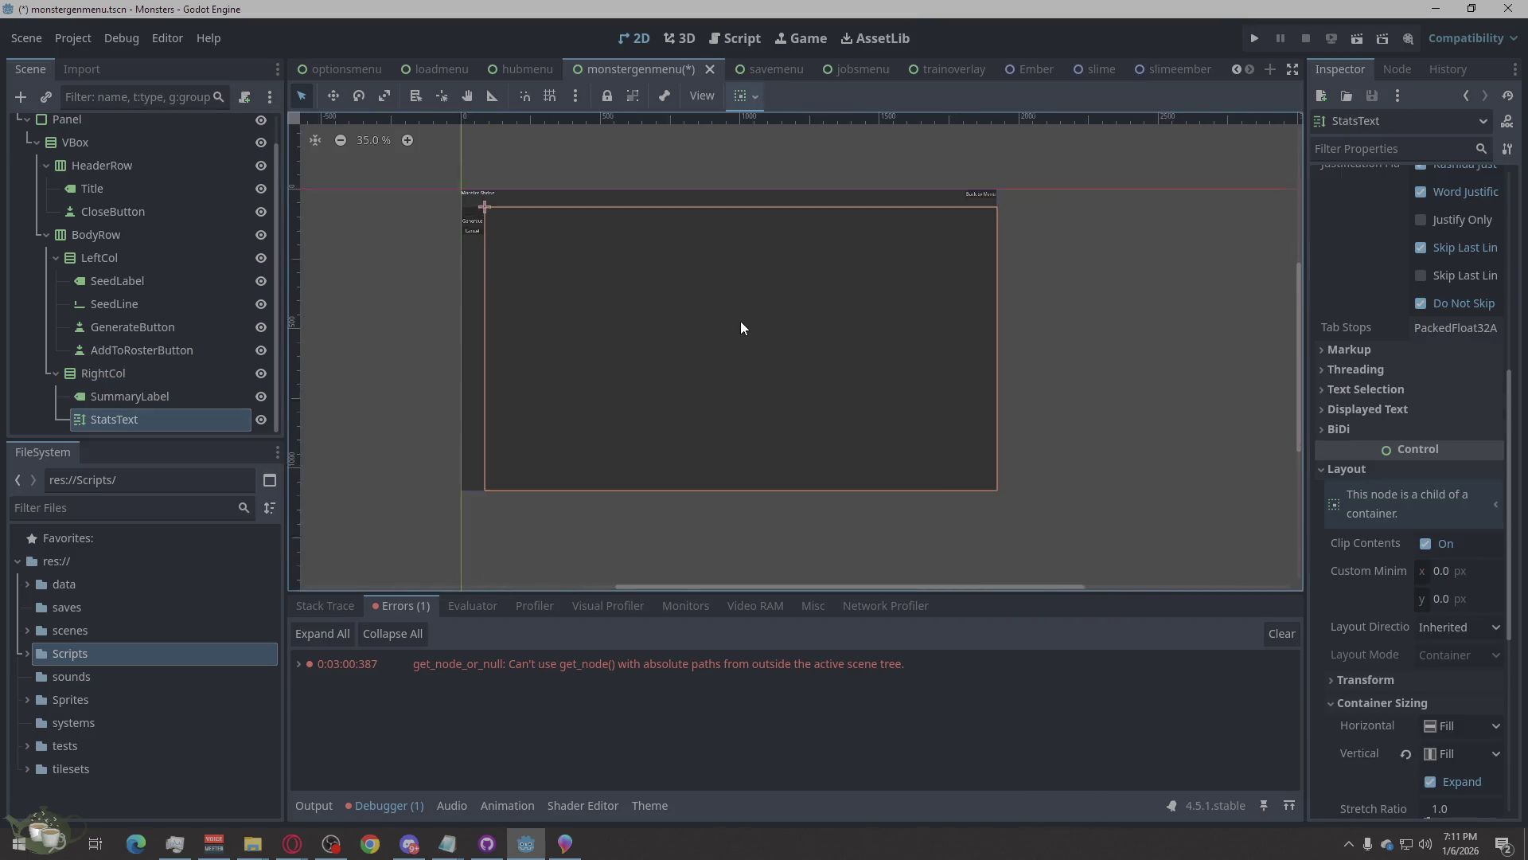
click(372, 337)
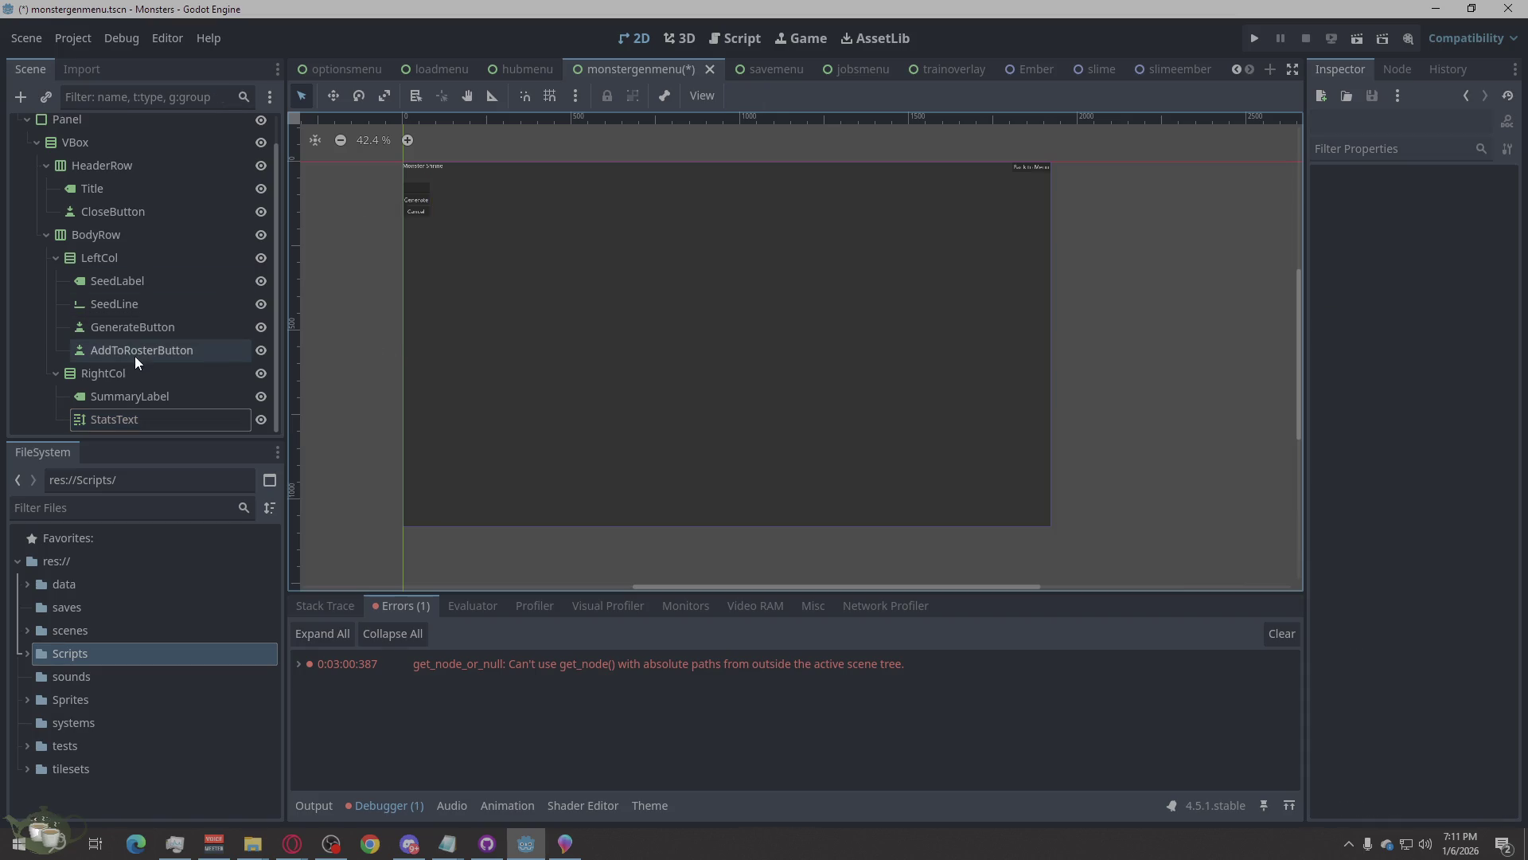
click(137, 330)
click(147, 309)
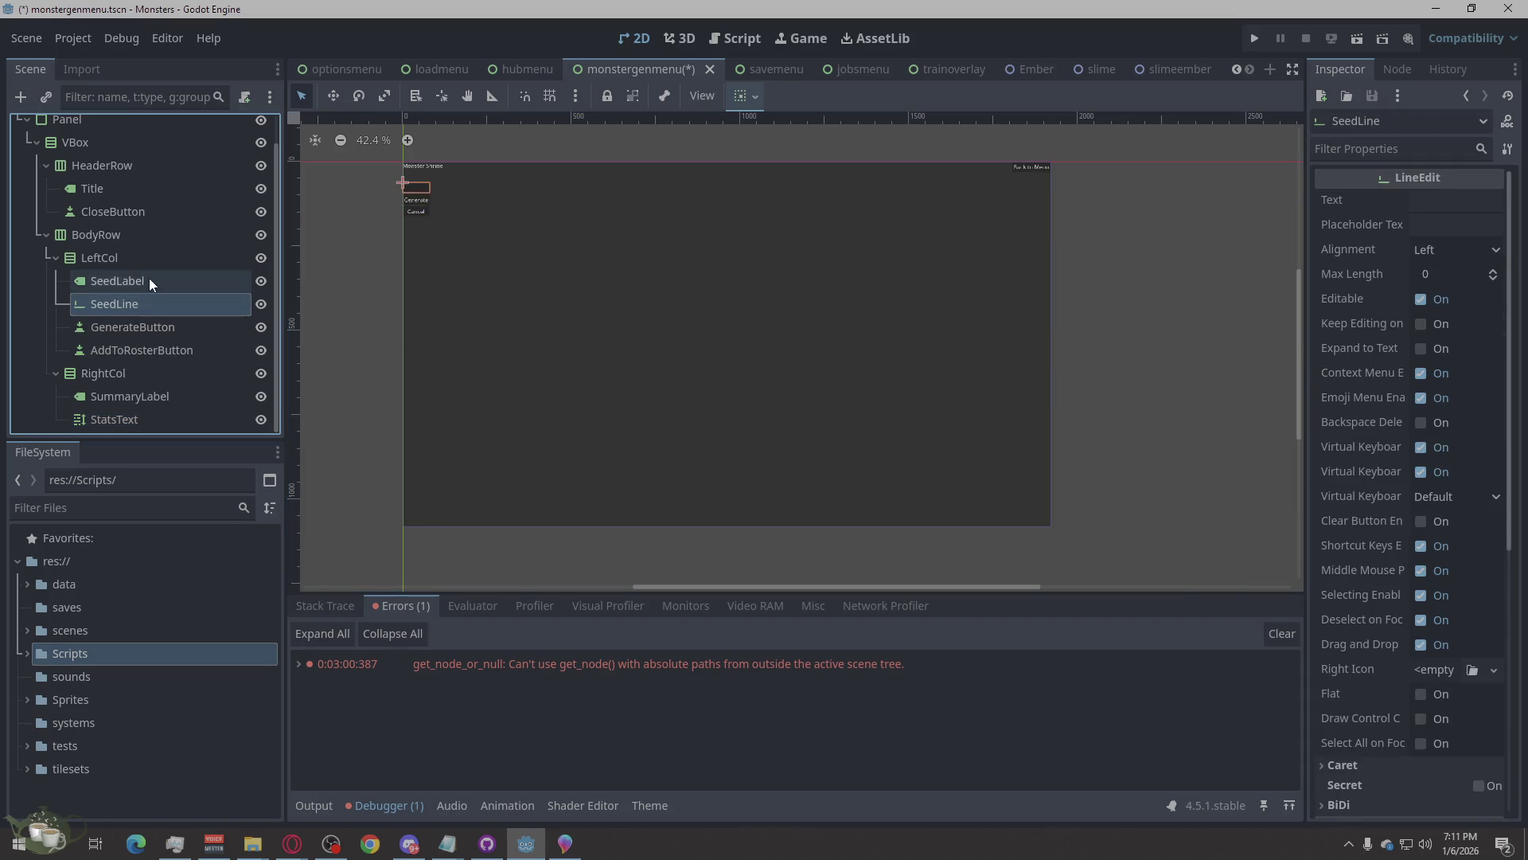
click(150, 279)
click(150, 254)
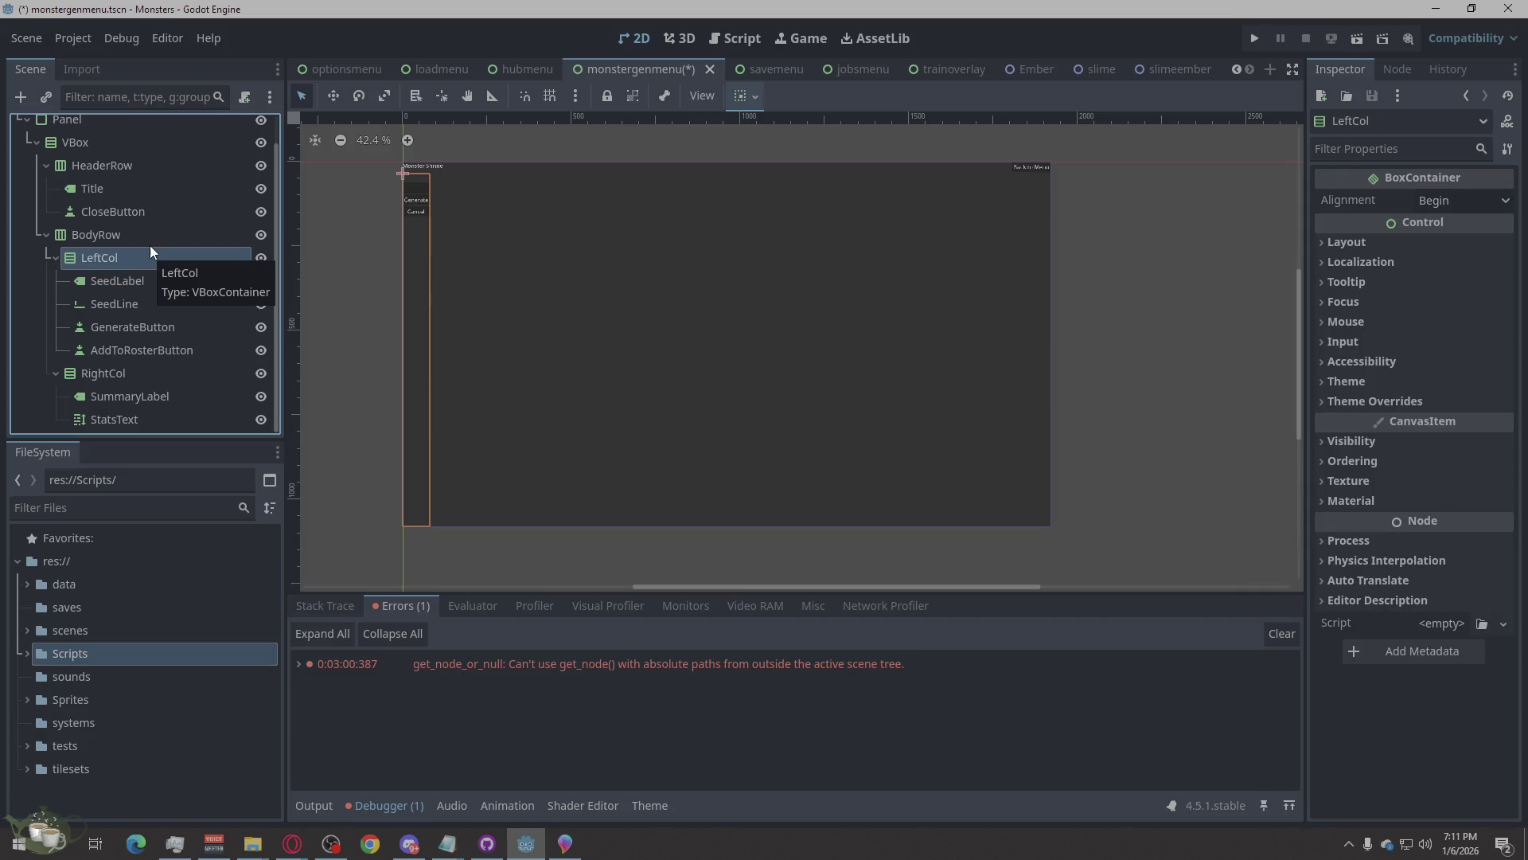
click(352, 329)
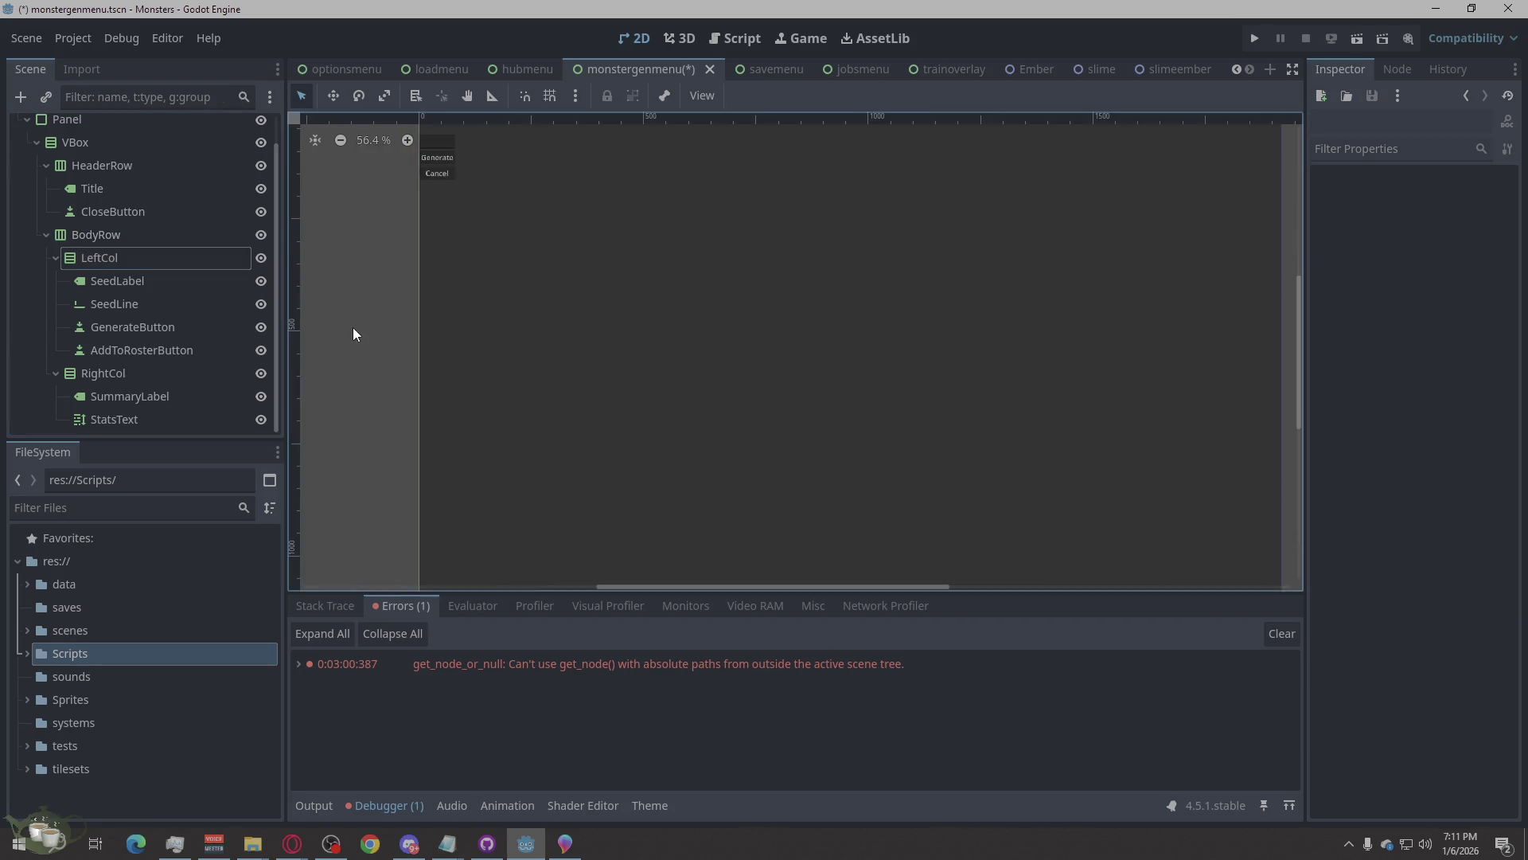
scroll(804, 187, up, 1)
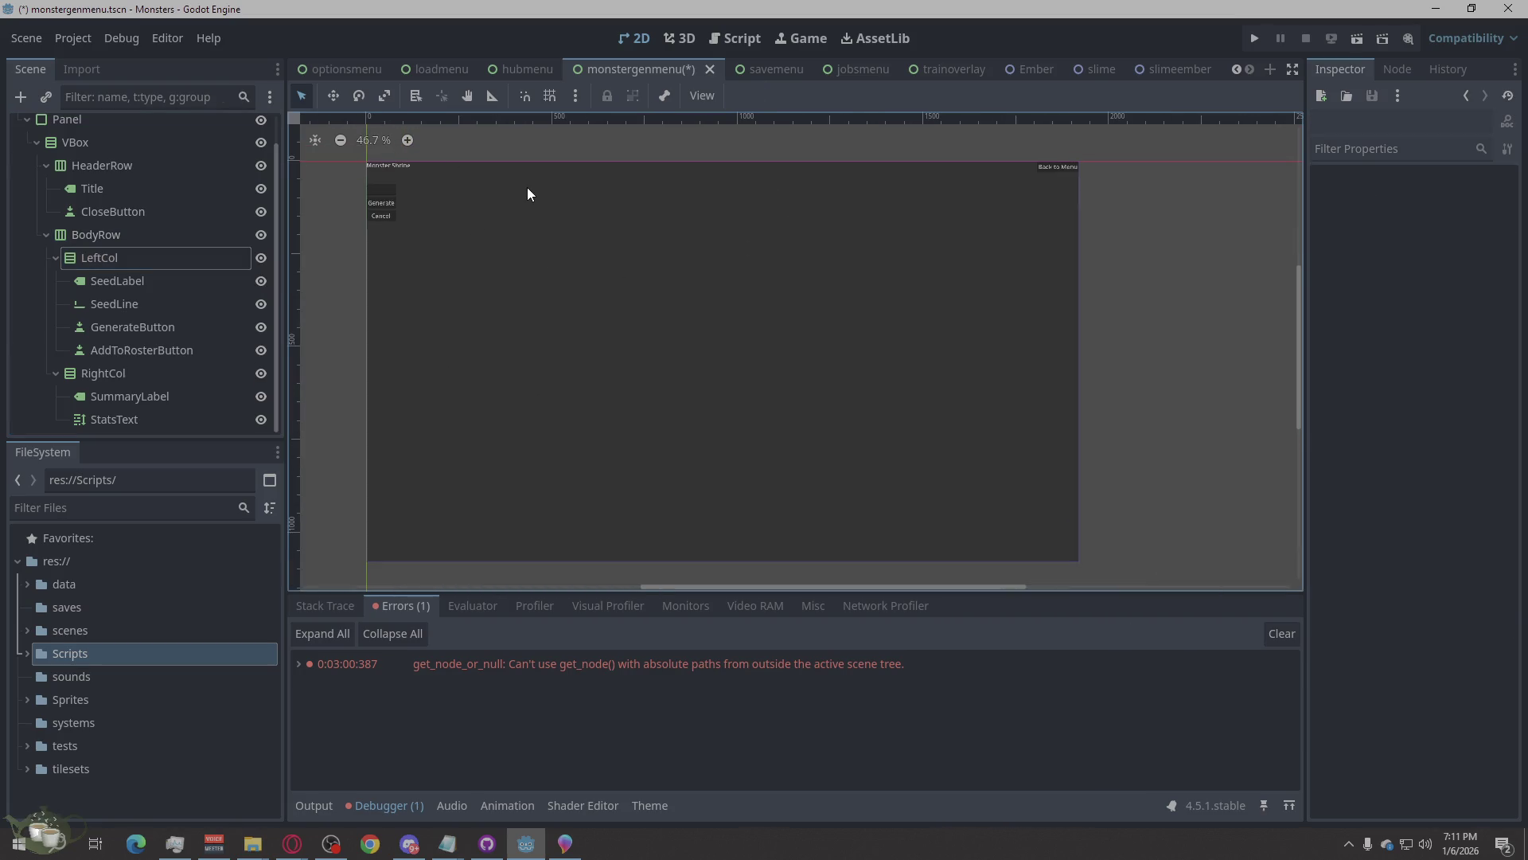
key(ctrl+s)
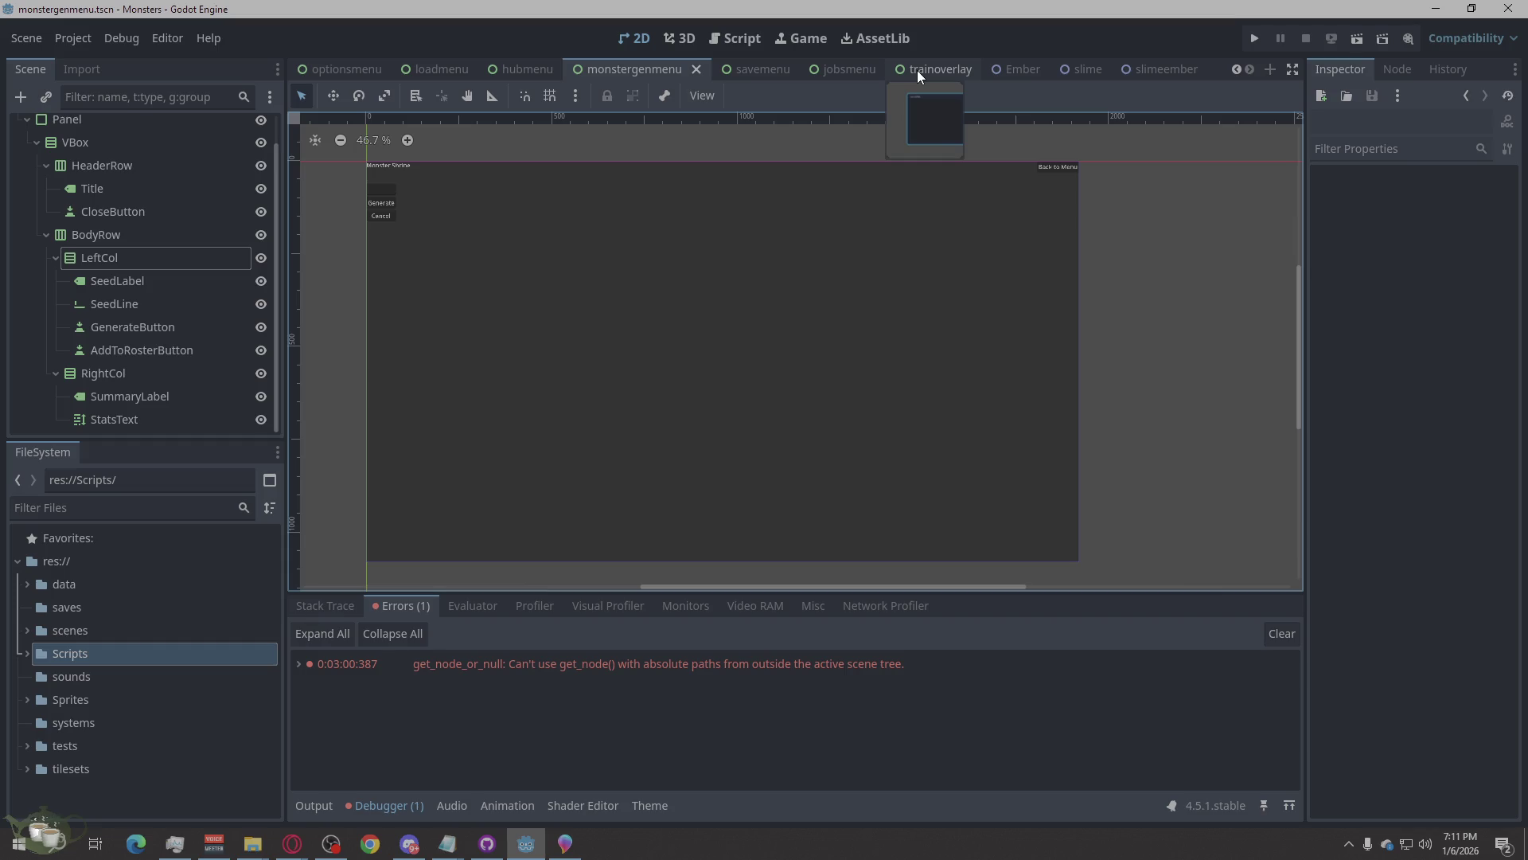
Switch through the loadmenu tab to the hubmenu.tscn scene and look over its buttons.
click(456, 70)
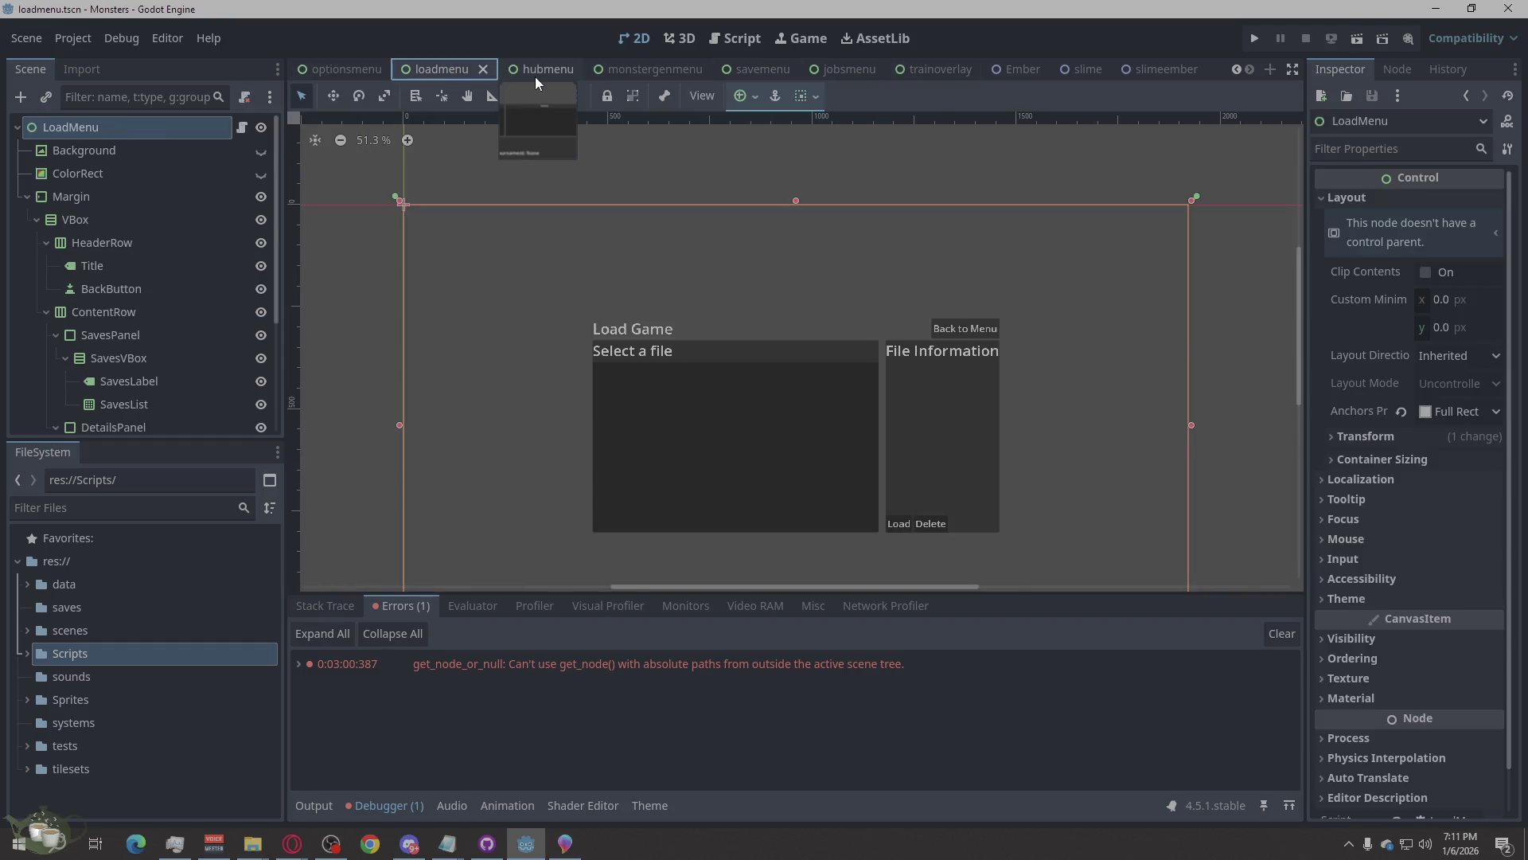
click(528, 70)
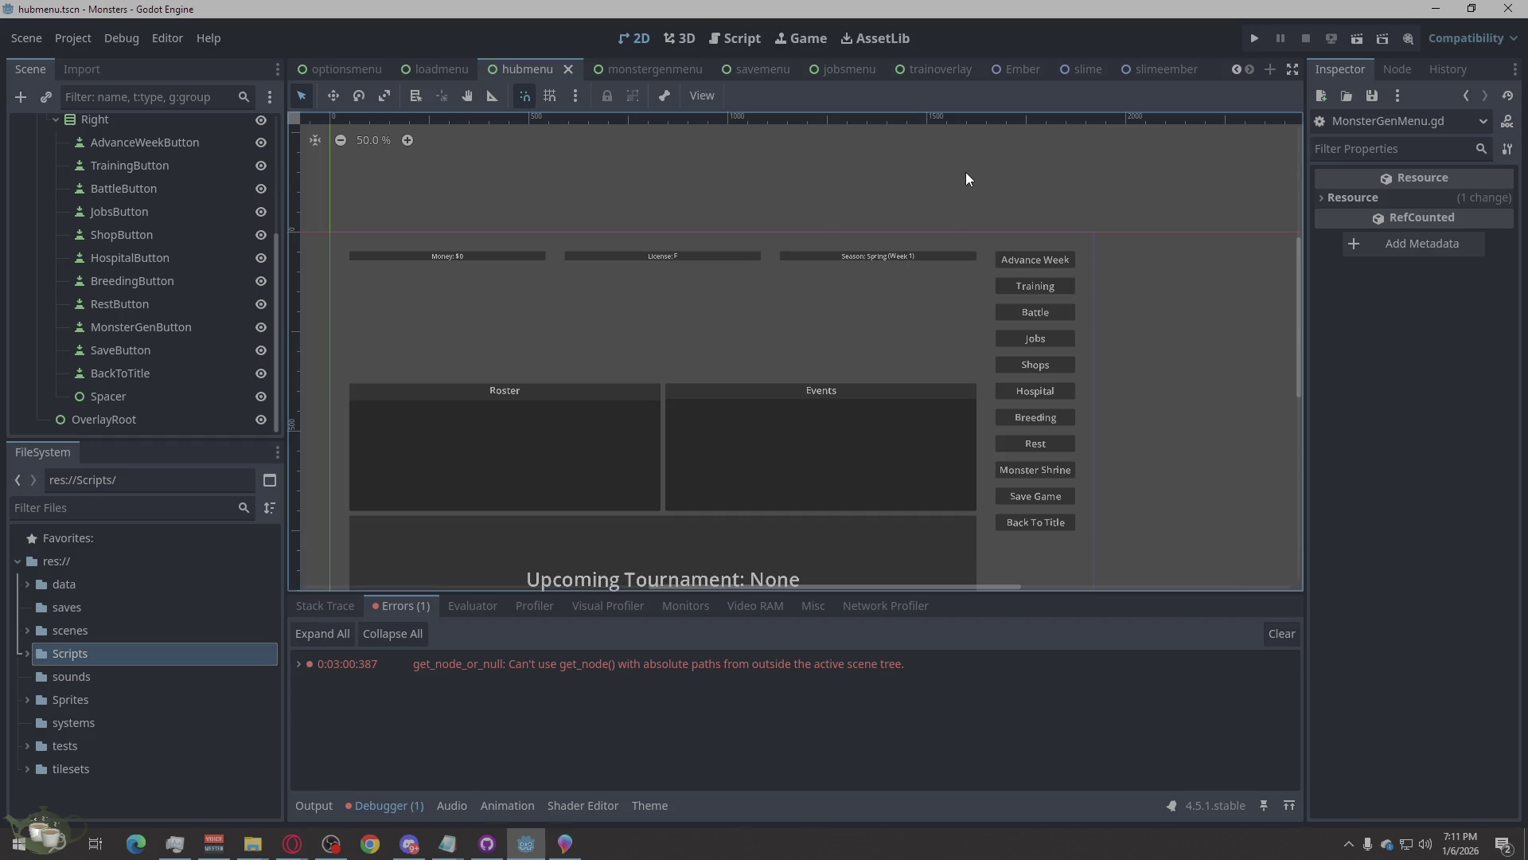
scroll(785, 307, down, 2)
scroll(772, 509, up, 2)
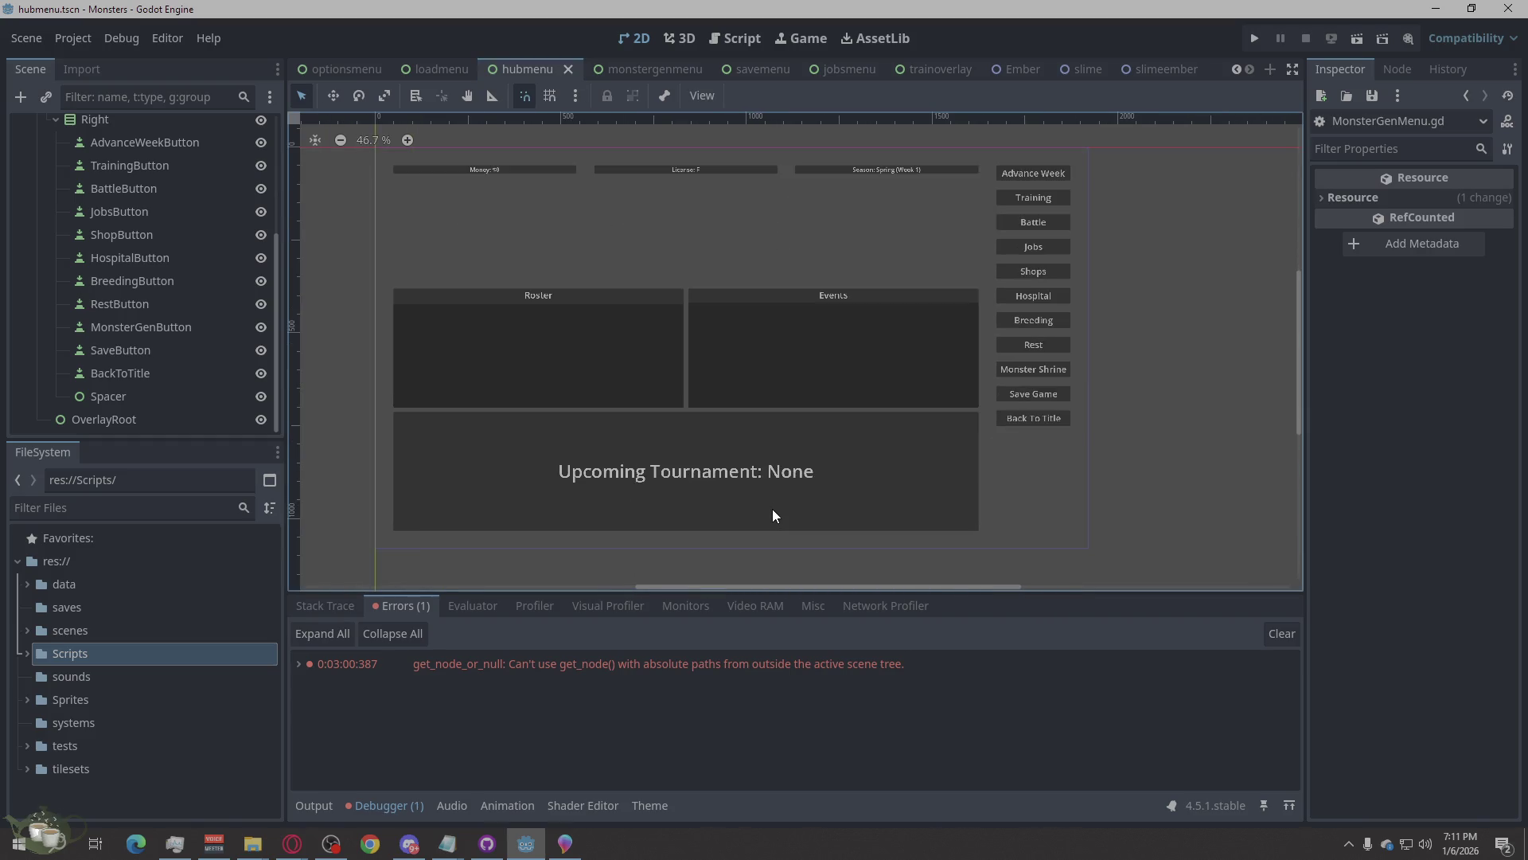
scroll(667, 219, up, 1)
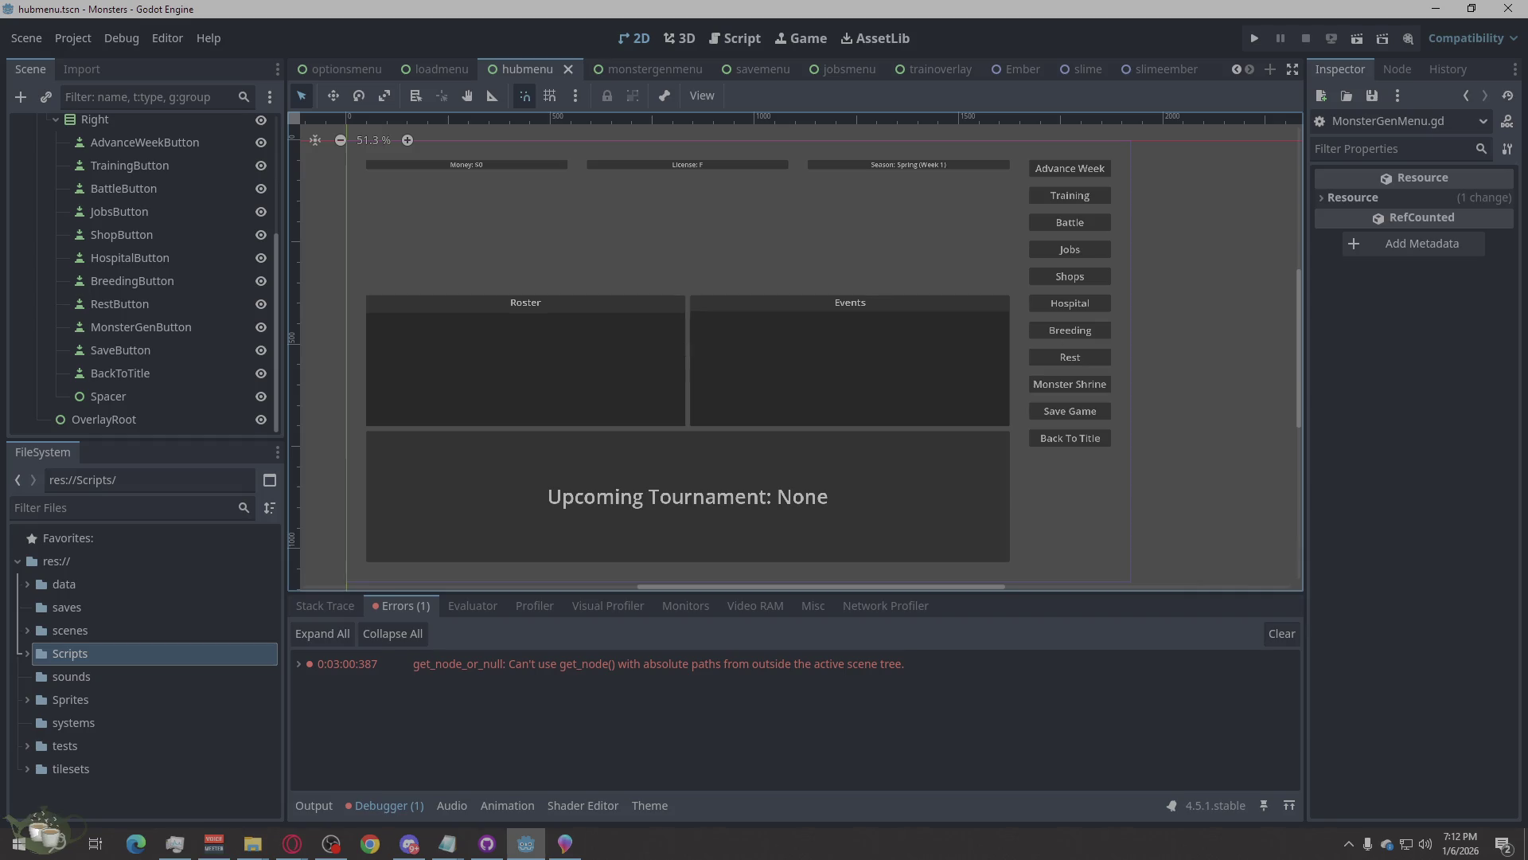
Run the project and copy the trainoverlay.gd errors for lines 163 and 172 to the browser.
click(1254, 38)
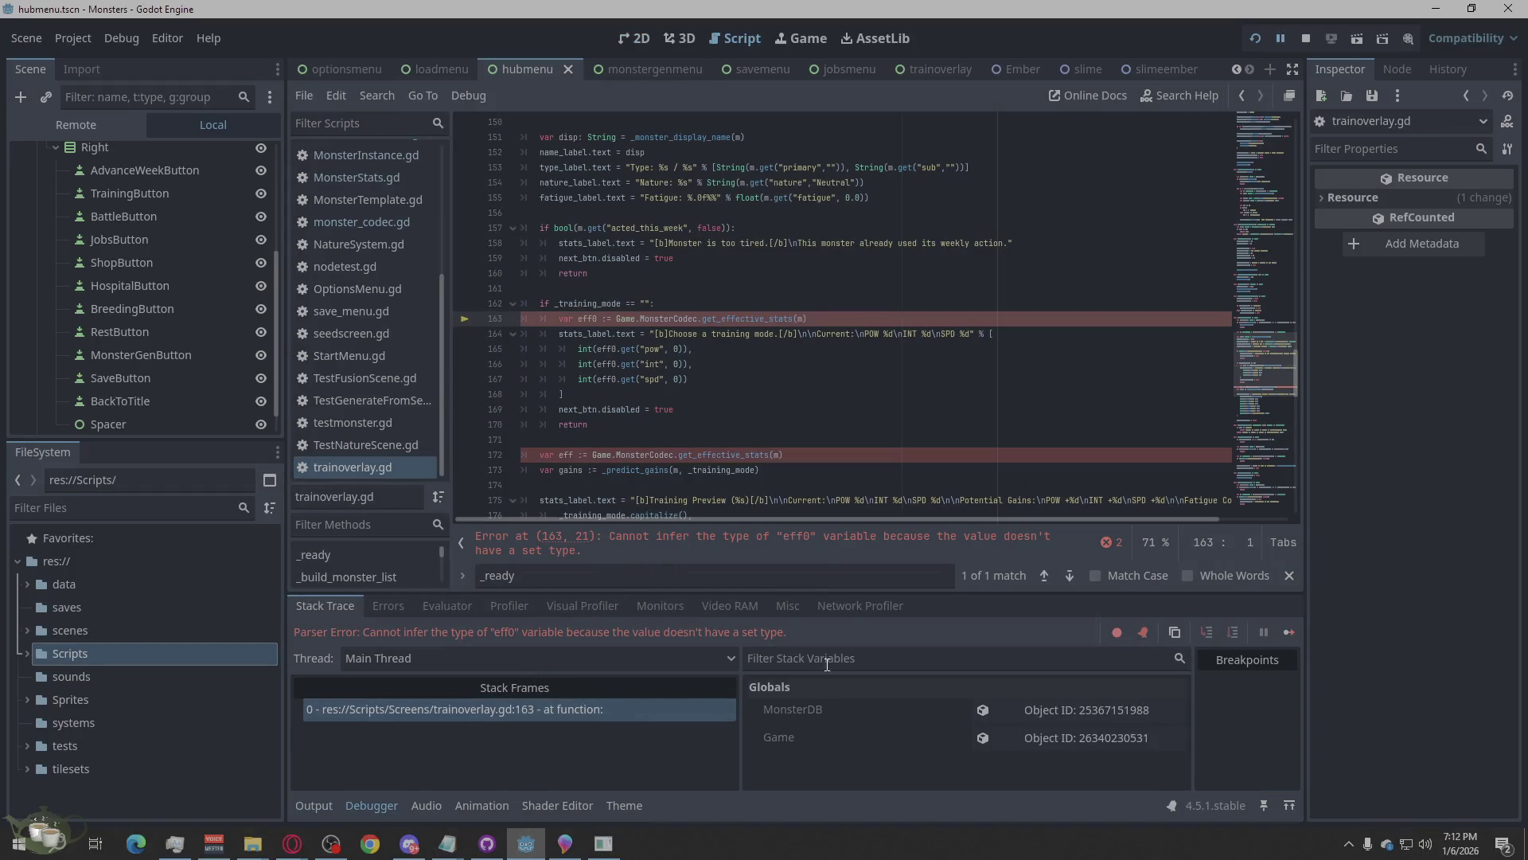
click(1109, 542)
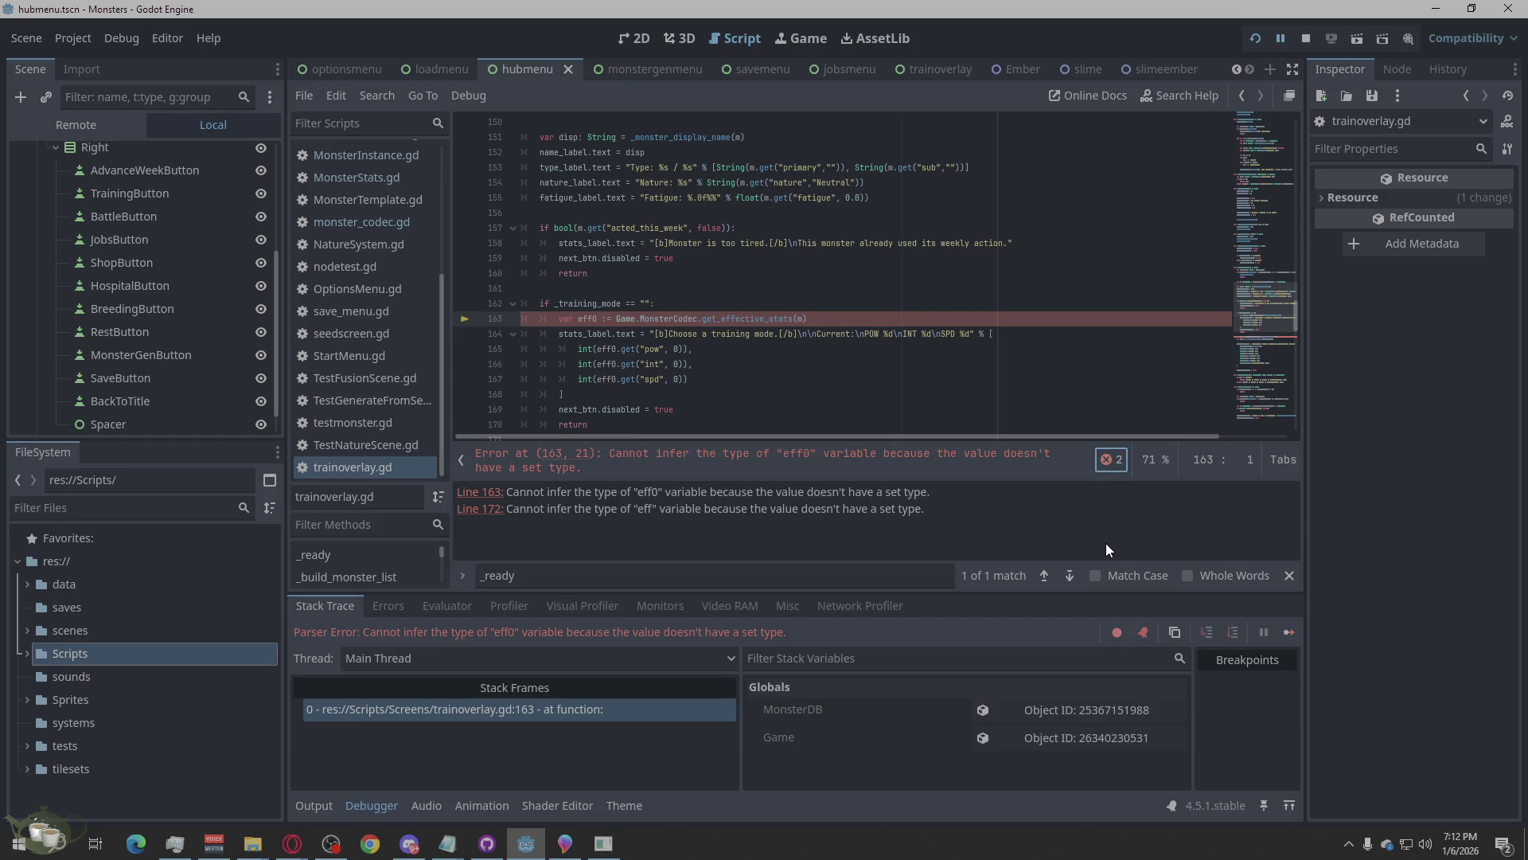
right_click(984, 520)
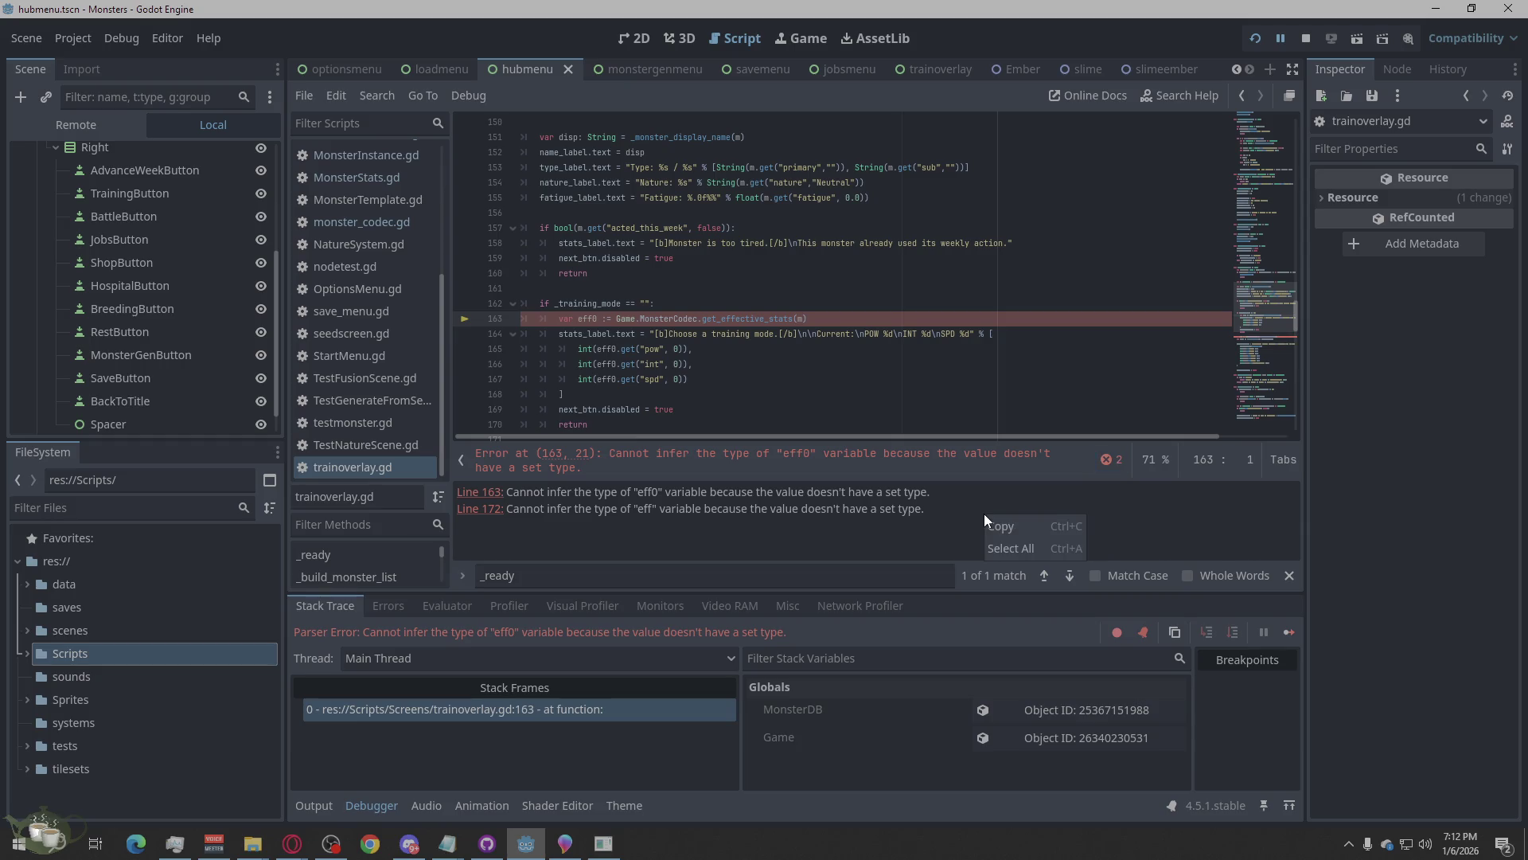
click(1040, 527)
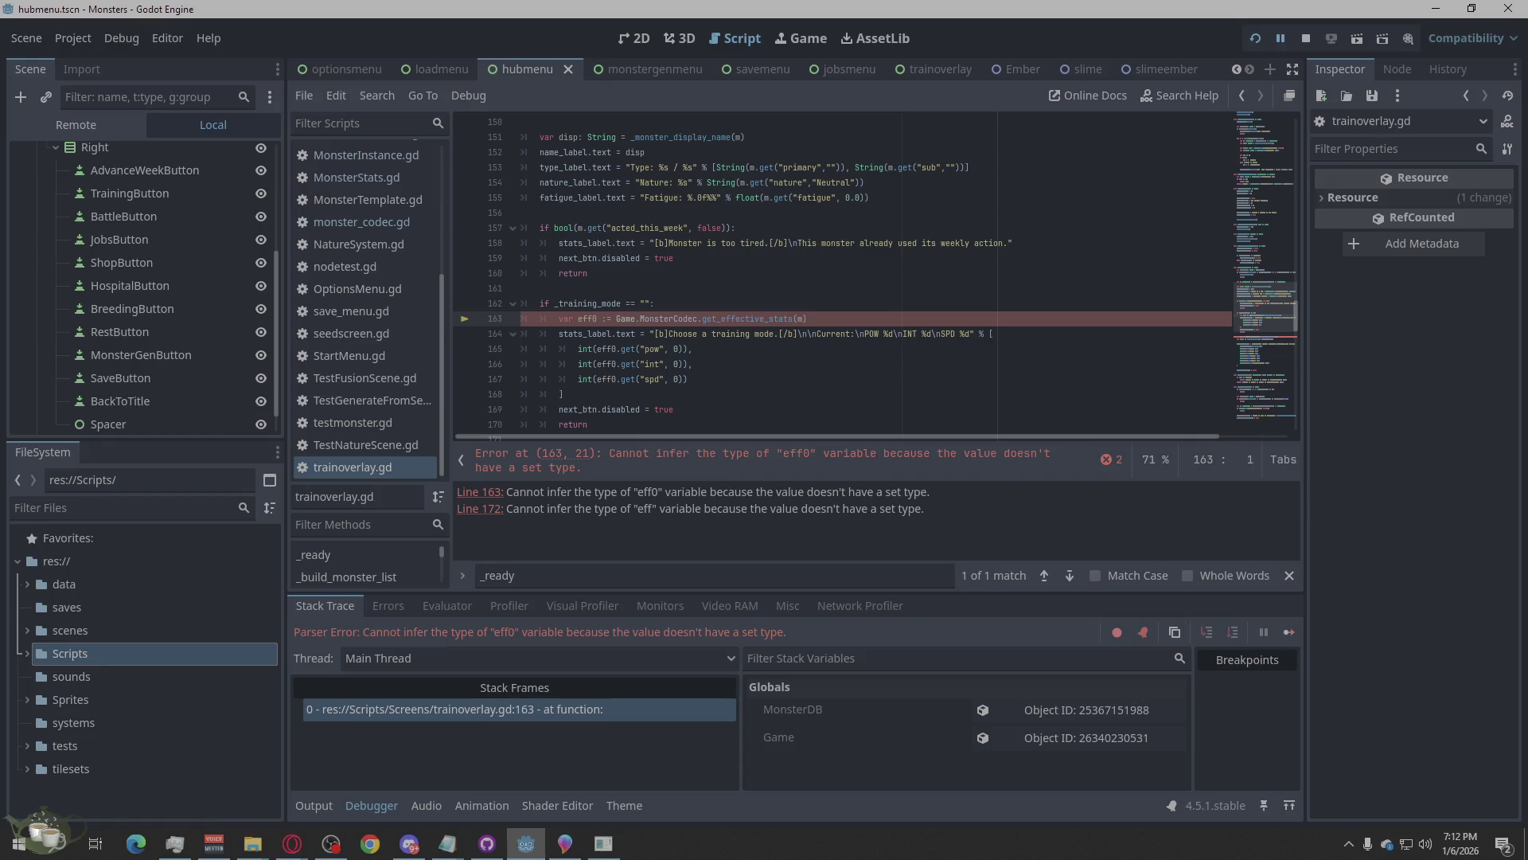
key(alt+Tab)
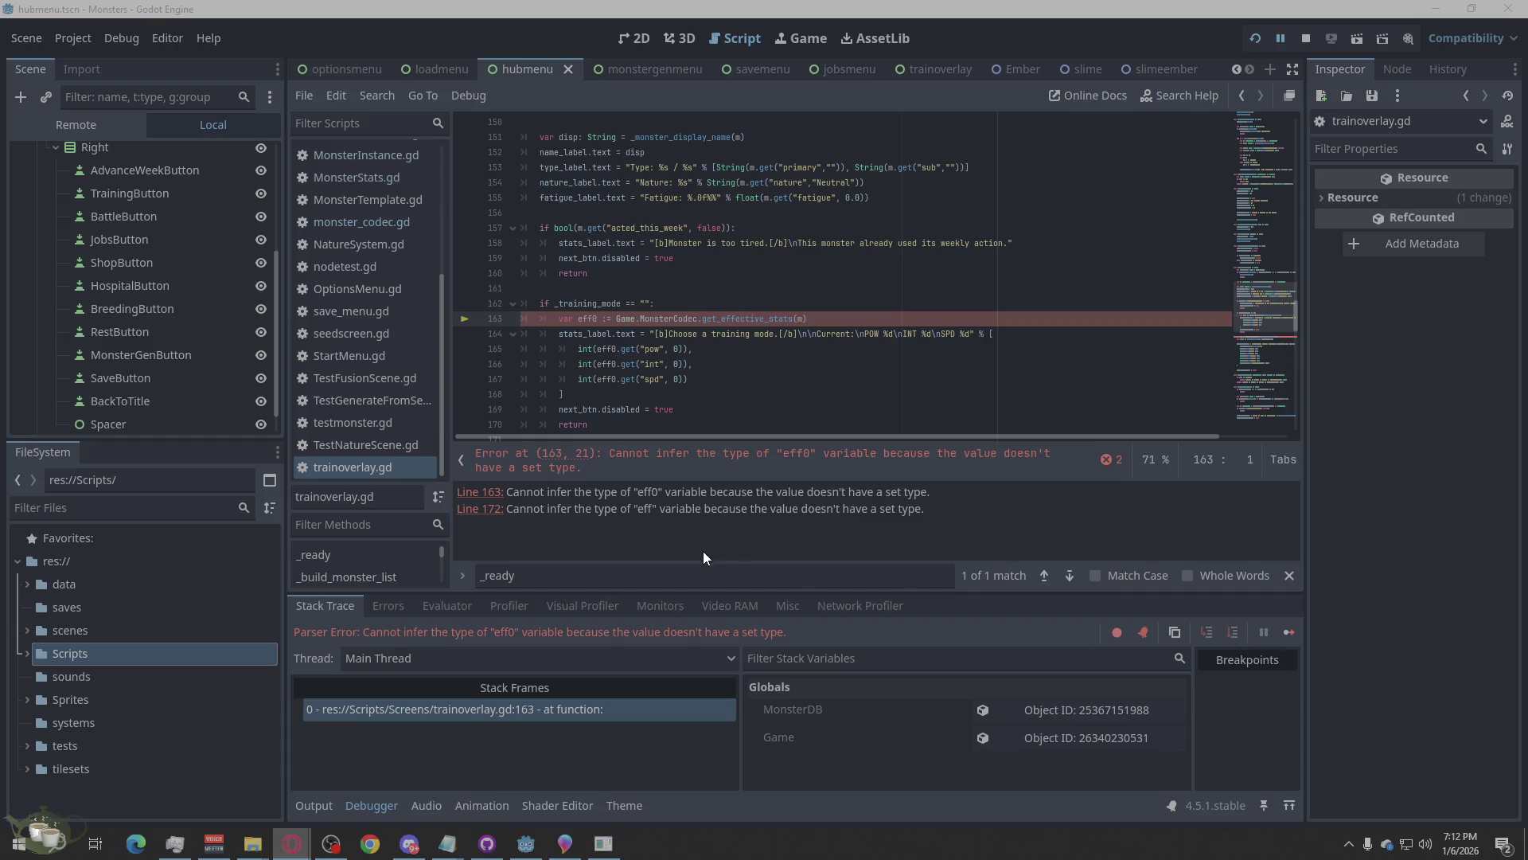
scroll(352, 392, up, 4)
scroll(352, 391, down, 4)
Stop the running game from the top-right toolbar.
click(1309, 38)
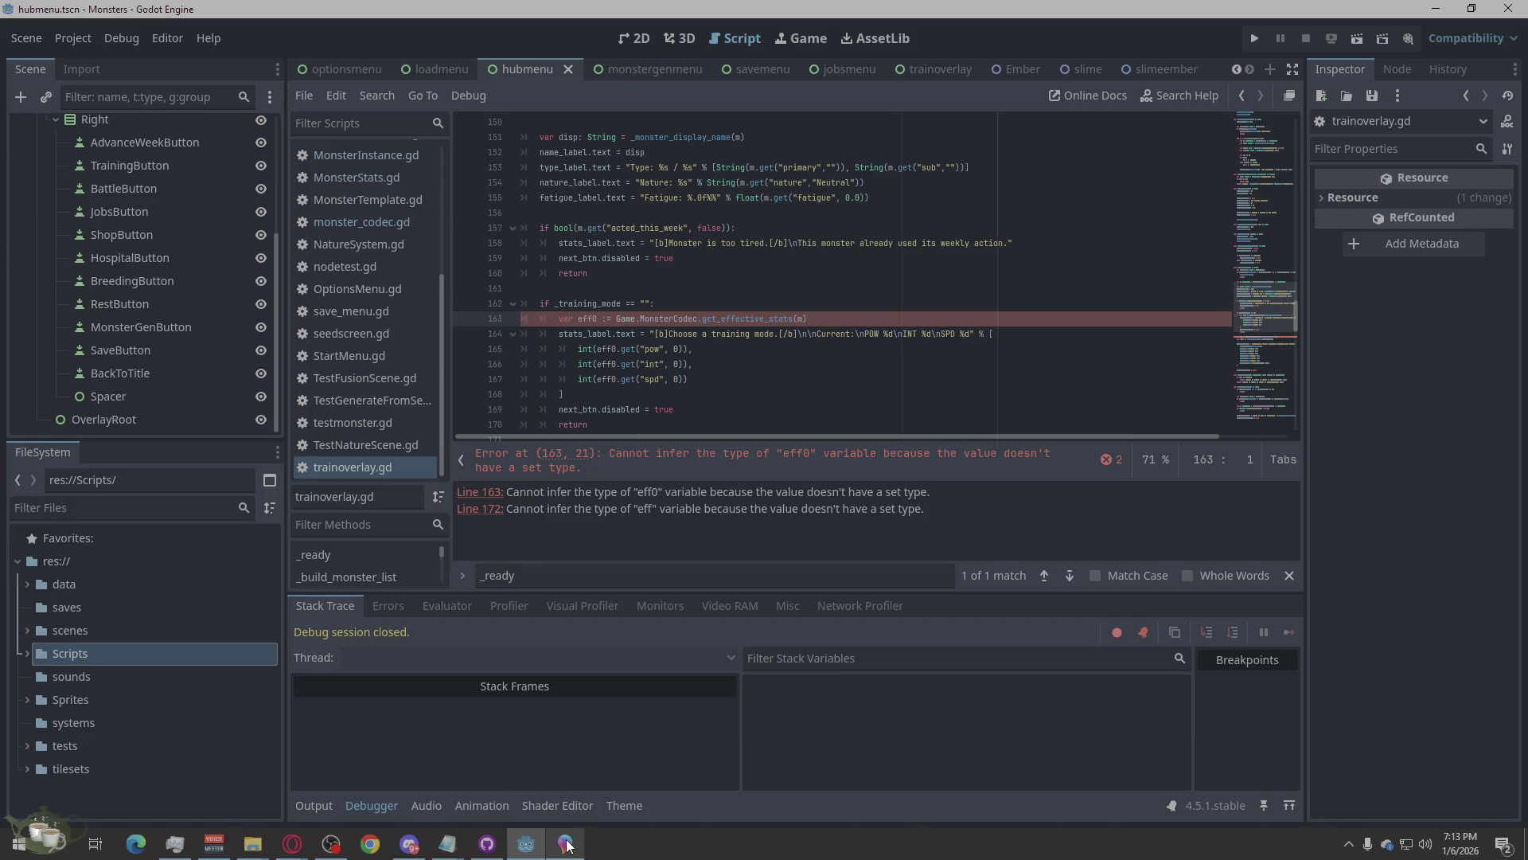
mouse_move(568, 844)
Browse for another file in Paint 3D, saving the slime green sheet's changes.
click(565, 843)
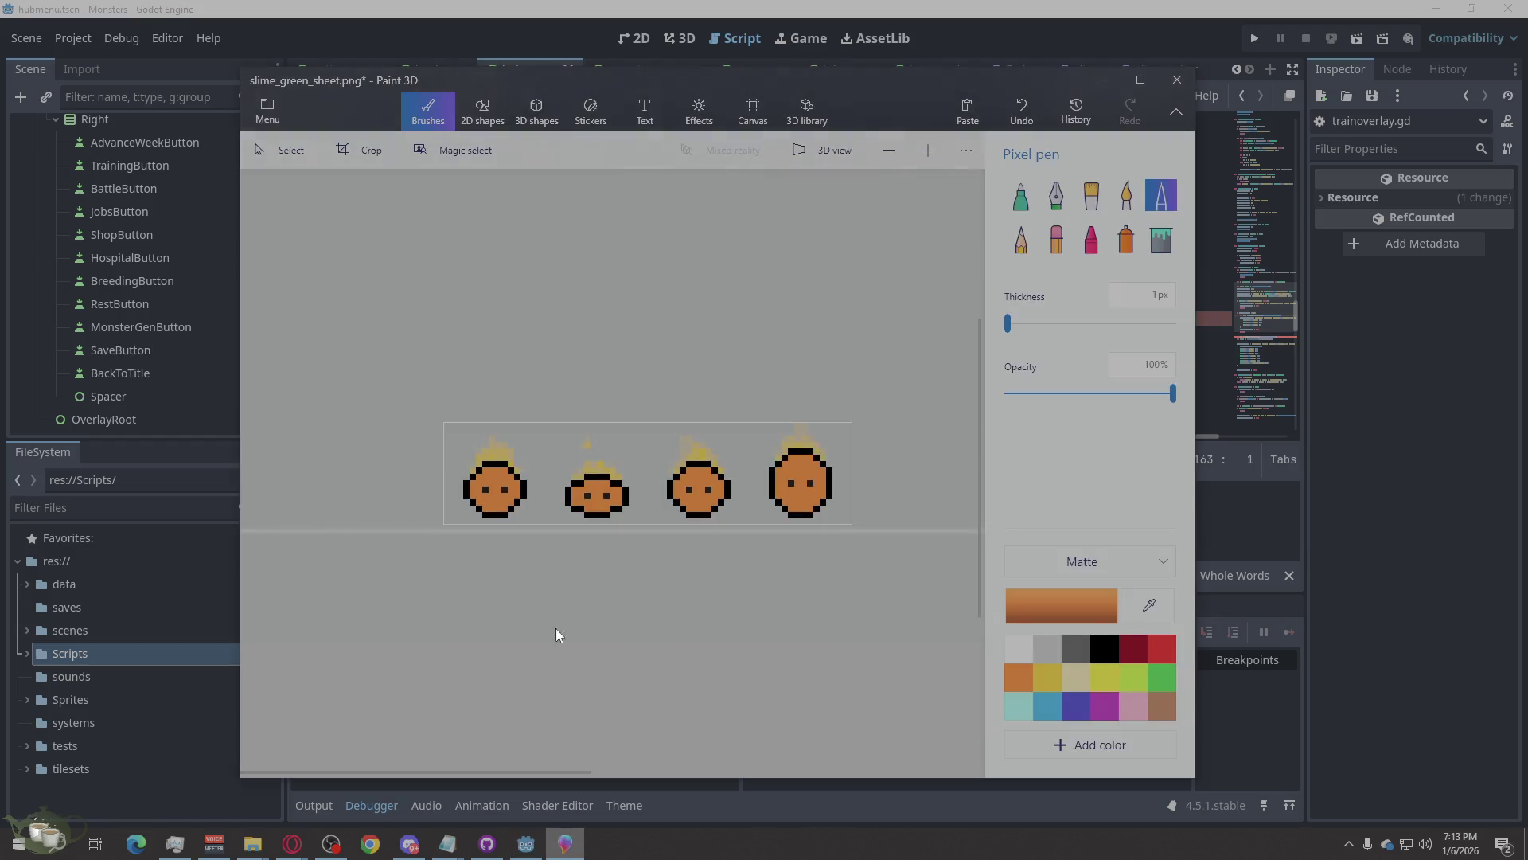
click(270, 113)
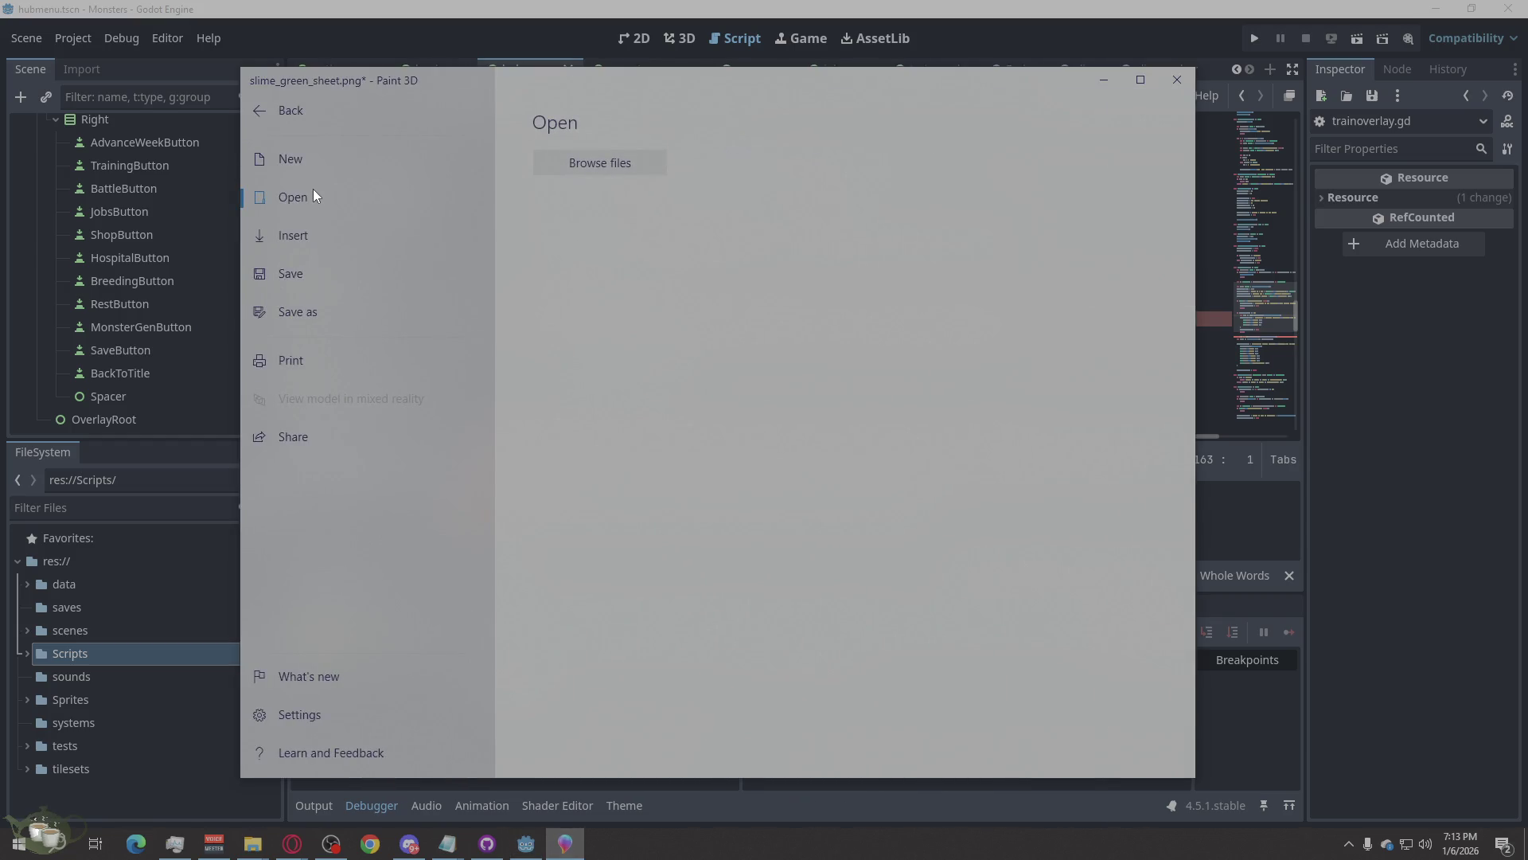
click(628, 166)
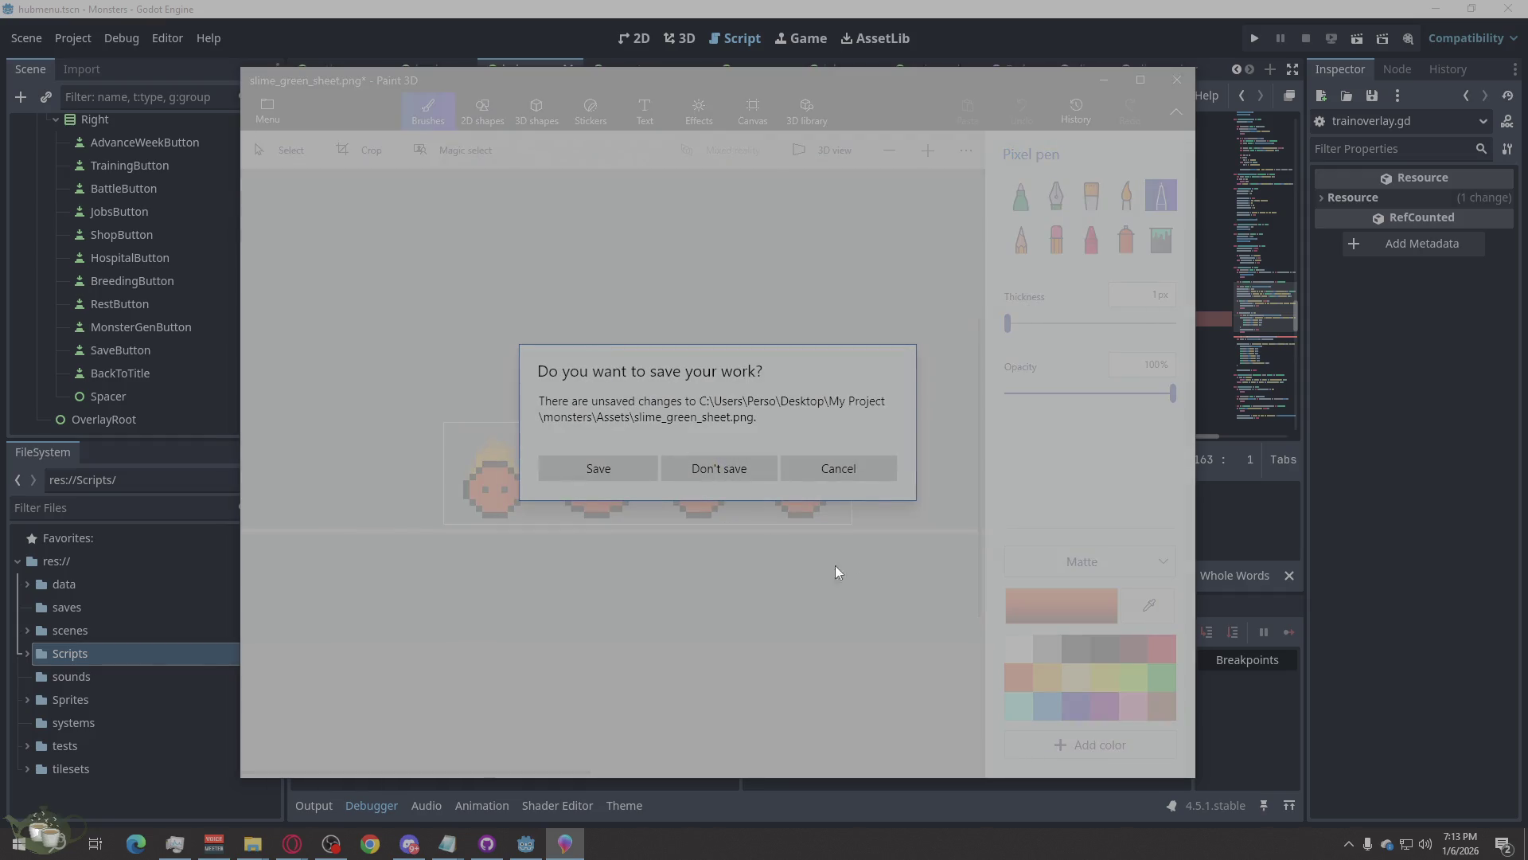
click(581, 470)
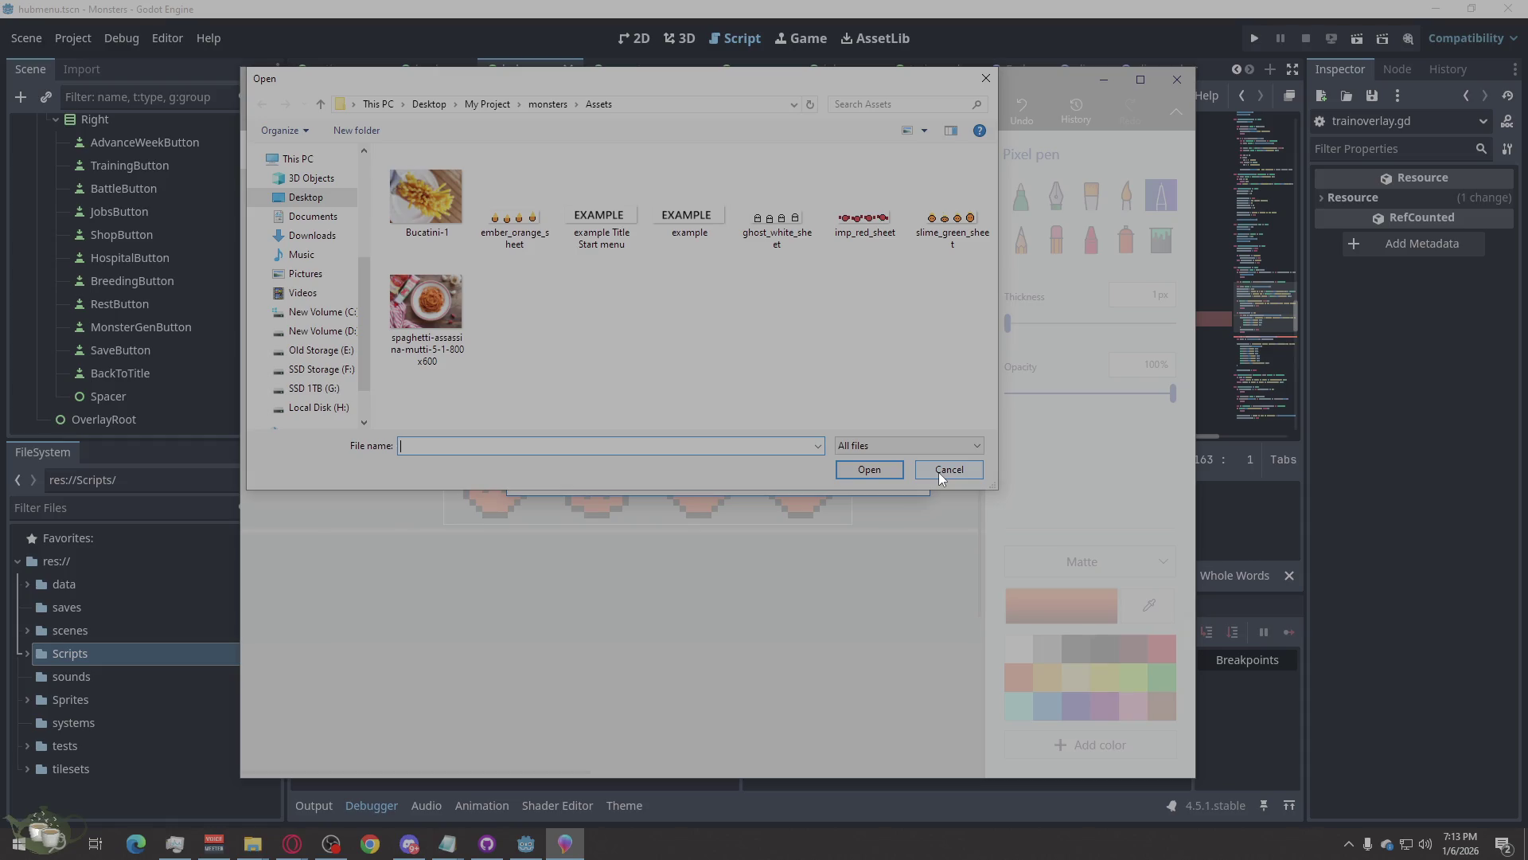
Try opening slime_imp_sheet and dismiss the file-not-found message.
click(955, 231)
click(448, 447)
click(419, 447)
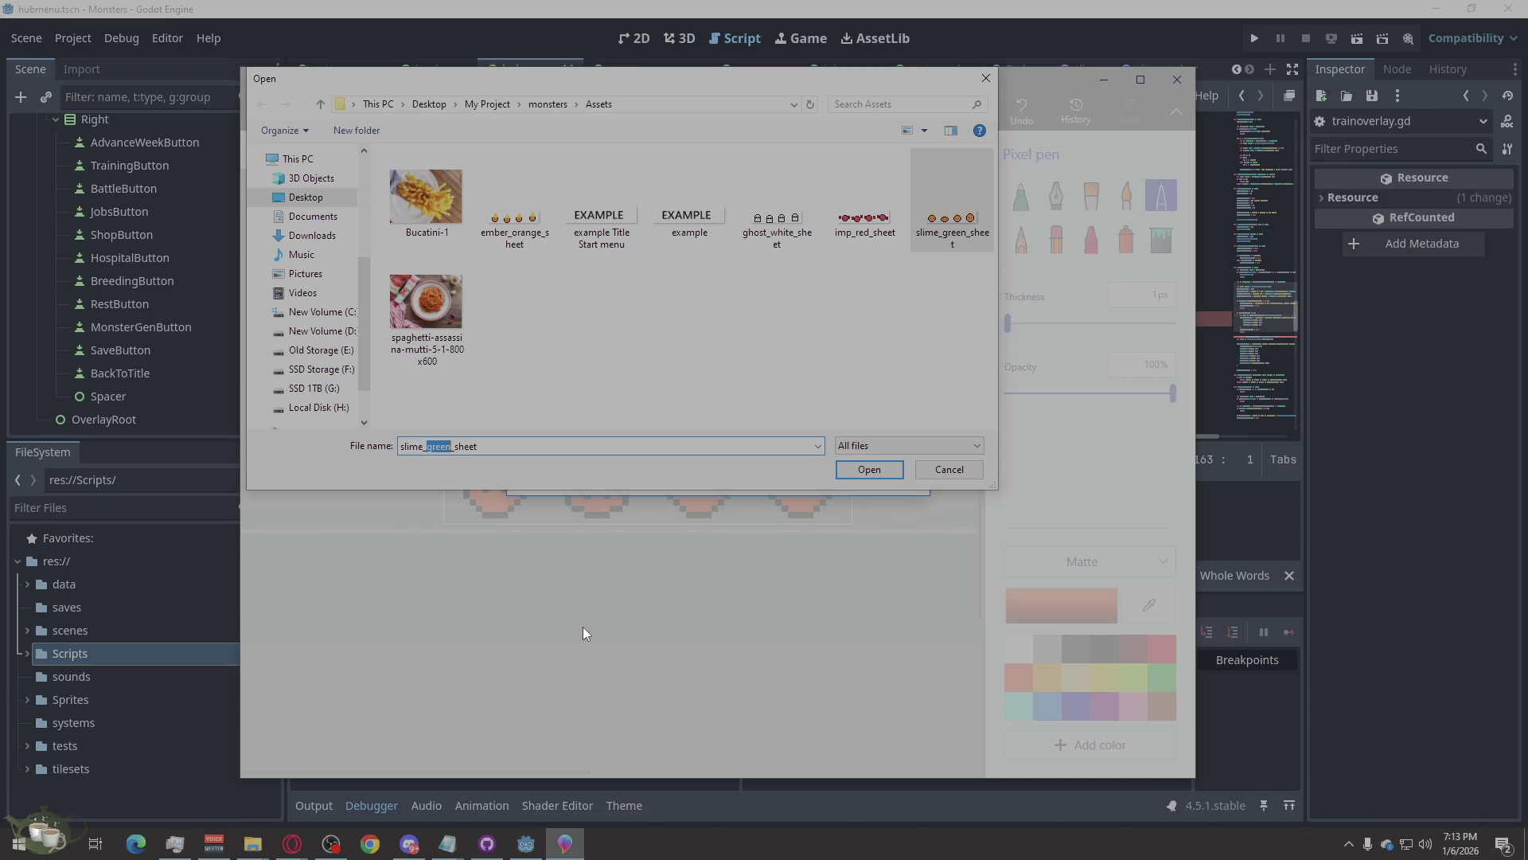
text(impo)
key(BackSpace)
click(869, 470)
click(864, 435)
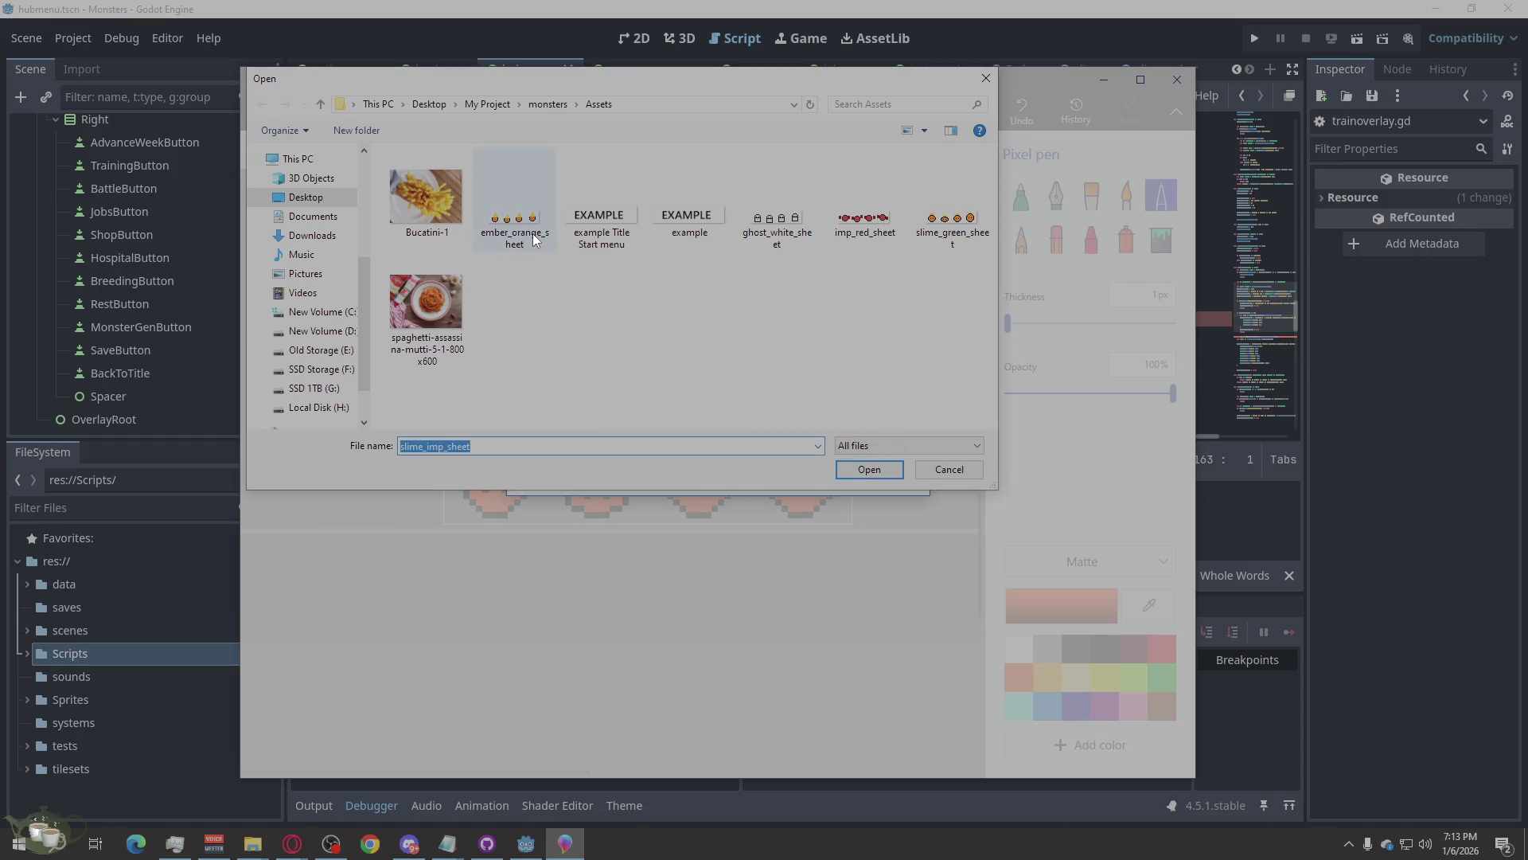
Open ember_orange_sheet.png and decline the rating request.
double_click(535, 238)
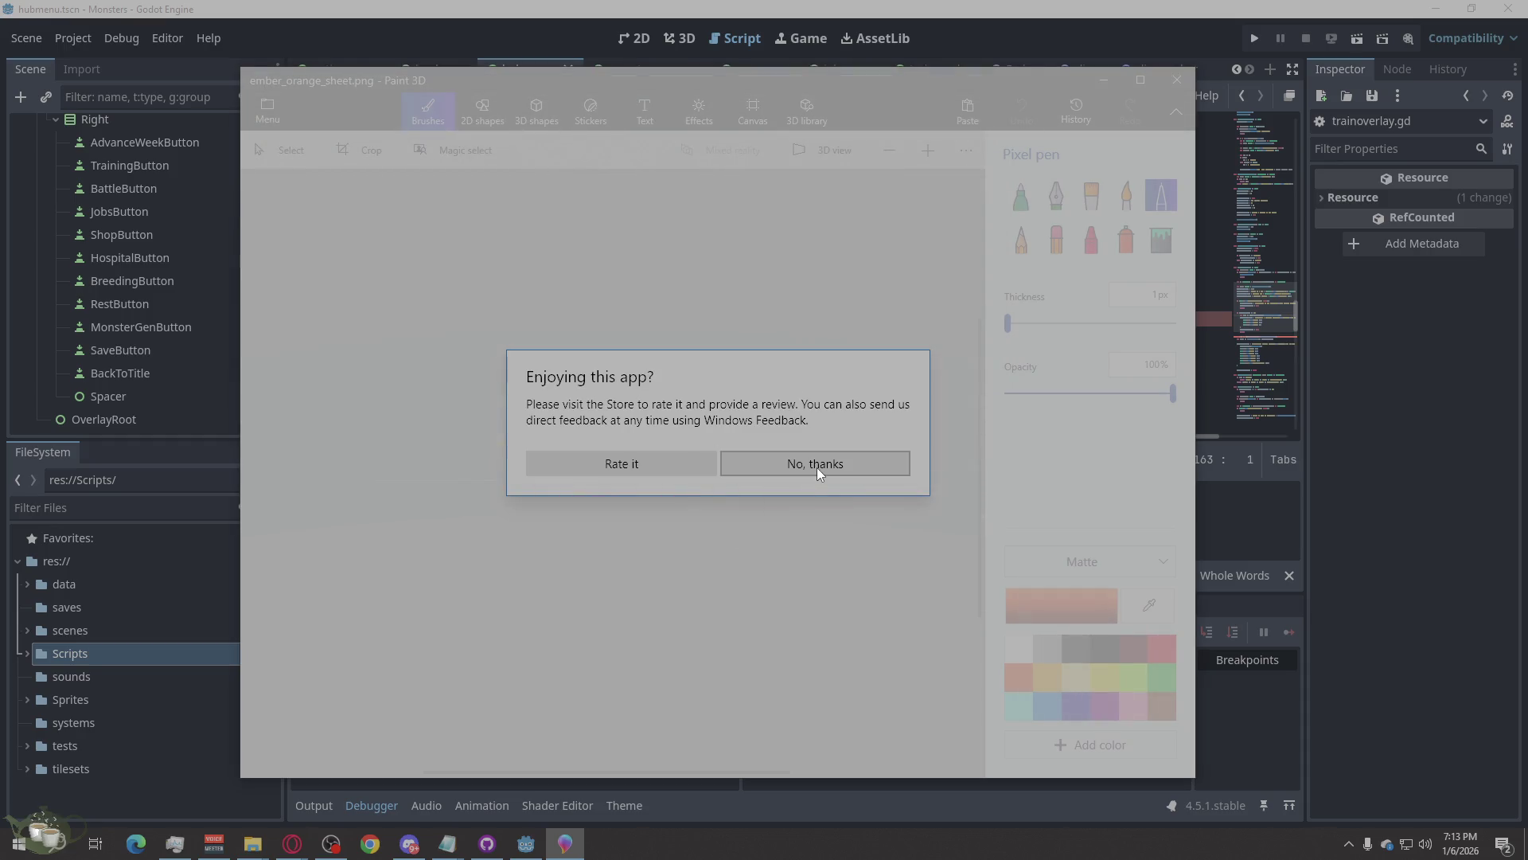
click(817, 470)
scroll(605, 493, up, 5)
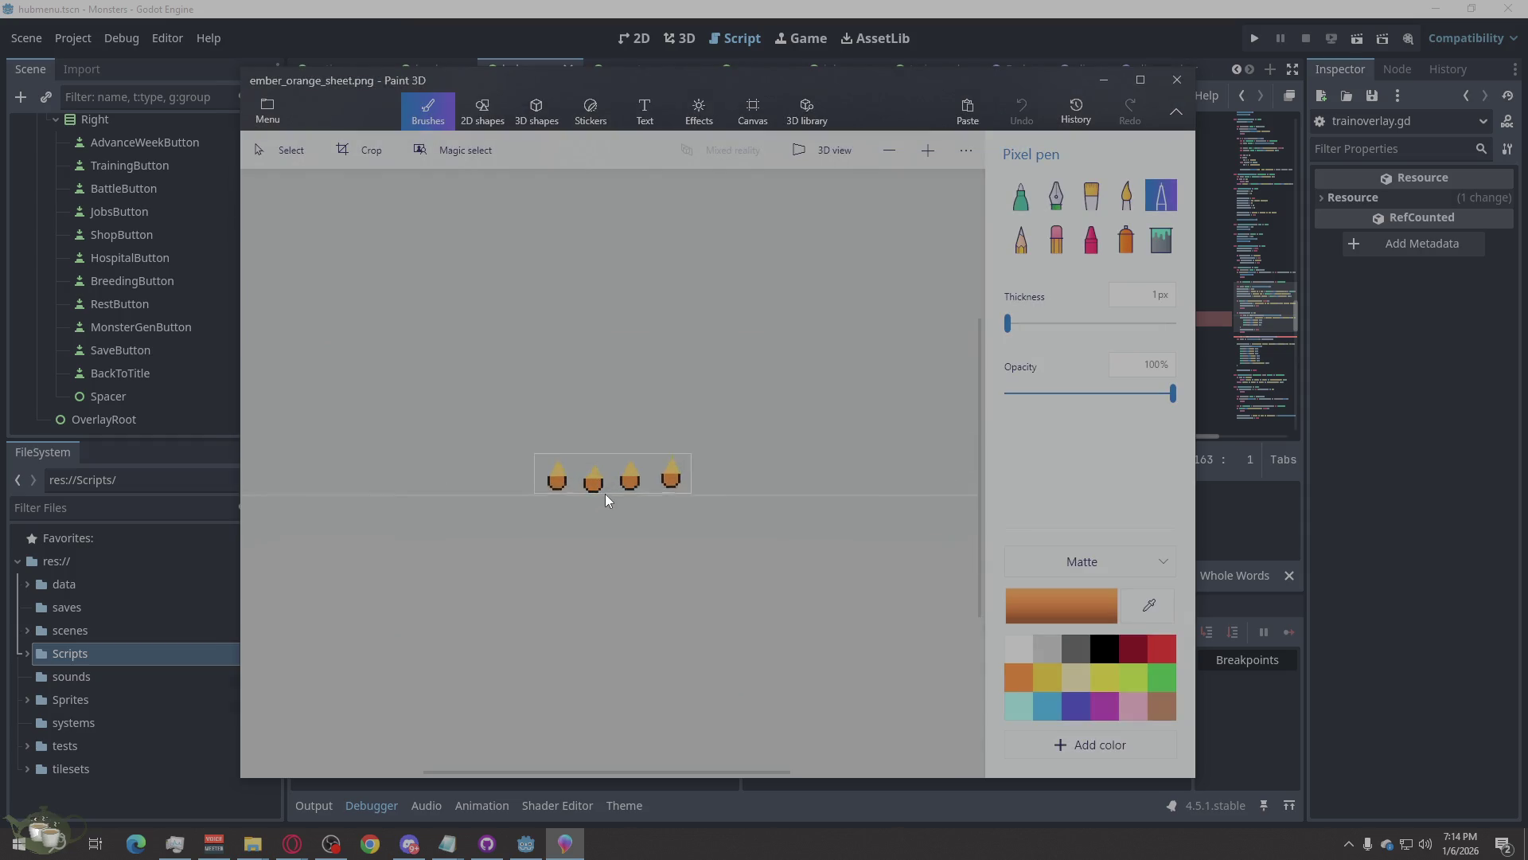
Paint the left ember sprite's body green with the pixel pen.
click(1162, 677)
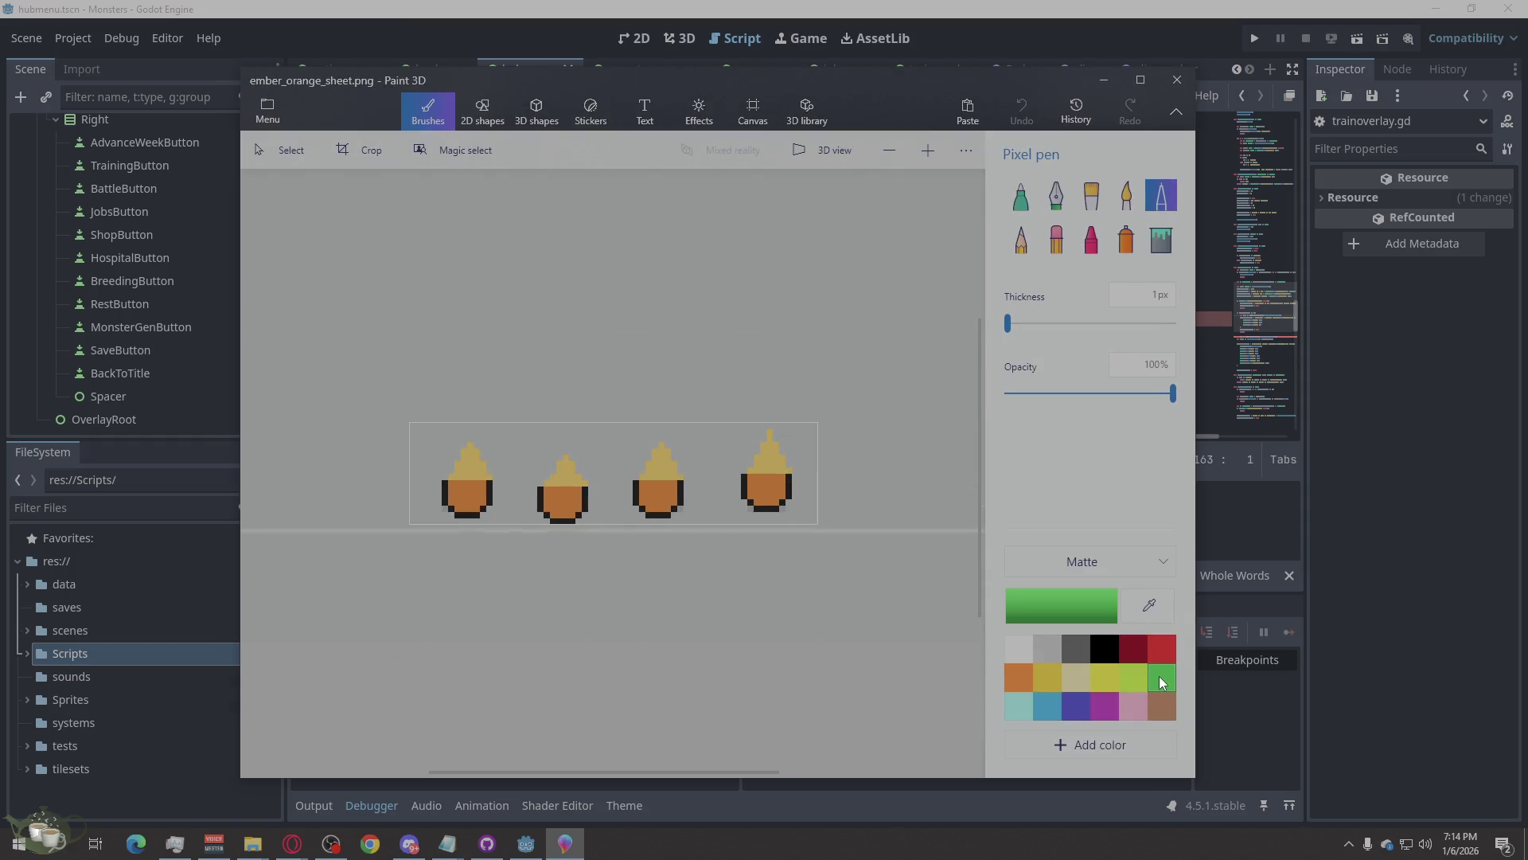
scroll(461, 557, up, 3)
scroll(772, 558, down, 2)
scroll(799, 631, up, 3)
mouse_move(484, 472)
mouse_down()
mouse_move(495, 549)
mouse_move(585, 567)
mouse_move(609, 517)
mouse_move(542, 481)
mouse_move(518, 509)
mouse_move(533, 498)
mouse_up()
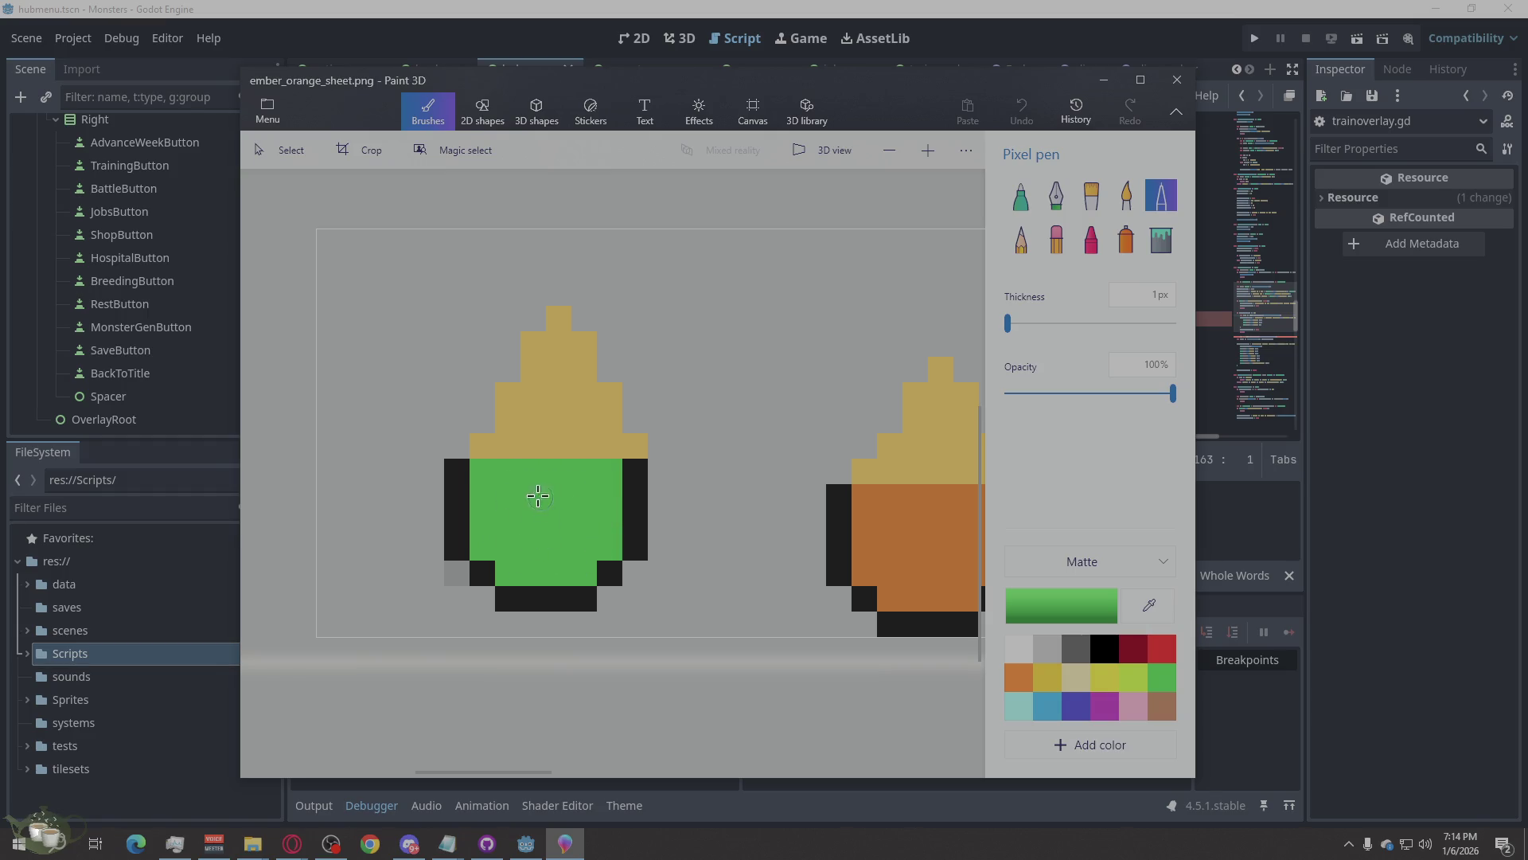
Paint the left sprite's flame and top lime green.
click(1134, 678)
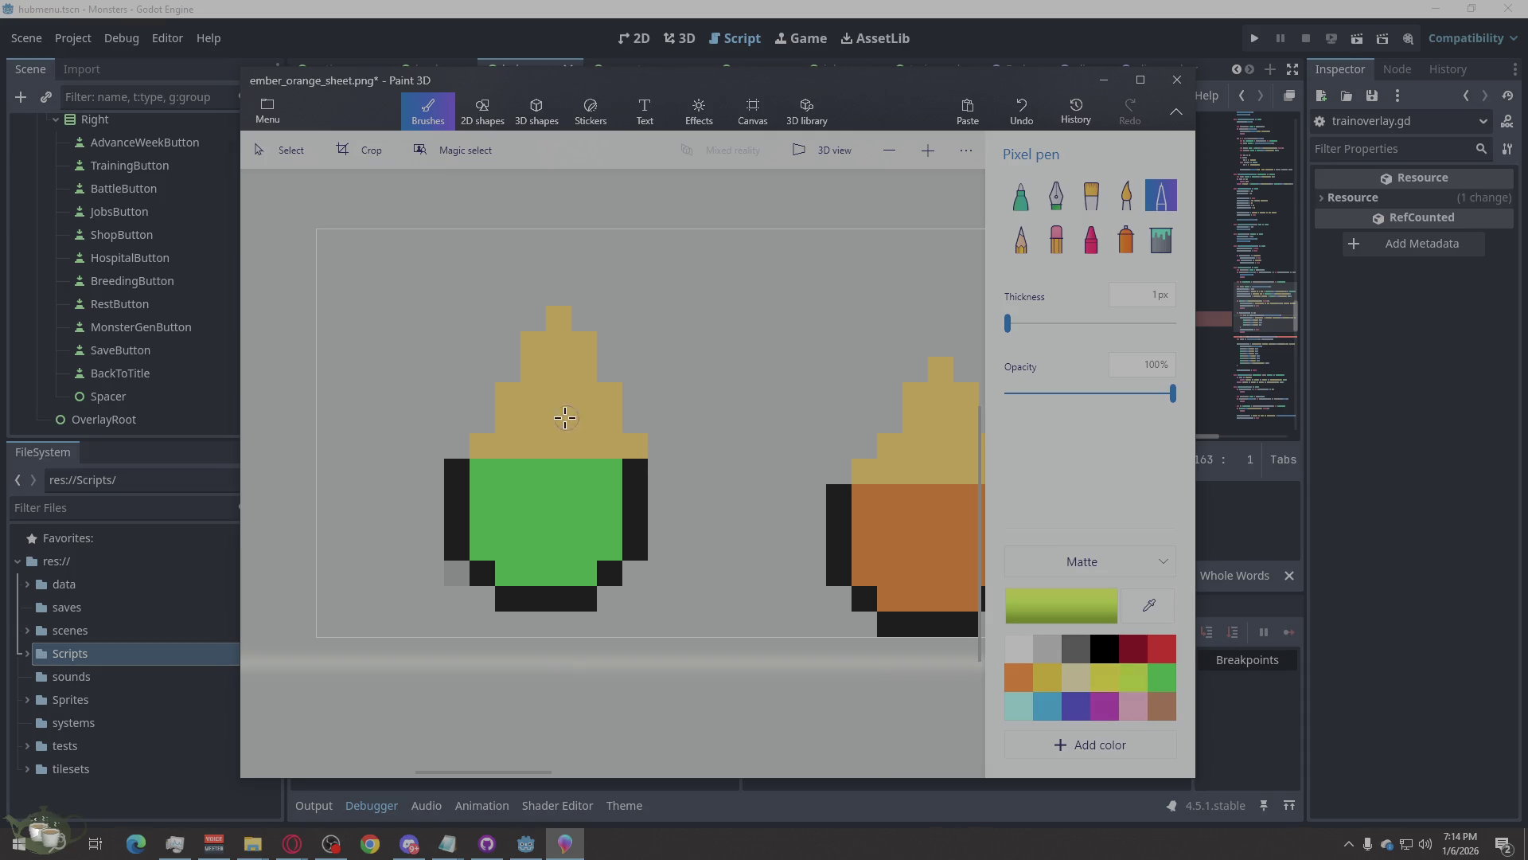
mouse_move(481, 450)
mouse_down()
mouse_move(518, 434)
mouse_move(521, 398)
mouse_move(564, 436)
mouse_move(620, 443)
mouse_move(563, 351)
mouse_move(535, 342)
mouse_move(557, 321)
mouse_up()
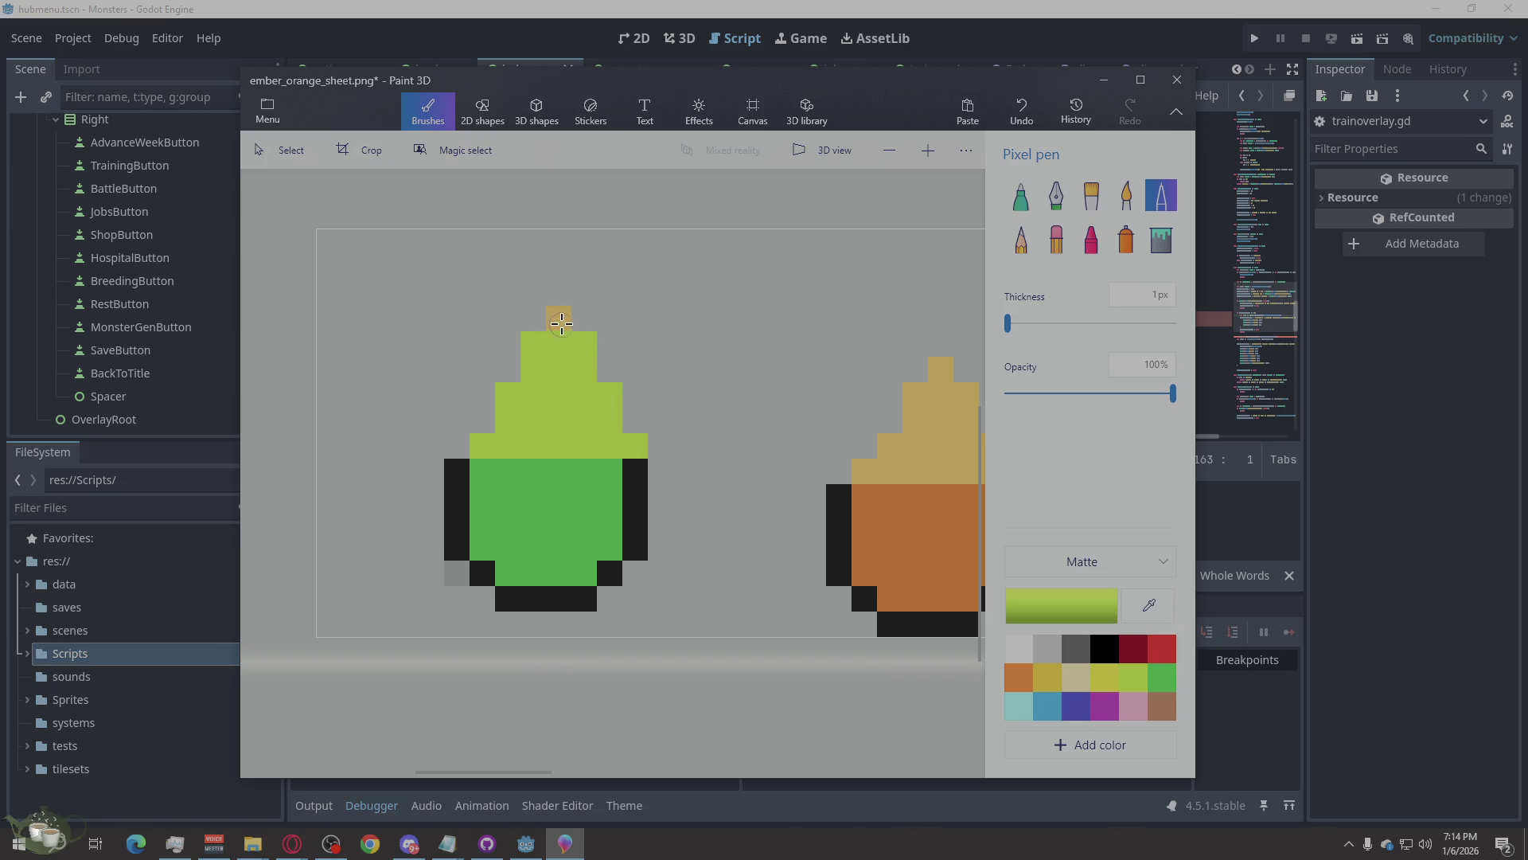
scroll(393, 393, down, 2)
scroll(393, 387, down, 2)
scroll(488, 487, up, 2)
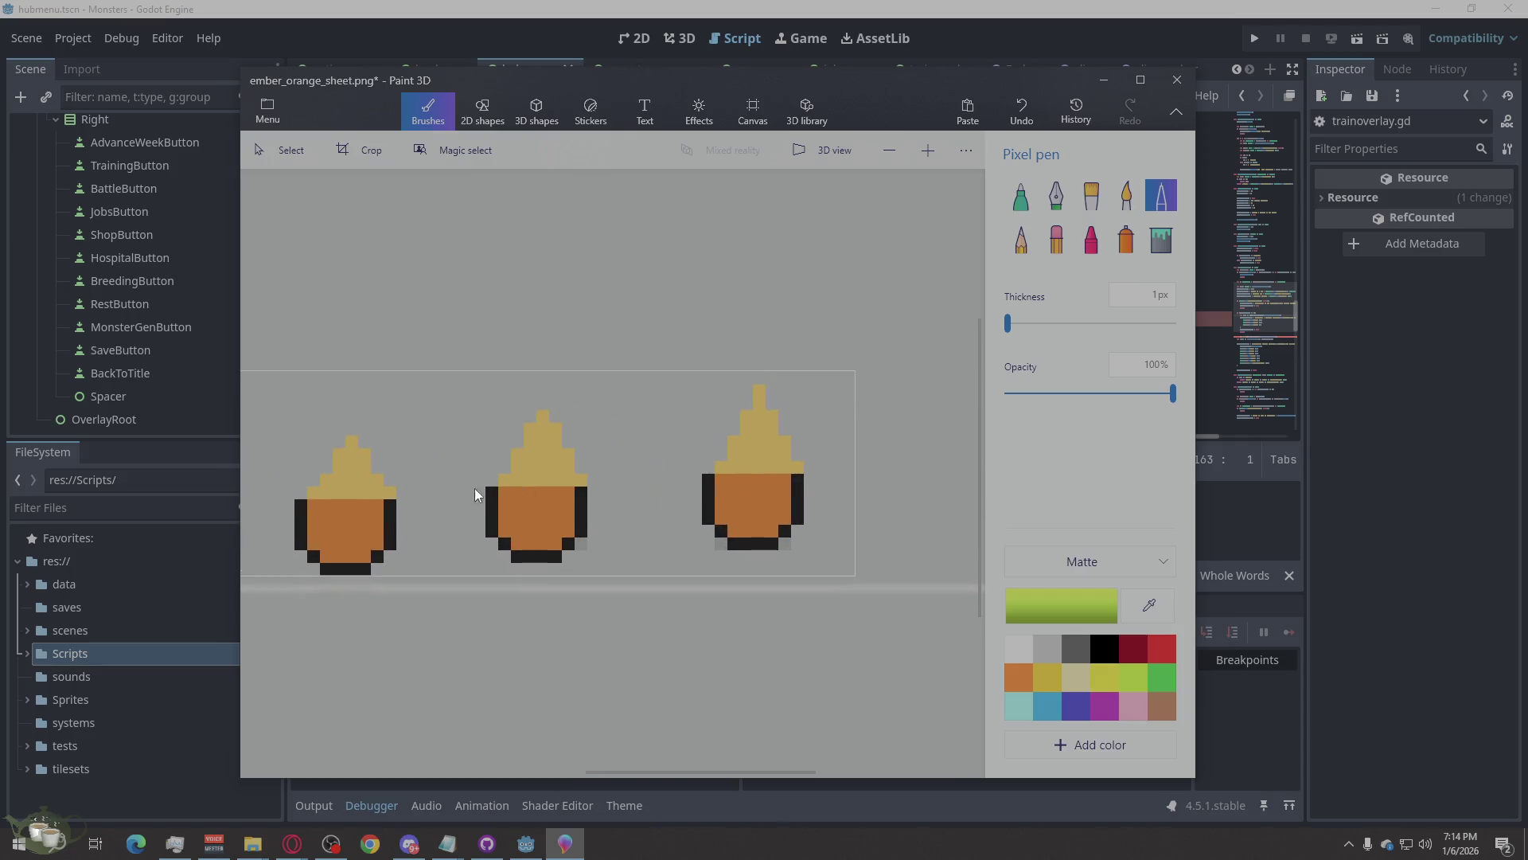
scroll(752, 501, down, 2)
scroll(527, 519, up, 2)
scroll(807, 498, down, 2)
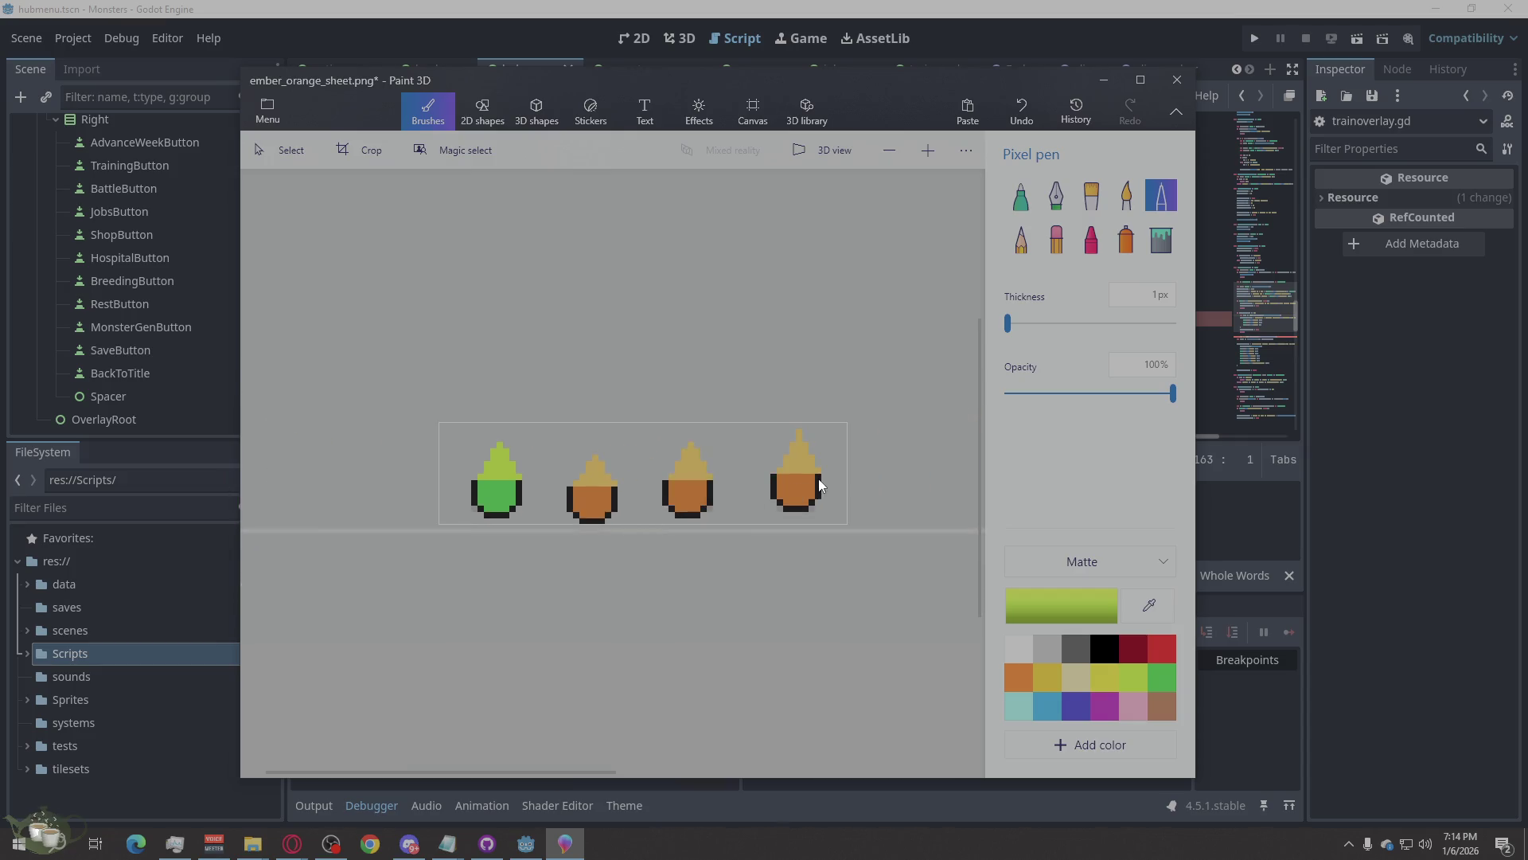
scroll(510, 499, up, 2)
mouse_move(330, 492)
mouse_down()
mouse_move(406, 486)
mouse_move(342, 479)
mouse_move(375, 461)
mouse_move(372, 442)
mouse_up()
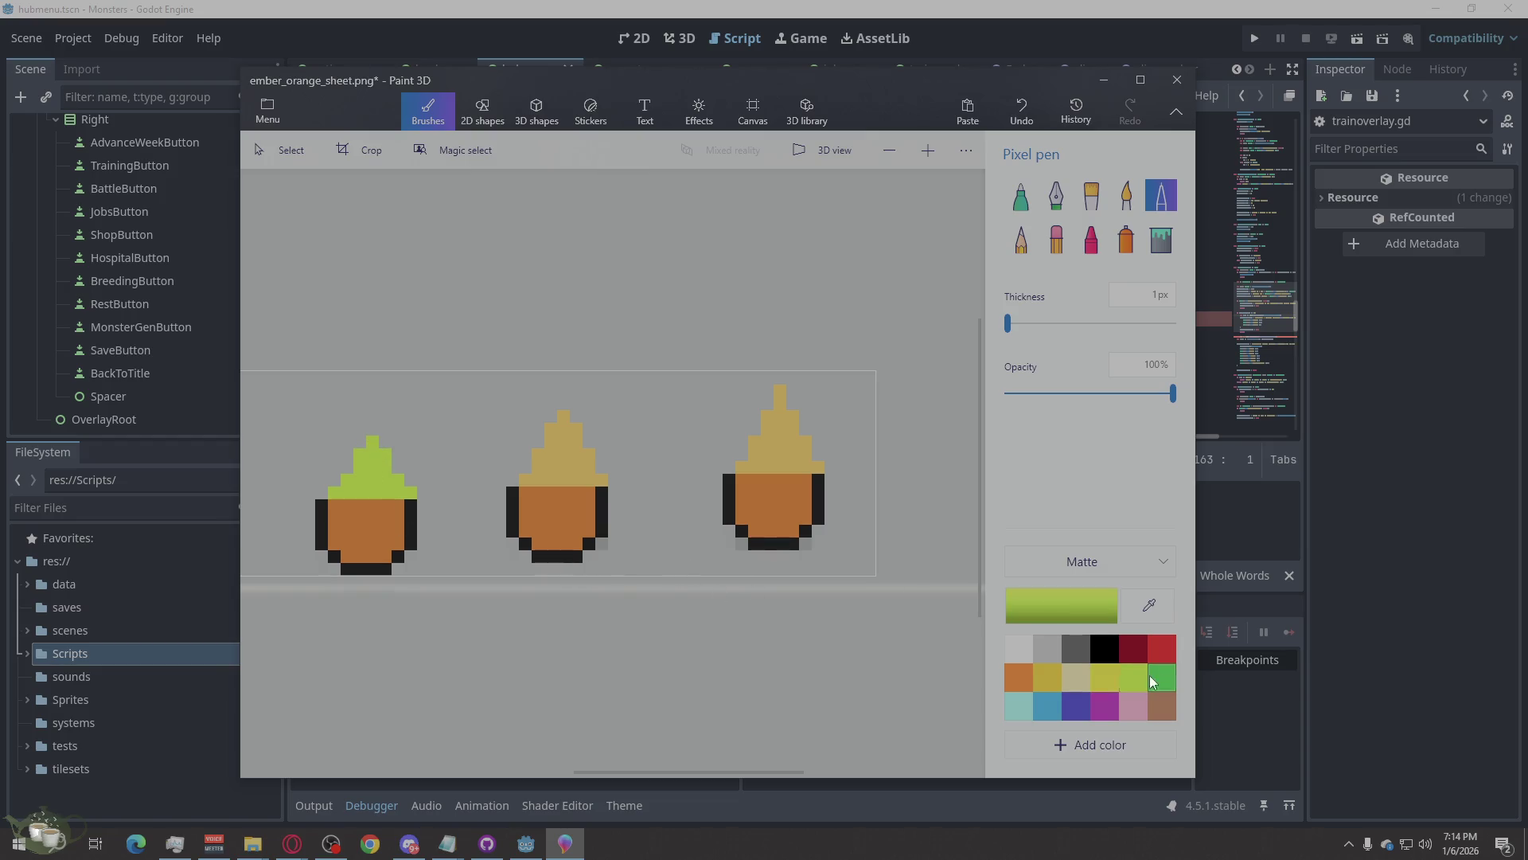
Paint the top body rows of the left and middle sprites green.
click(1162, 677)
mouse_move(325, 515)
mouse_down()
mouse_move(396, 504)
mouse_move(338, 516)
mouse_move(350, 554)
mouse_move(396, 534)
mouse_move(389, 513)
mouse_move(354, 525)
mouse_move(392, 529)
mouse_up()
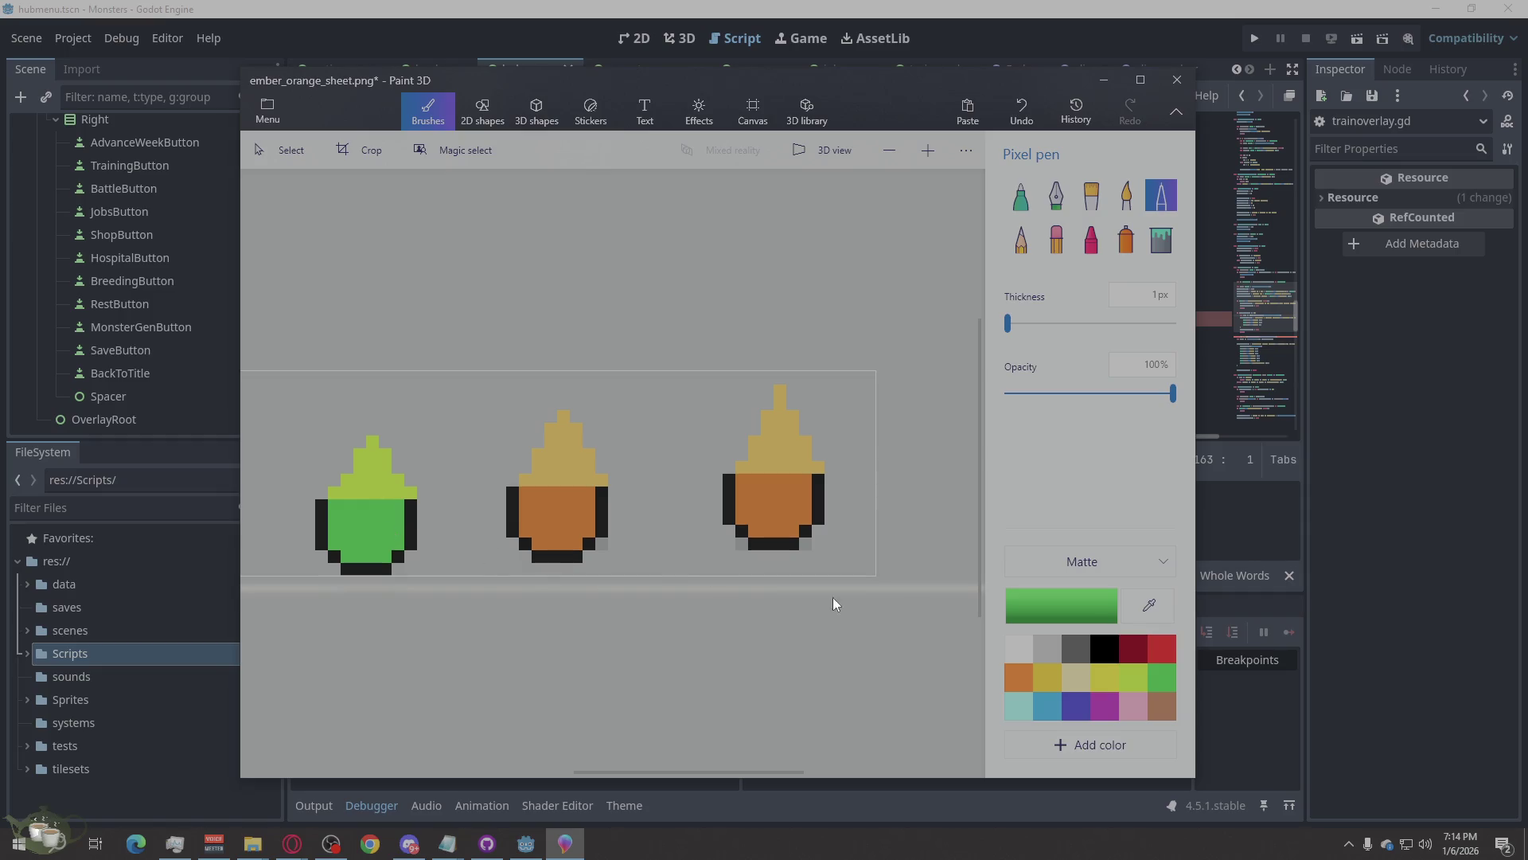
mouse_move(593, 491)
mouse_down()
mouse_move(530, 496)
mouse_move(527, 532)
mouse_move(575, 541)
mouse_move(589, 510)
mouse_move(549, 506)
mouse_move(561, 518)
mouse_move(542, 520)
mouse_up()
Paint the right sprite's body green, then its top and the middle tuft yellow-green.
mouse_move(793, 489)
mouse_down()
mouse_move(744, 484)
mouse_move(742, 516)
mouse_move(758, 499)
mouse_move(766, 535)
mouse_move(802, 510)
mouse_move(792, 530)
mouse_up()
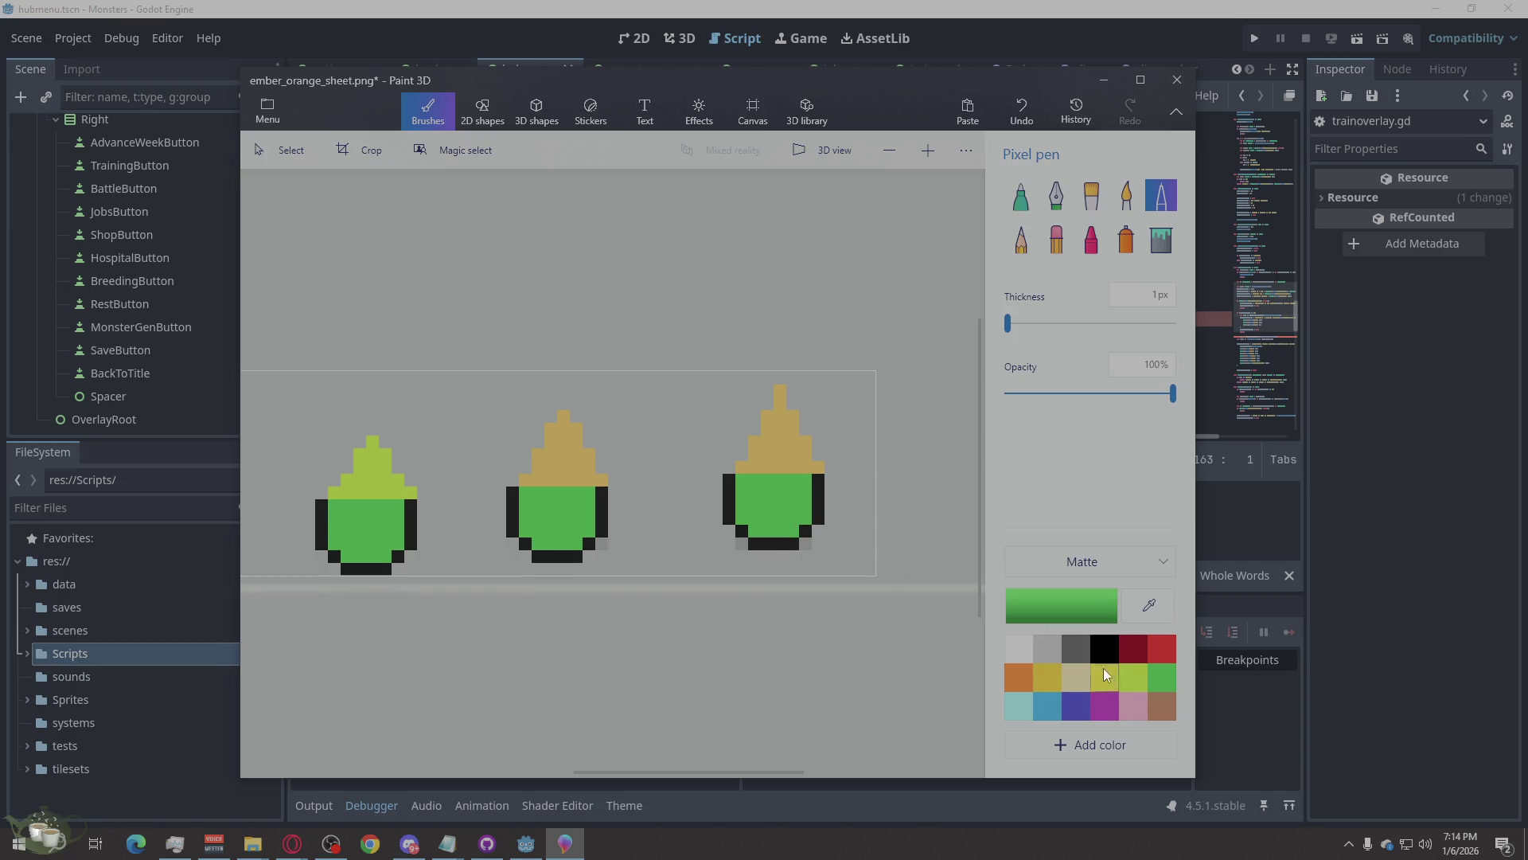
click(1135, 676)
mouse_move(821, 465)
mouse_down()
mouse_move(748, 460)
mouse_move(802, 444)
mouse_move(770, 446)
mouse_move(769, 422)
mouse_move(792, 422)
mouse_move(779, 390)
mouse_up()
mouse_move(593, 476)
mouse_down()
mouse_move(530, 478)
mouse_move(585, 465)
mouse_move(535, 452)
mouse_move(588, 446)
mouse_move(553, 433)
mouse_move(565, 421)
mouse_up()
scroll(813, 388, down, 3)
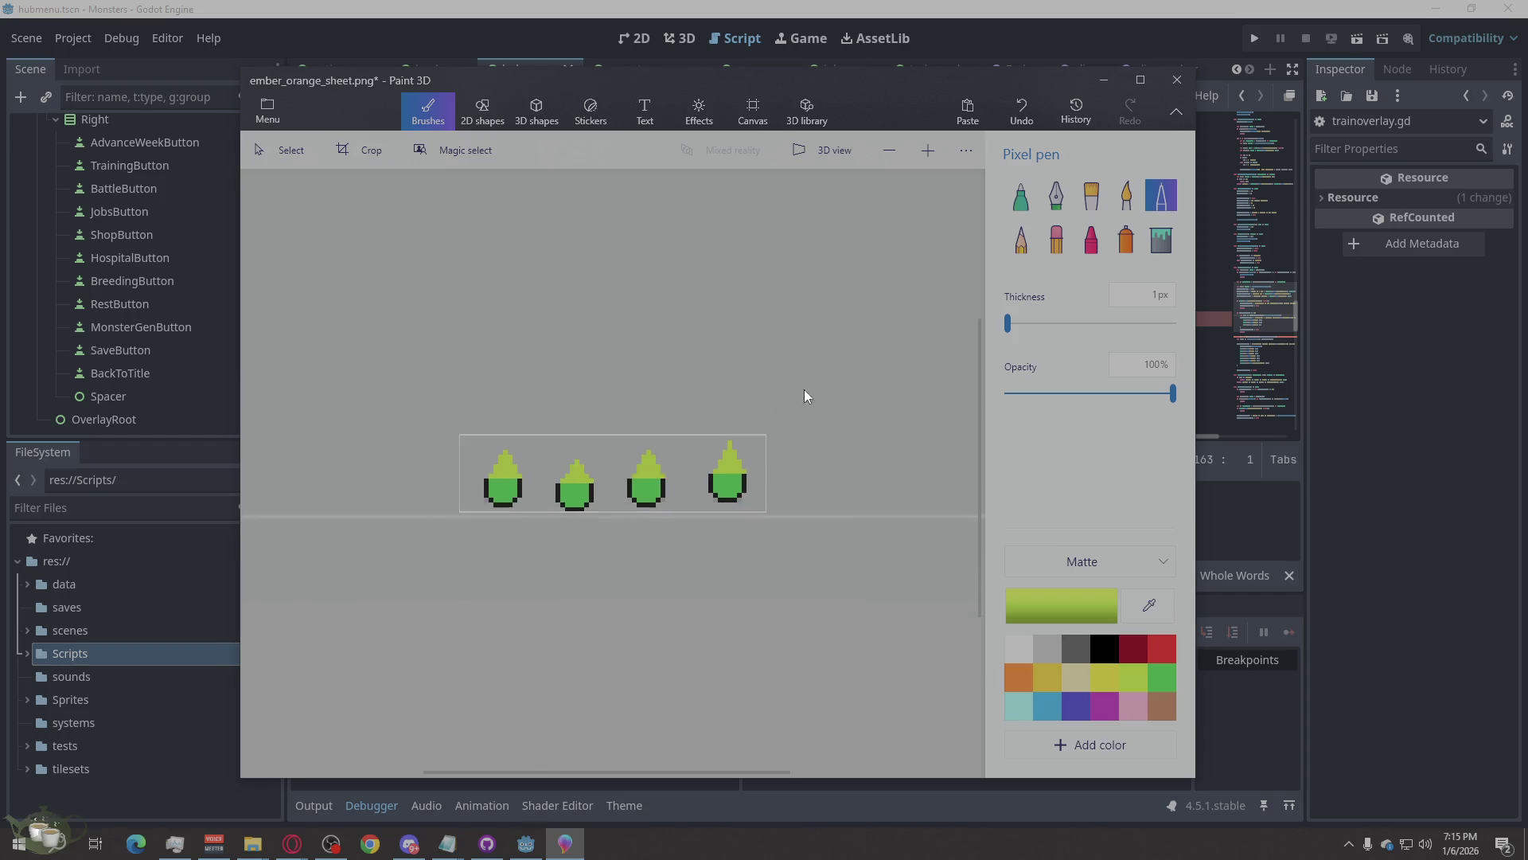
scroll(617, 418, up, 1)
key(alt)
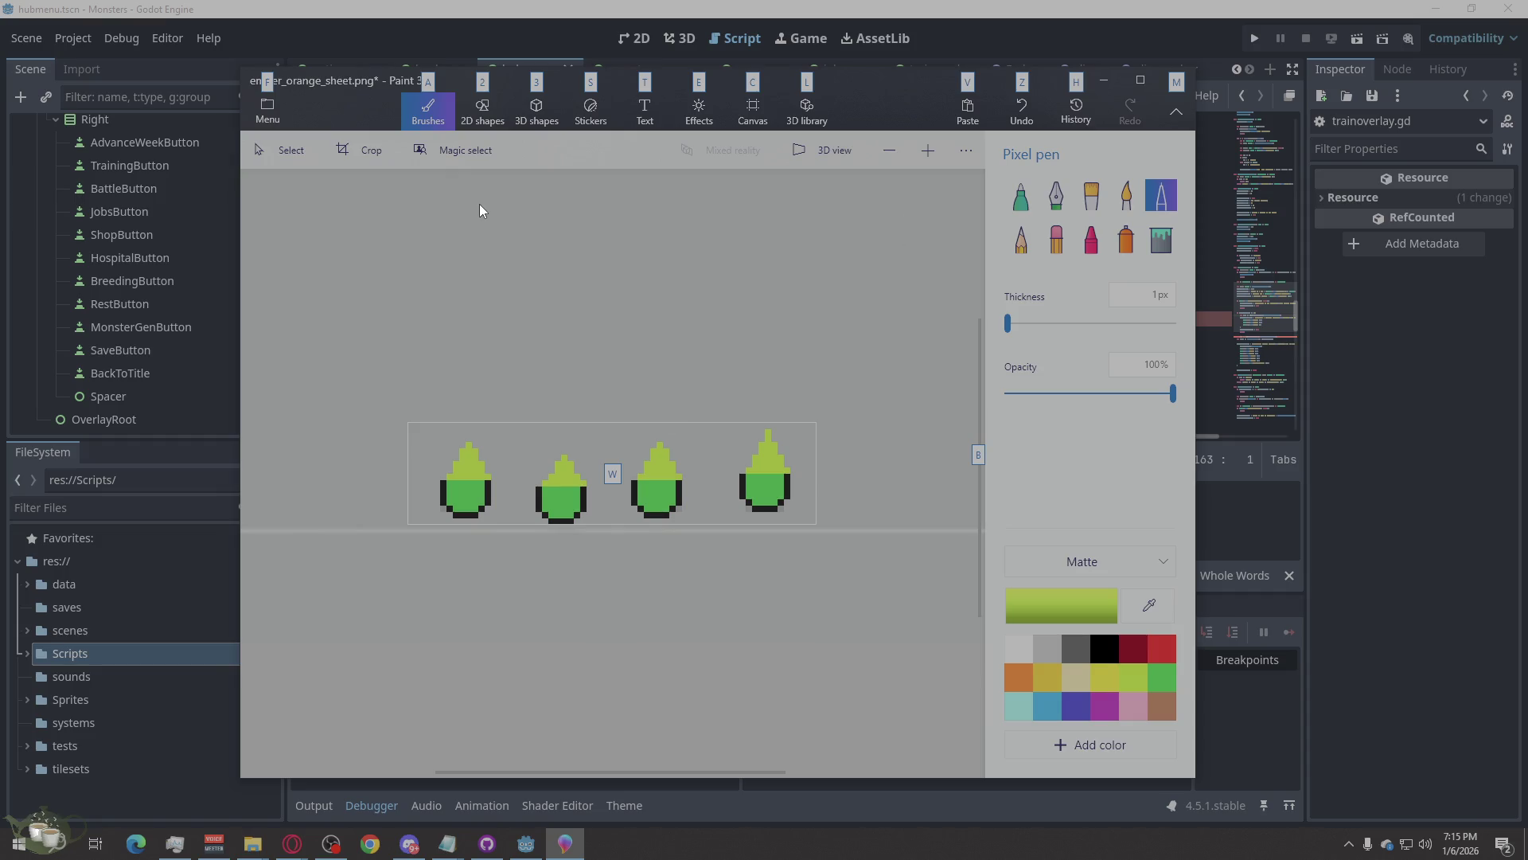
Save a PNG copy of the sheet, changing 'orange' to 'slime' to name it ember_slime_sheet.
click(267, 110)
click(296, 306)
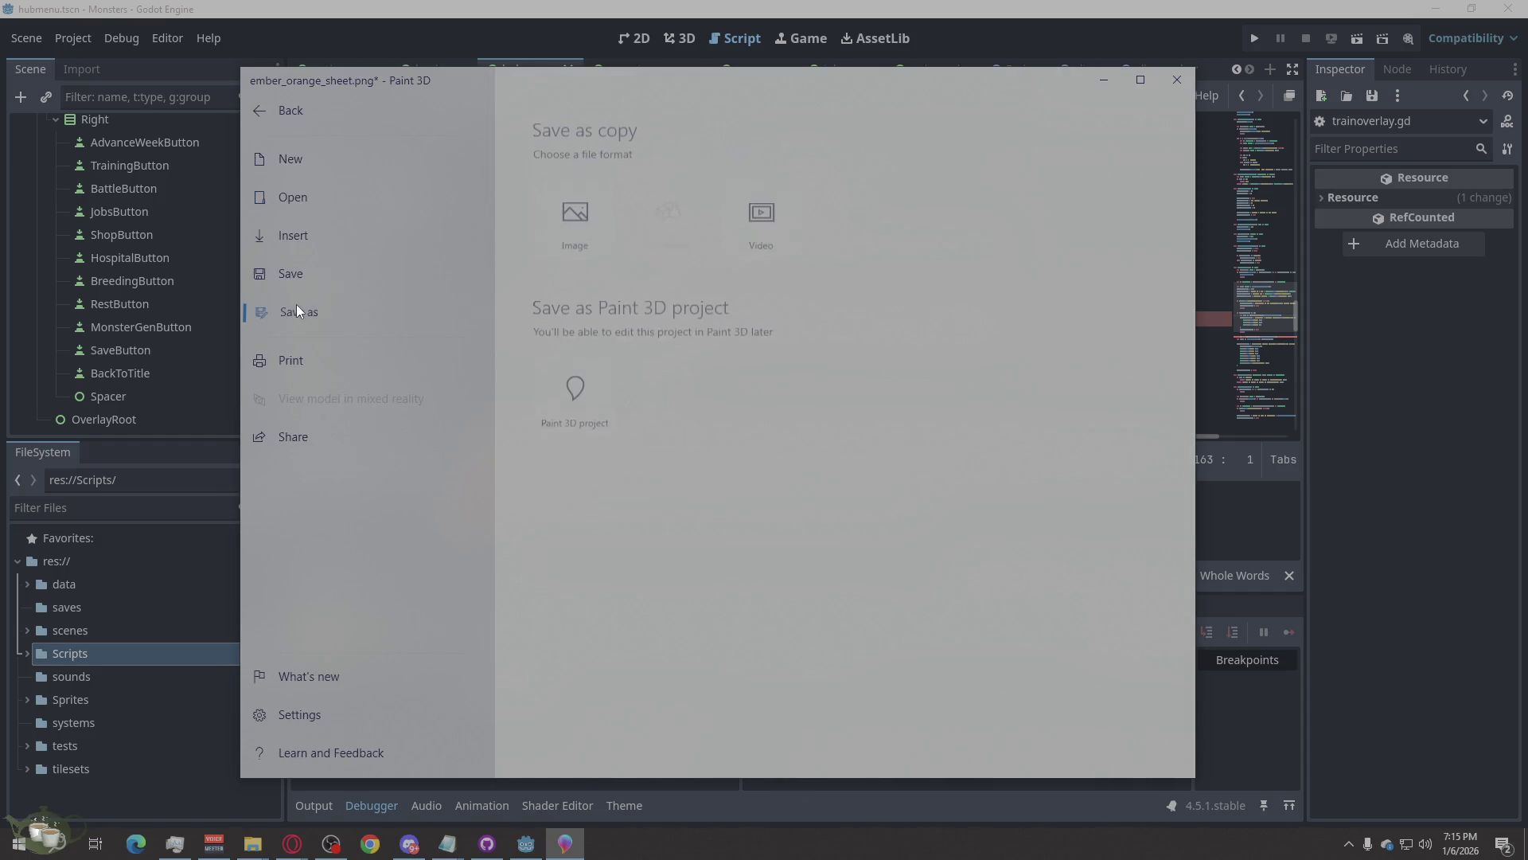
click(581, 218)
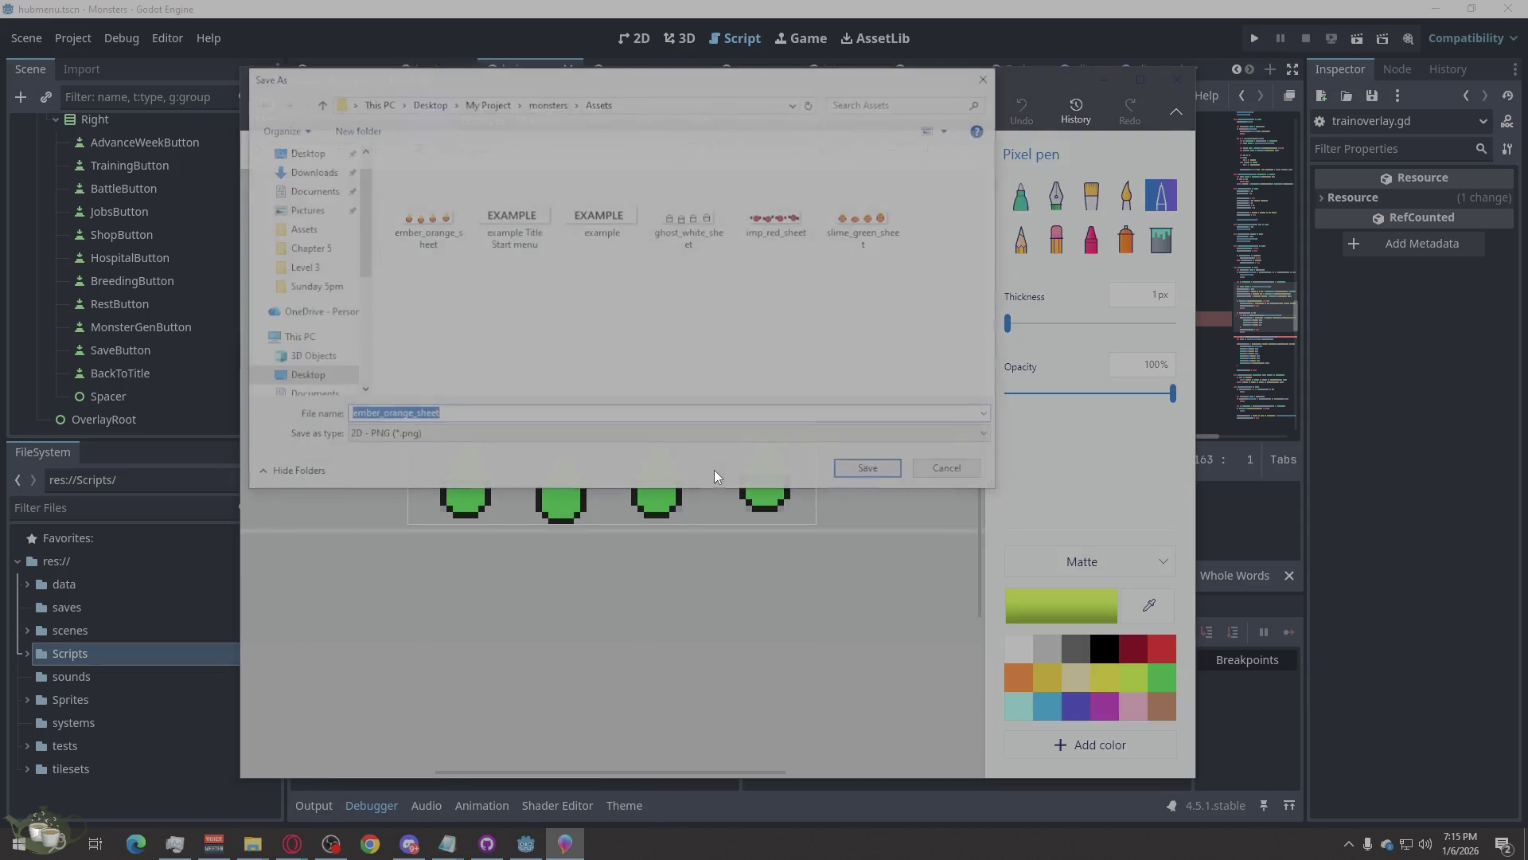
click(446, 228)
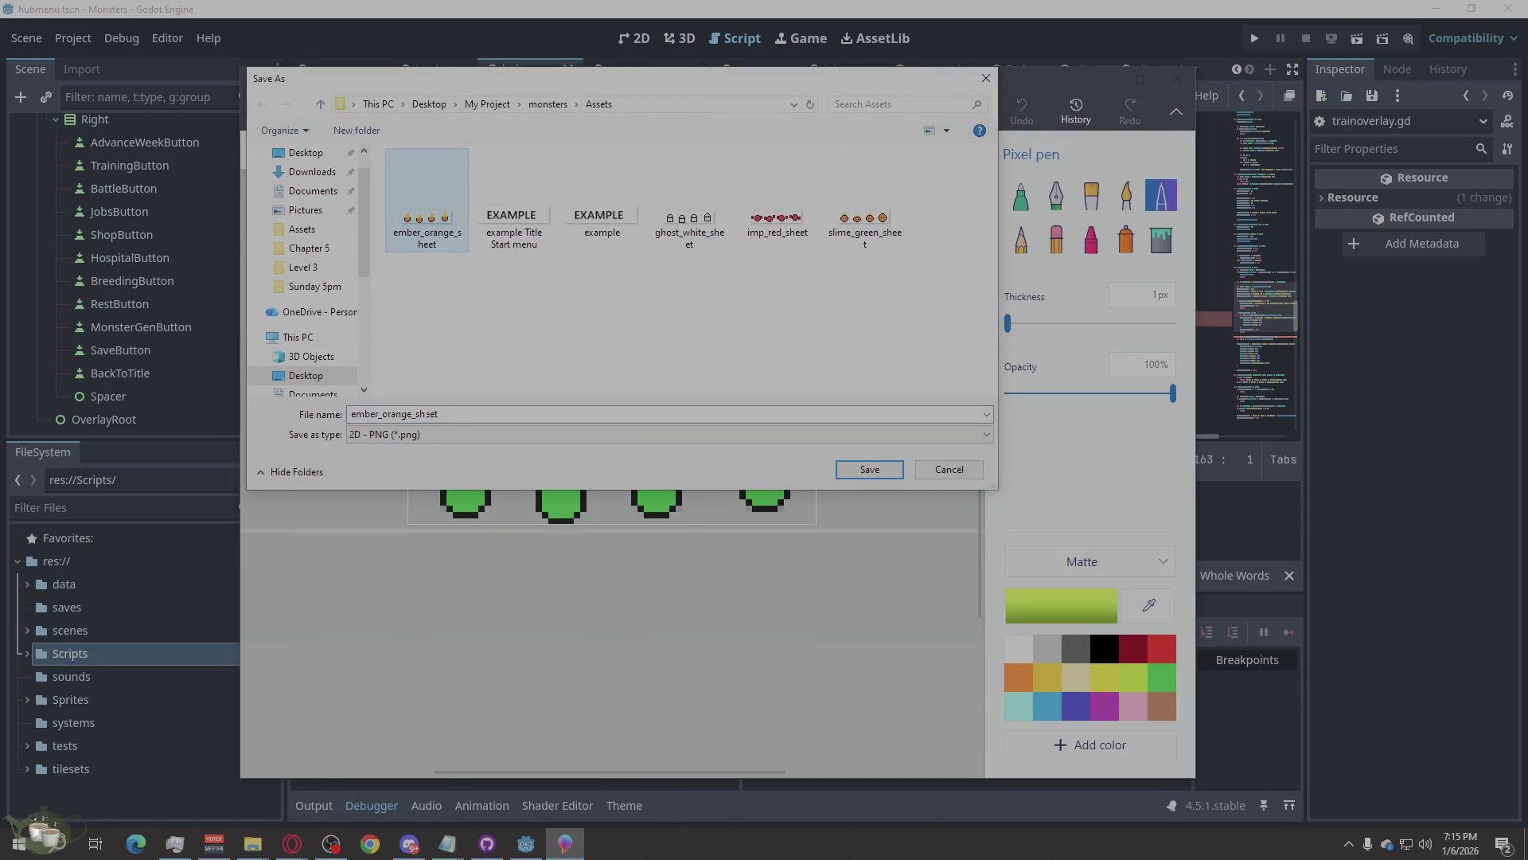
click(402, 413)
click(402, 413)
key(BackSpace)
text(e)
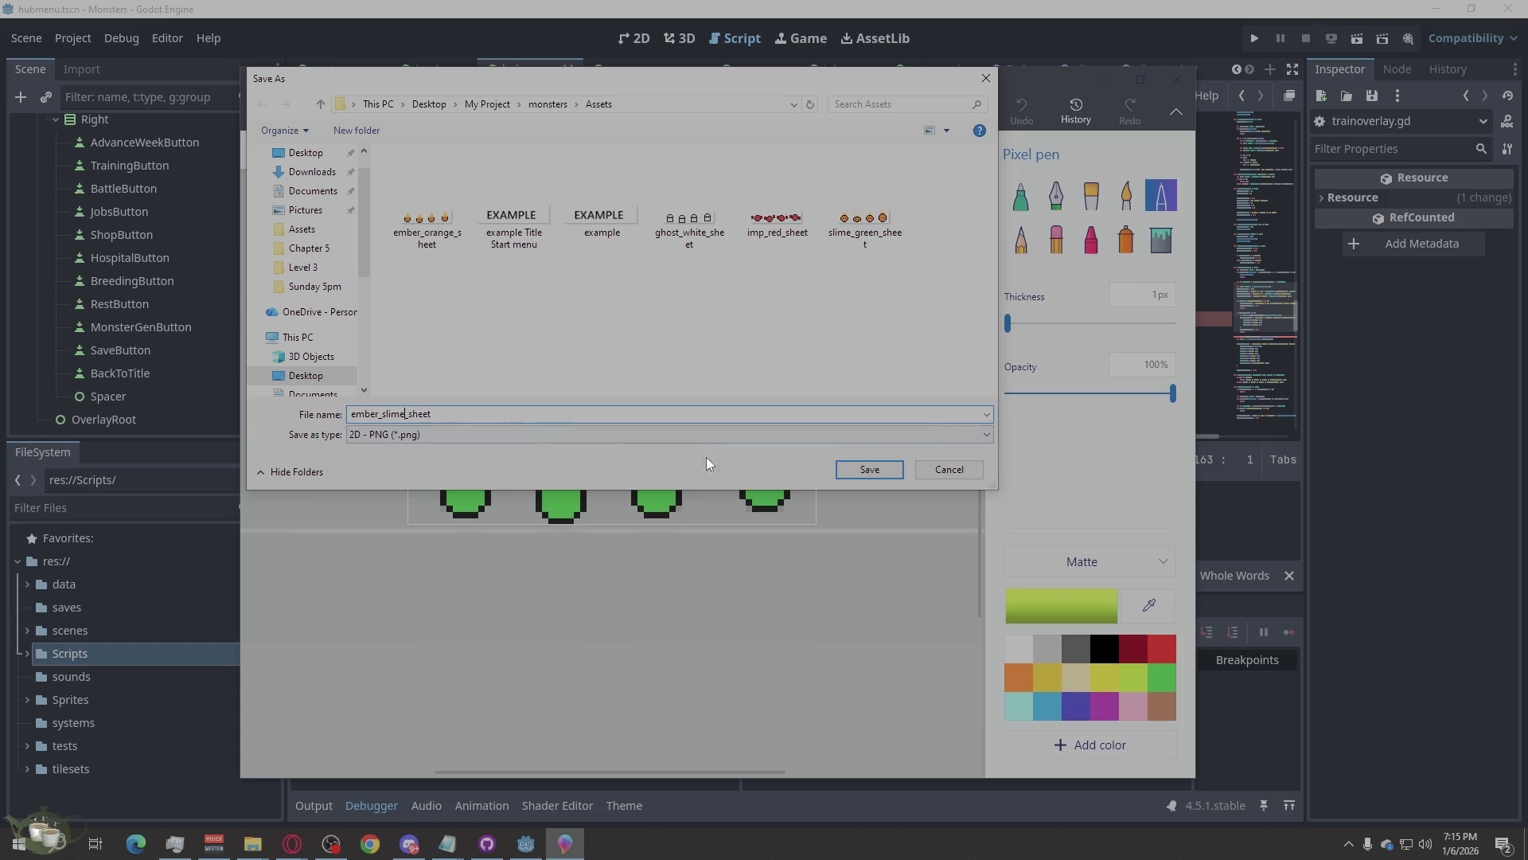
click(874, 475)
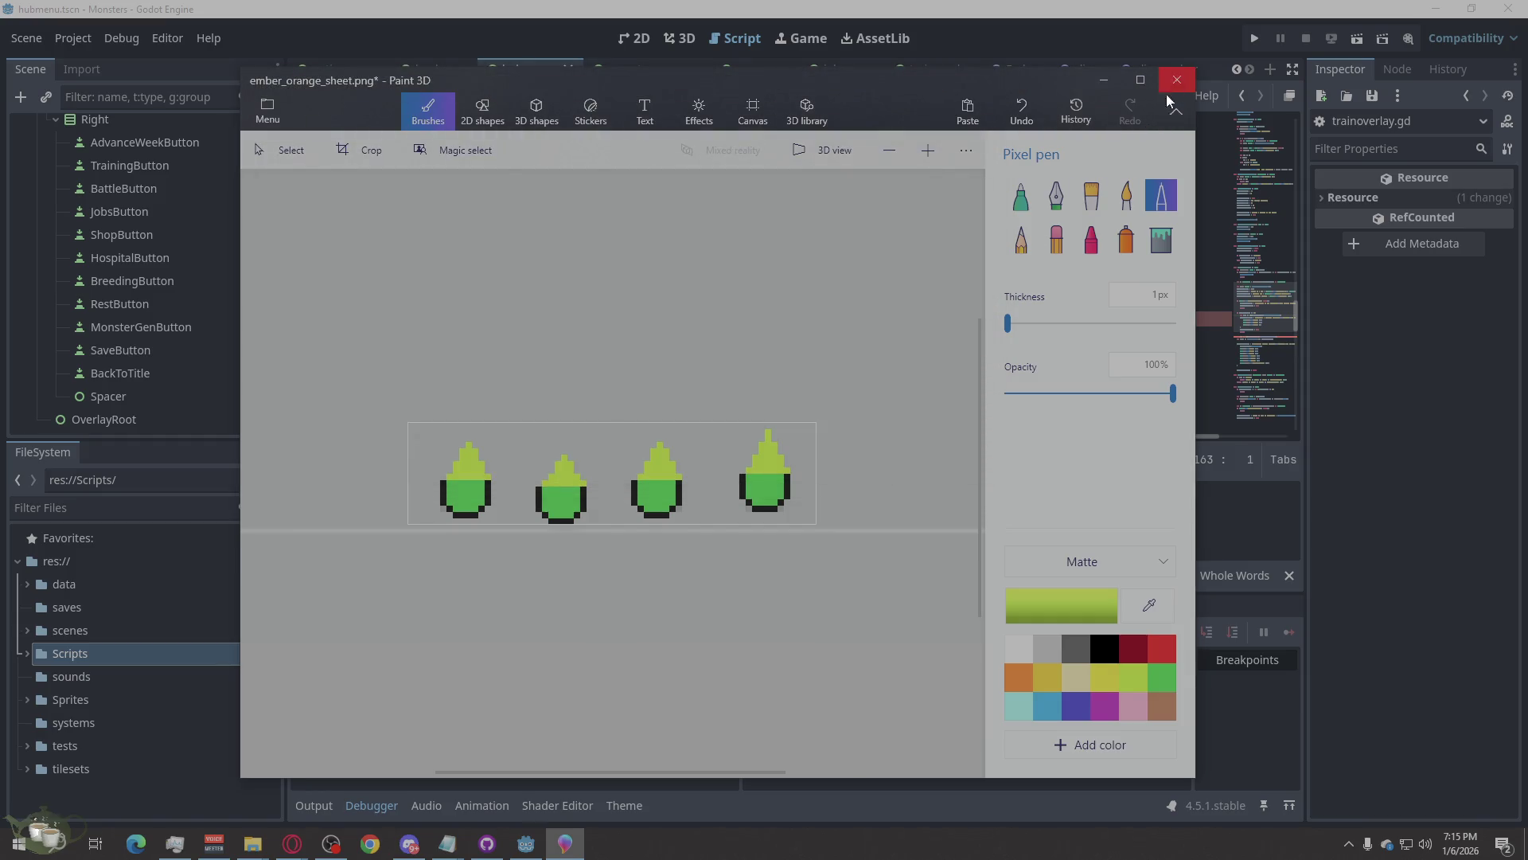
Move slime_green_sheet from Sprites into Assets, replacing the existing copy.
mouse_move(255, 850)
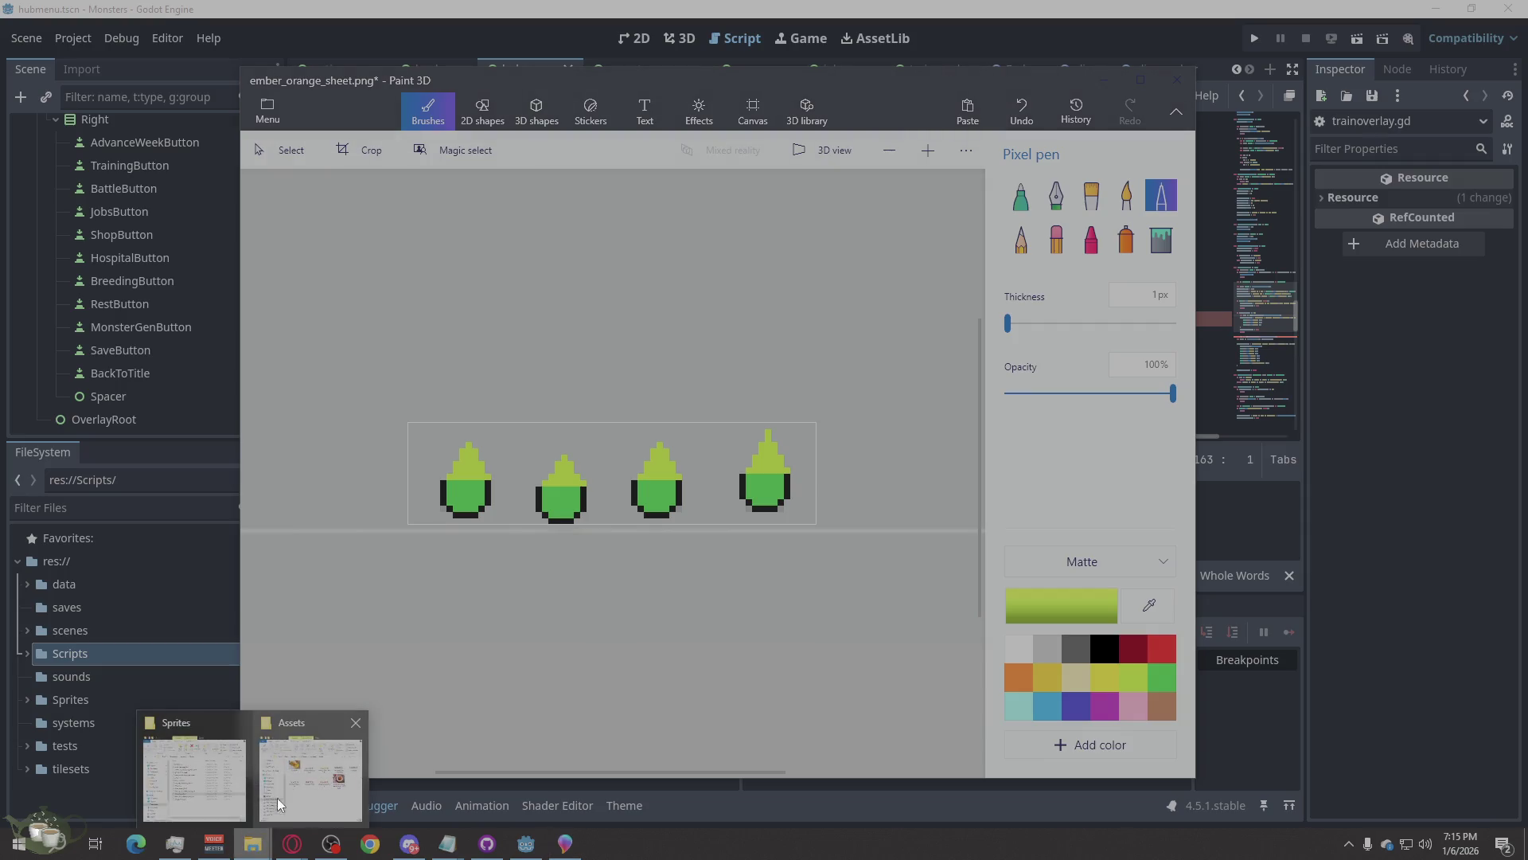
click(304, 769)
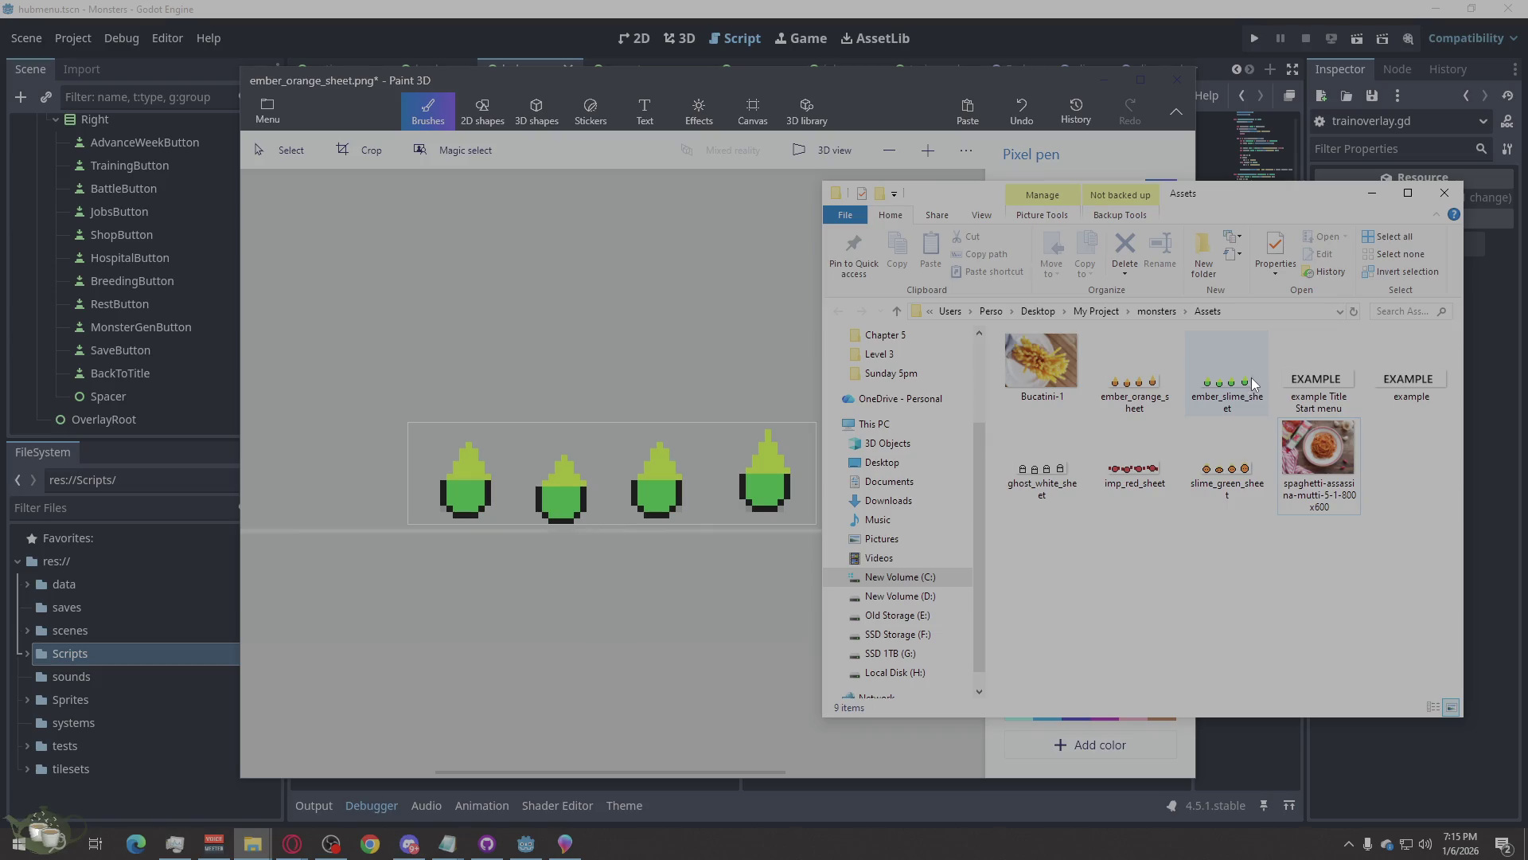
click(1144, 400)
click(1200, 578)
mouse_move(253, 843)
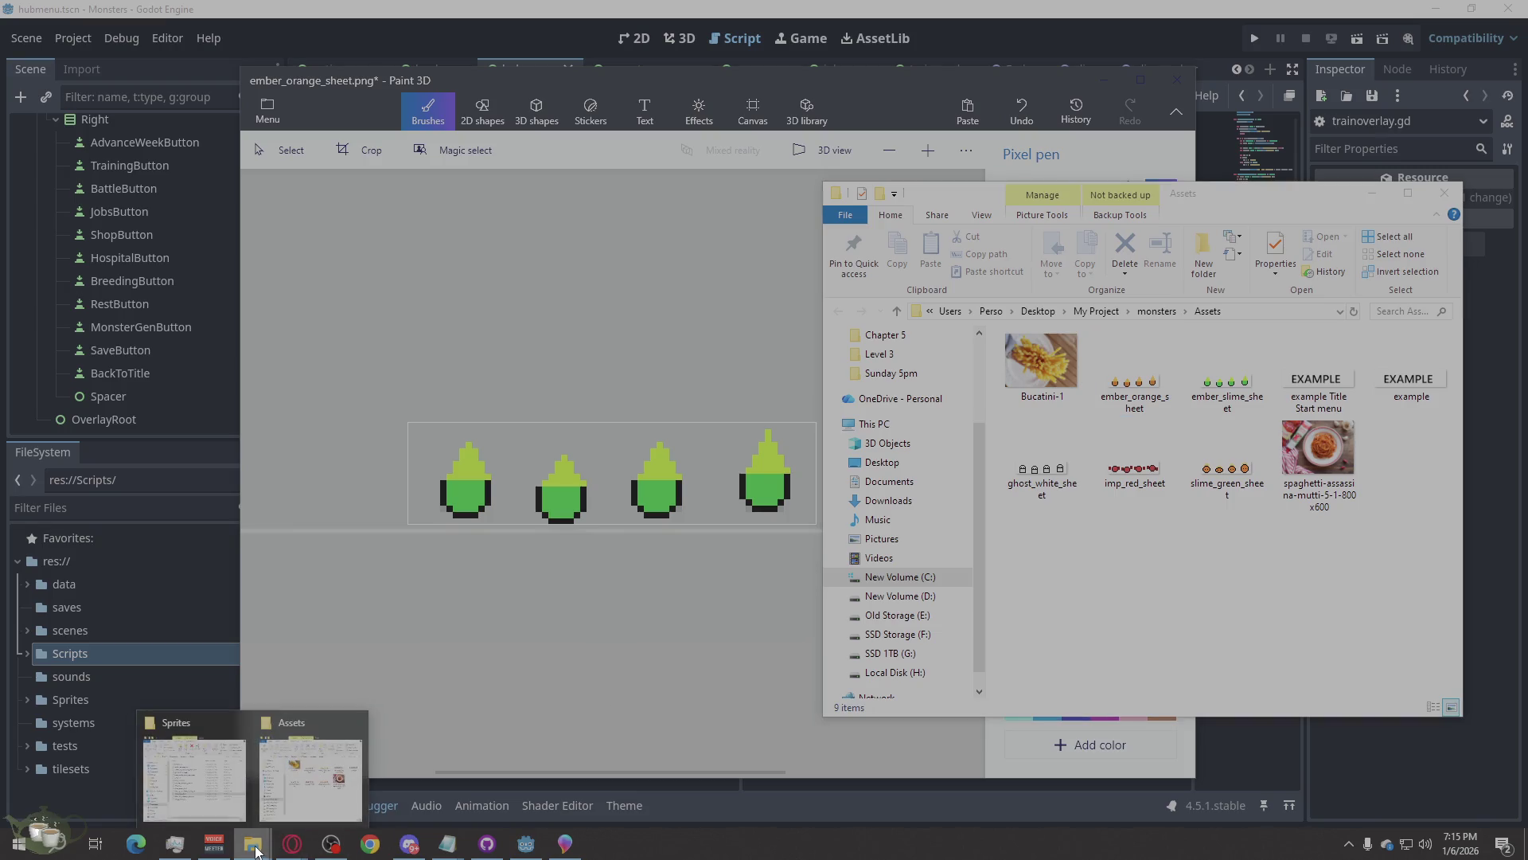
click(224, 780)
click(360, 584)
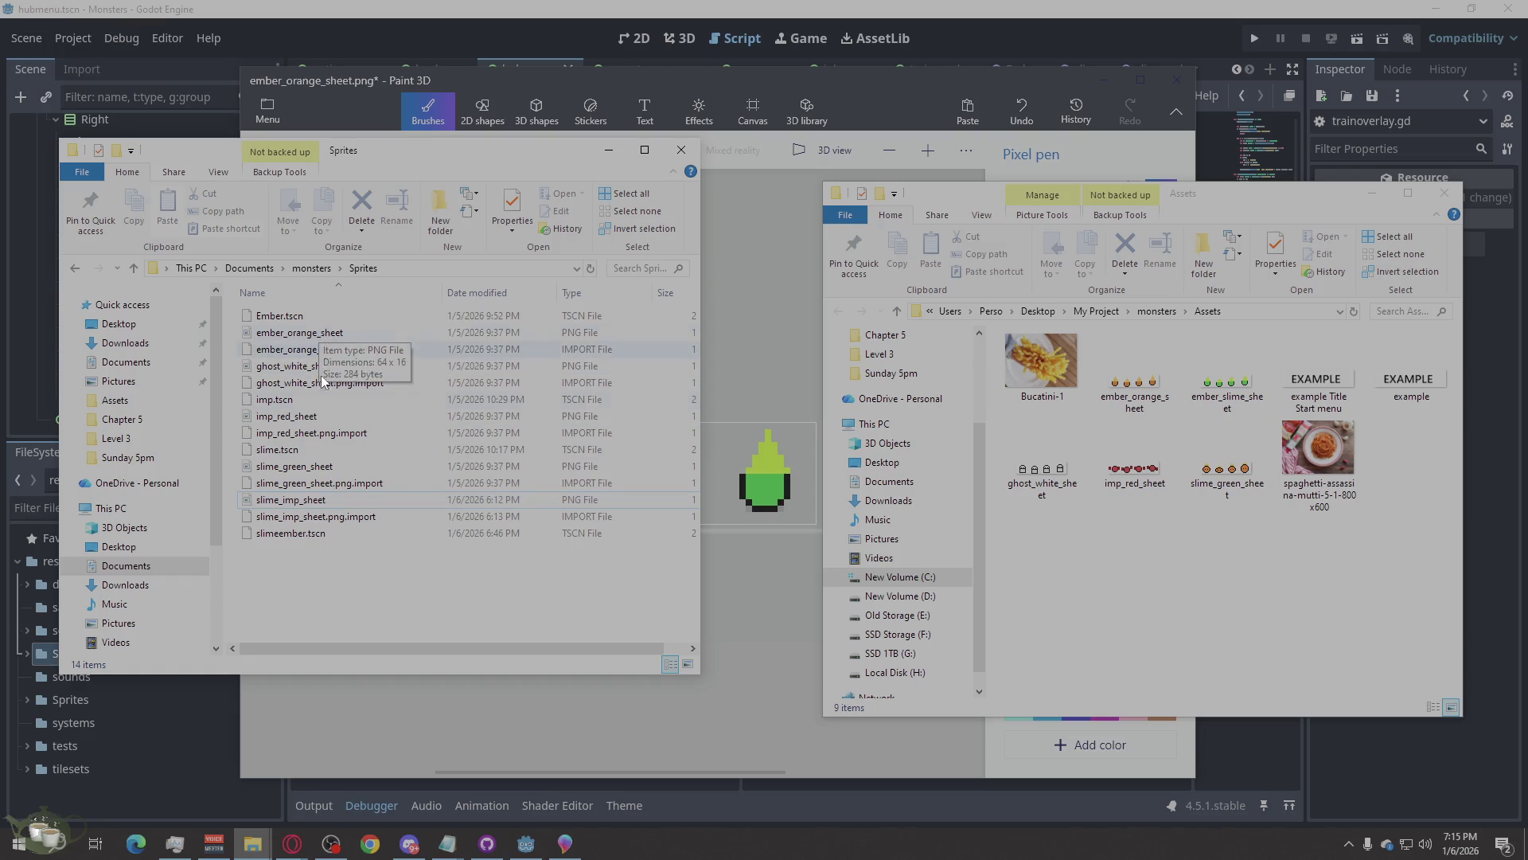
click(317, 465)
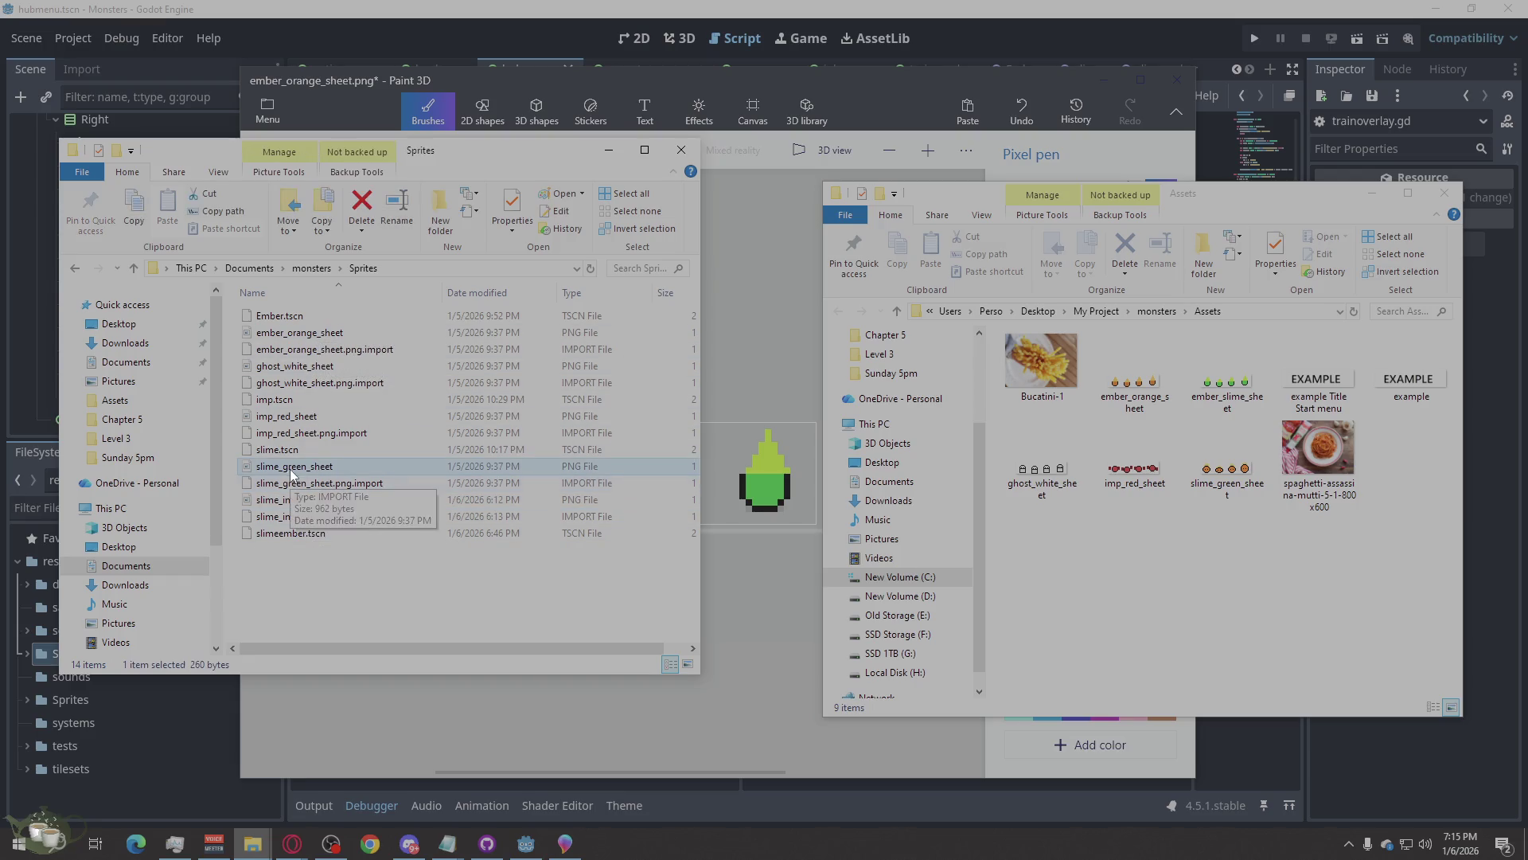
drag(291, 471, 1173, 547)
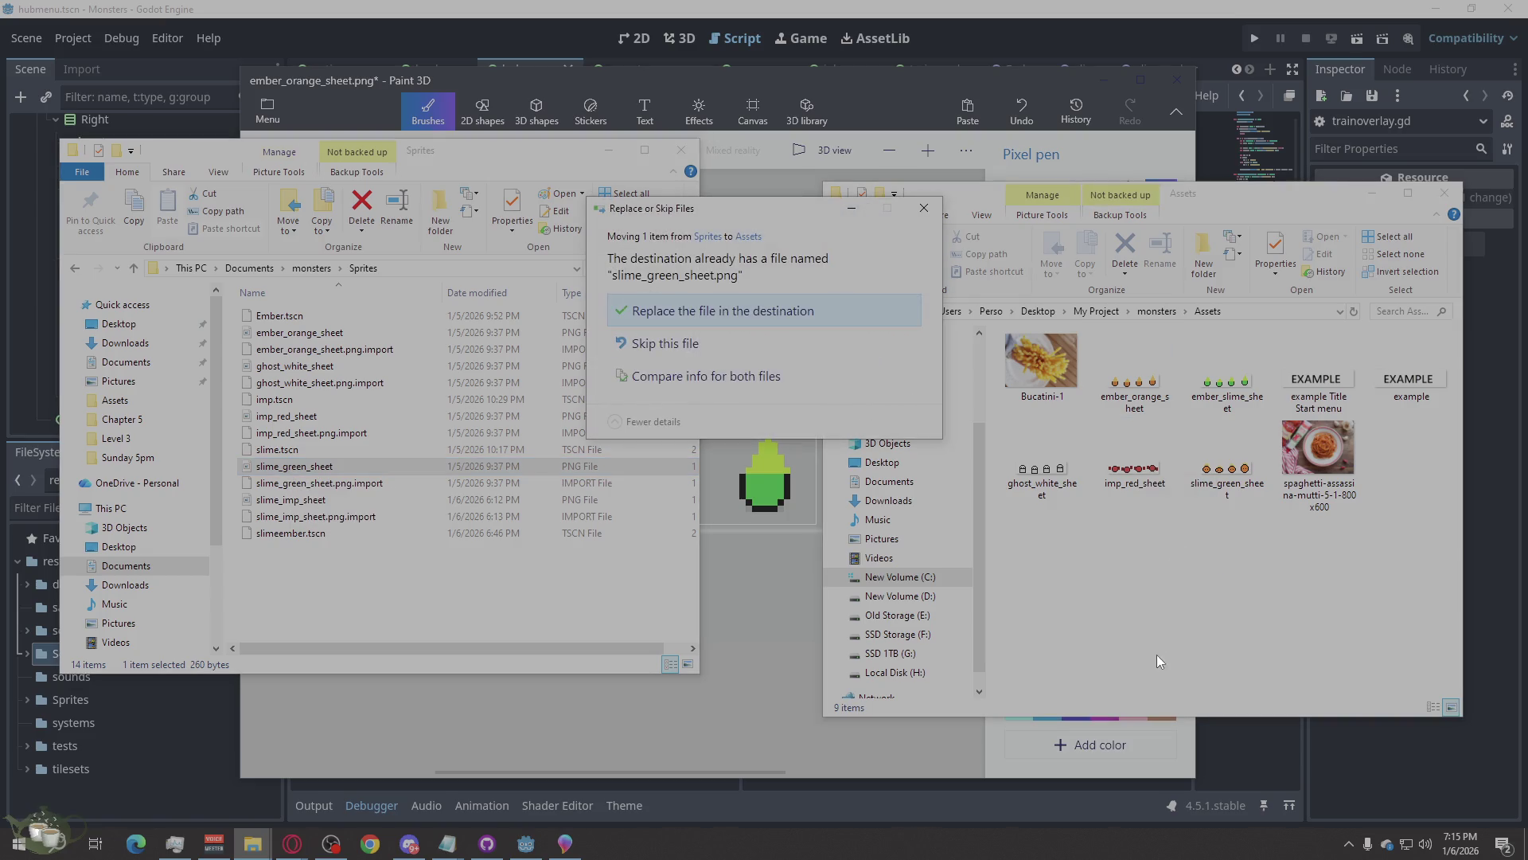
click(756, 315)
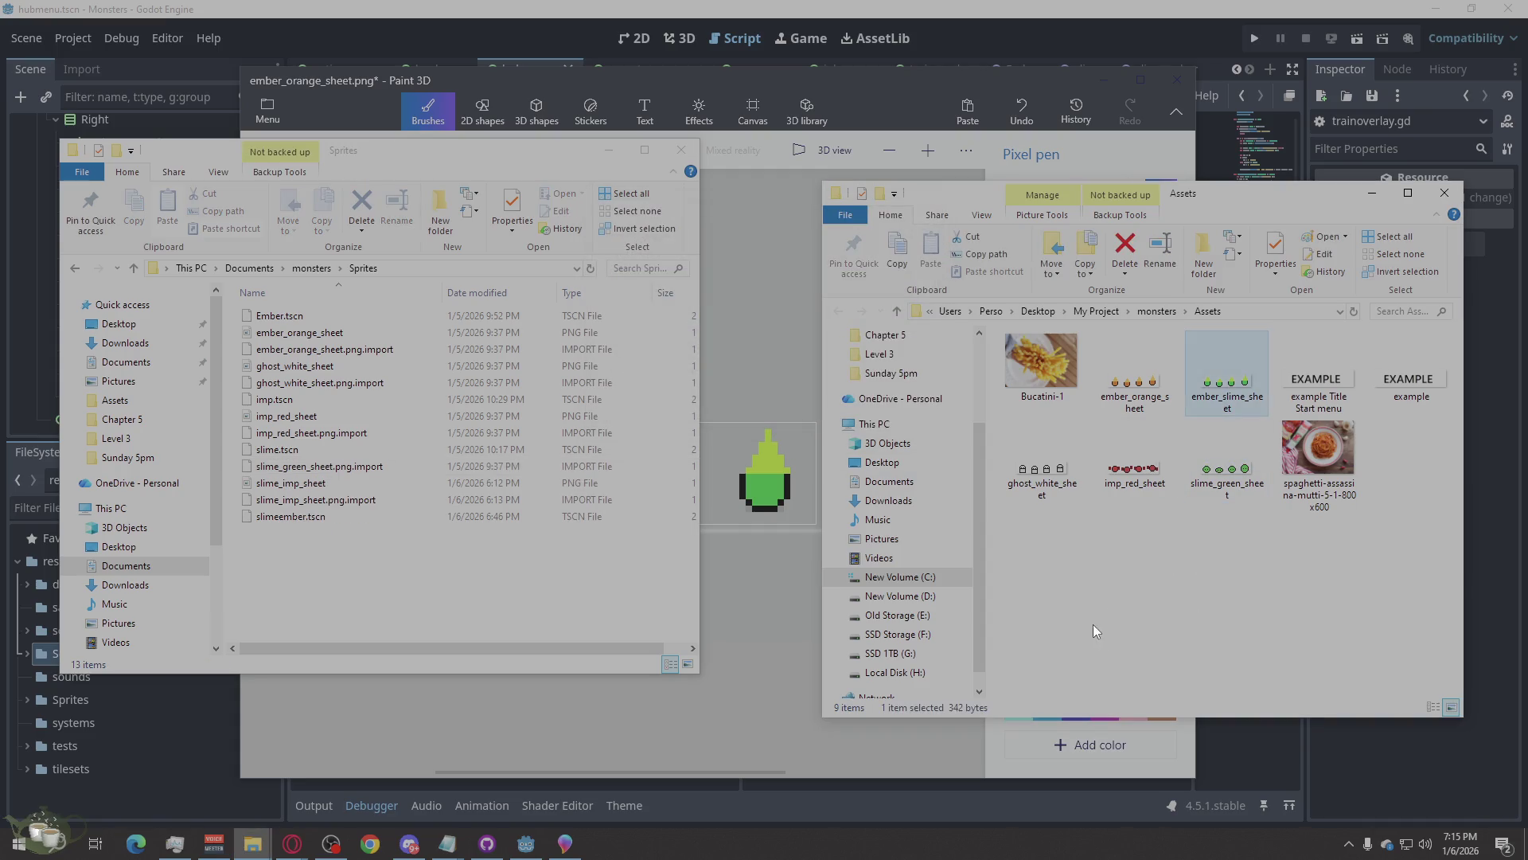
Copy ember_slime_sheet and slime_green_sheet into Sprites, then close both folders and set Paint 3D aside.
right_click(1228, 398)
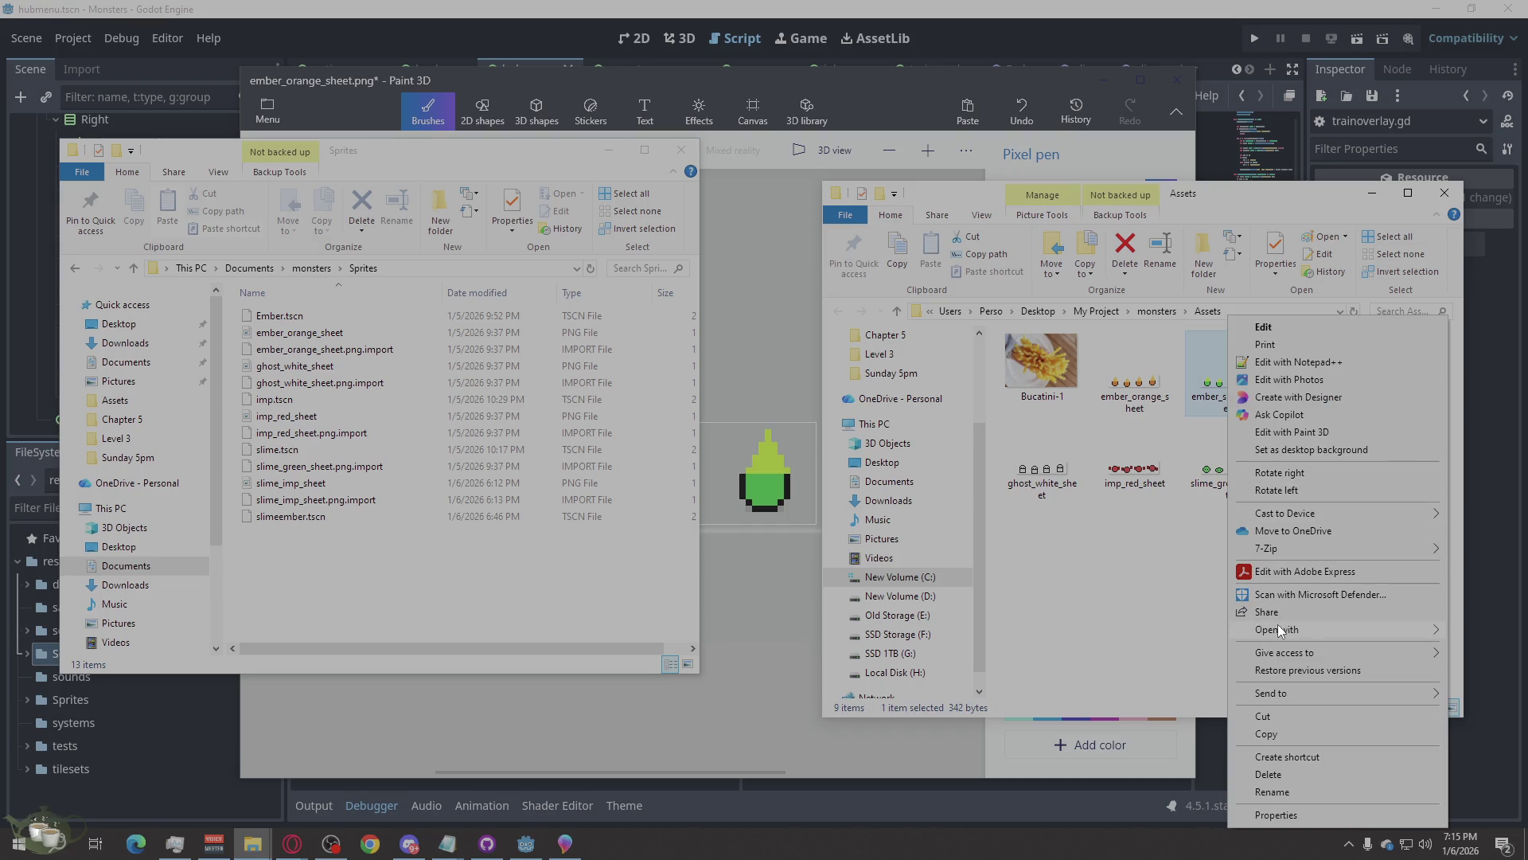
click(1183, 694)
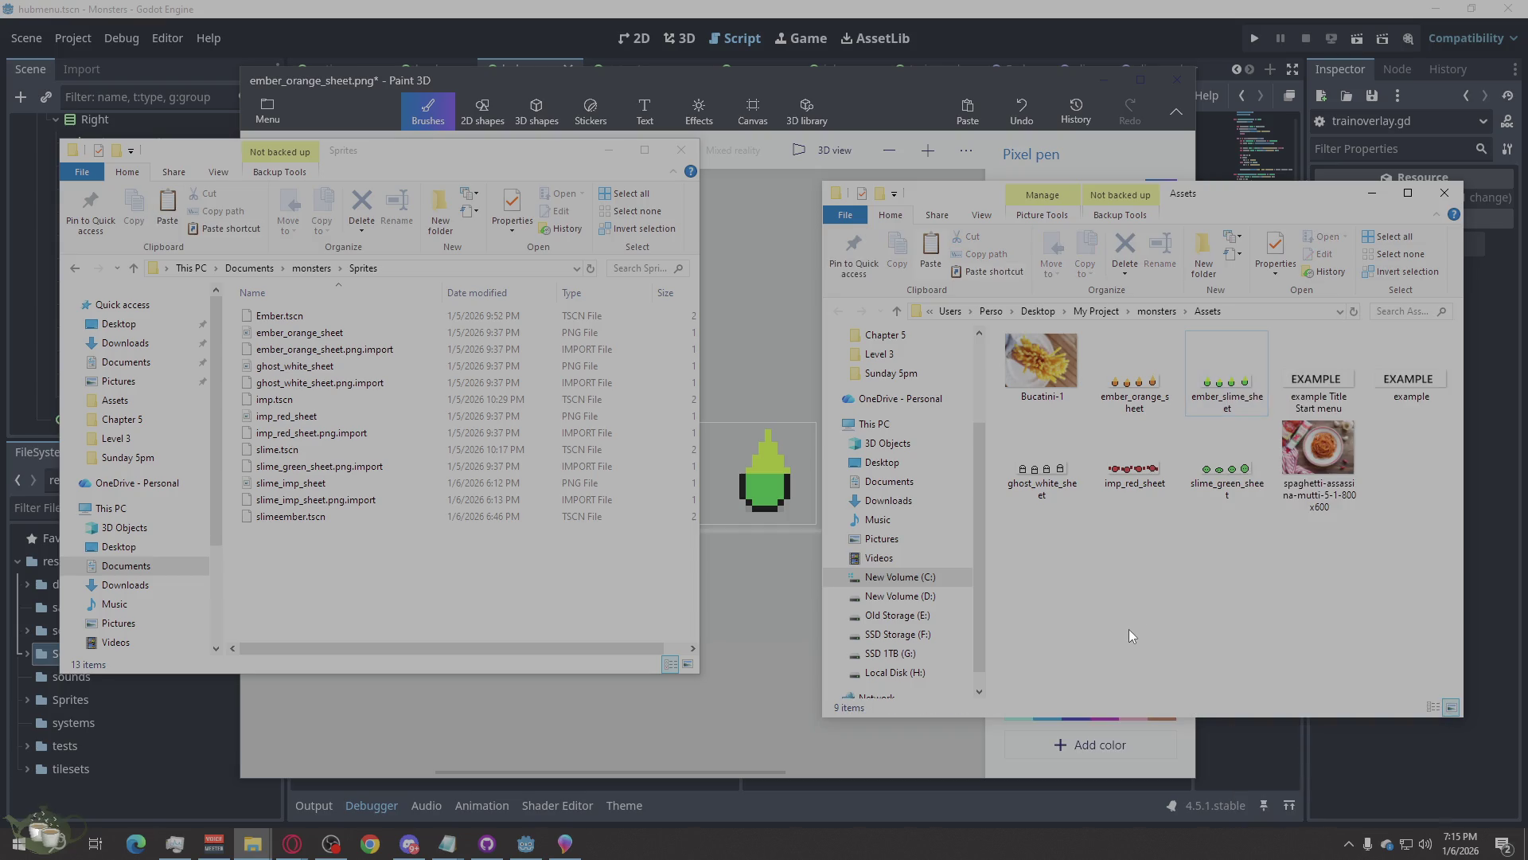
click(400, 574)
key(ctrl+v)
click(1214, 478)
click(295, 583)
key(ctrl+v)
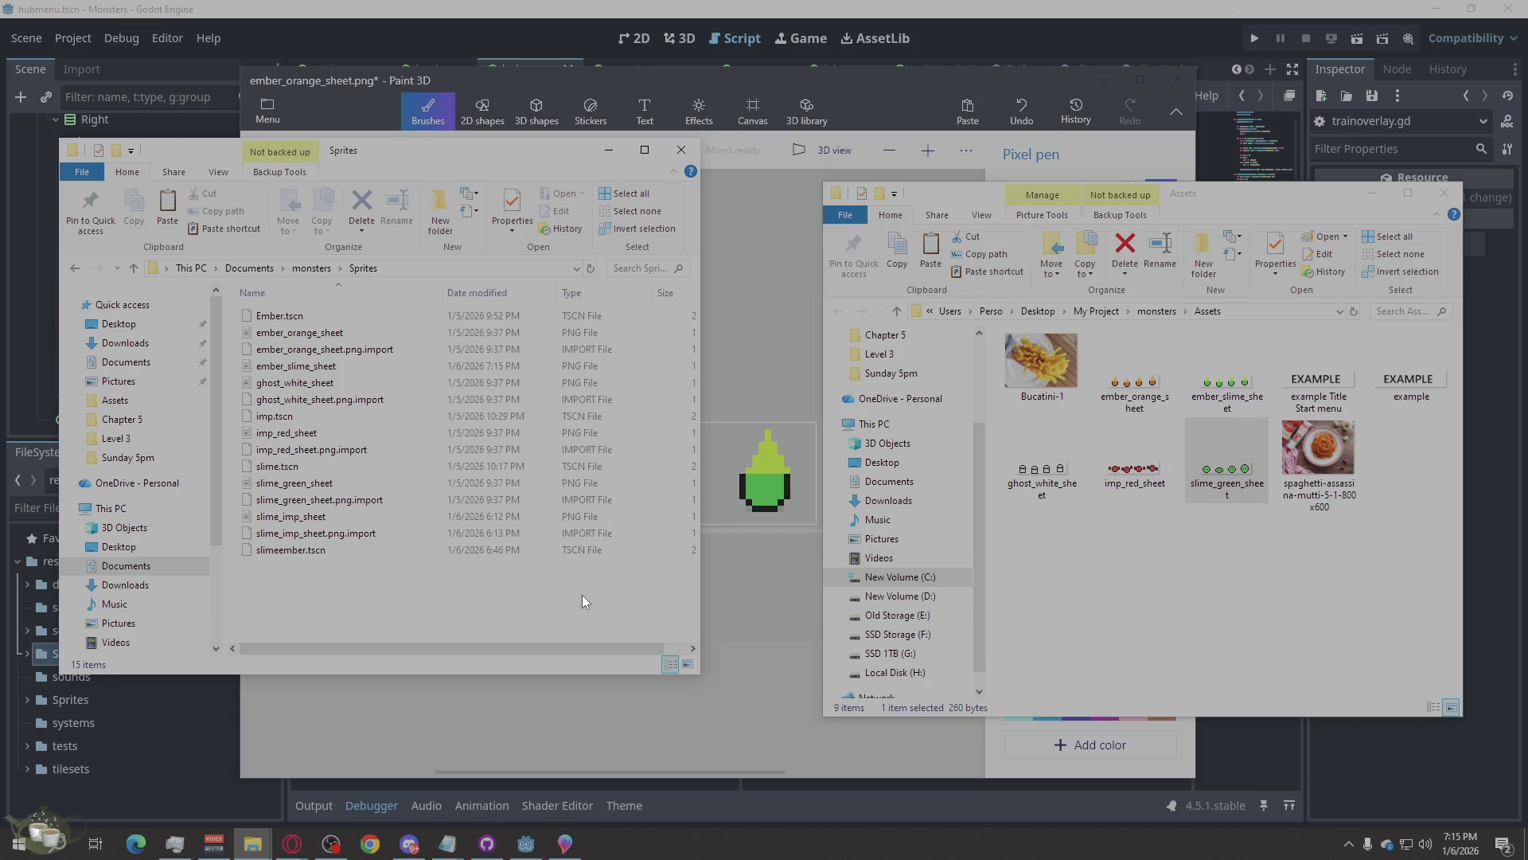
click(1444, 193)
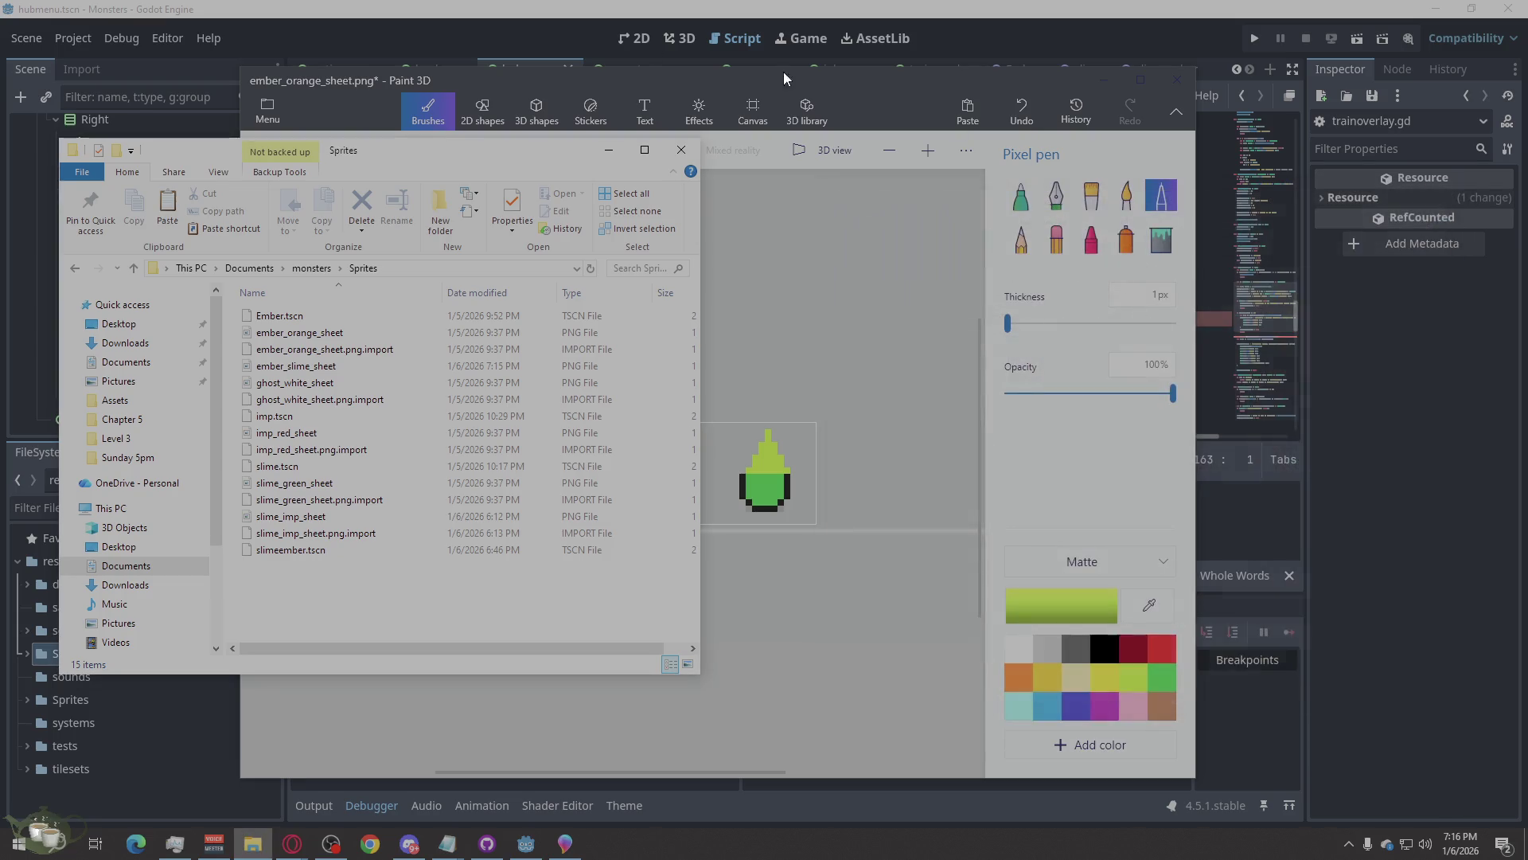
click(682, 149)
click(1104, 79)
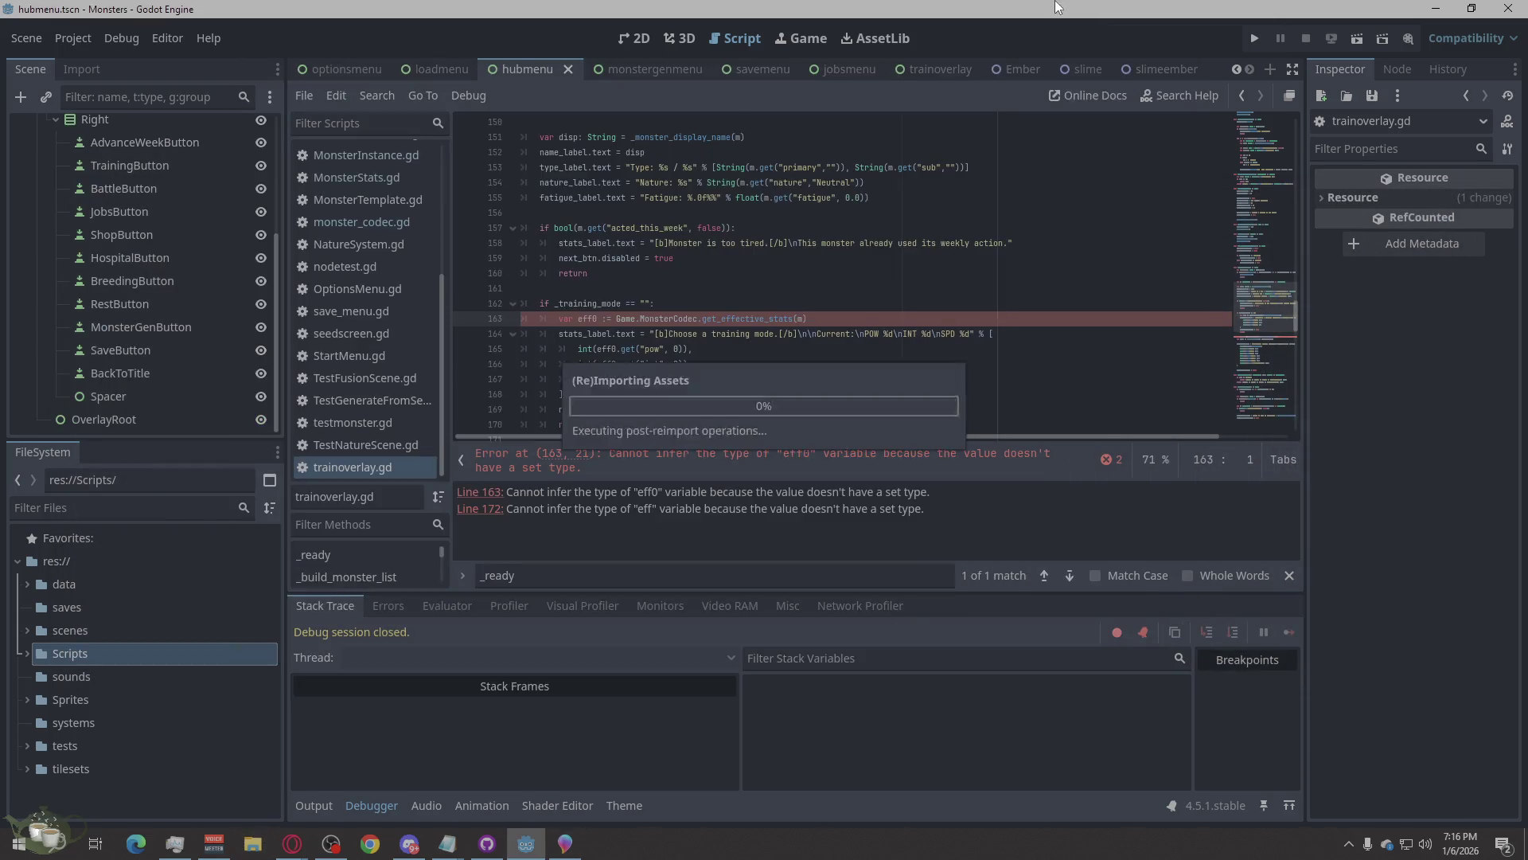
Create a new scene with a Node2D root and an AnimatedSprite2D child.
click(1163, 69)
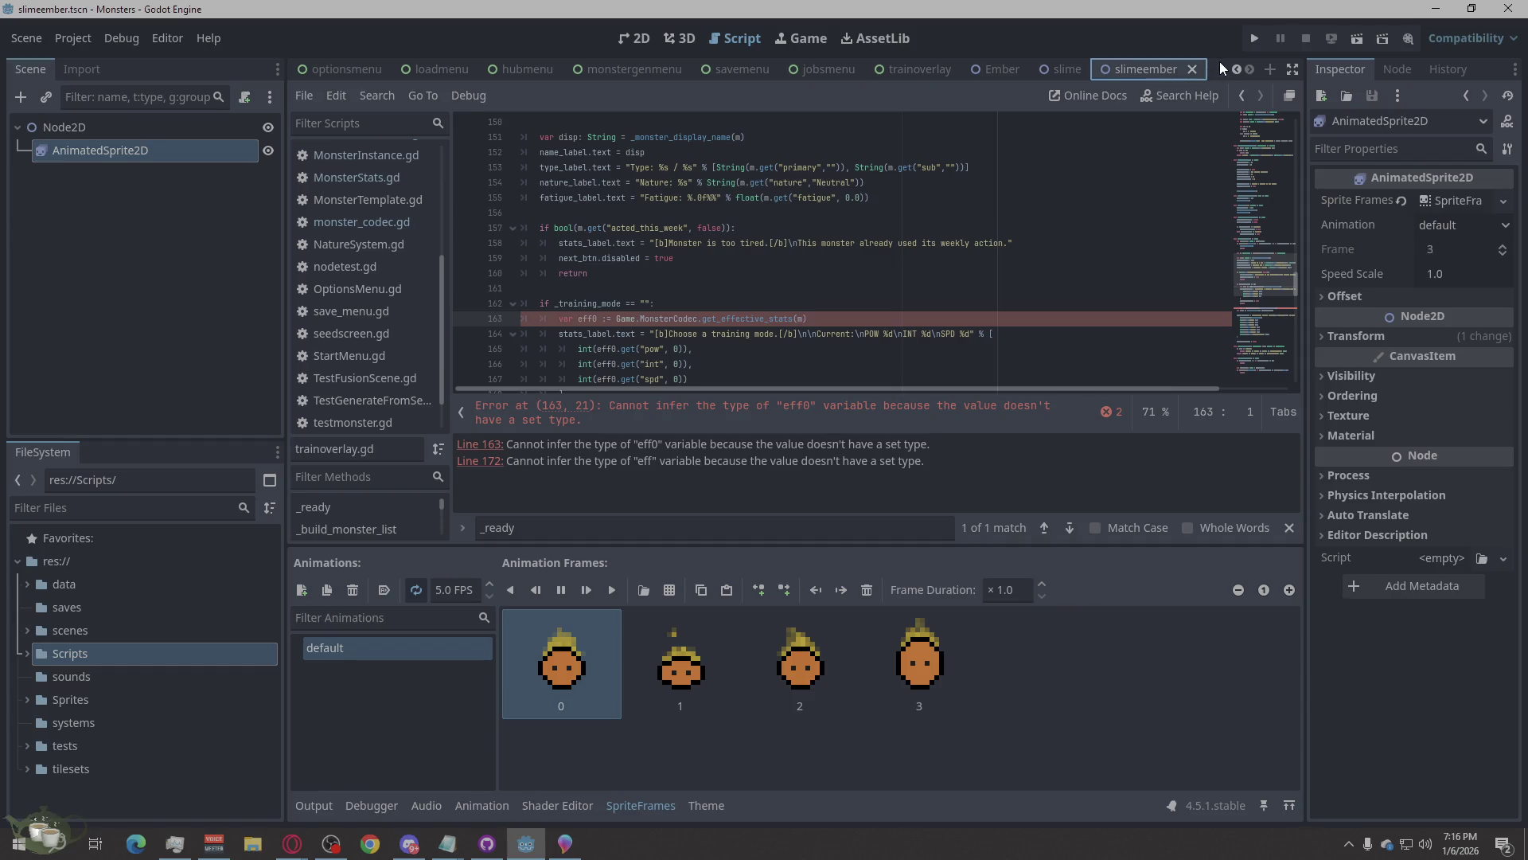
click(1269, 70)
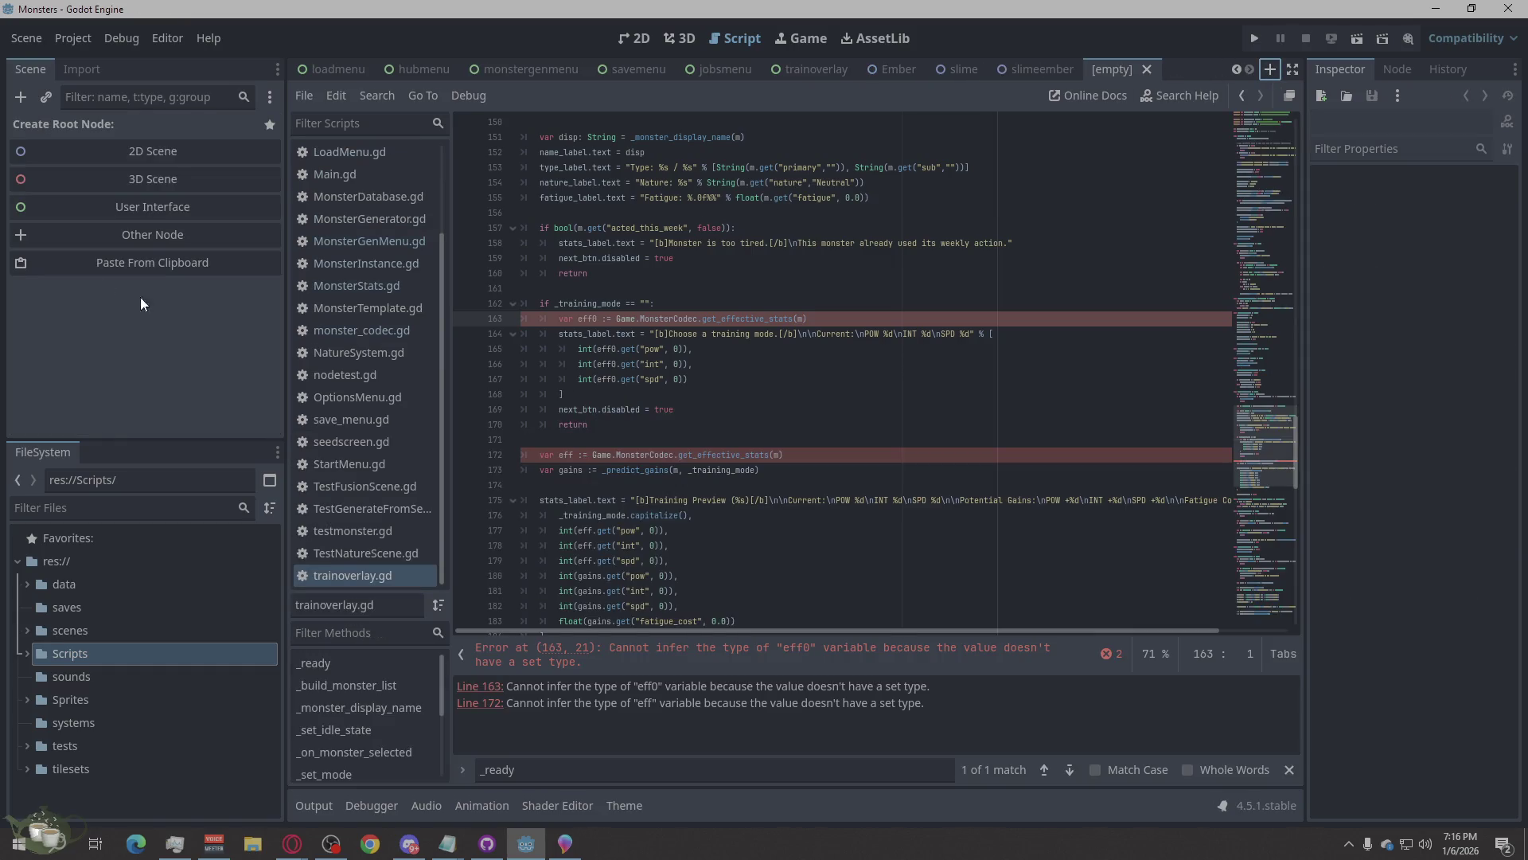
click(132, 145)
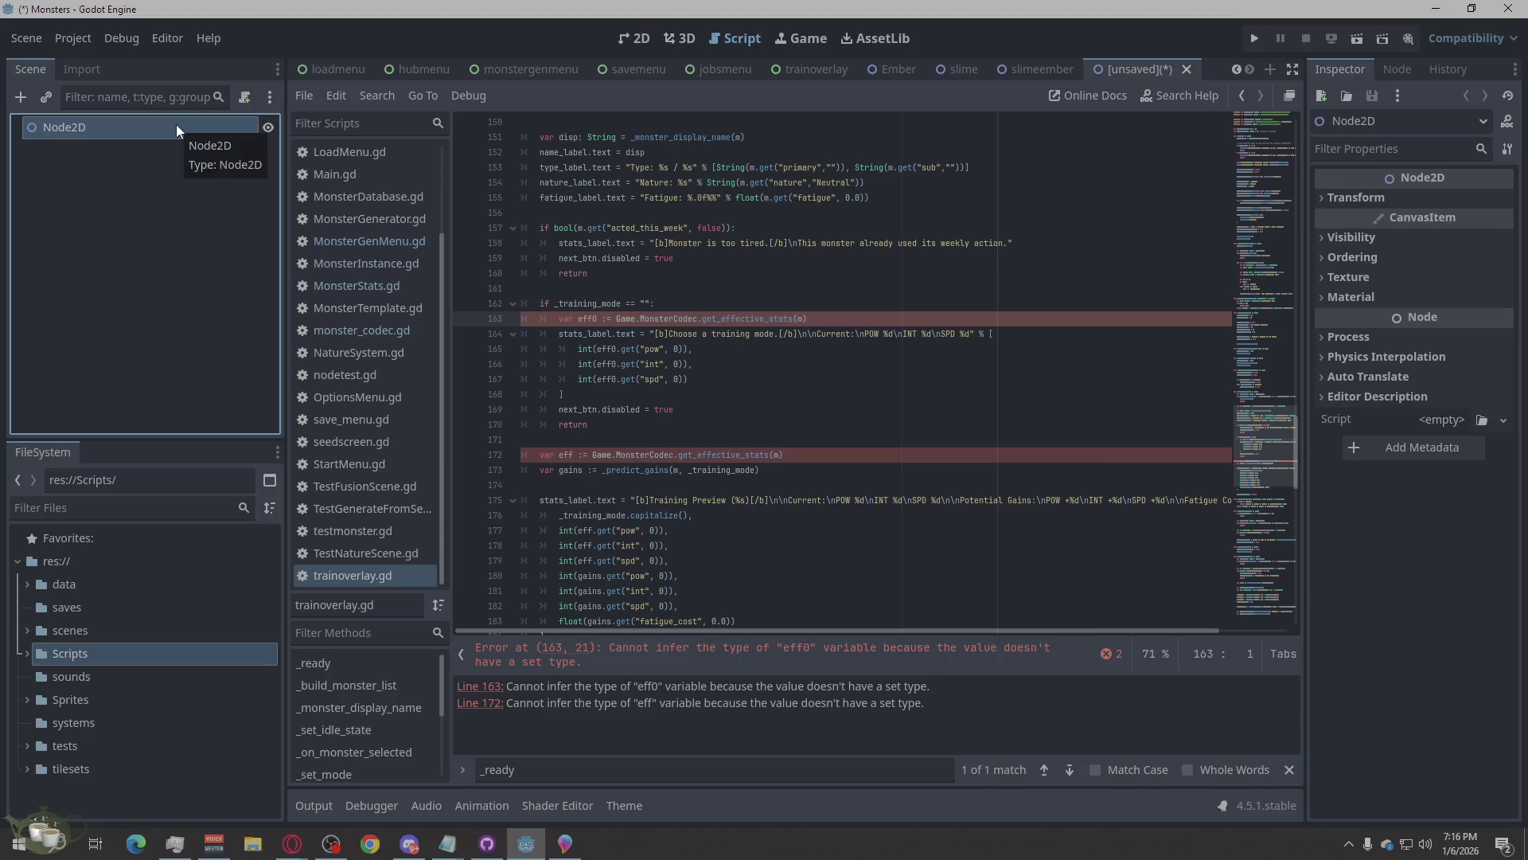
key(ctrl+a)
text(animated)
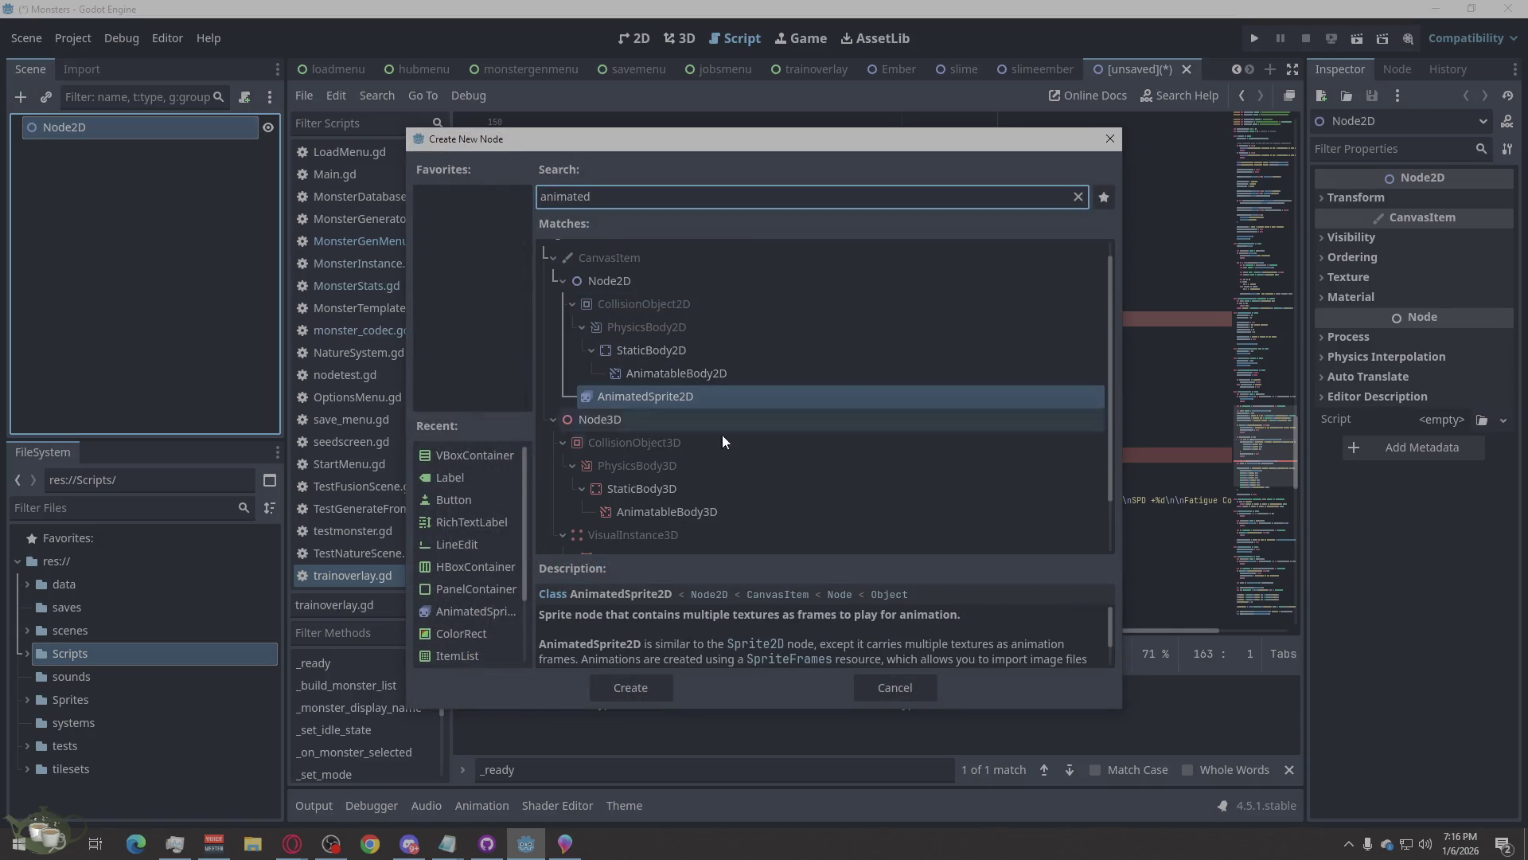
click(618, 694)
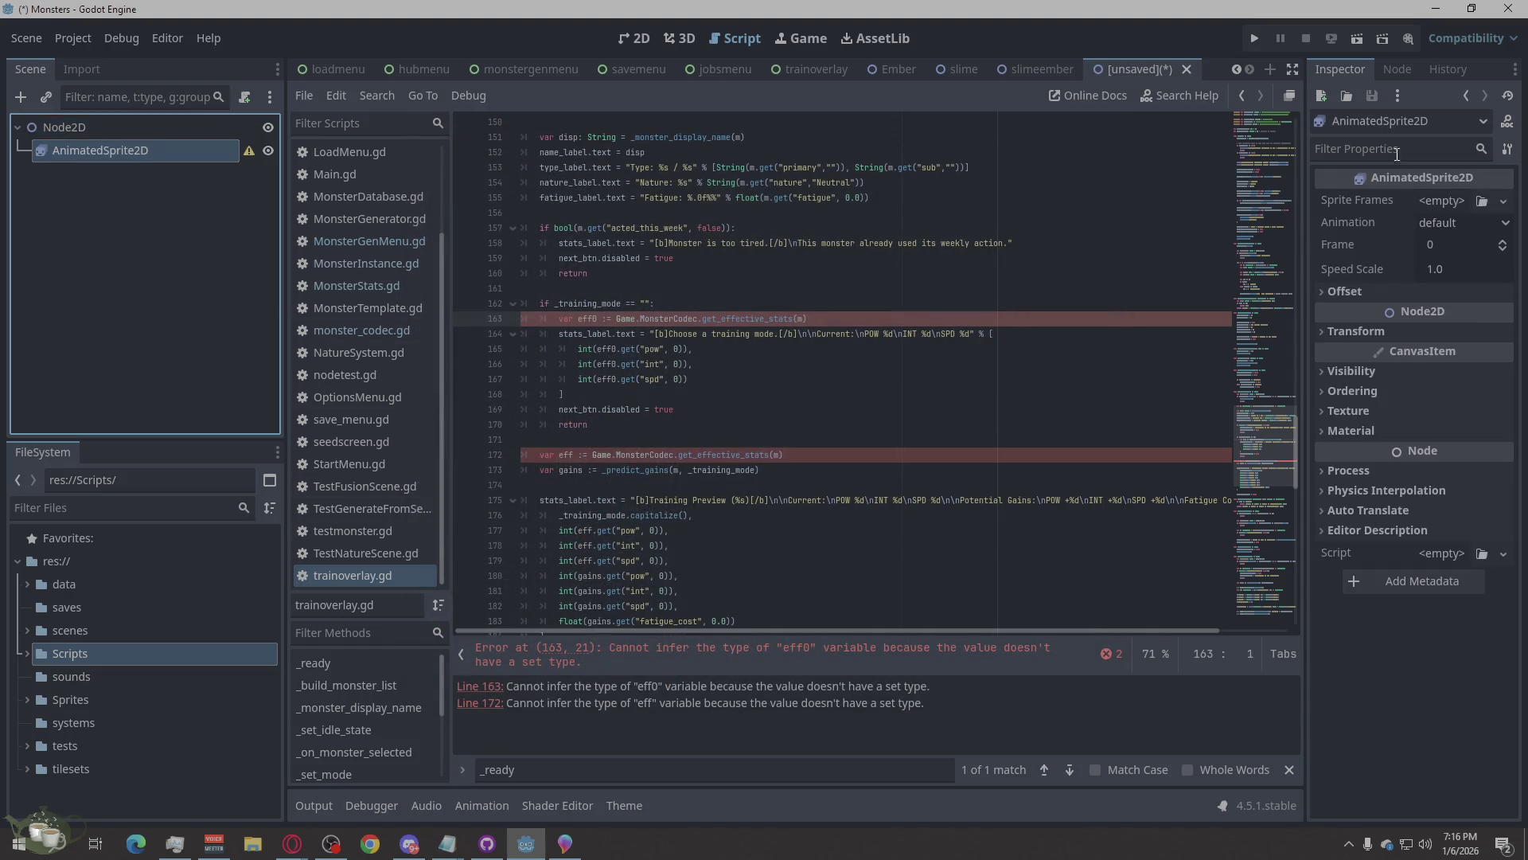
Give the sprite new SpriteFrames holding four frames sliced from ember_slime_sheet.png.
click(1441, 202)
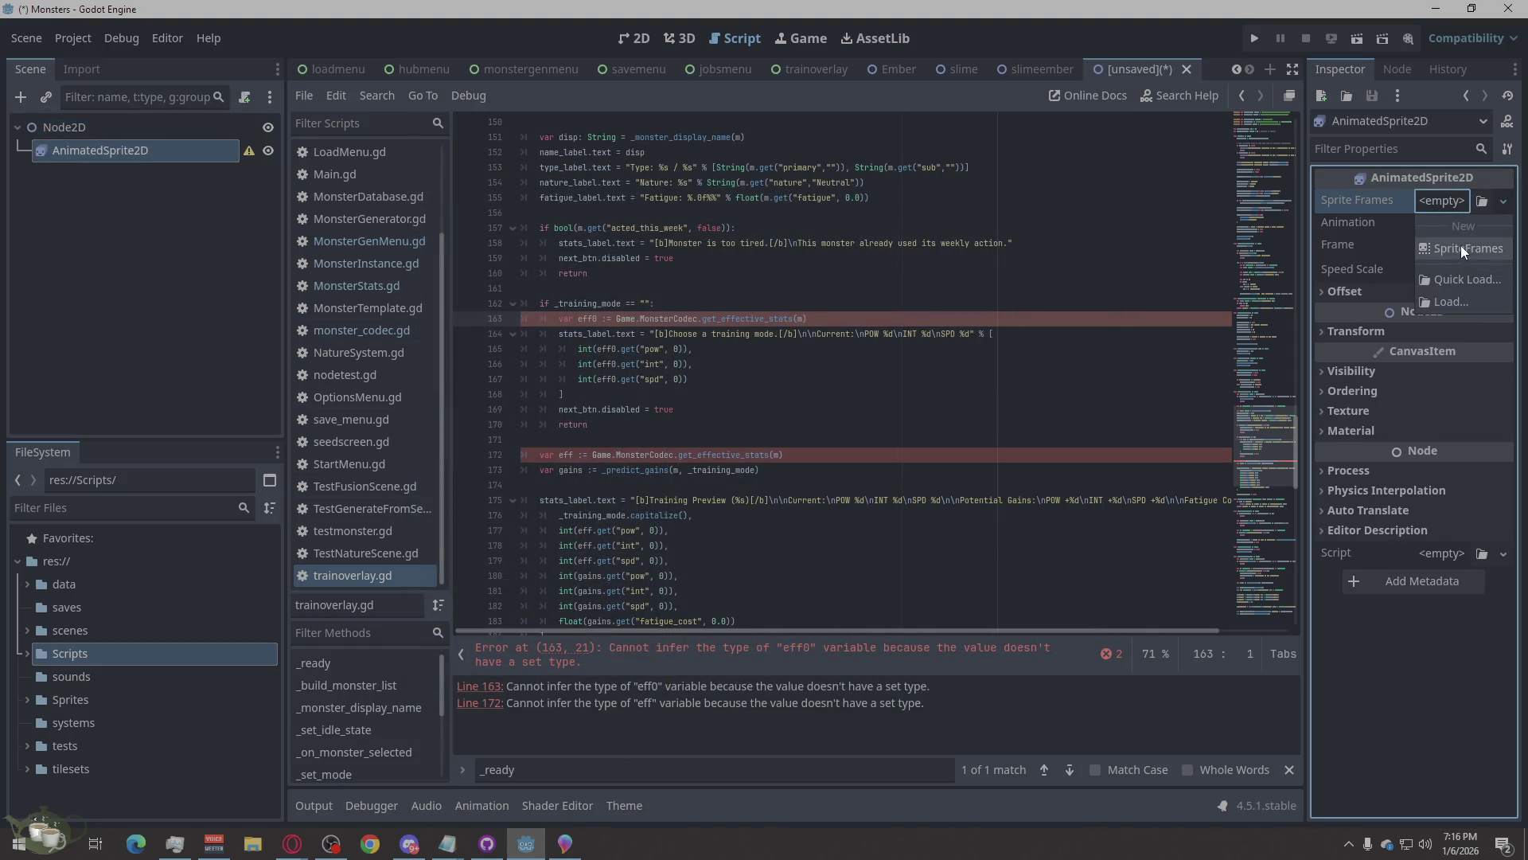
click(1460, 247)
click(1453, 201)
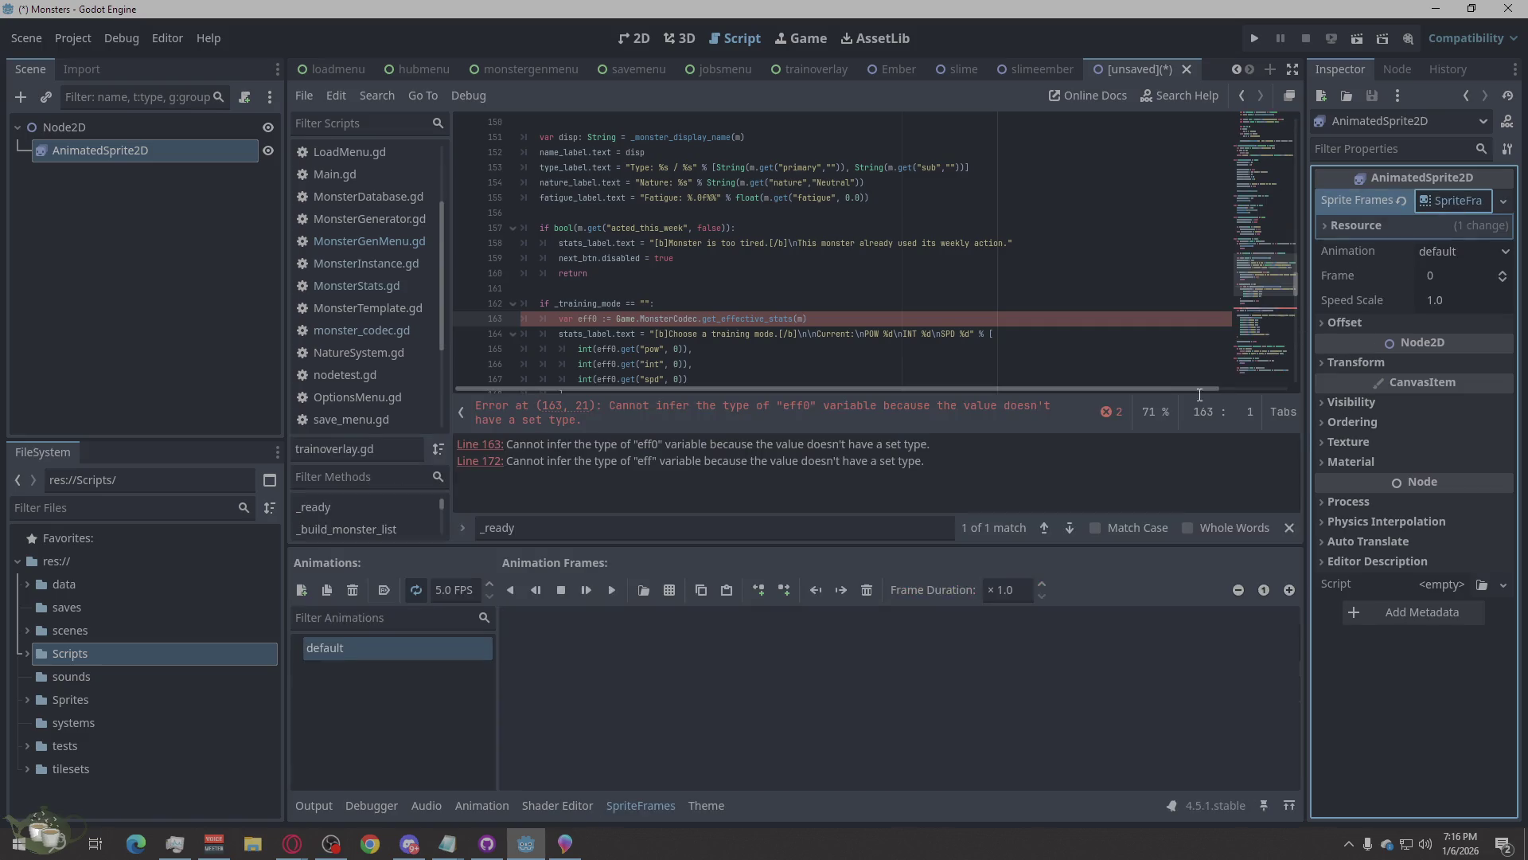
click(669, 590)
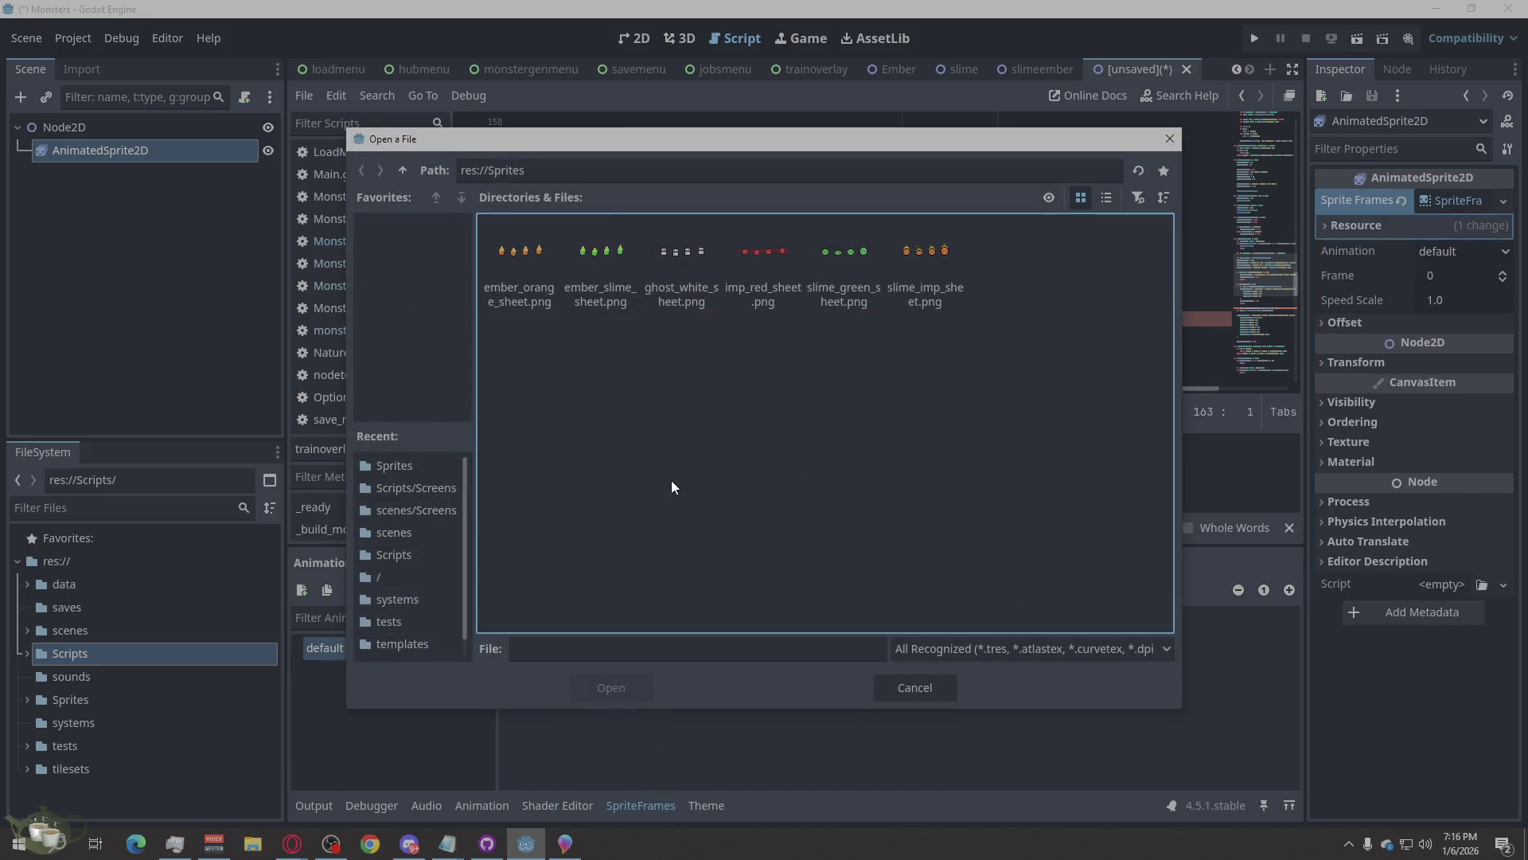
click(607, 253)
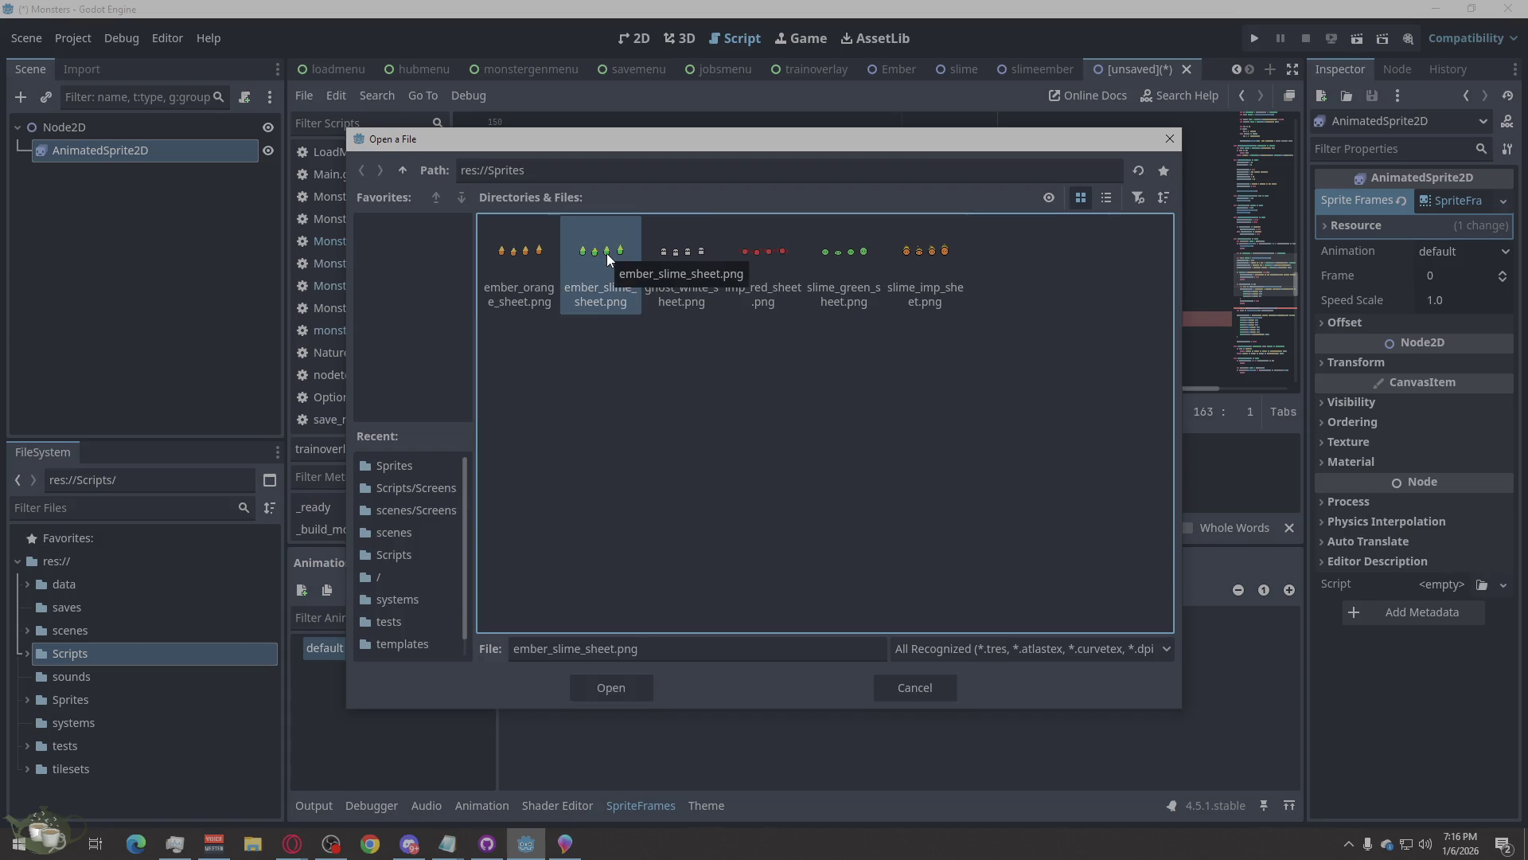
double_click(607, 253)
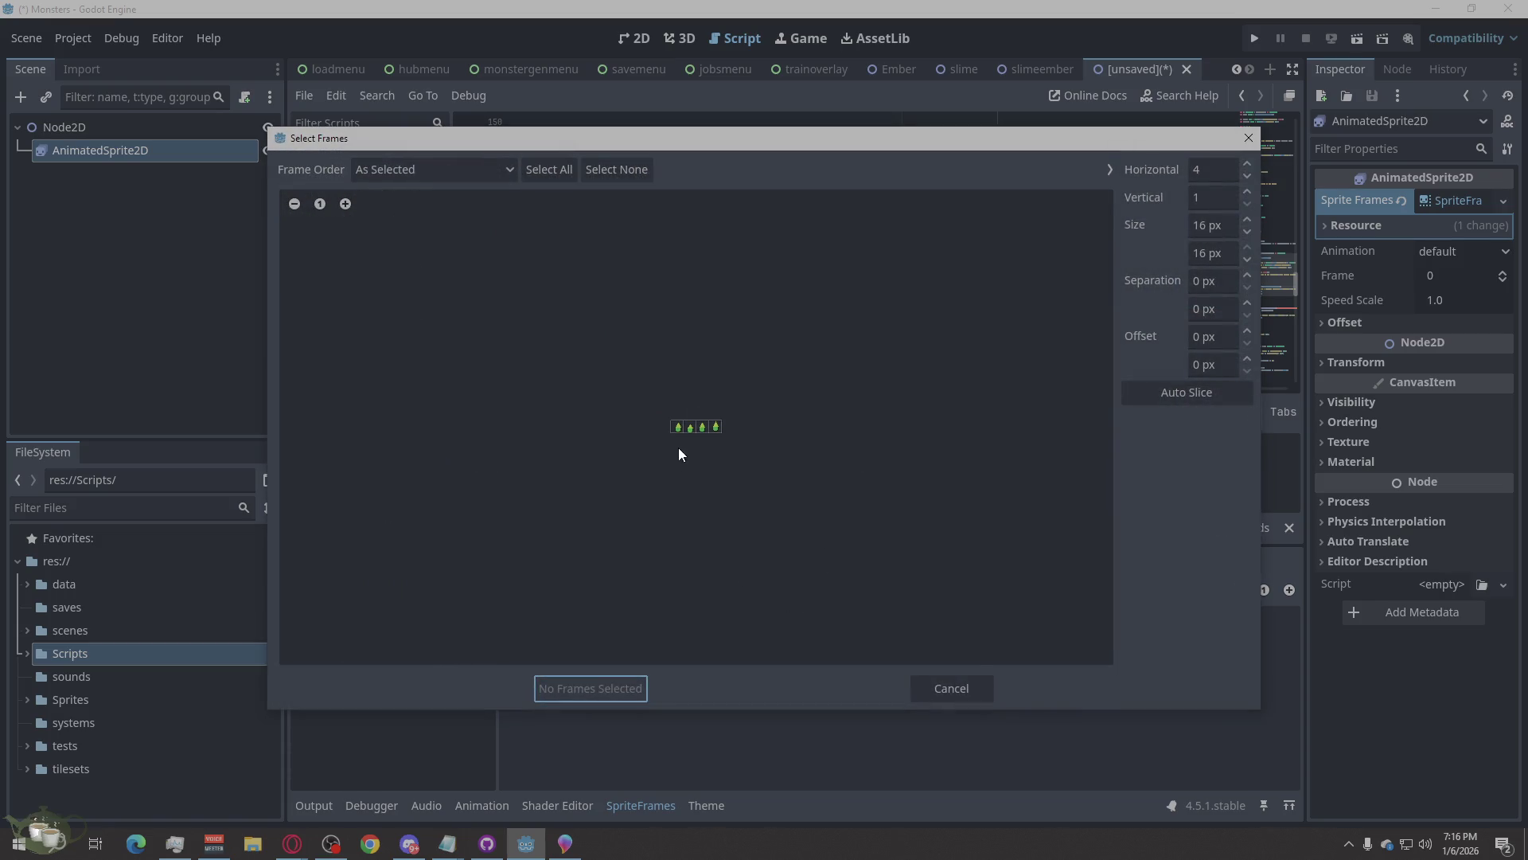
click(678, 428)
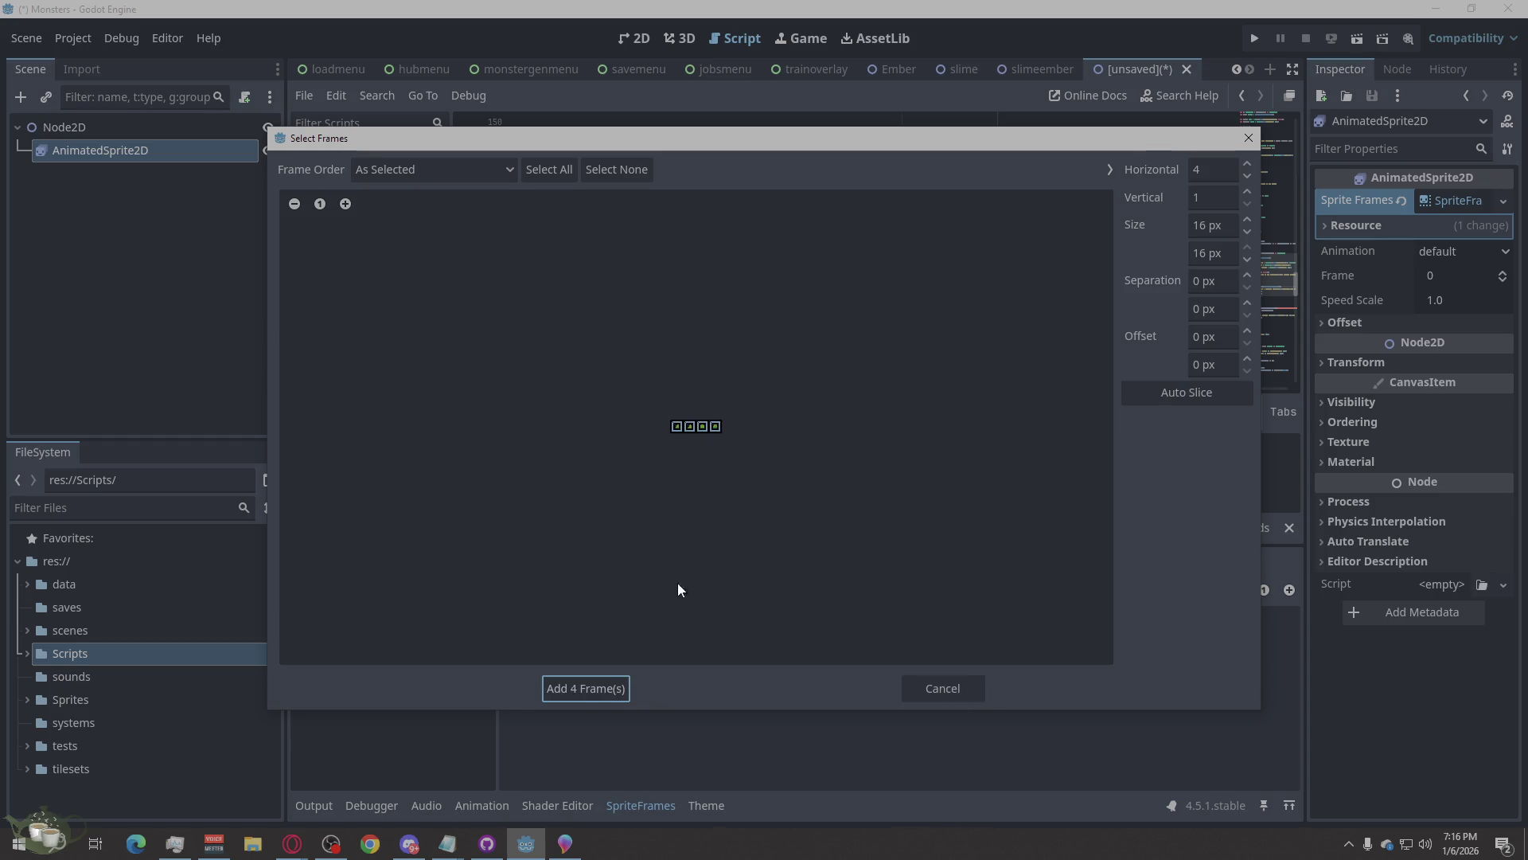
click(600, 686)
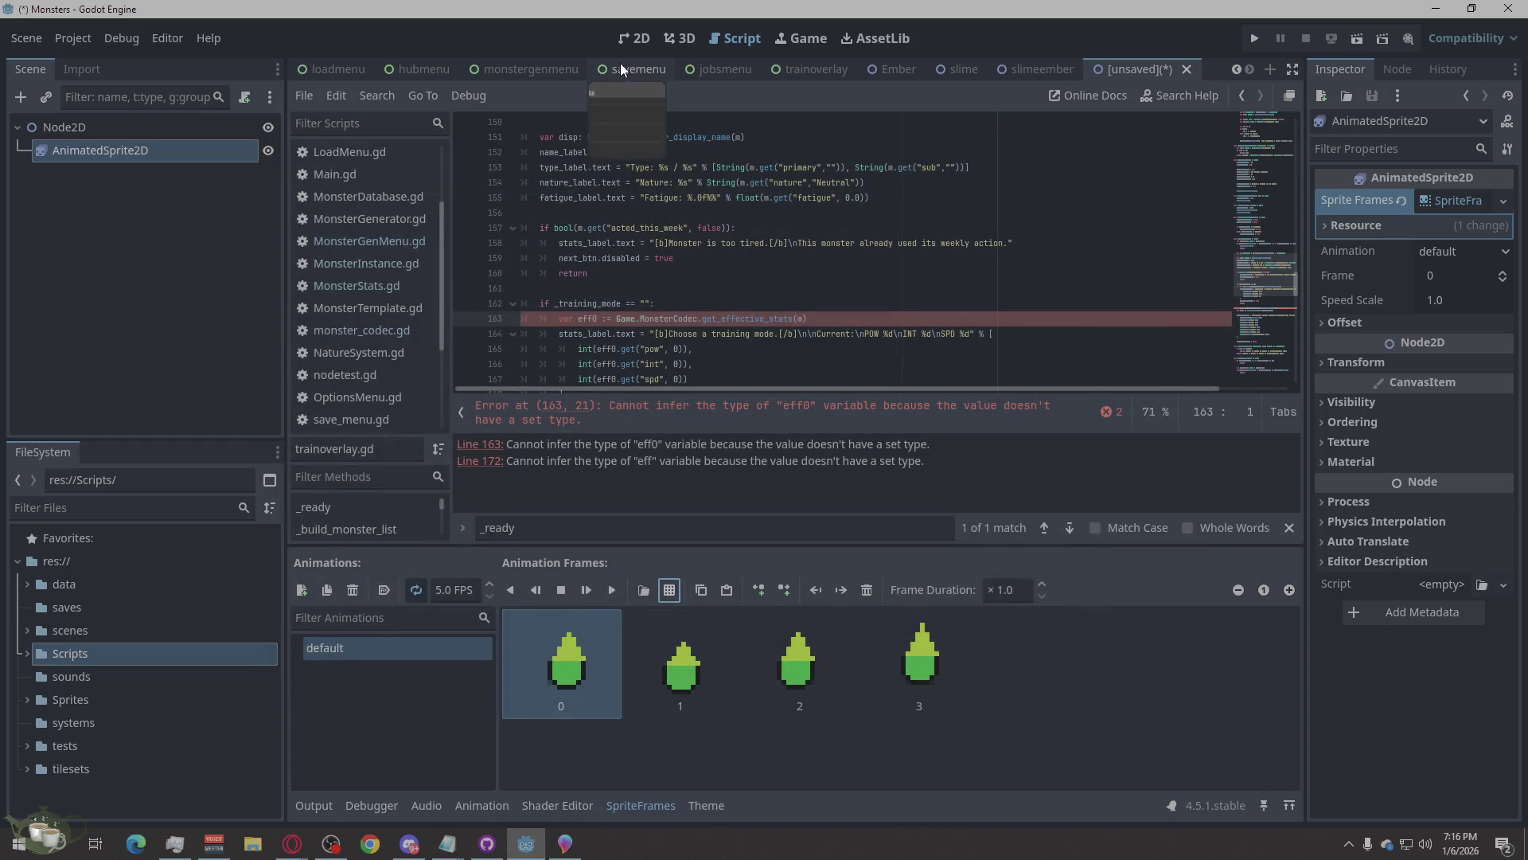
Preview the ember slime animation and move the sprite so its corner meets the origin.
click(612, 589)
click(630, 38)
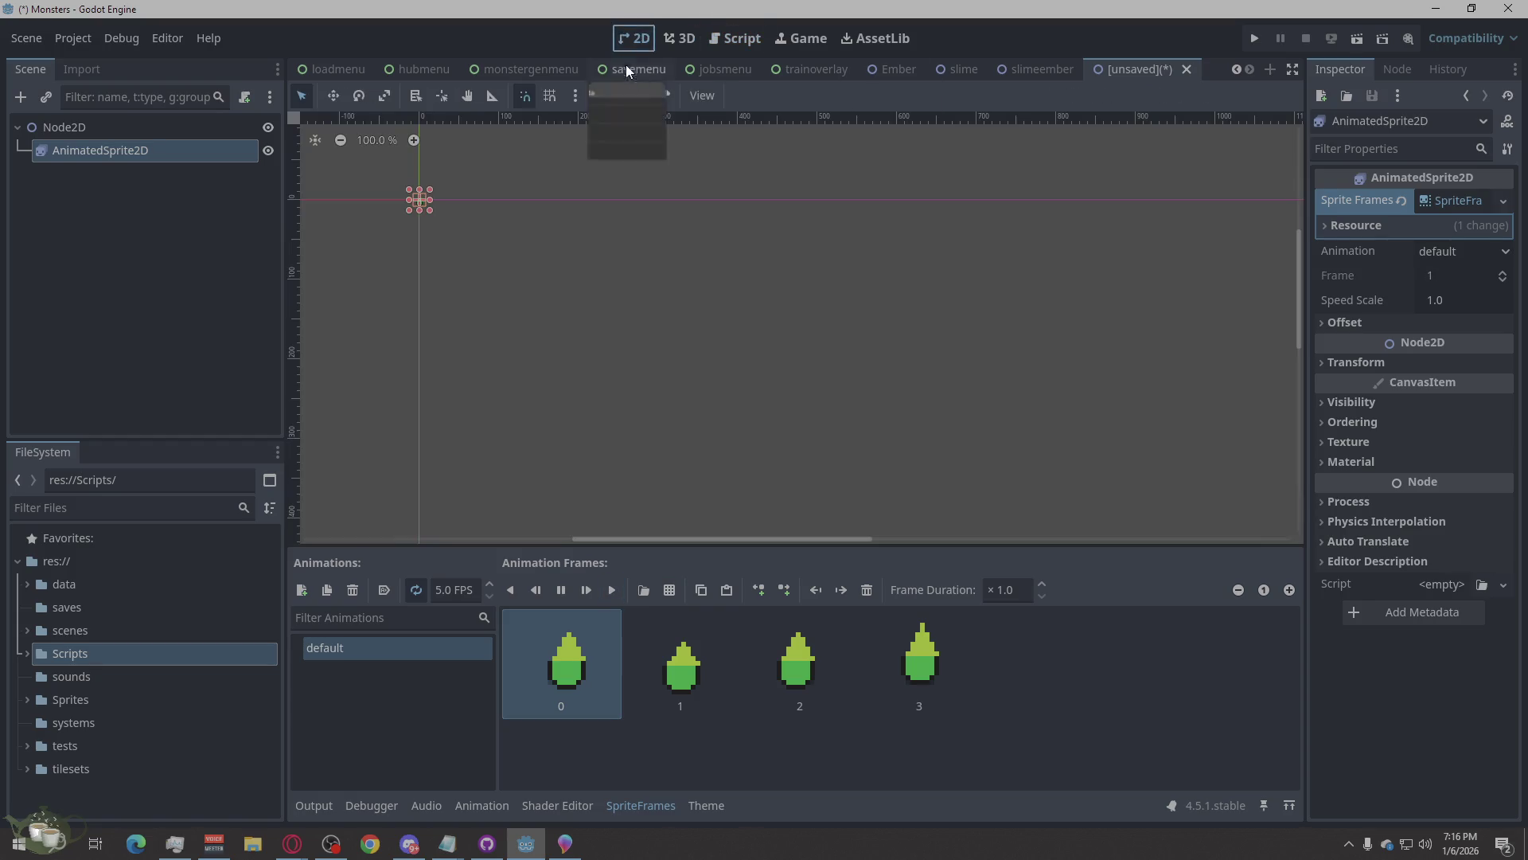
scroll(390, 195, up, 8)
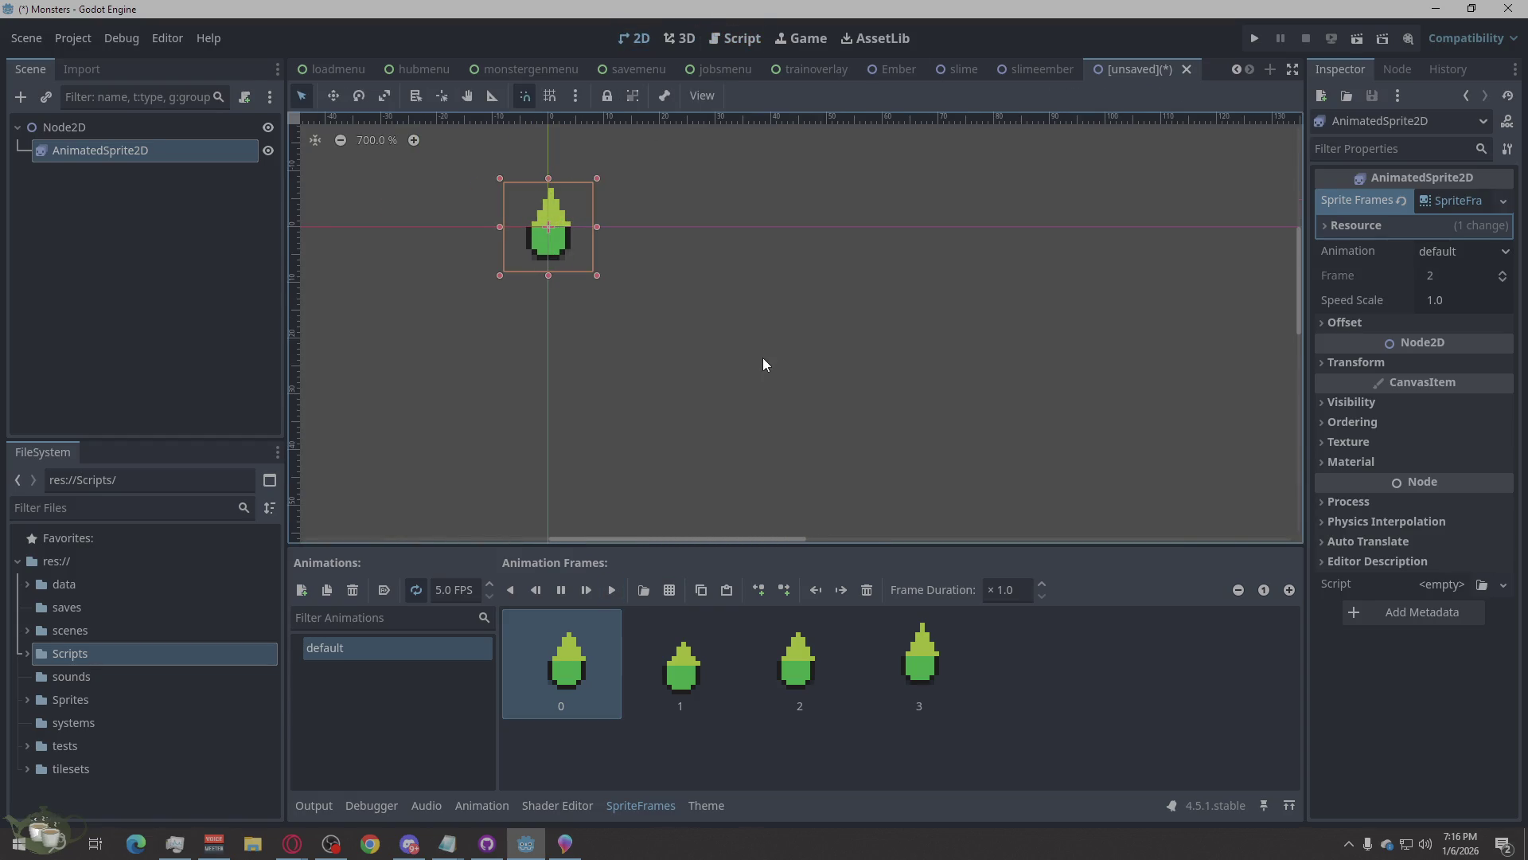
click(763, 365)
click(1039, 69)
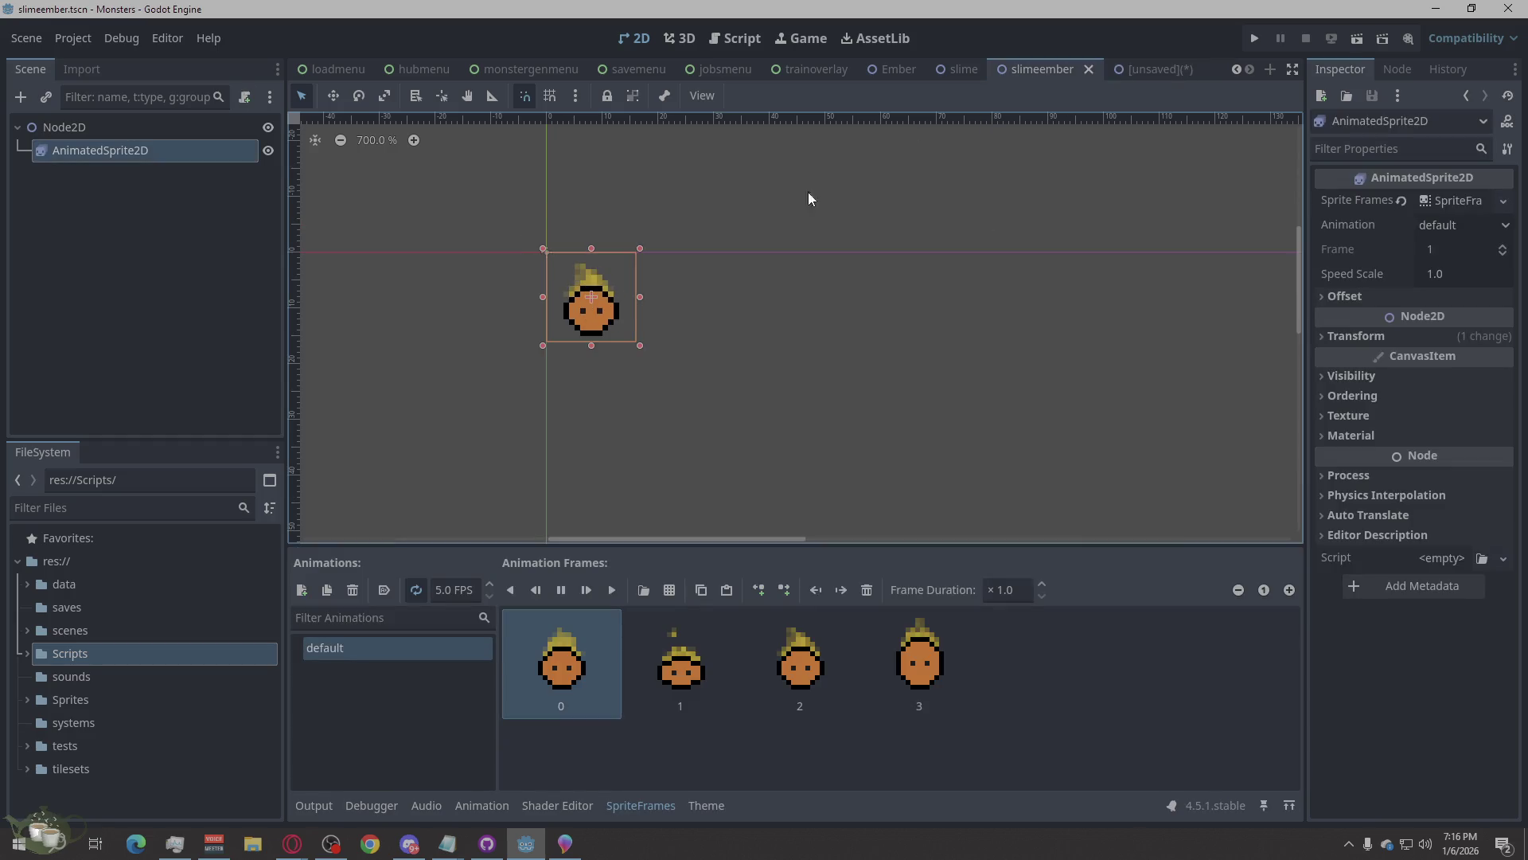
click(1149, 66)
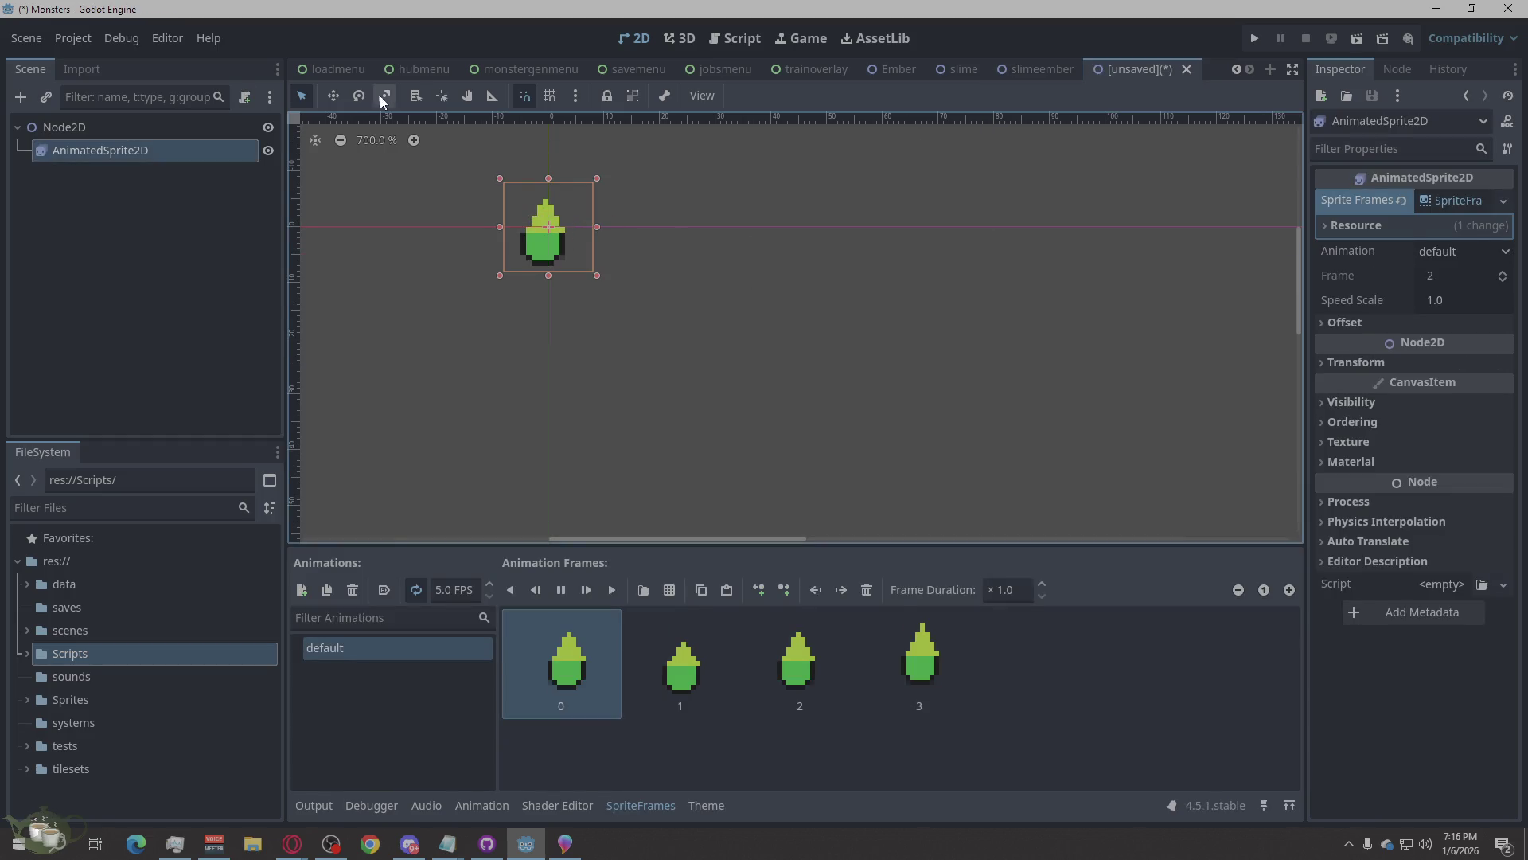
click(333, 95)
drag(532, 239, 578, 284)
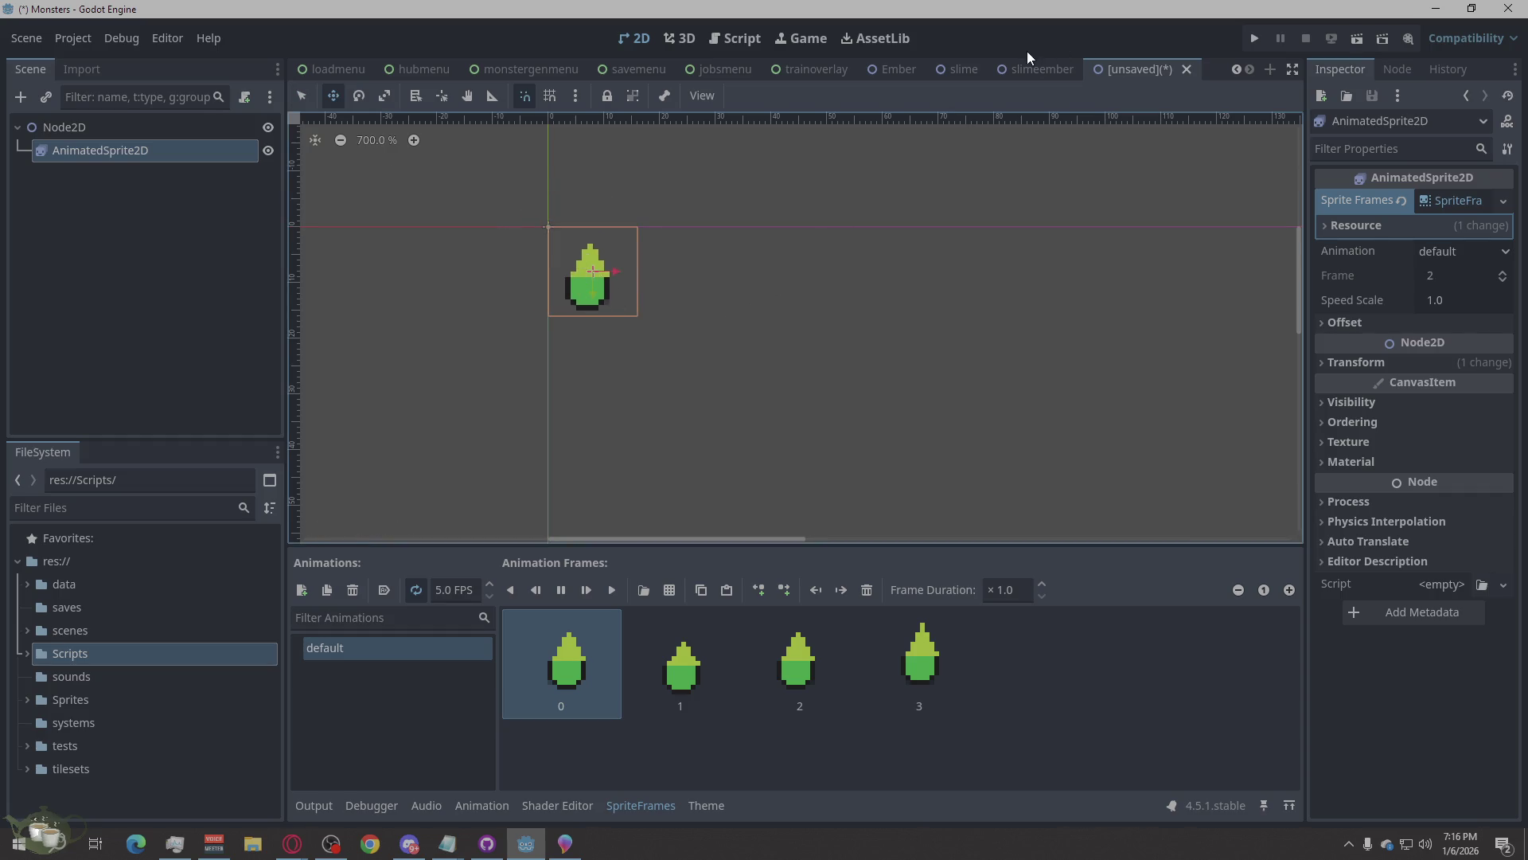
Save the new scene as emberslime.tscn.
key(ctrl+z)
key(ctrl+shift+z)
key(ctrl+s)
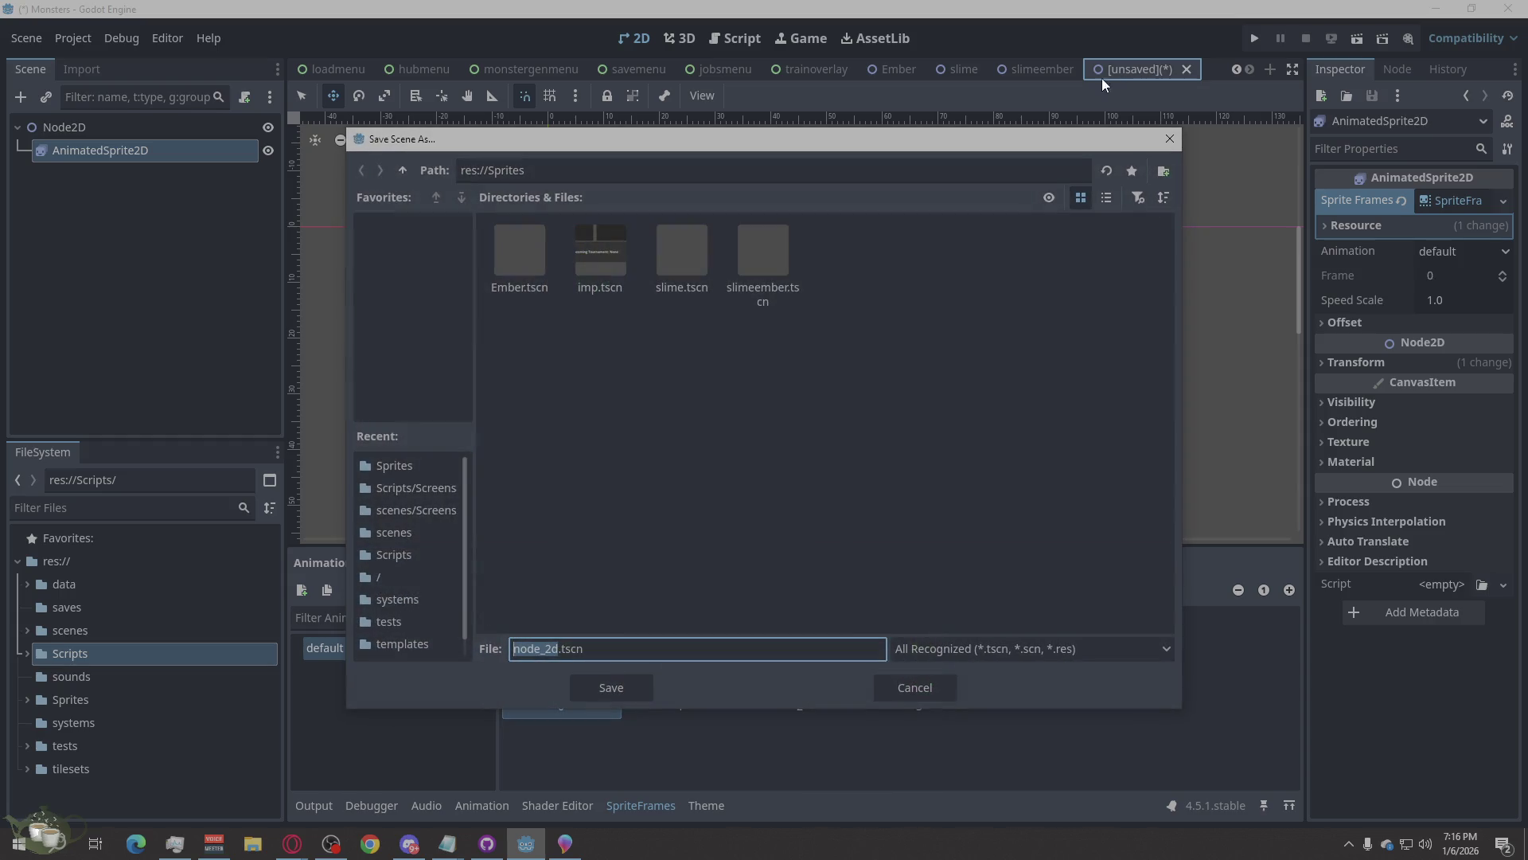
text(s)
key(BackSpace)
text(emberslime)
click(608, 687)
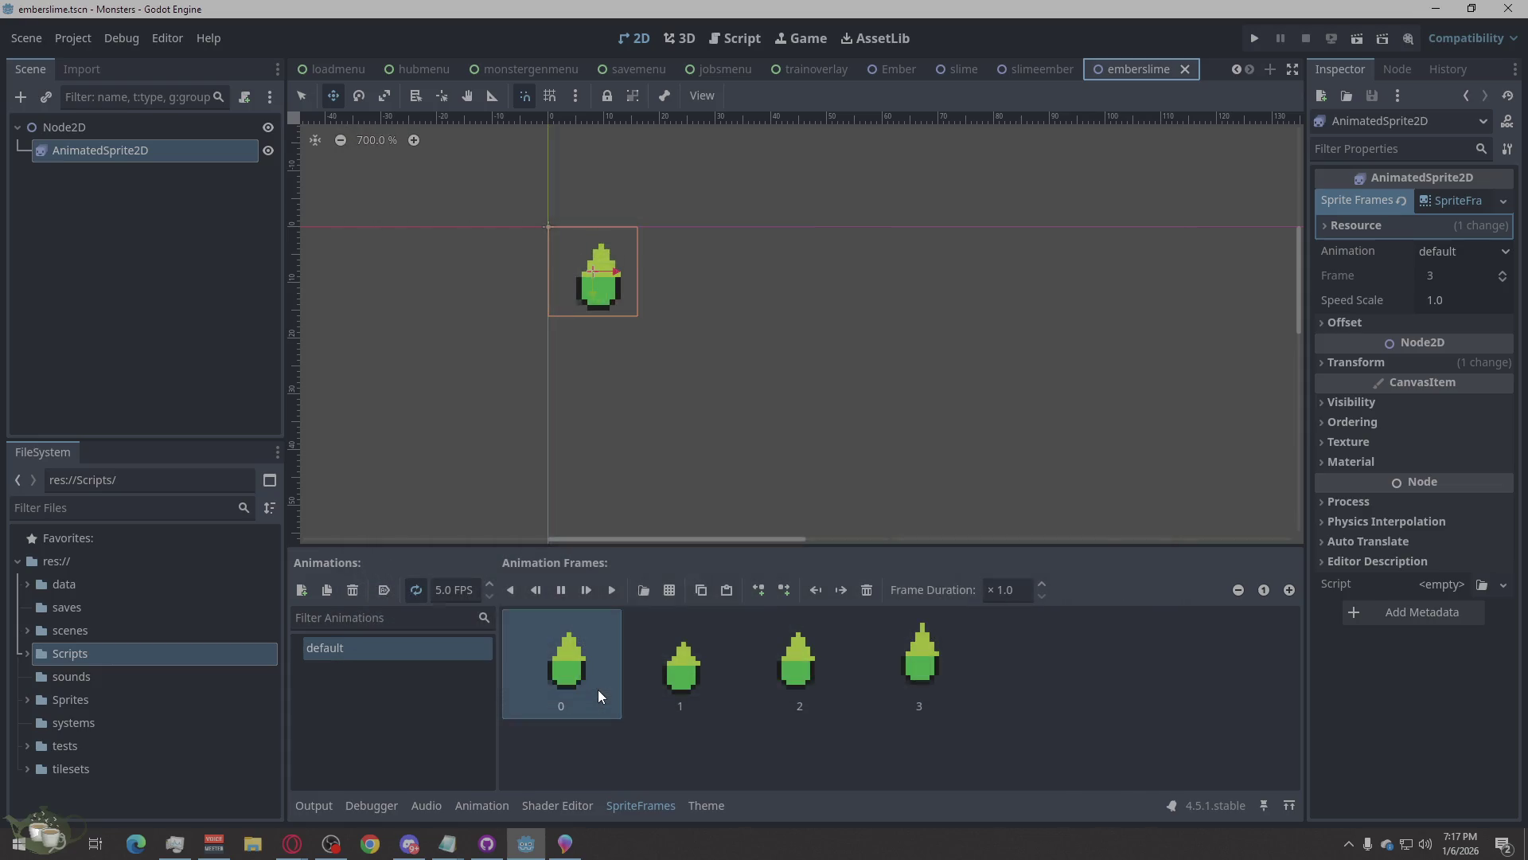
Flip through the slimeember, slime and Ember scenes, returning to emberslime.
click(1034, 70)
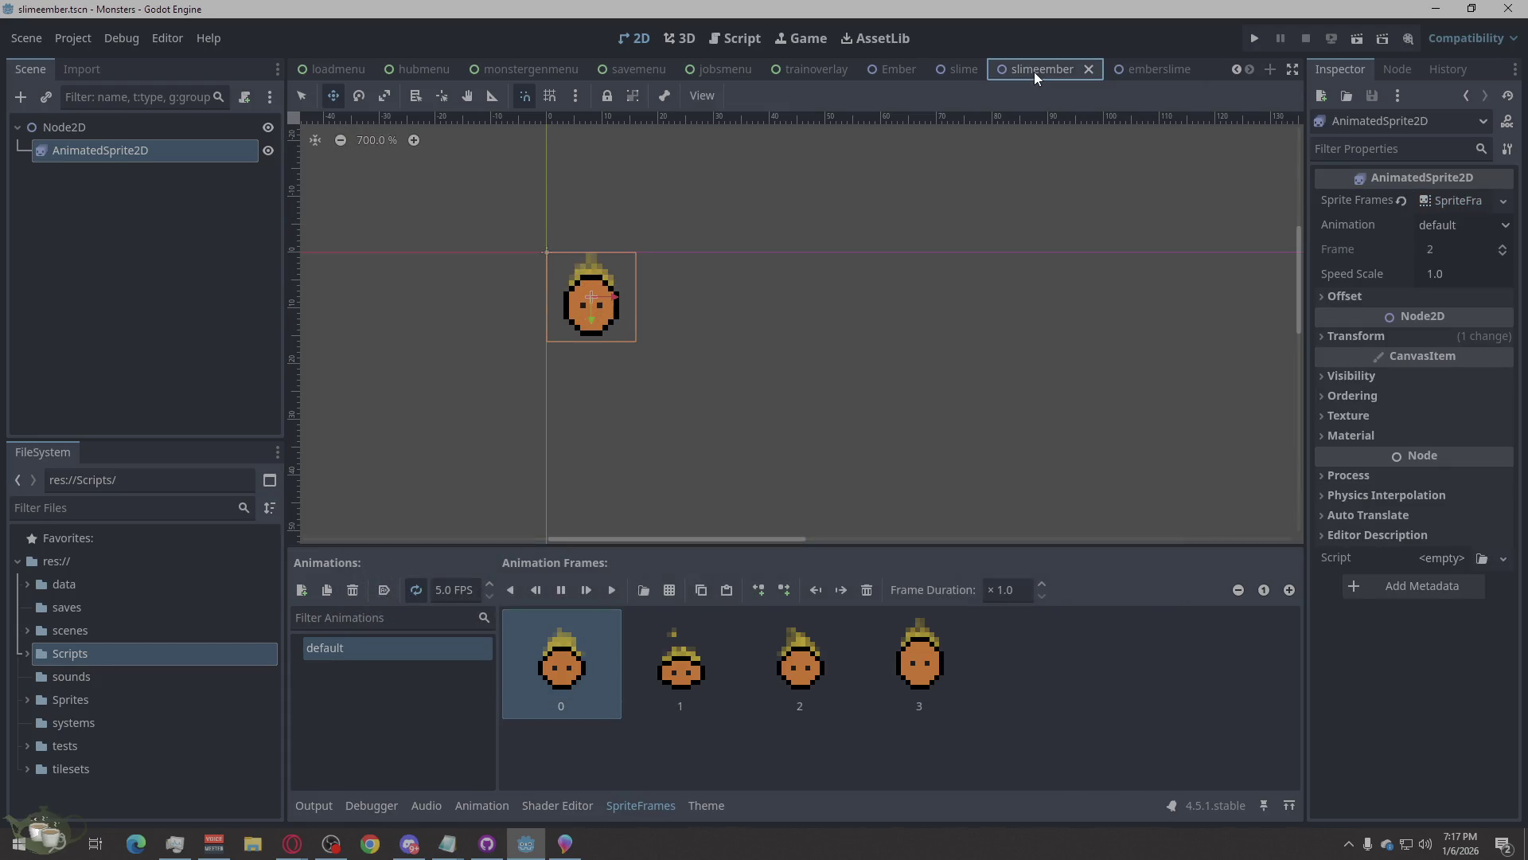
click(959, 70)
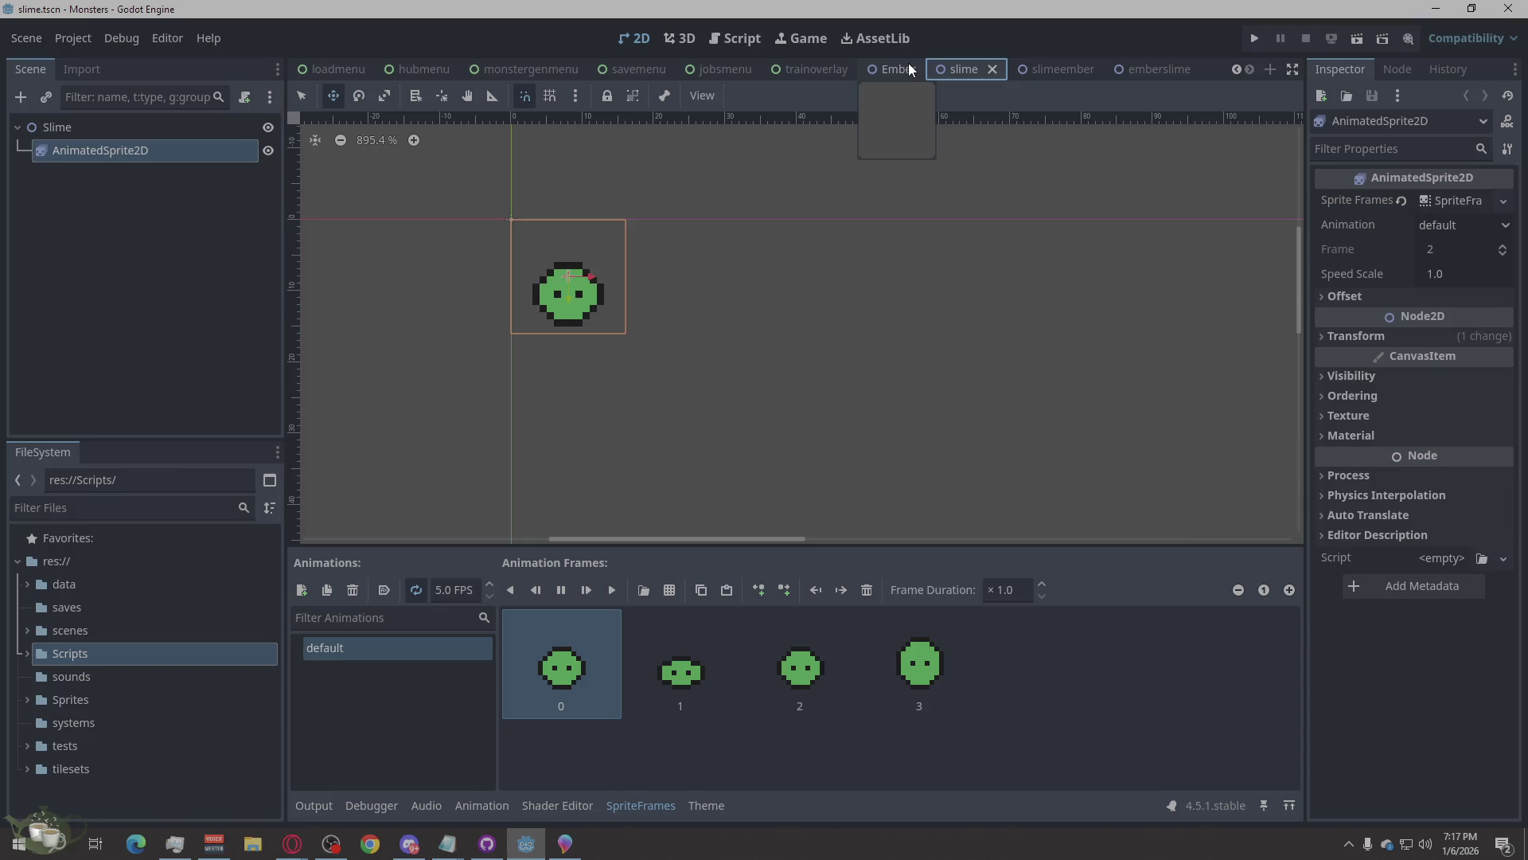
click(909, 66)
click(990, 65)
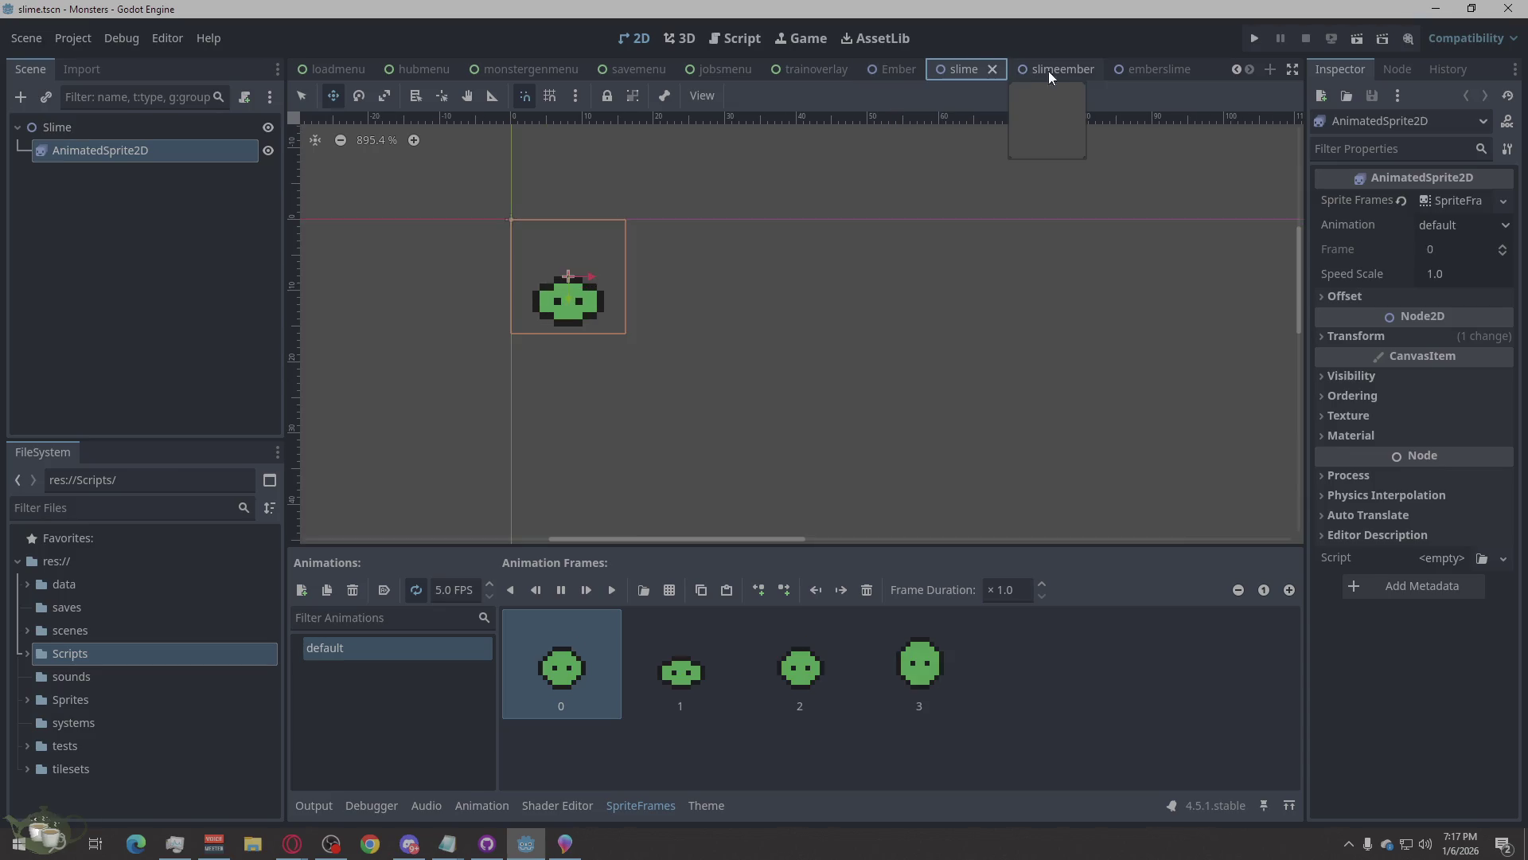
click(1060, 72)
click(1154, 65)
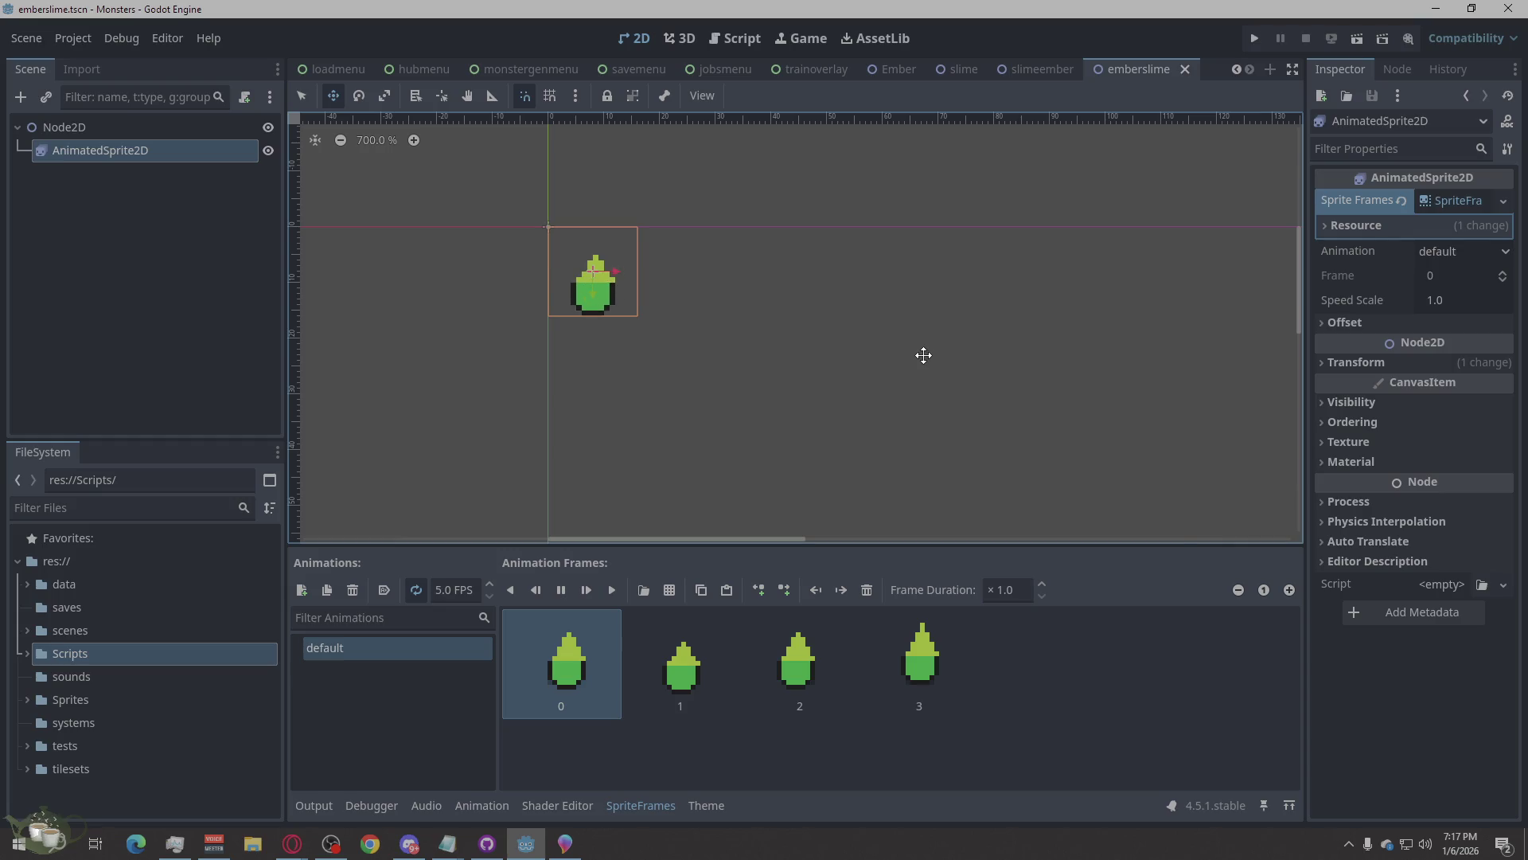
Run the project, which halts on the trainoverlay.gd line 163 parser error.
click(643, 805)
click(643, 805)
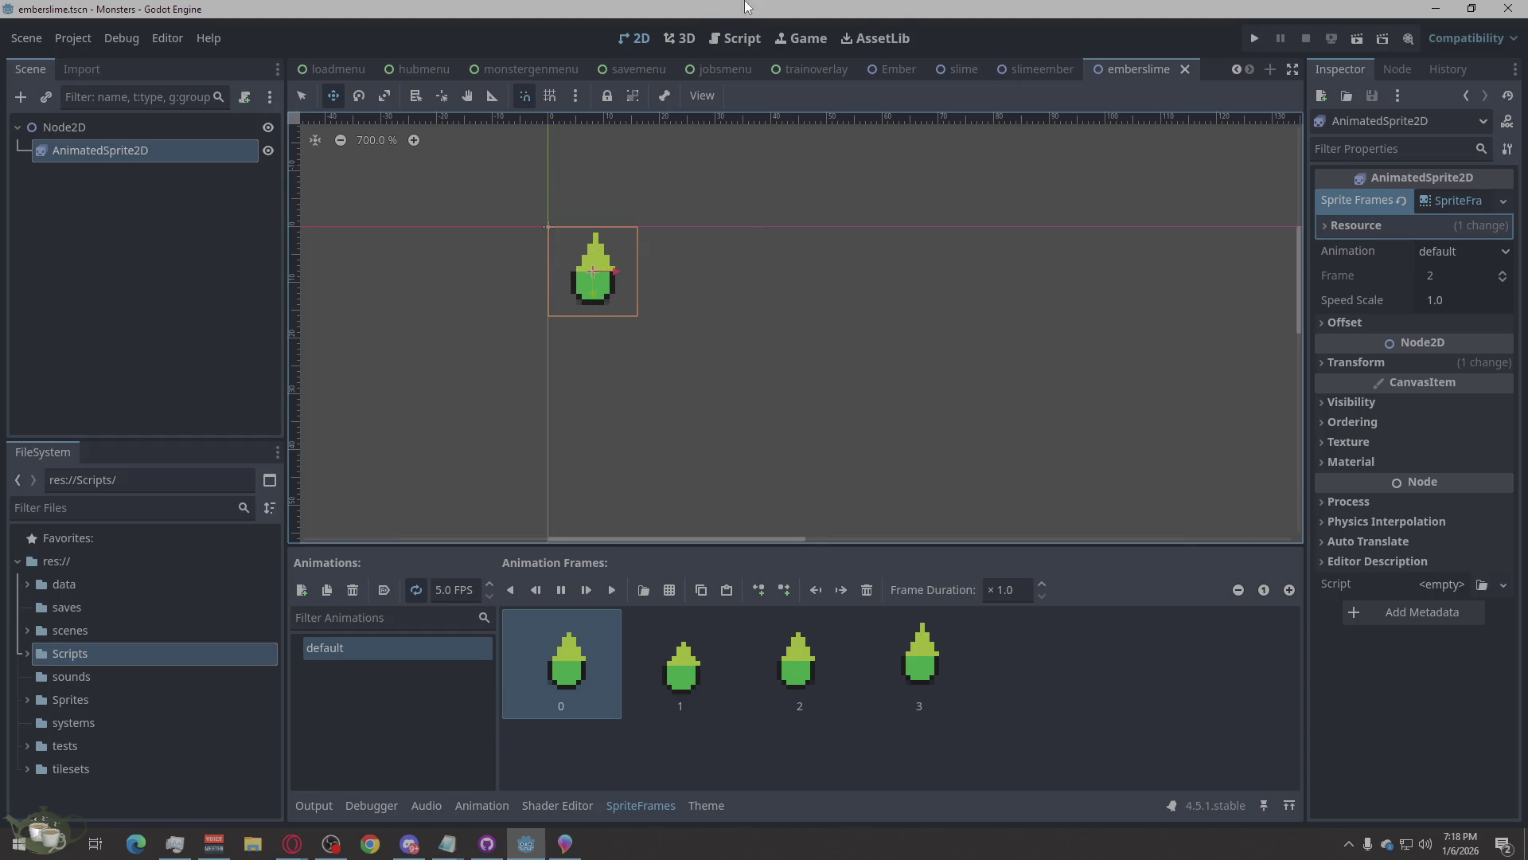
click(1257, 38)
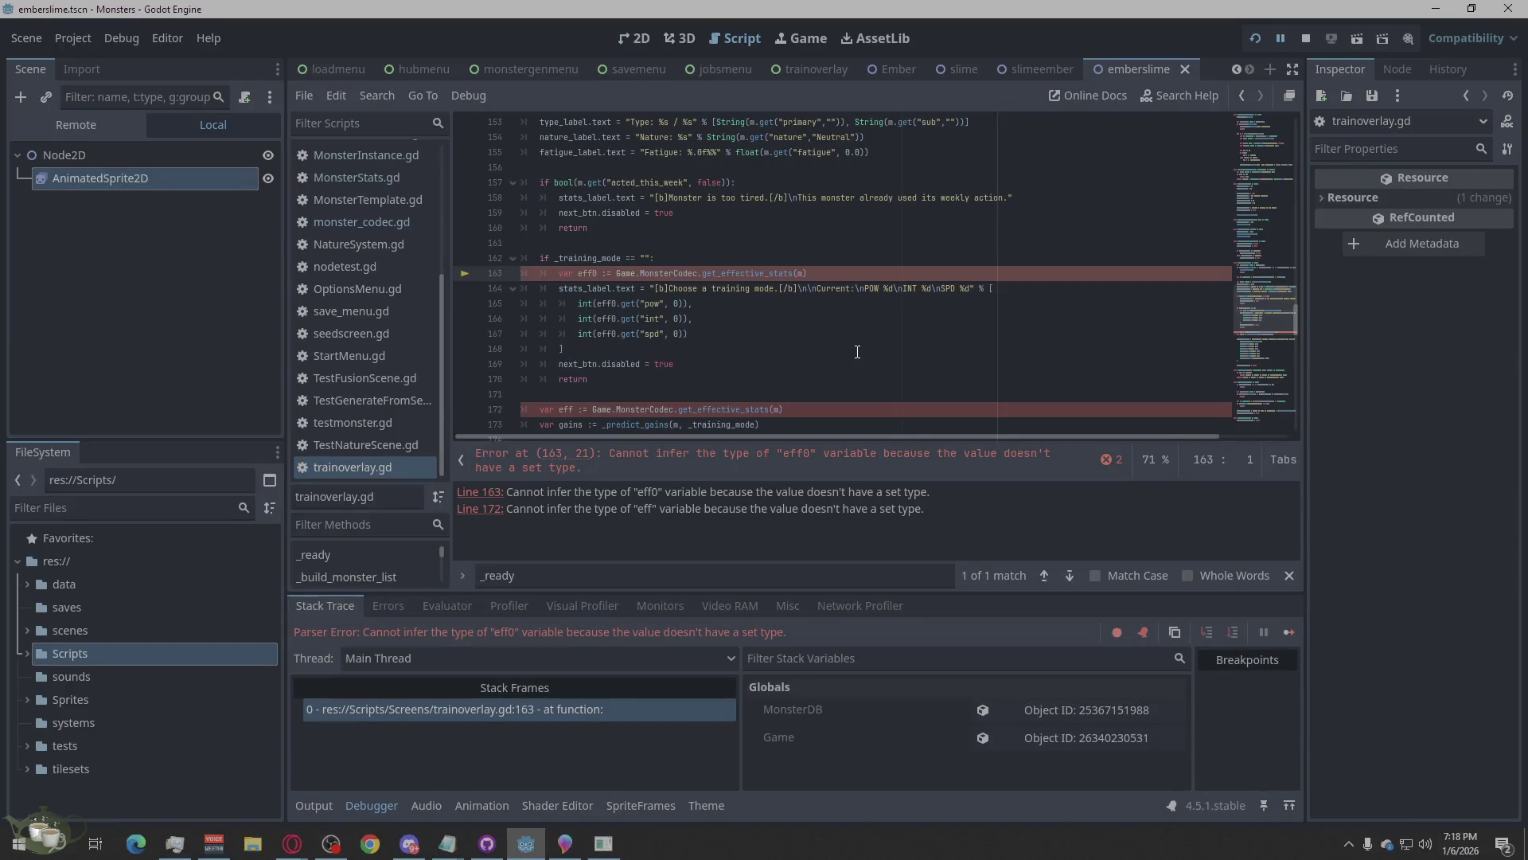
Stop the running project and switch over to the browser.
click(1308, 38)
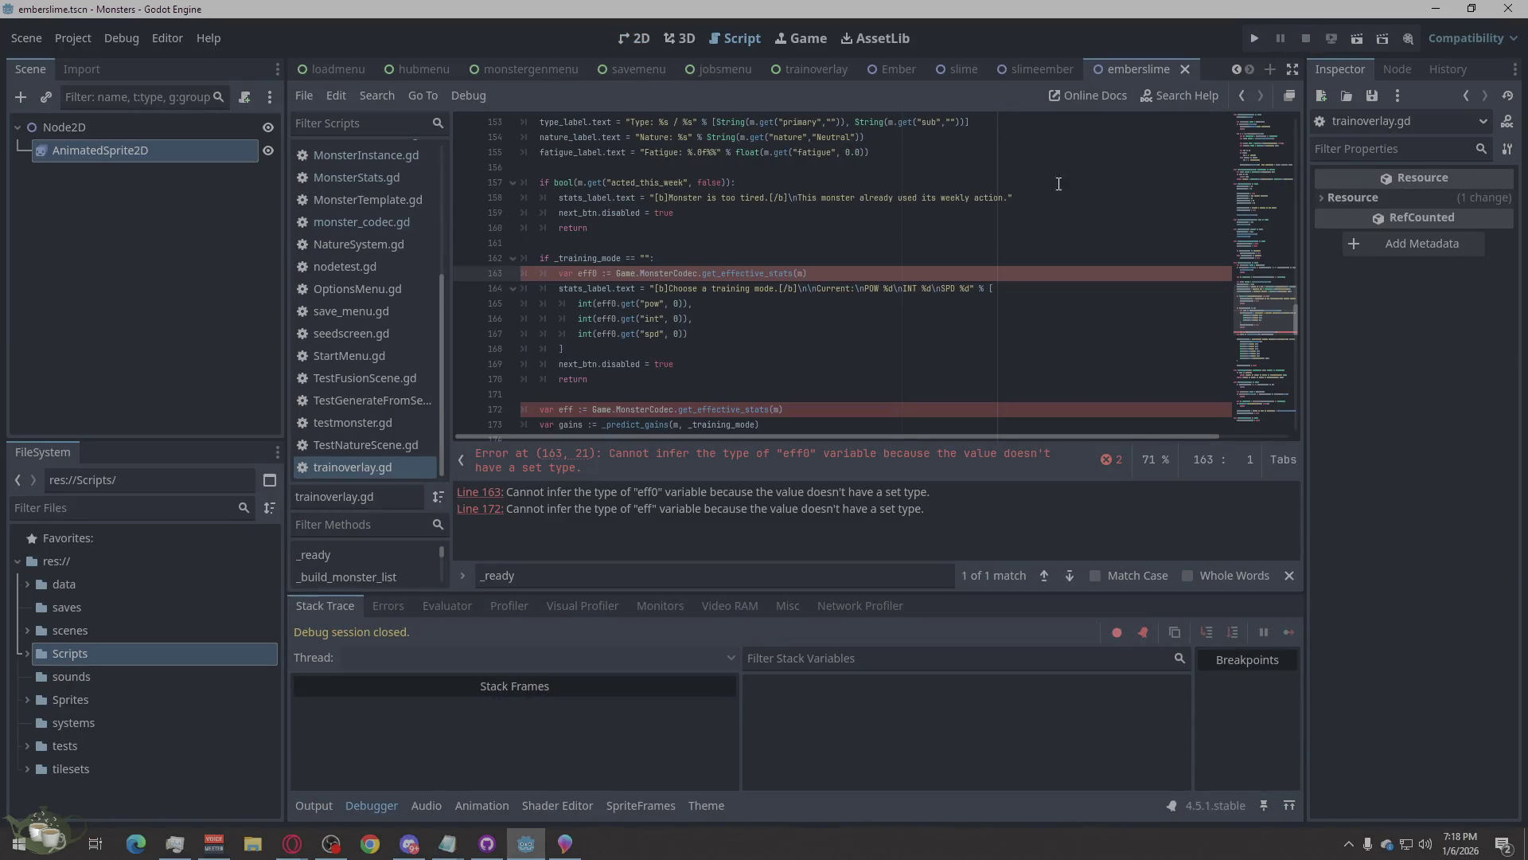
key(alt+Tab)
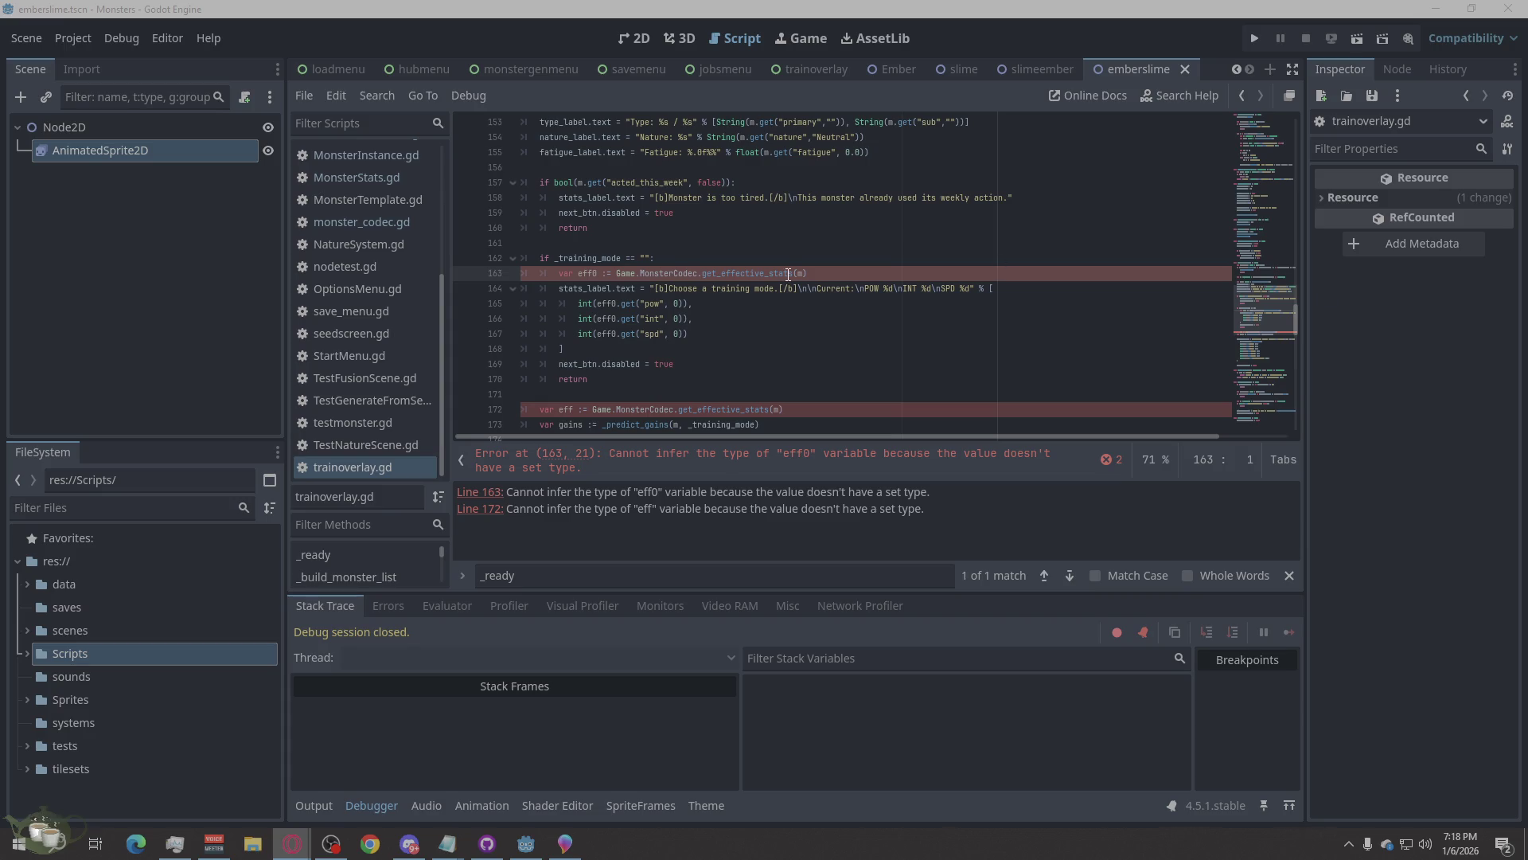
Search trainoverlay.gd for _update_preview, then jump to the eff0 declaration on line 163.
click(648, 318)
click(813, 333)
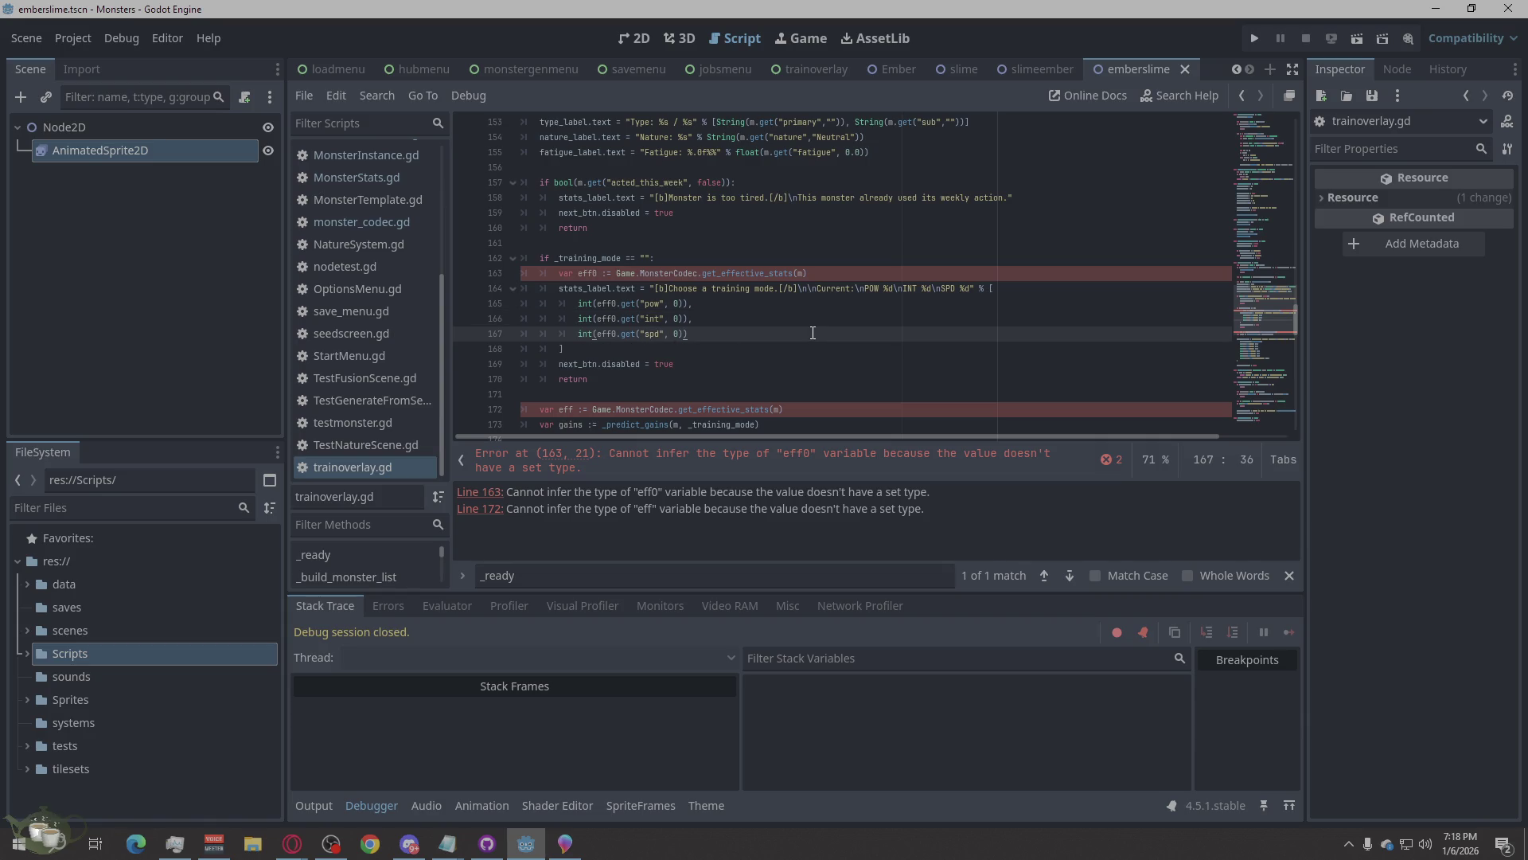
triple_click(810, 571)
text(_update_preview)
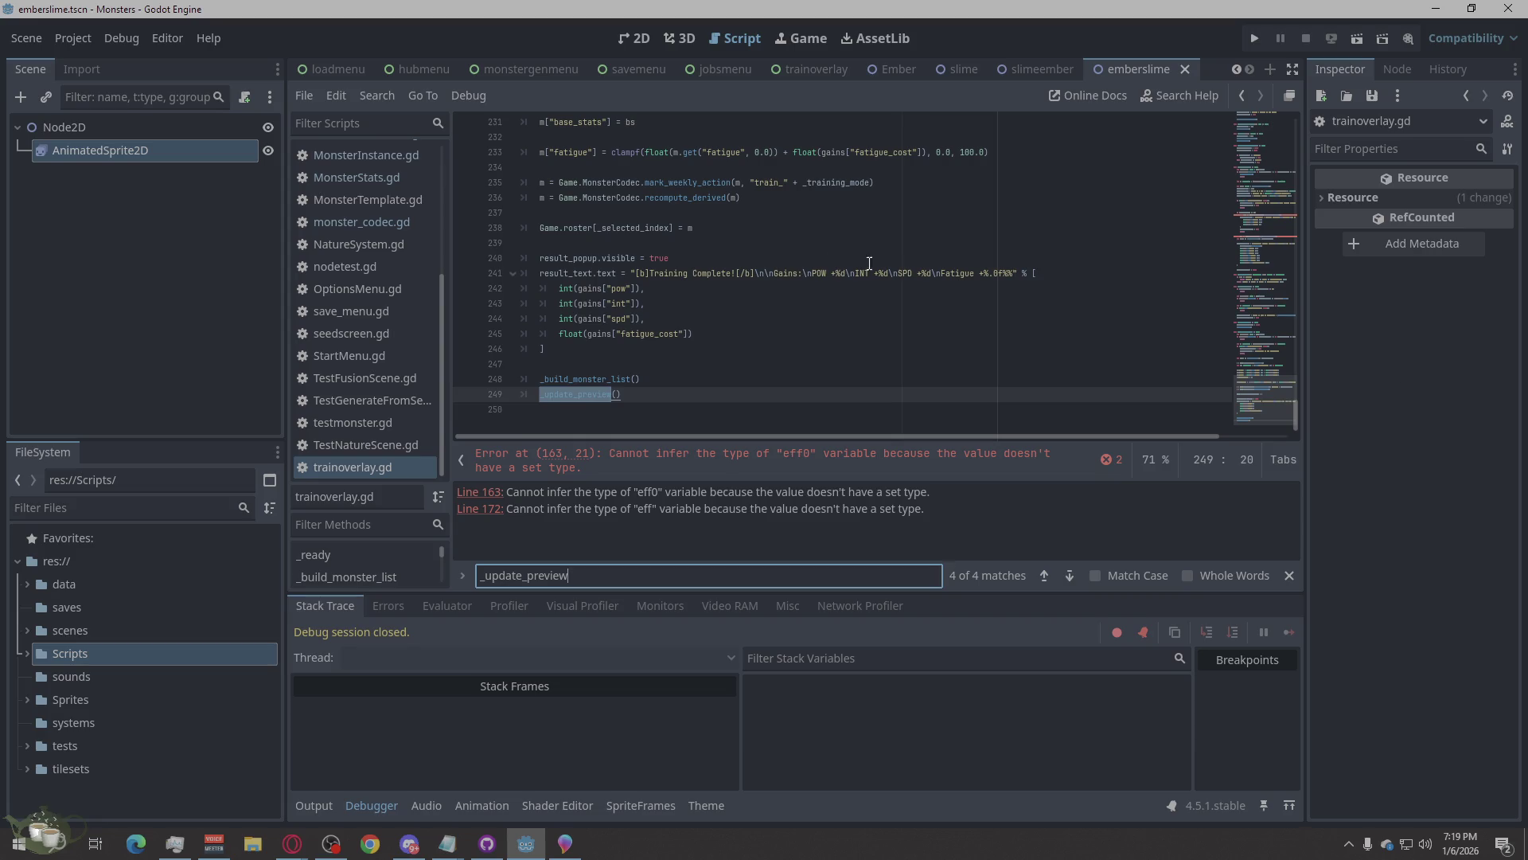
scroll(876, 283, up, 2)
scroll(992, 295, down, 2)
key(alt+Tab)
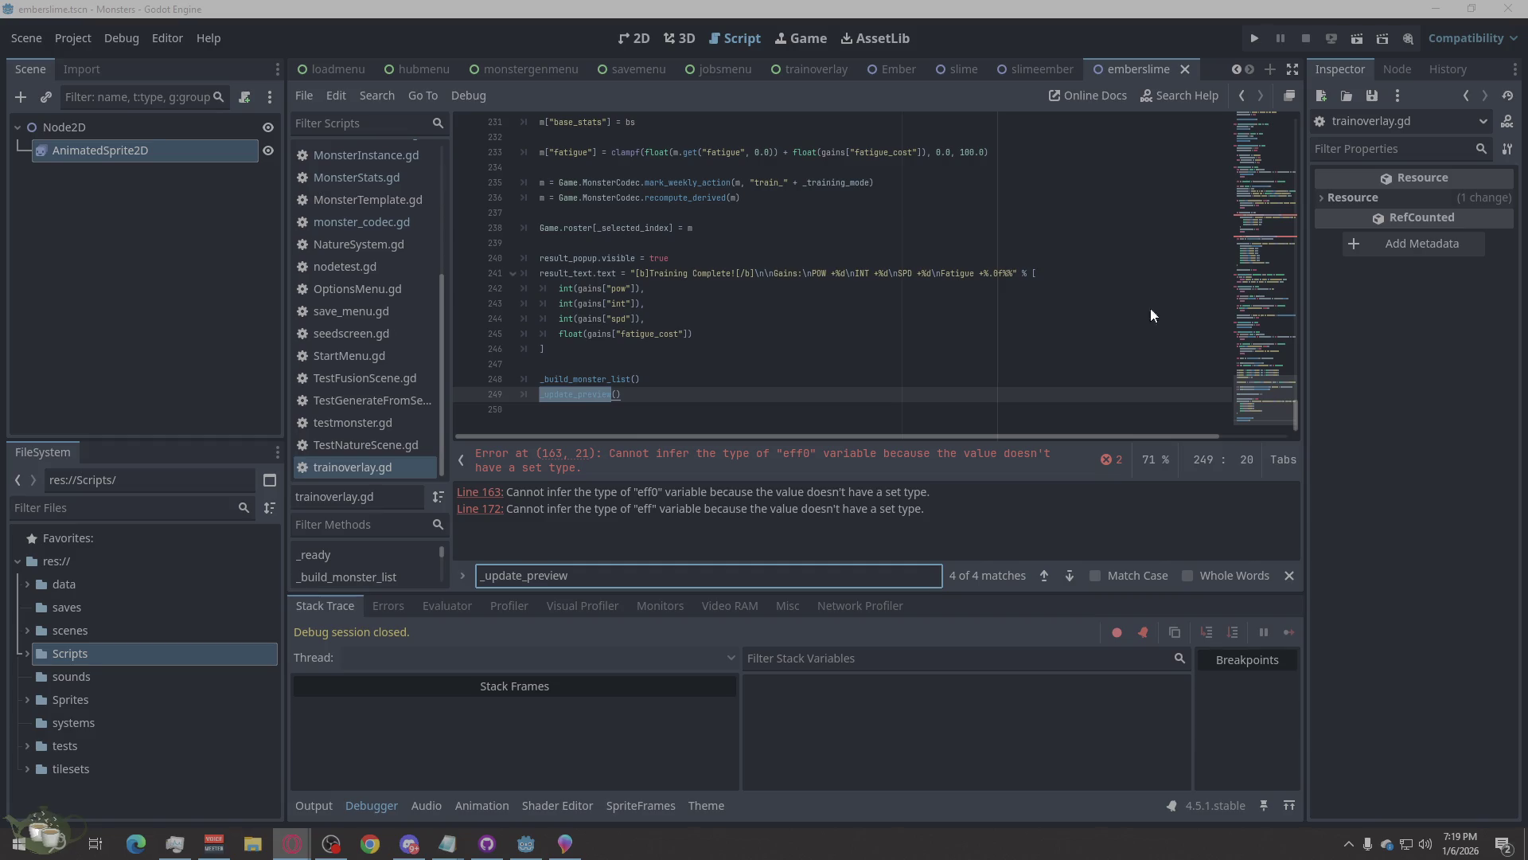
click(592, 575)
key(ctrl+a)
text(var eff0 := Game.MonsterCodec.get_effective_stats(m))
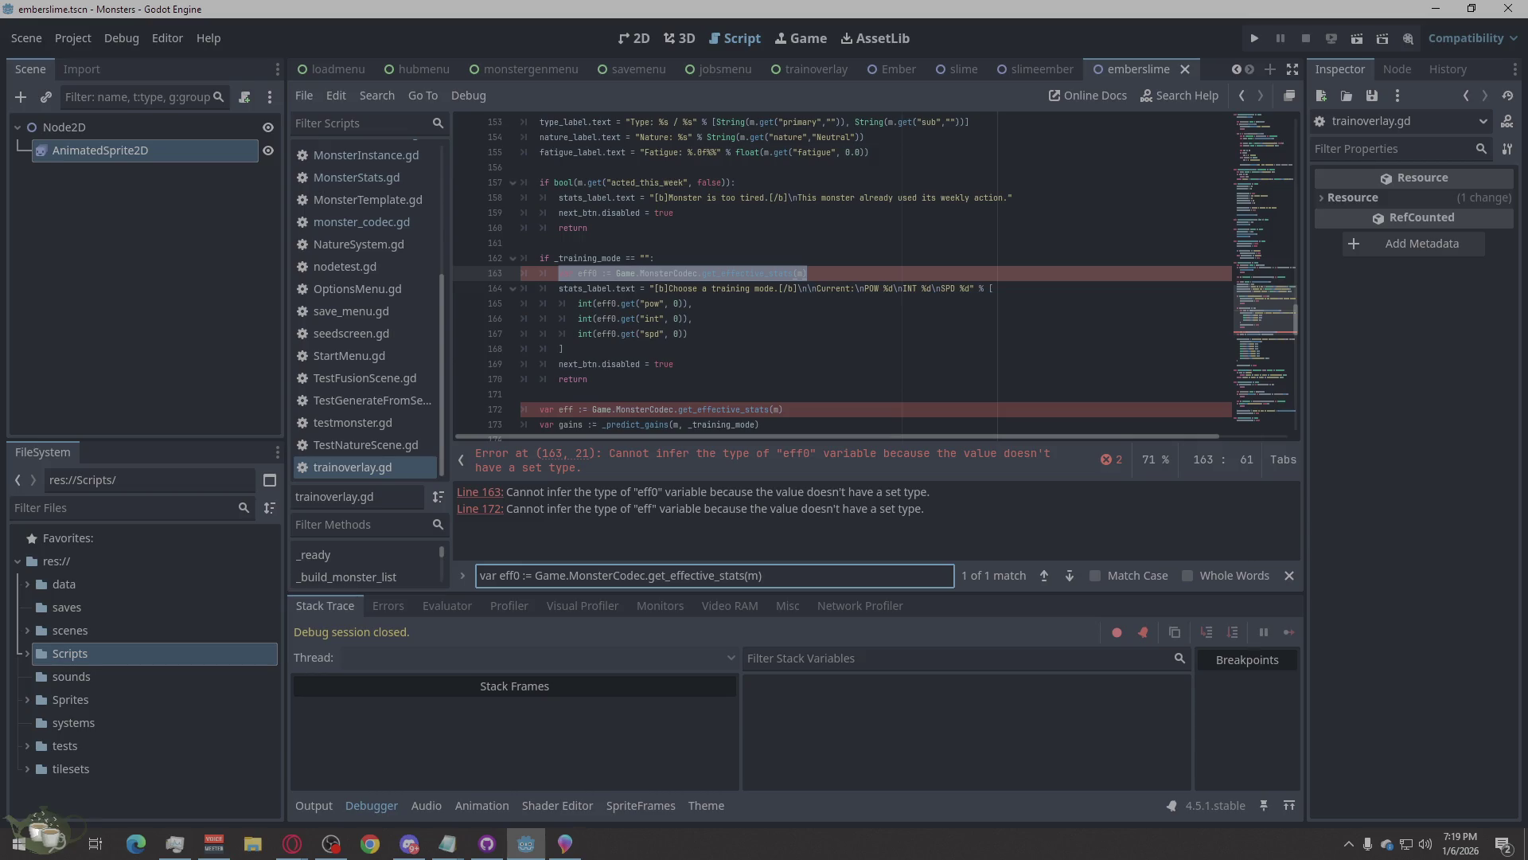
Replace the eff0 line with its Dictionary-typed declaration, removing the extra blank line.
key(alt+Tab)
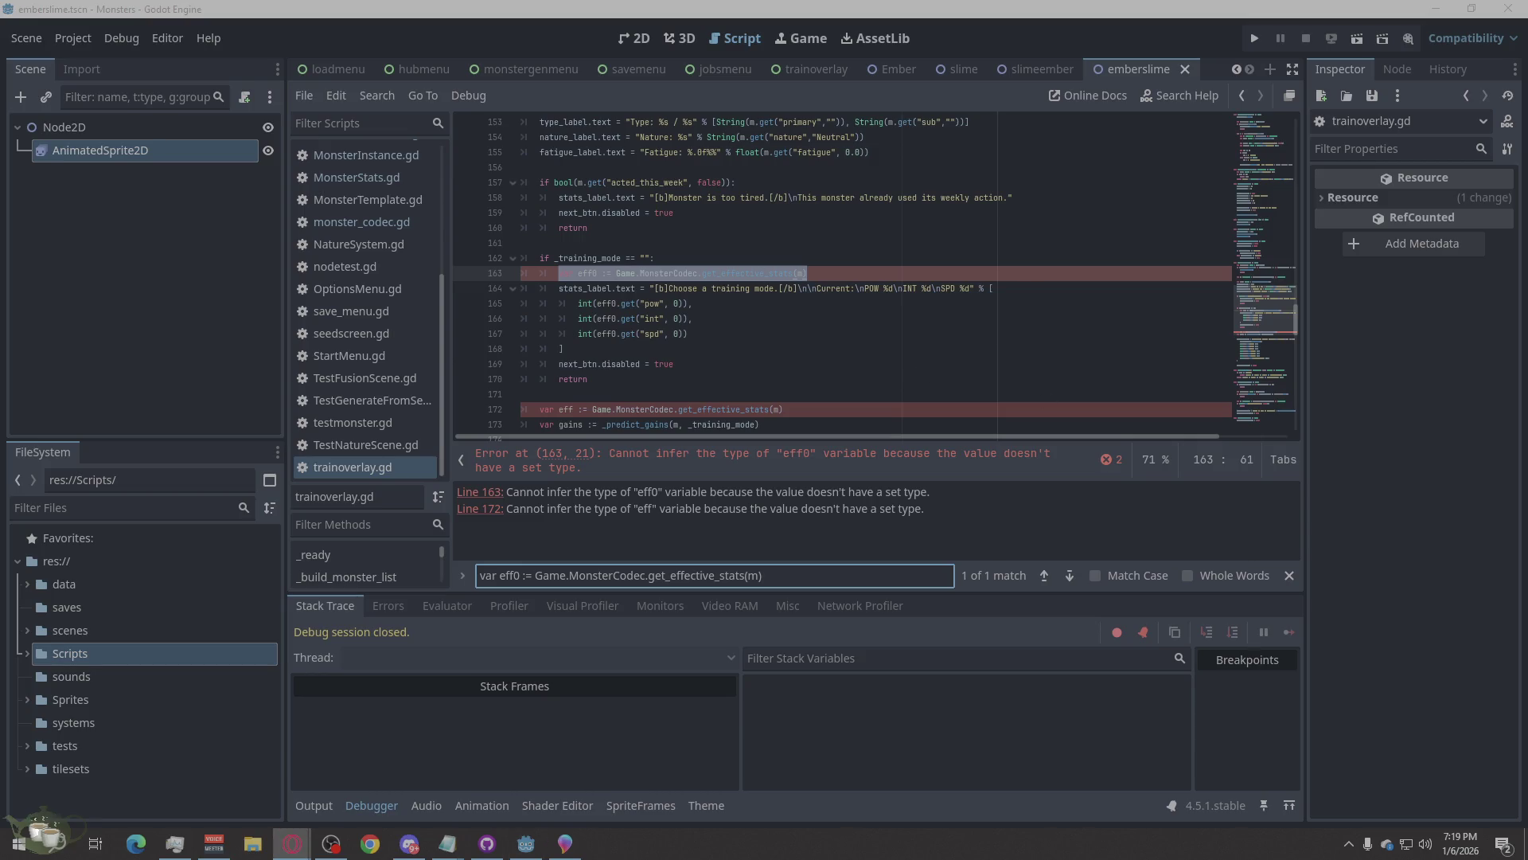
right_click(674, 278)
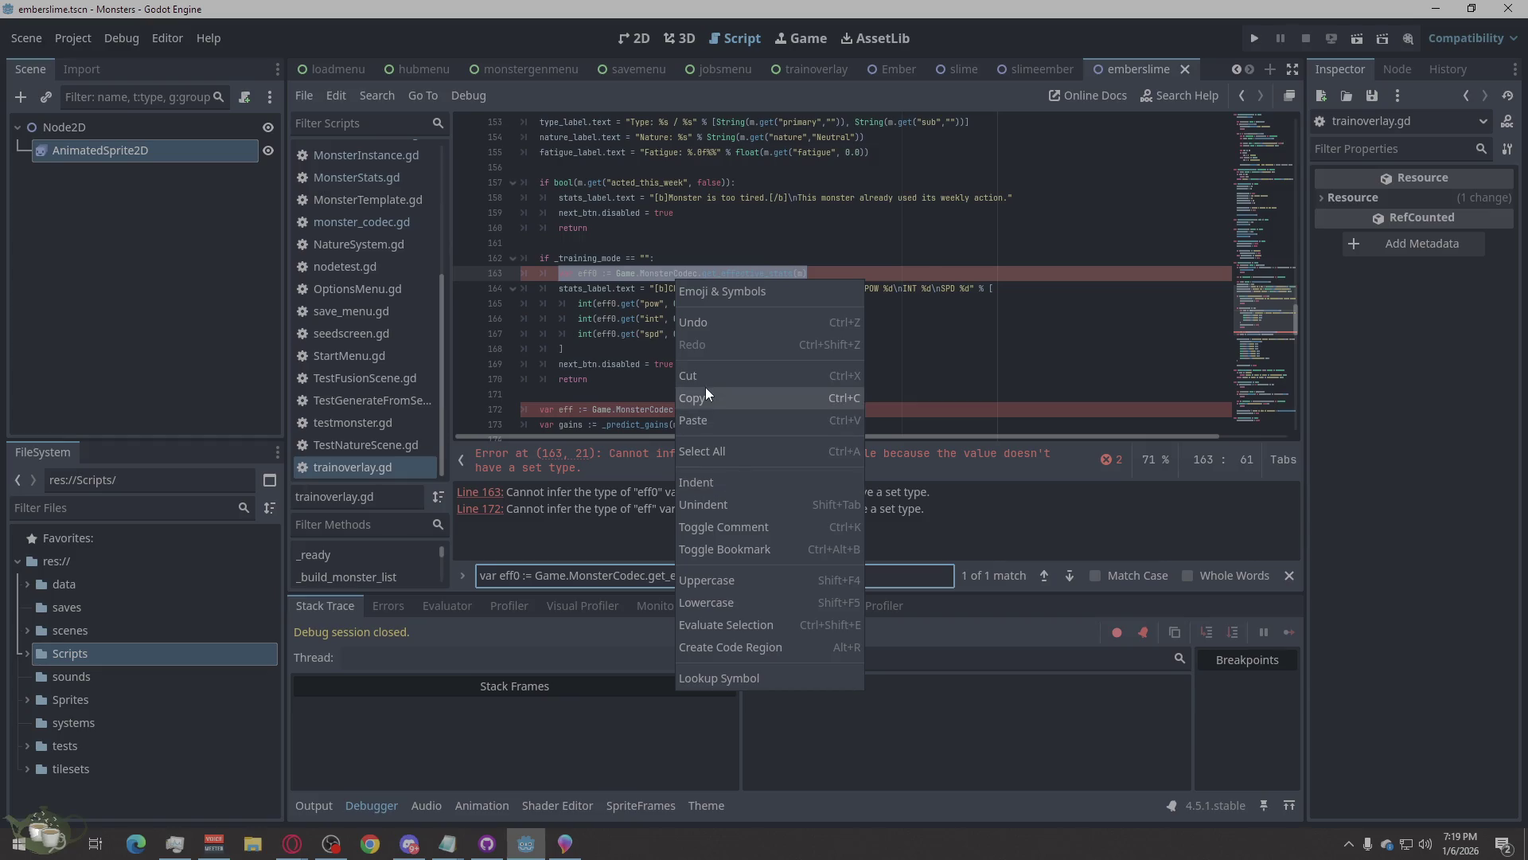
click(701, 420)
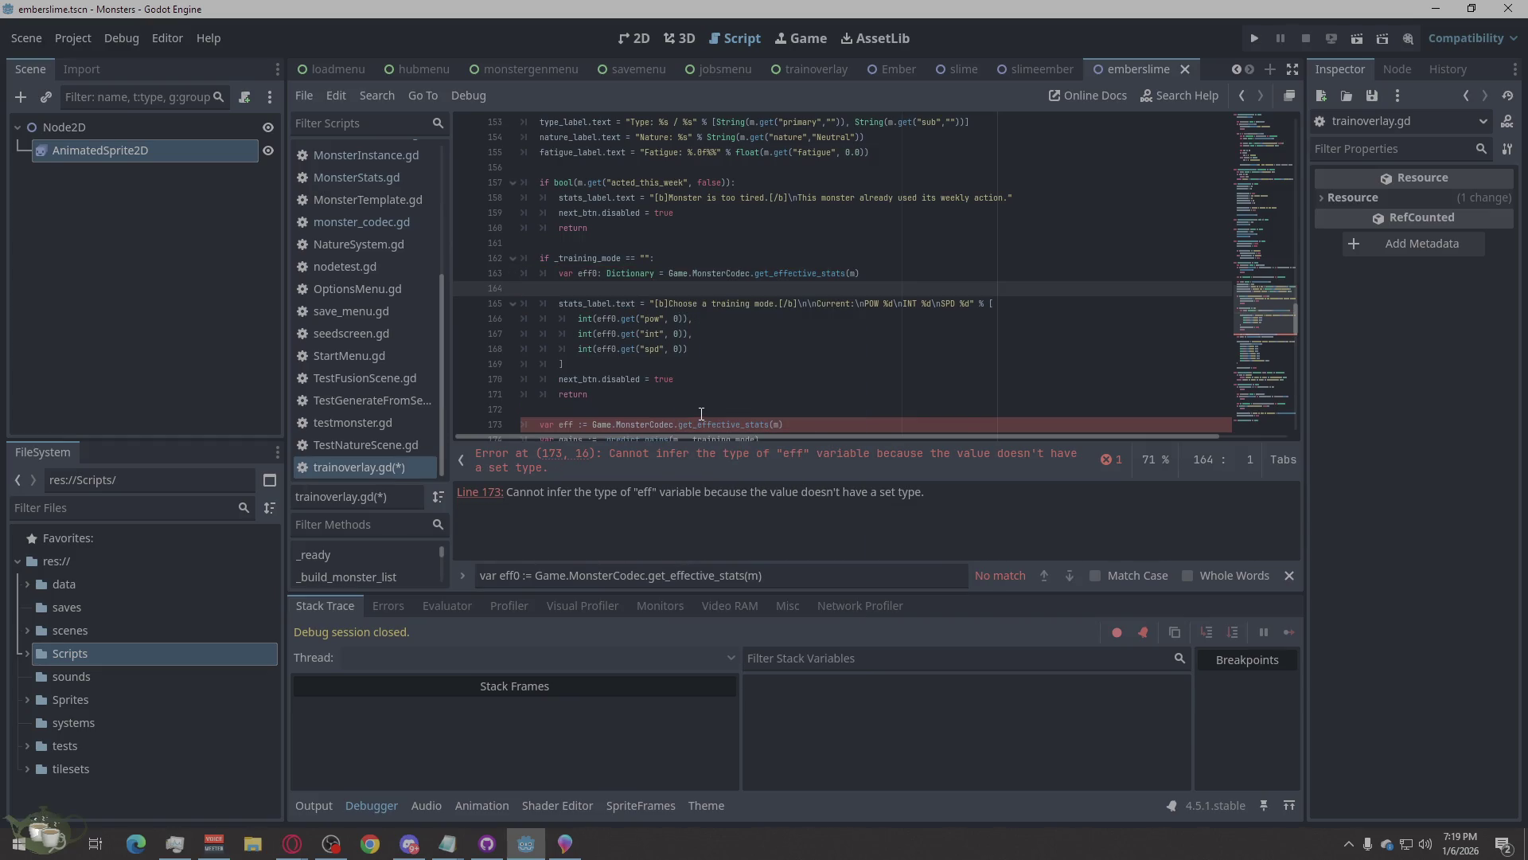
key(BackSpace)
scroll(817, 365, down, 2)
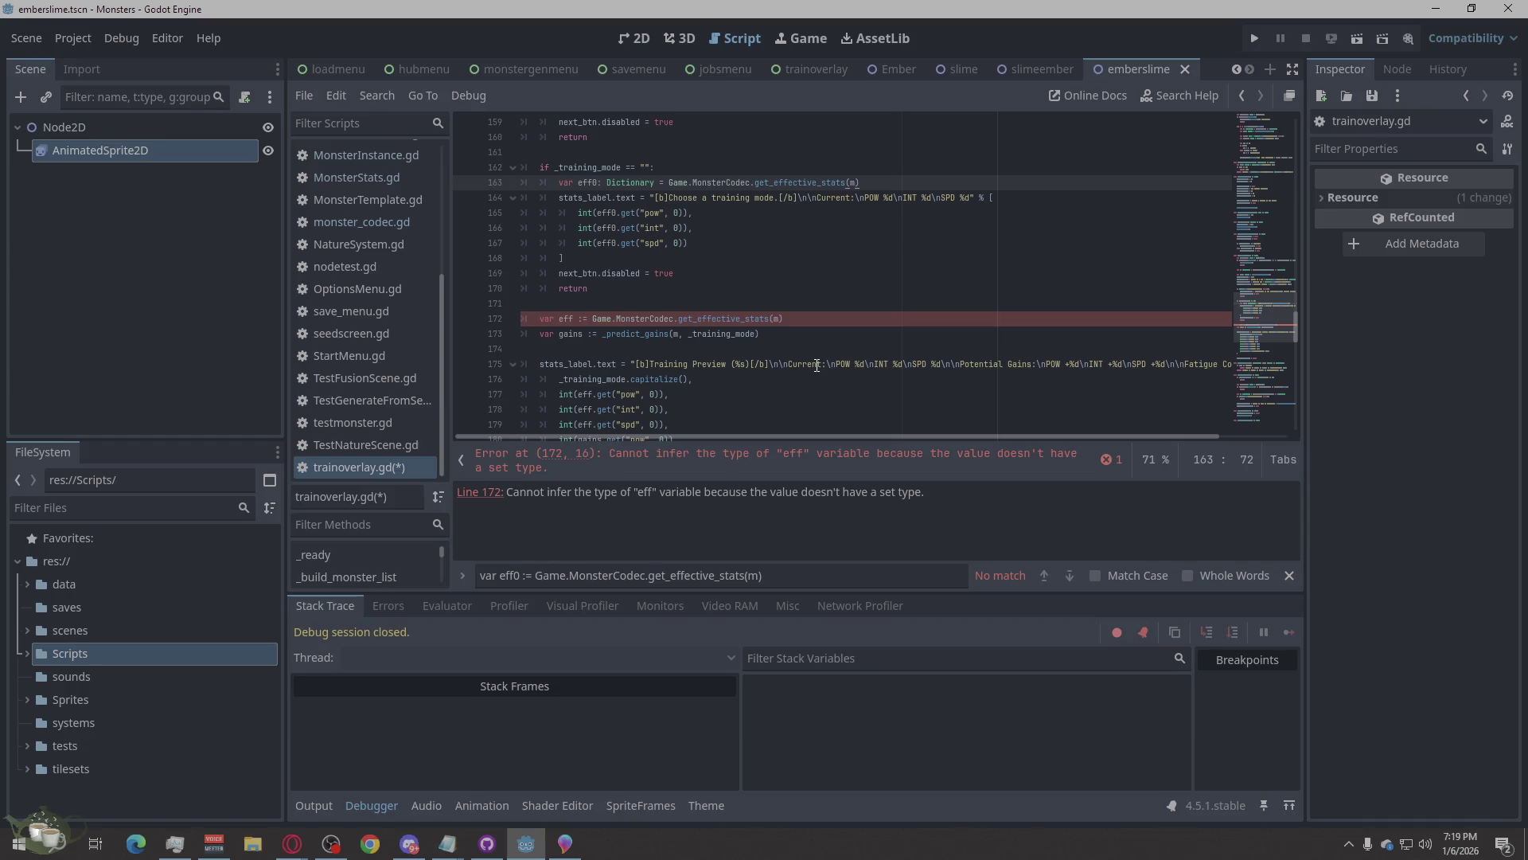
Find the eff declaration on line 172.
key(alt+Tab)
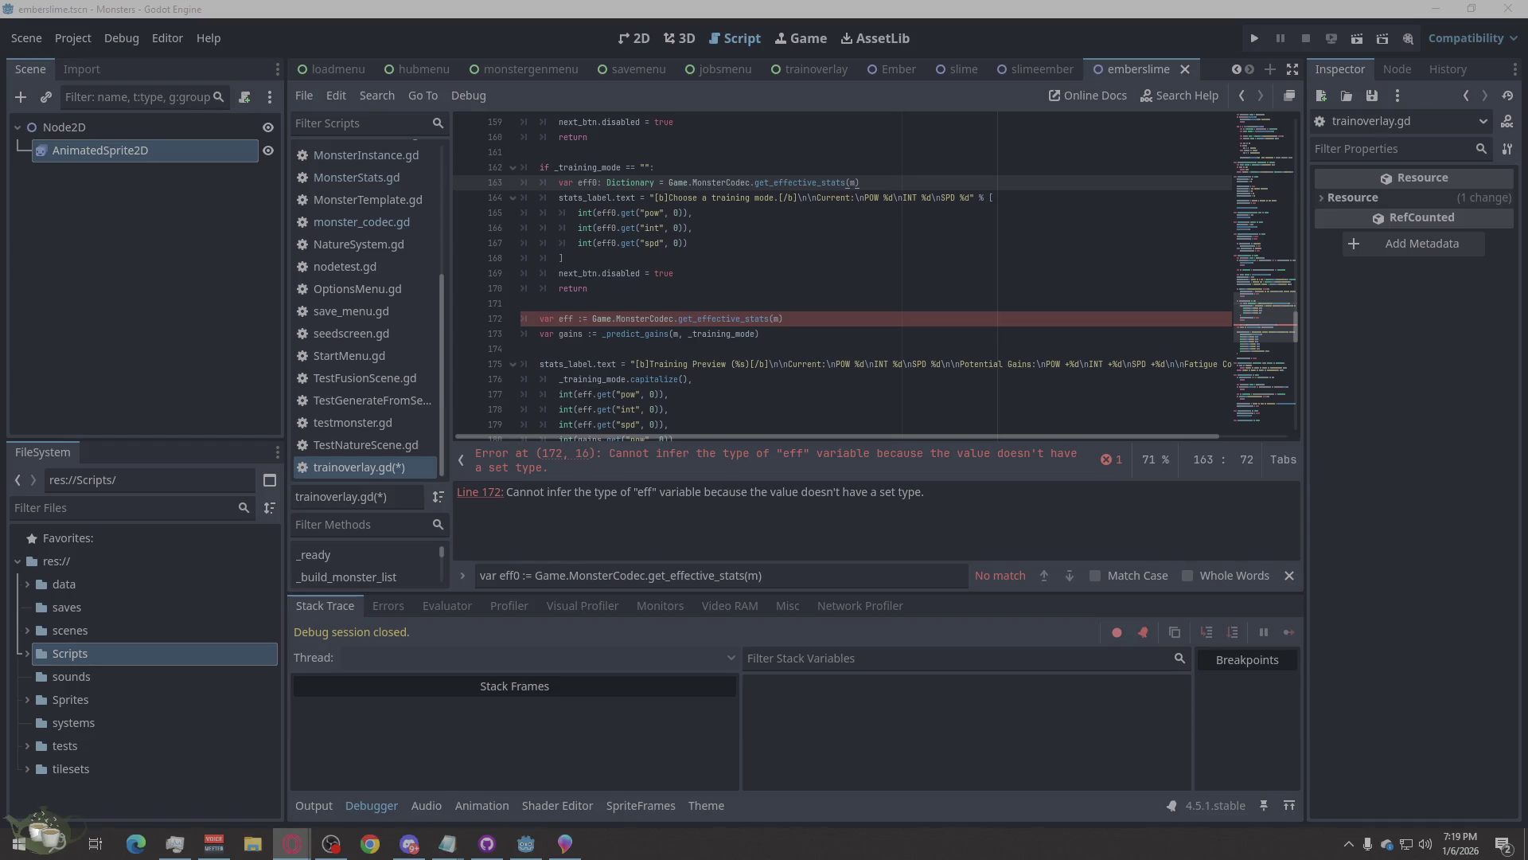
click(570, 582)
key(ctrl+v)
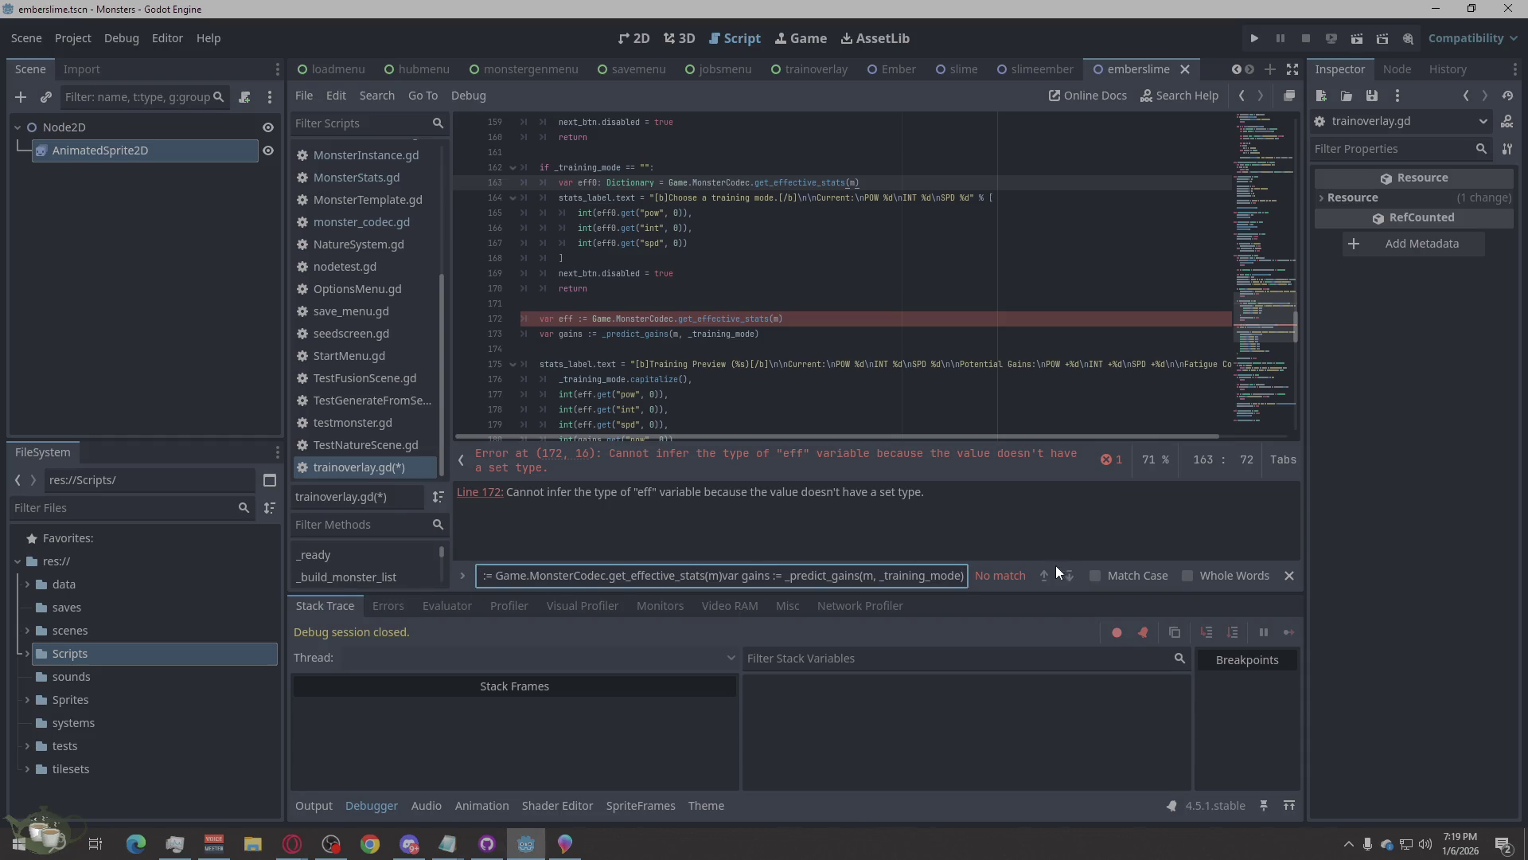
key(ctrl+z)
key(alt+Tab)
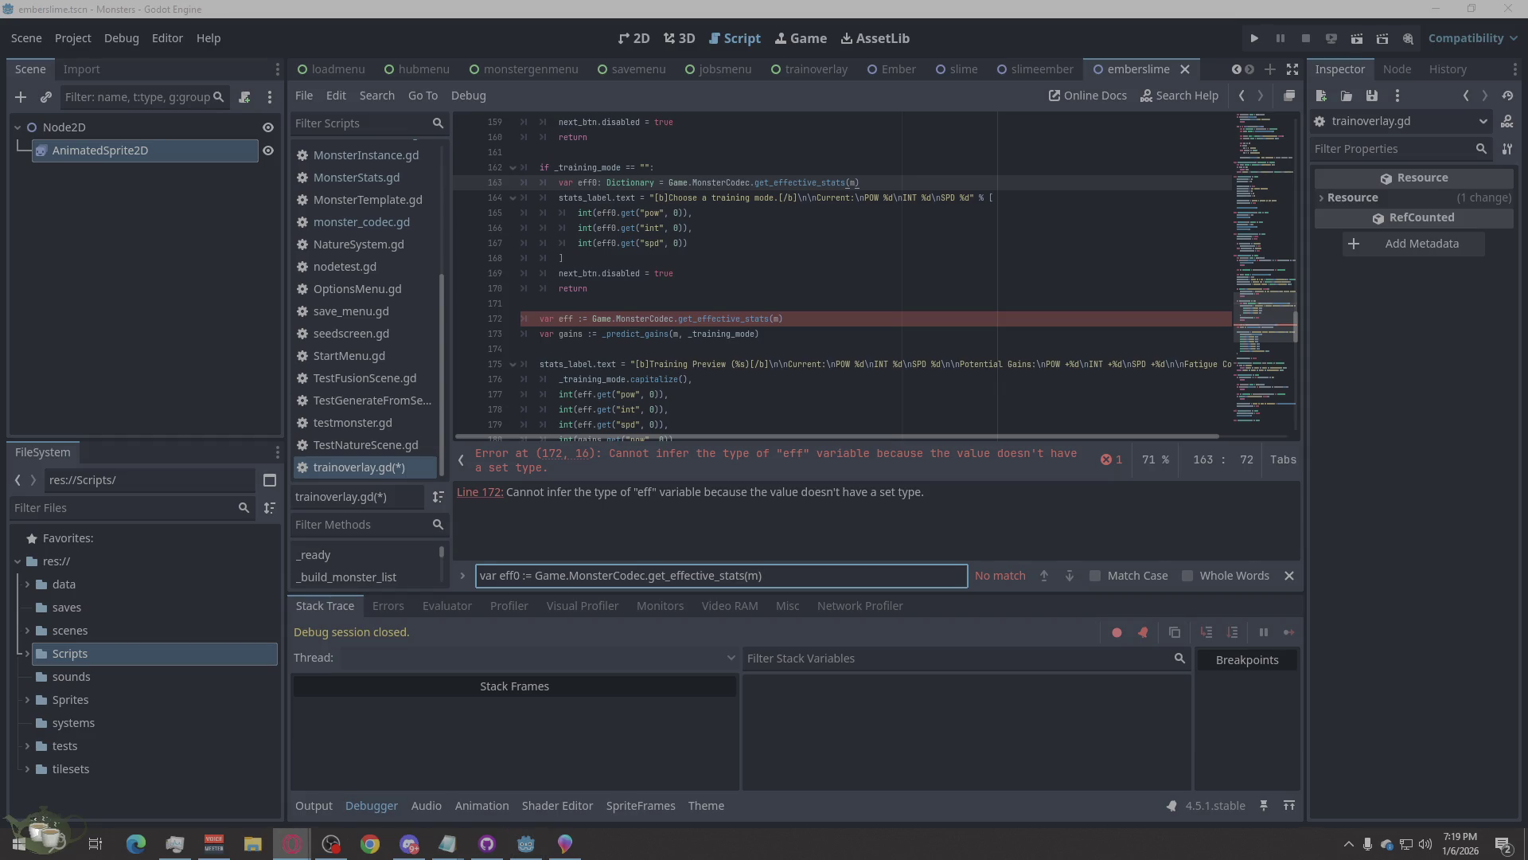
click(786, 585)
key(ctrl+a)
text(var eff := Game.MonsterCodec.get_effective_stats(m))
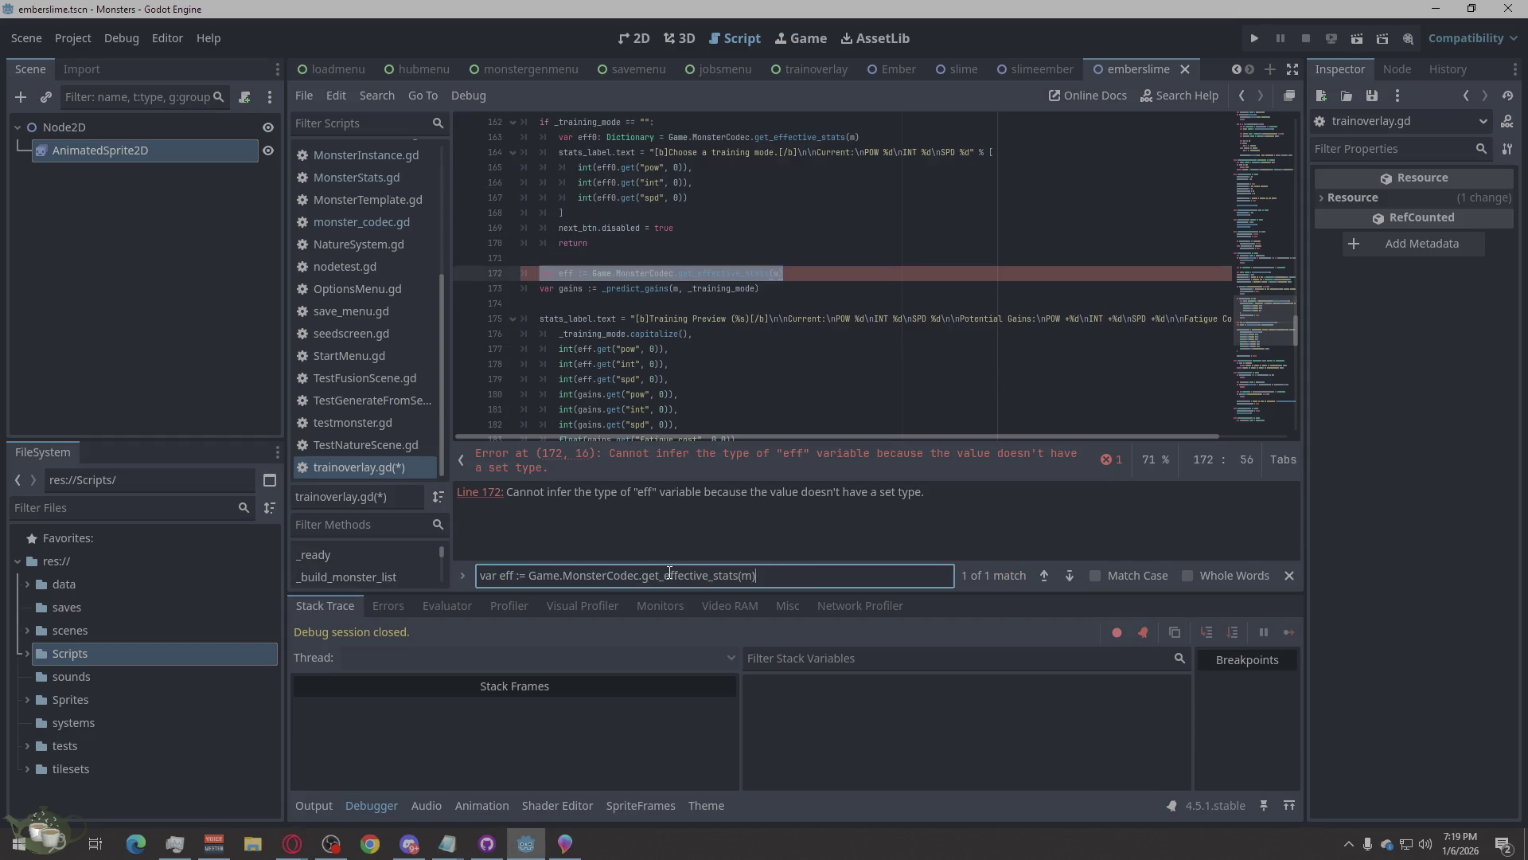
Replace lines 172–173 with Dictionary-typed eff and gains, indenting both into the block.
key(alt+Tab)
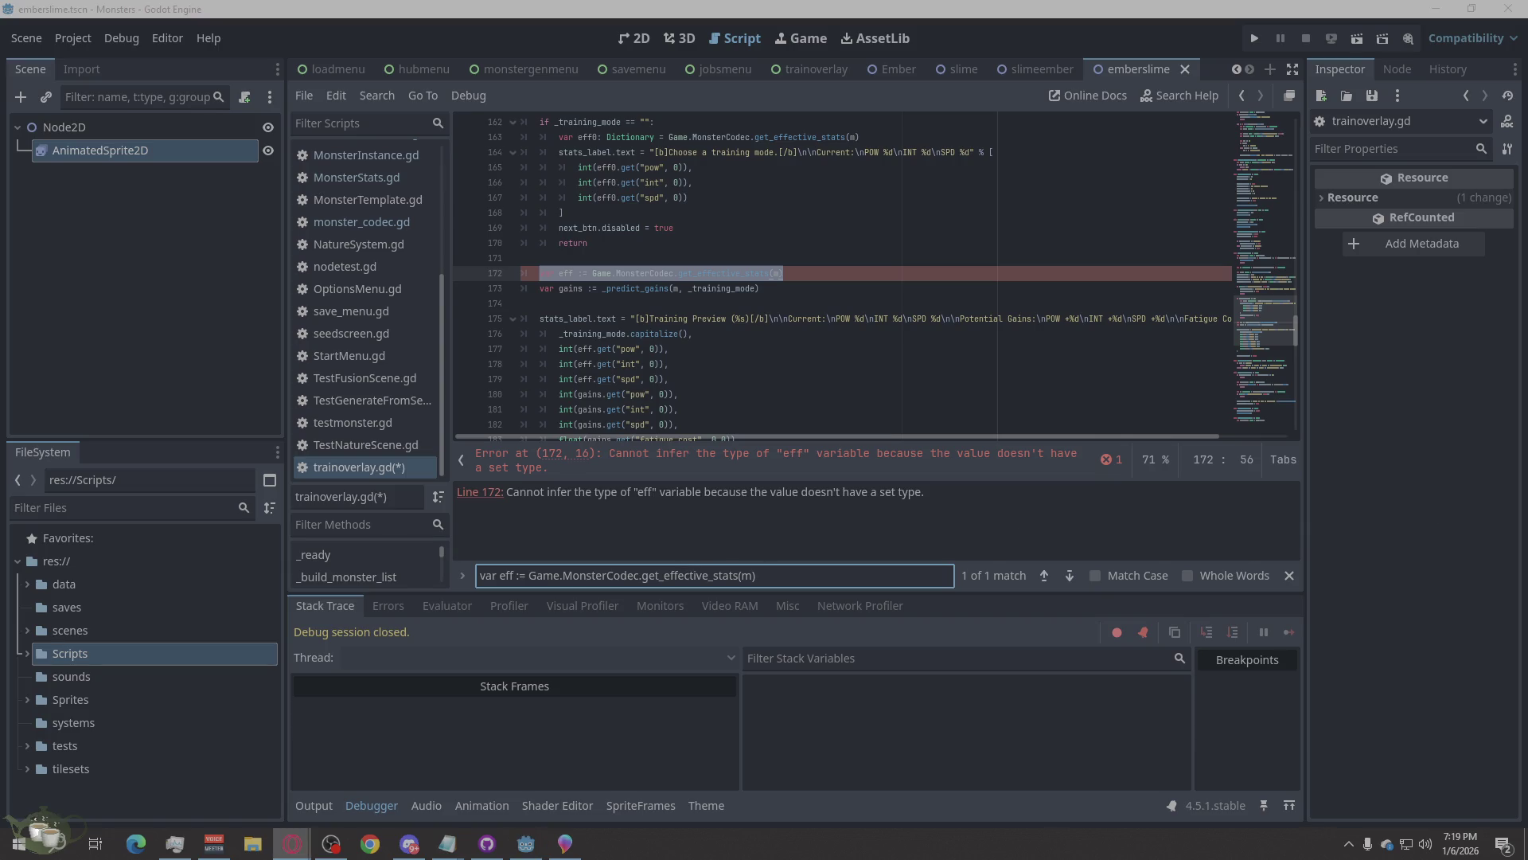
drag(810, 283, 509, 281)
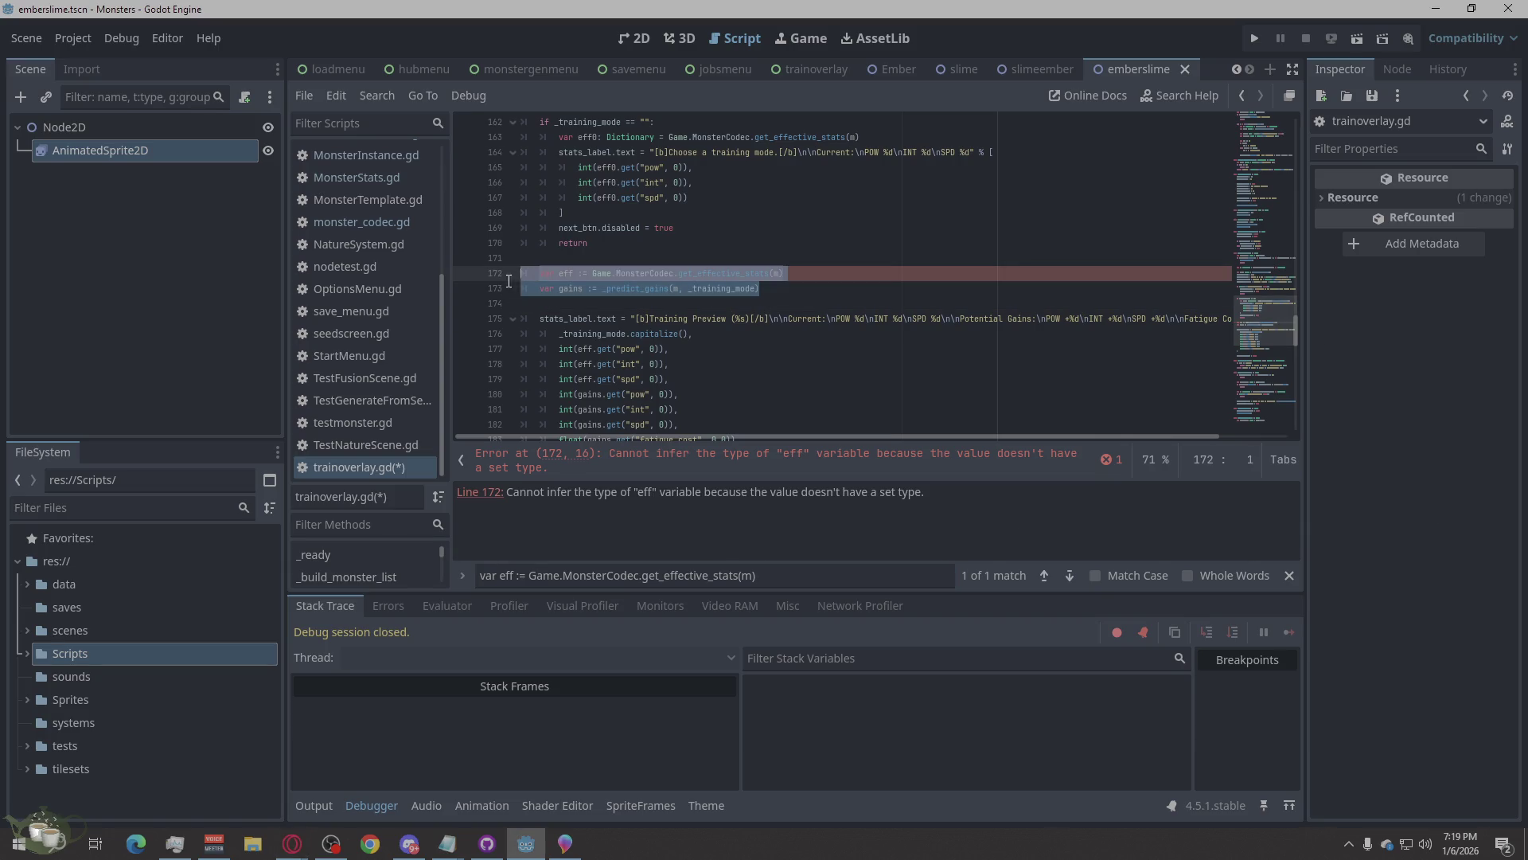
key(ctrl+v)
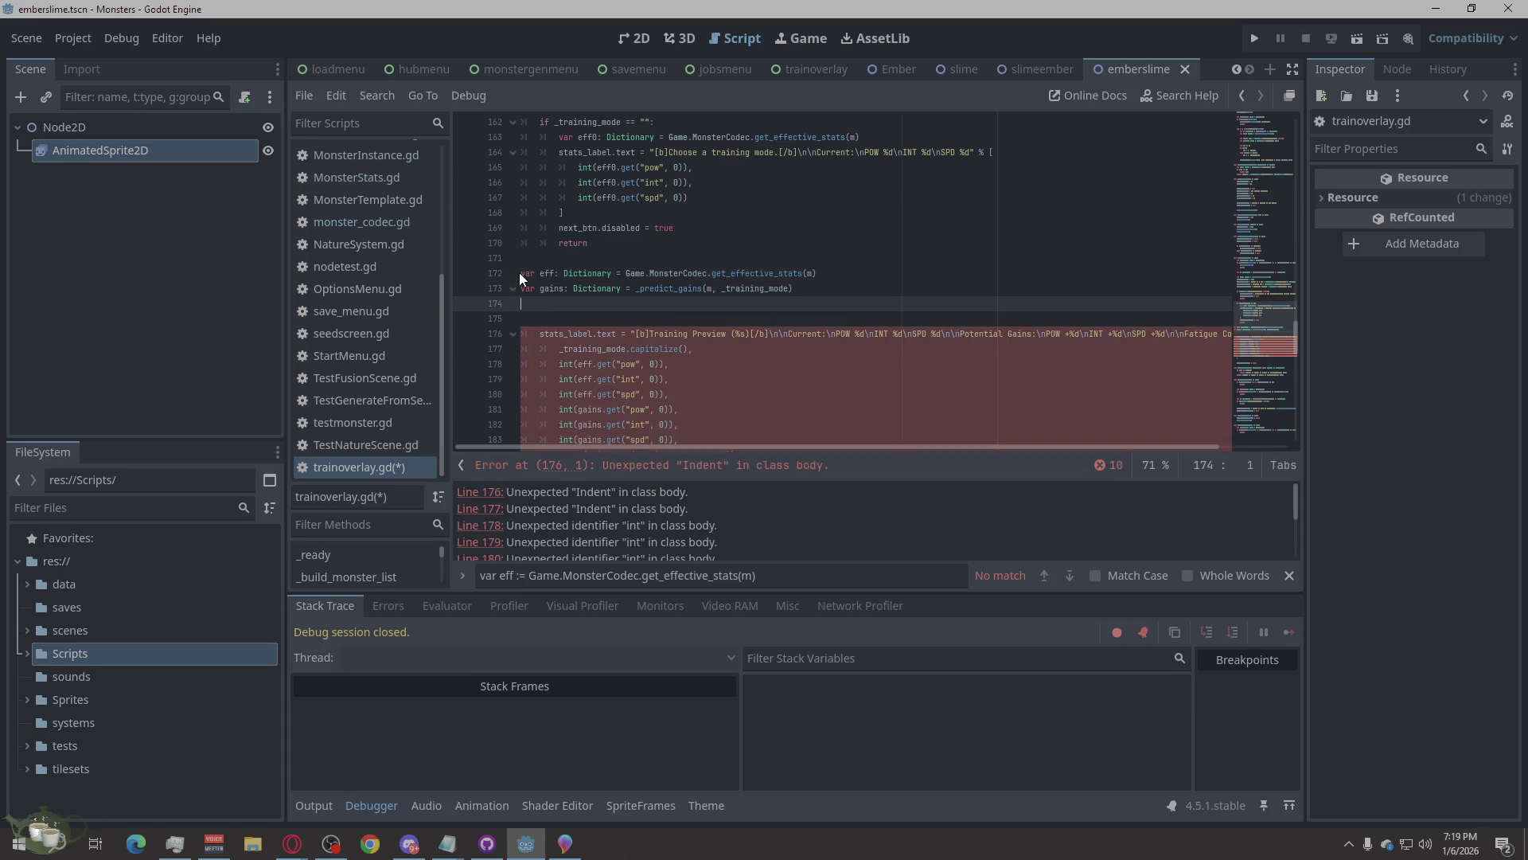
click(524, 274)
key(Tab)
key(BackSpace)
key(Left)
key(Tab)
key(Down)
key(Left)
key(Tab)
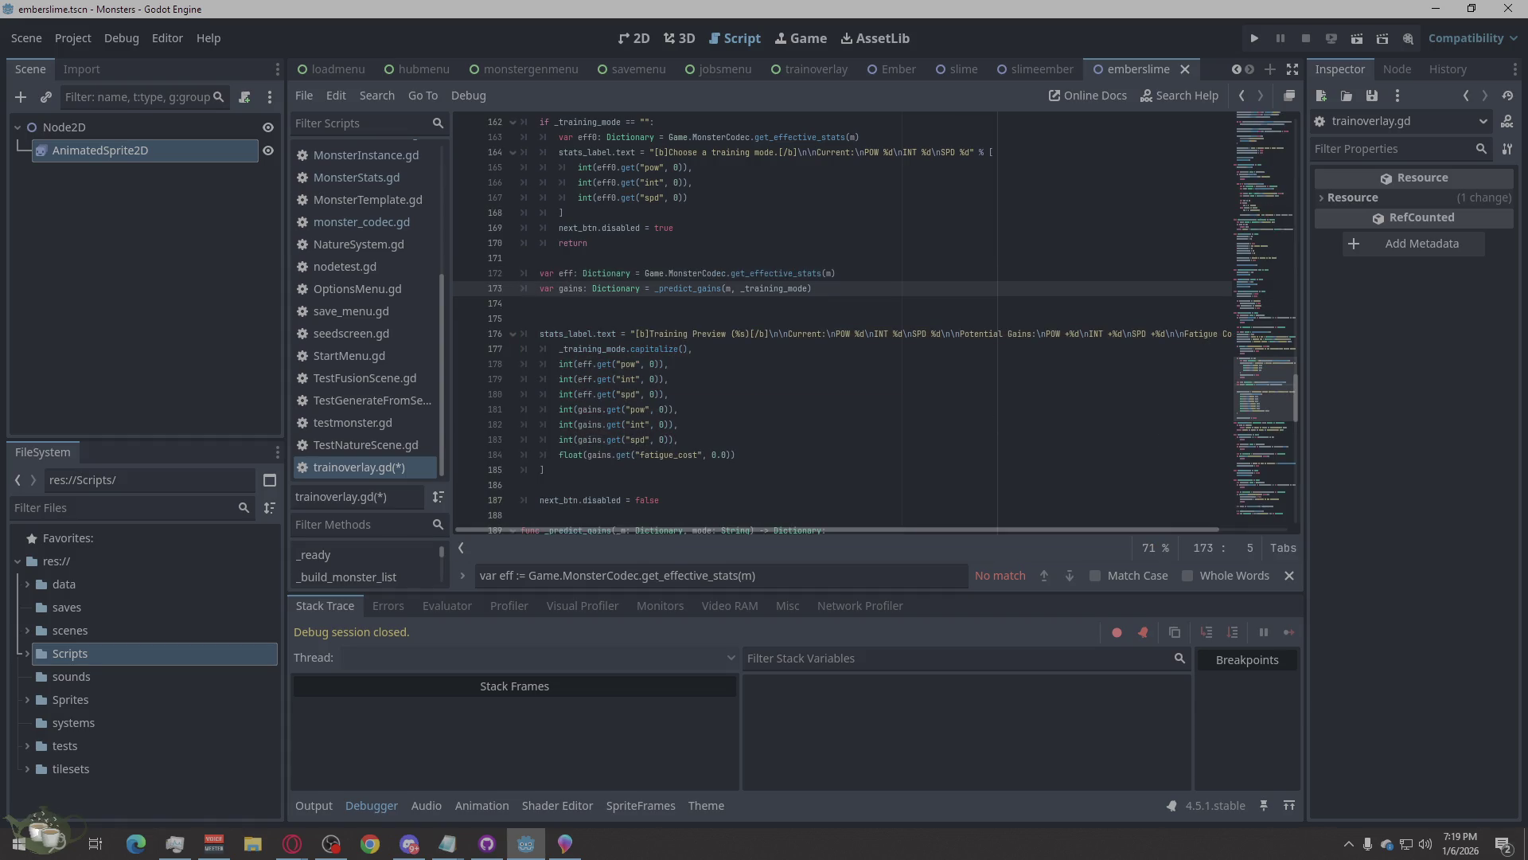
key(alt+Tab)
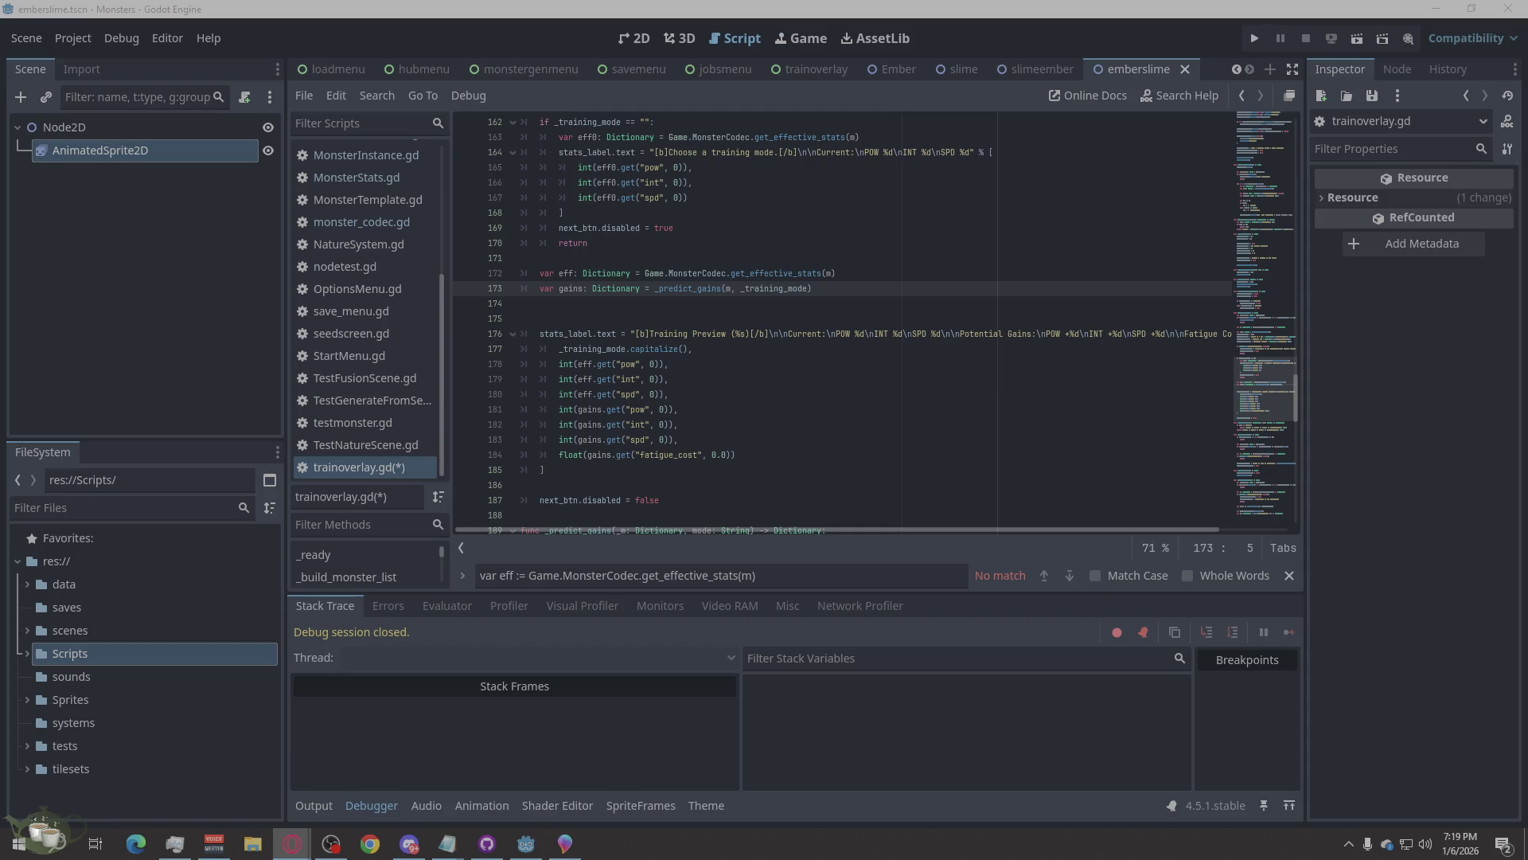
Replace the gains line in _perform_training with its Dictionary-typed declaration.
click(791, 580)
key(ctrl+a)
text(var gains := _predict_gains(m, _training_mode))
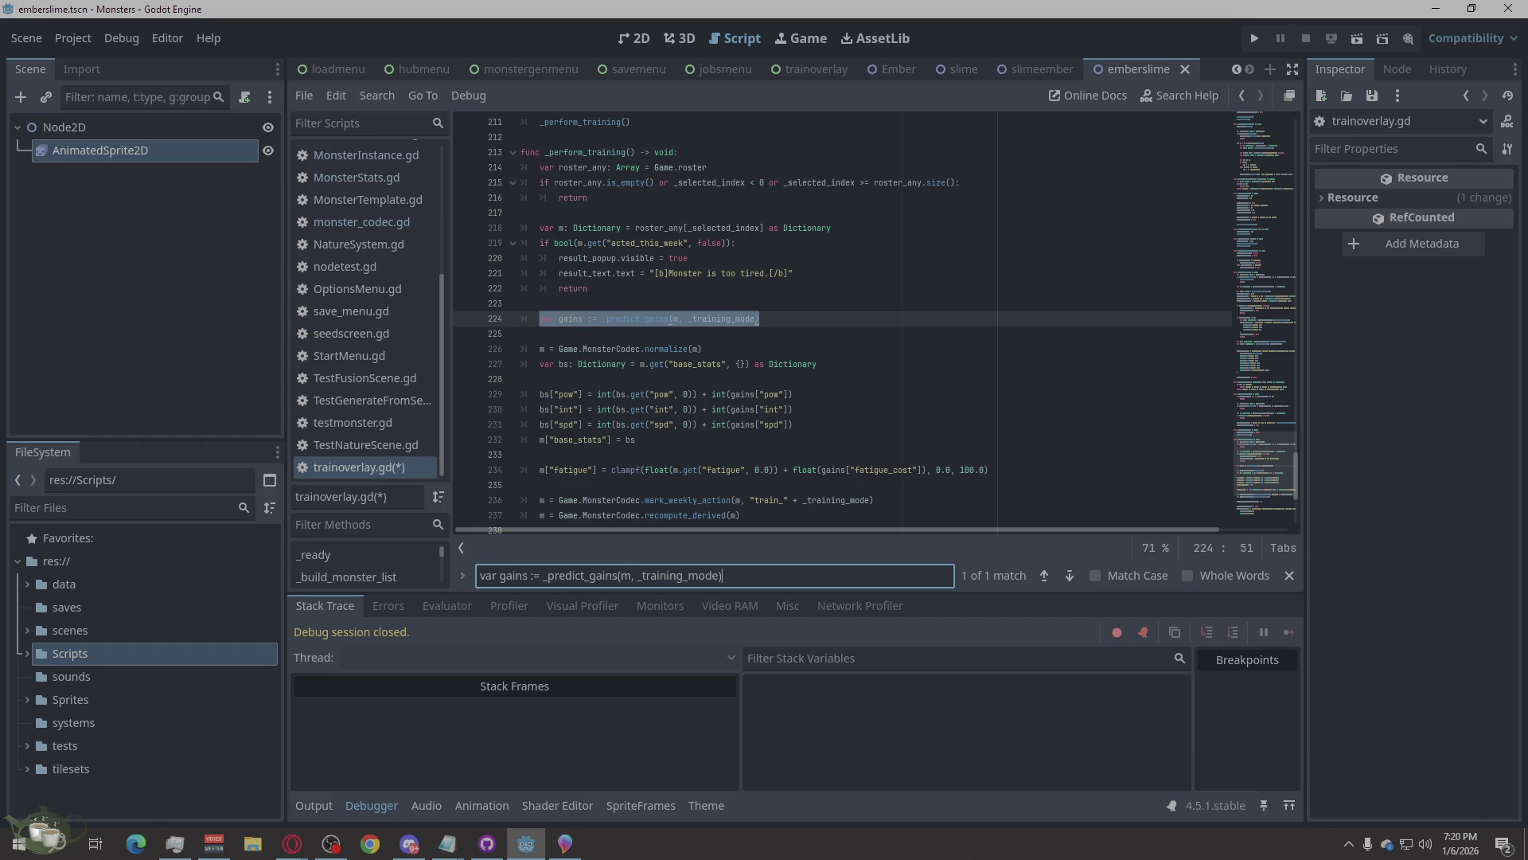
right_click(690, 322)
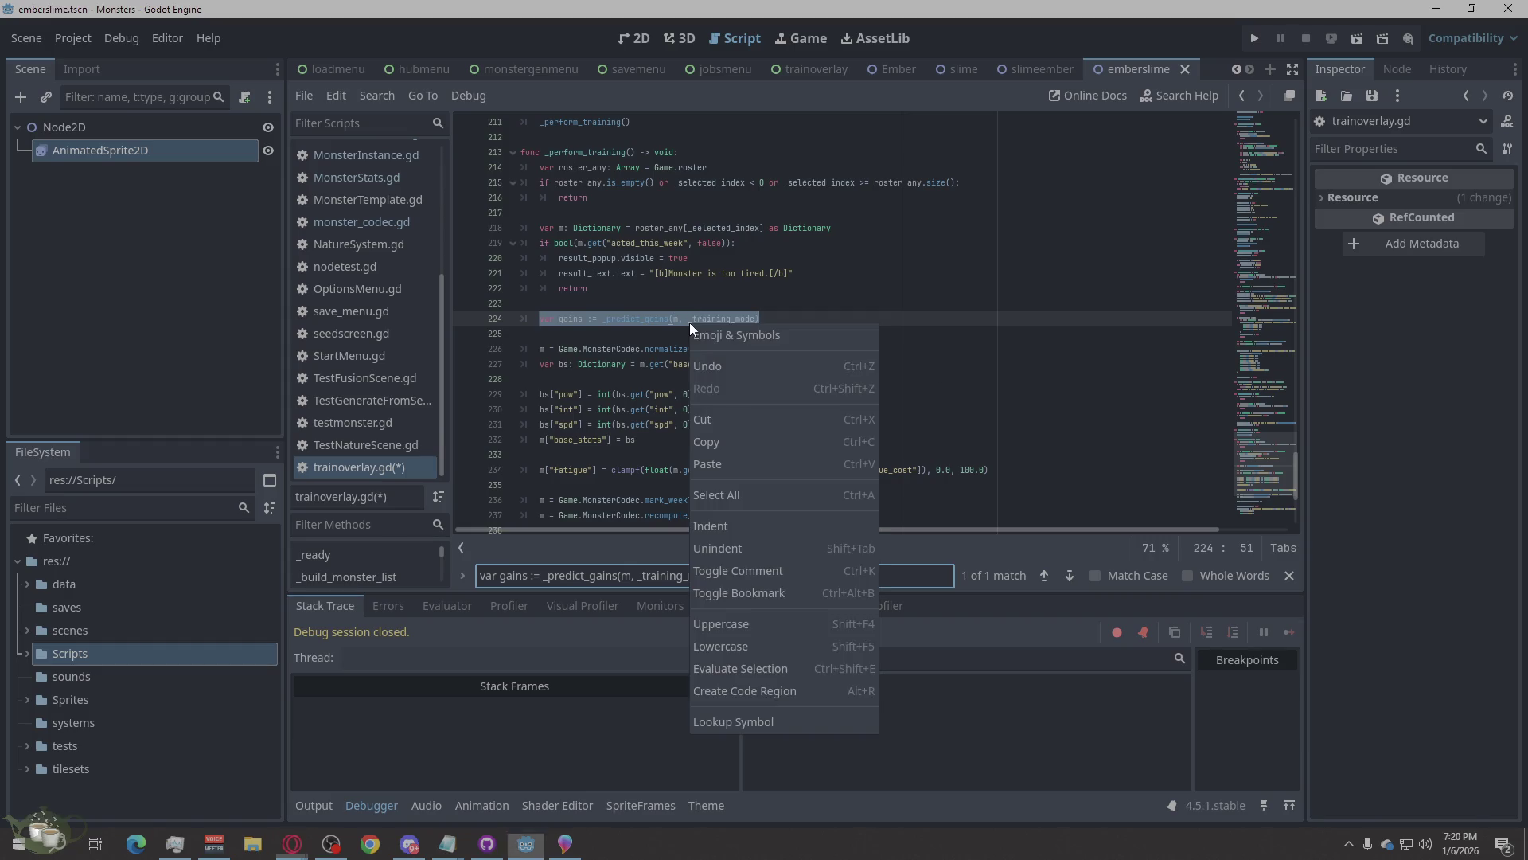
click(761, 471)
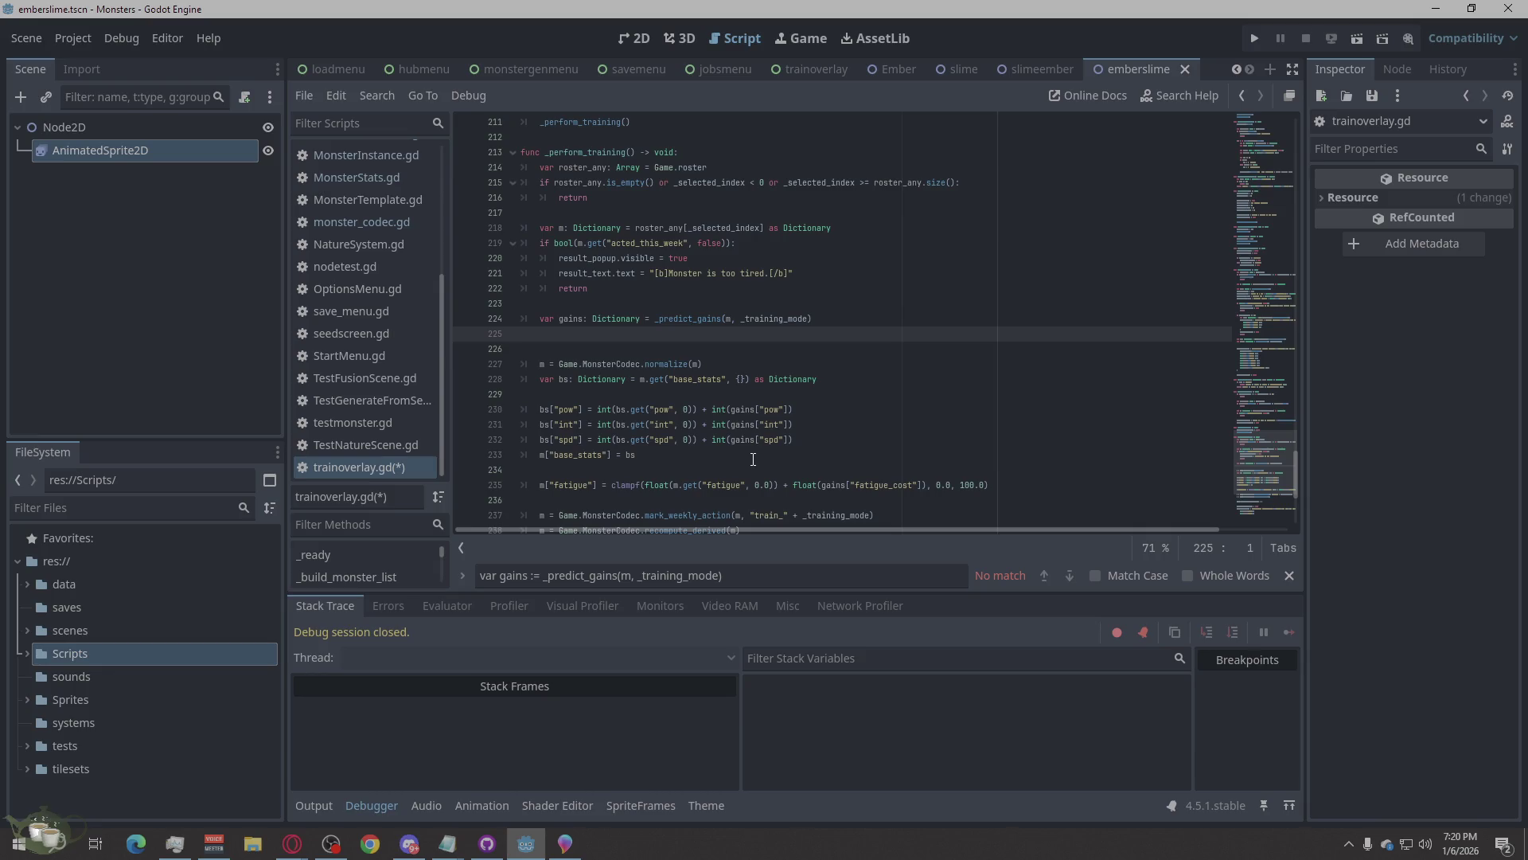
key(BackSpace)
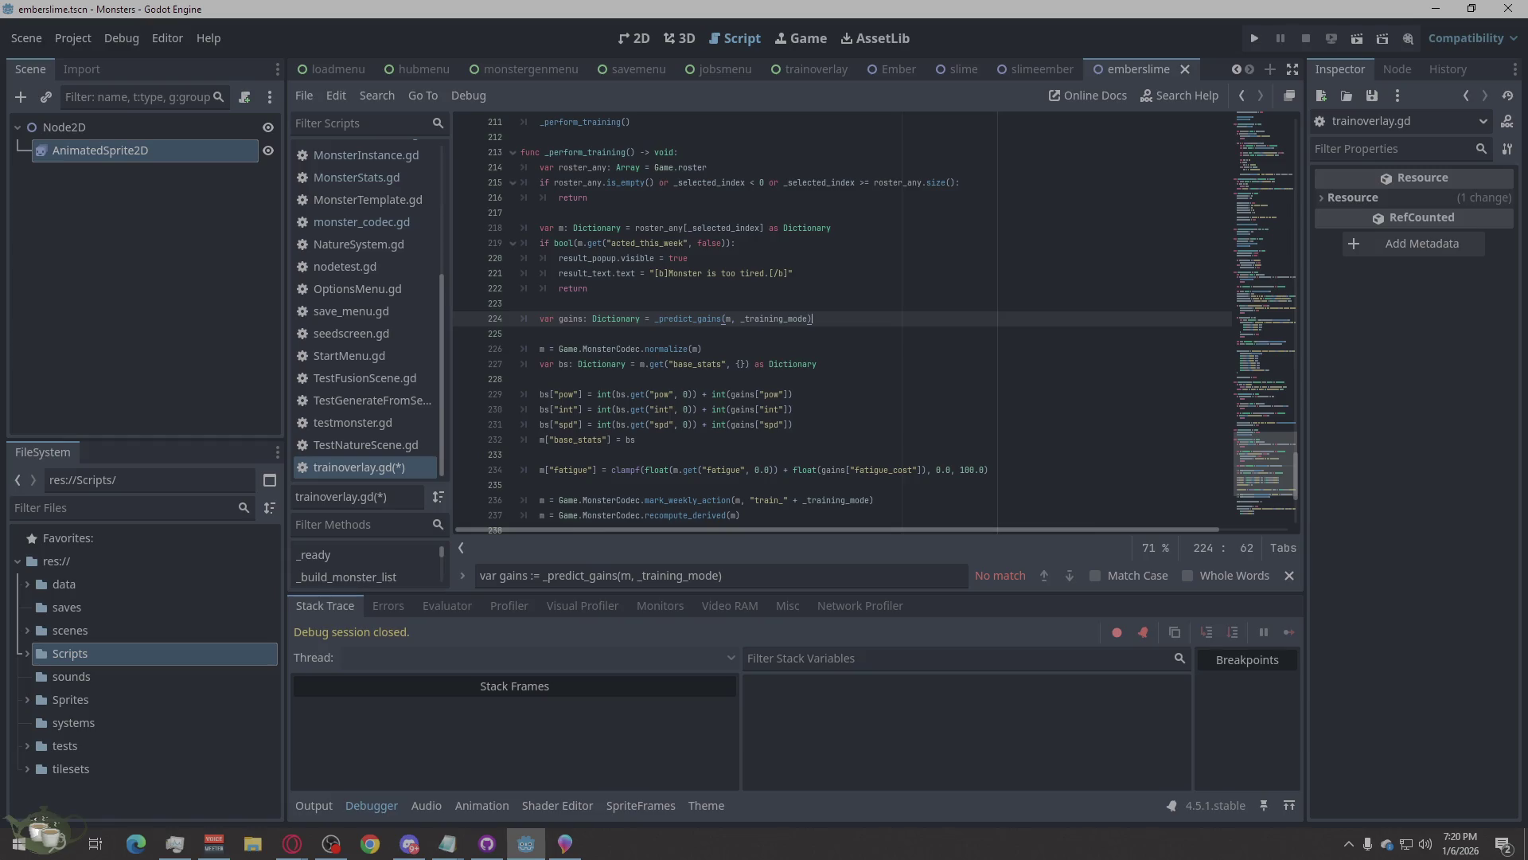
Run the project to test the type fixes.
key(alt+Tab)
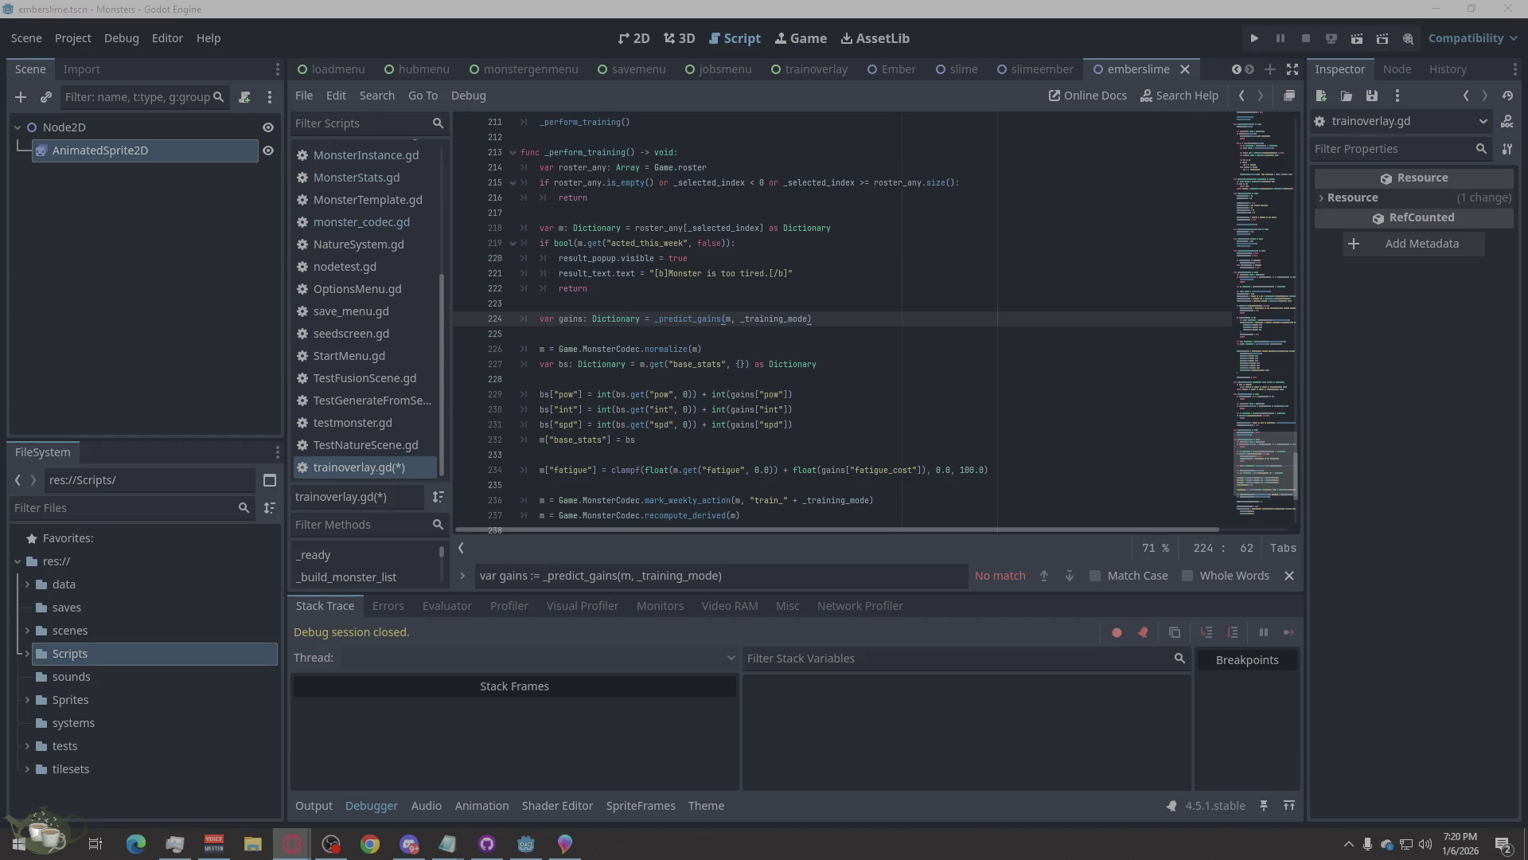
click(965, 393)
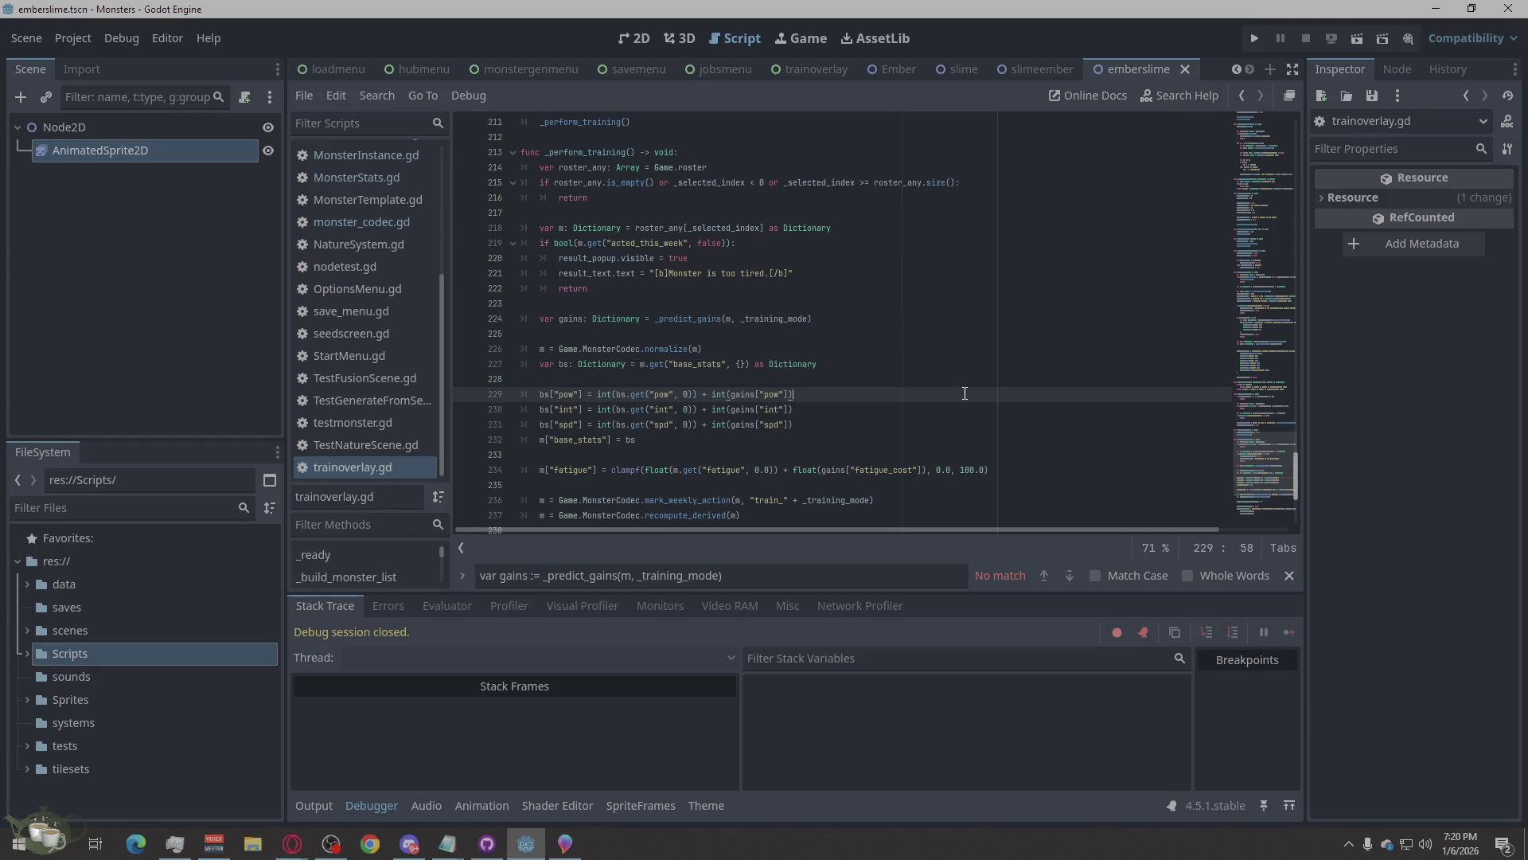
click(1248, 45)
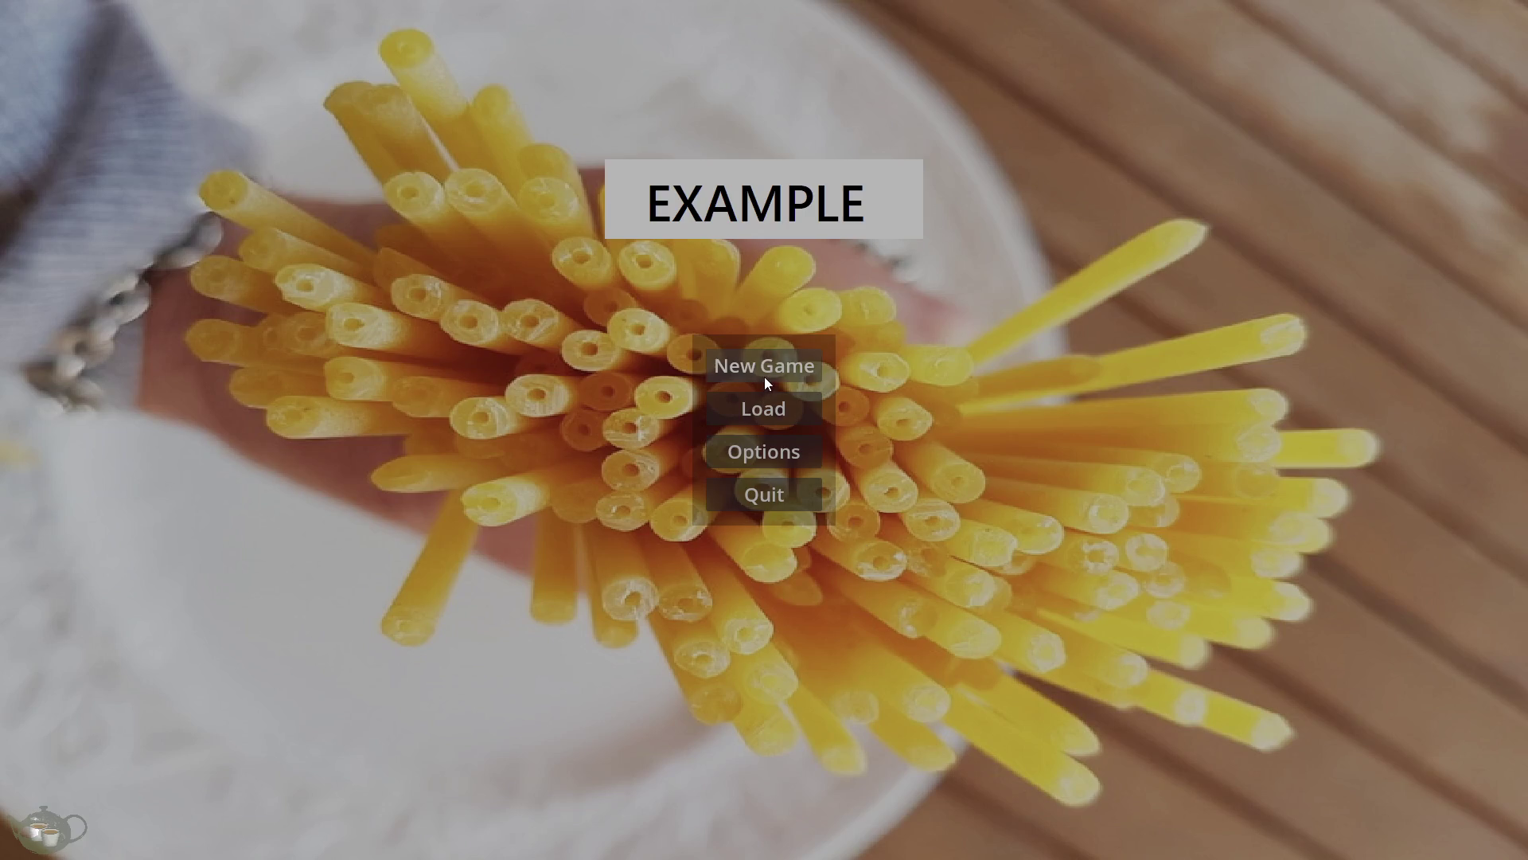
Start a new game and generate Monster Shrine monsters from seed 1767745 and two edited seeds.
click(765, 378)
click(1427, 475)
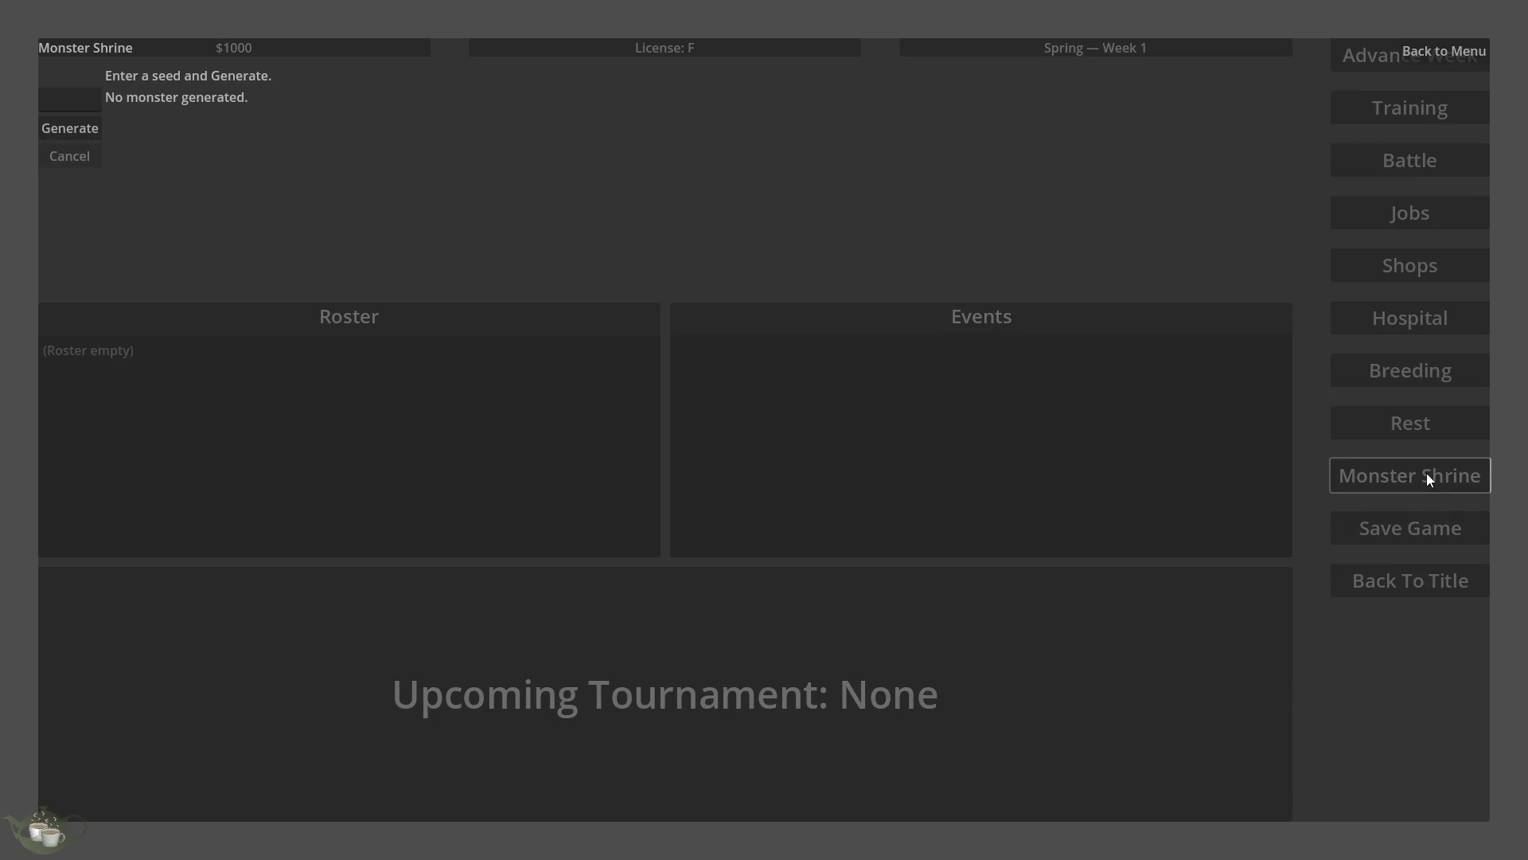
click(79, 127)
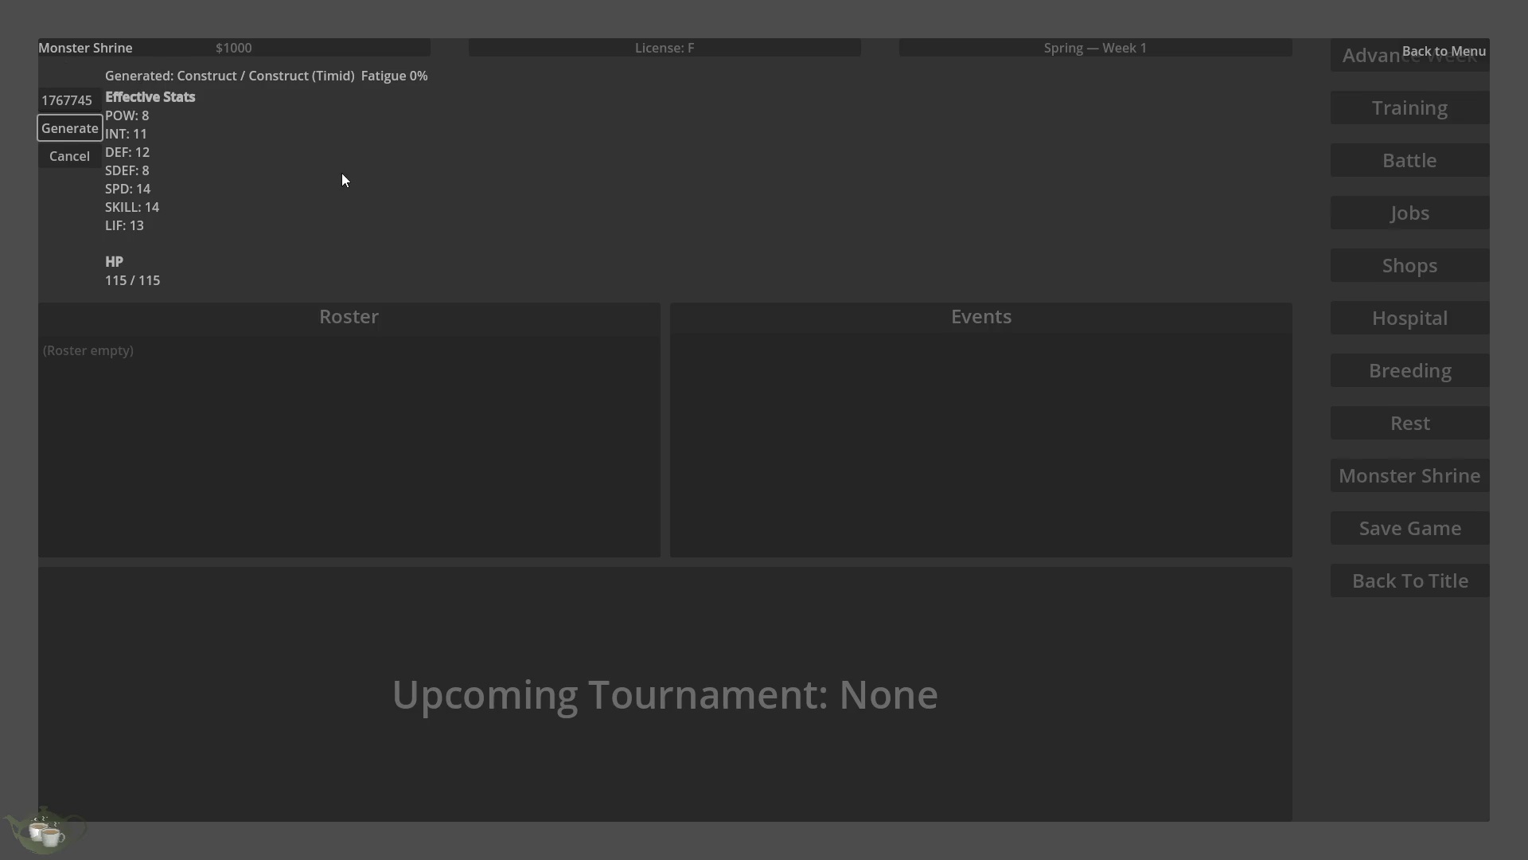
click(77, 99)
drag(80, 101, 63, 135)
text(1555452)
click(77, 129)
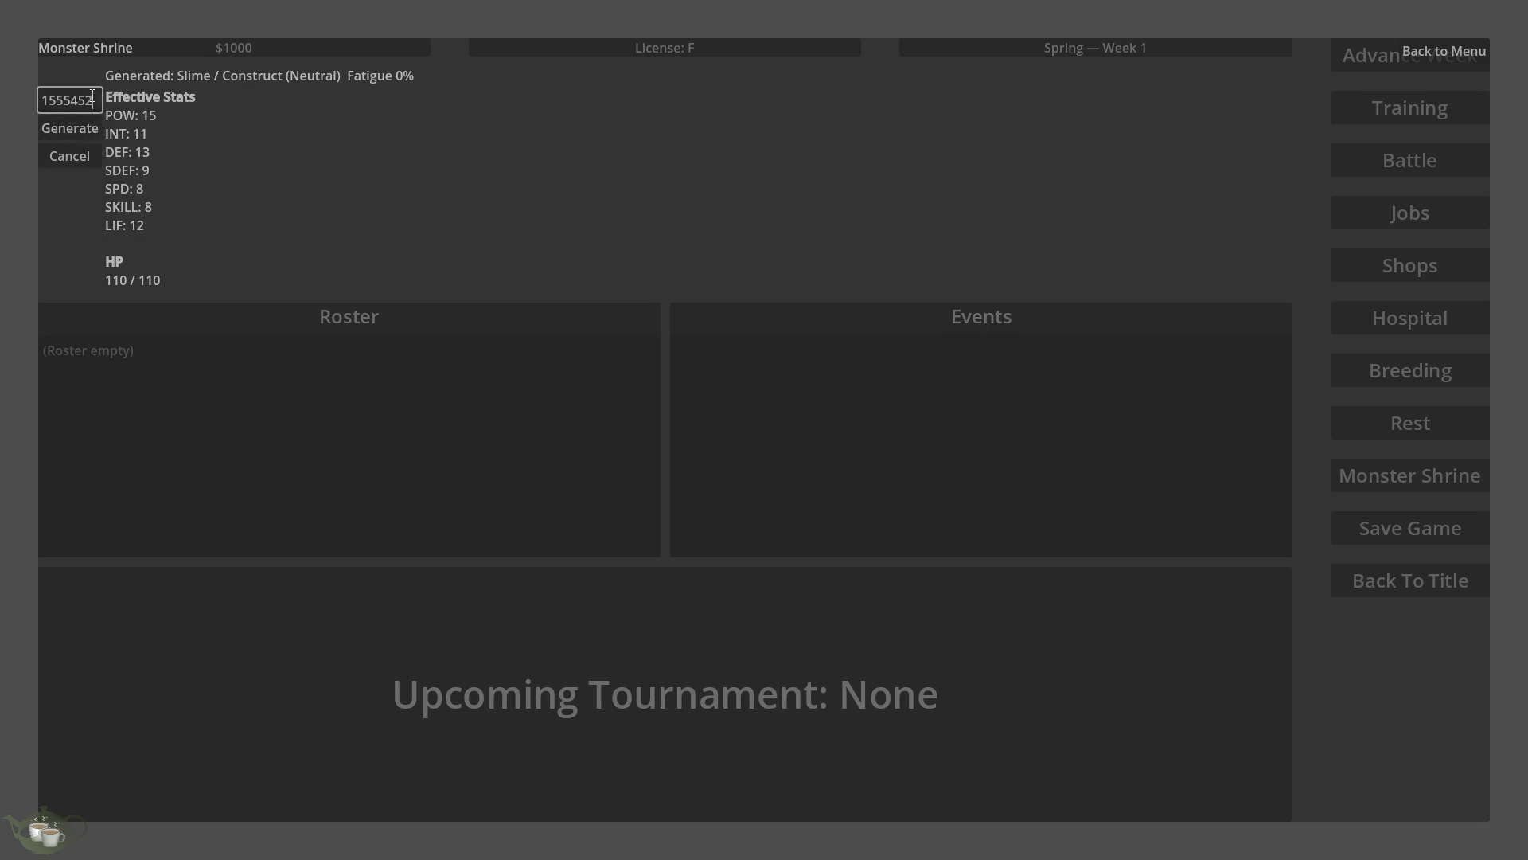
text(6236262)
click(76, 136)
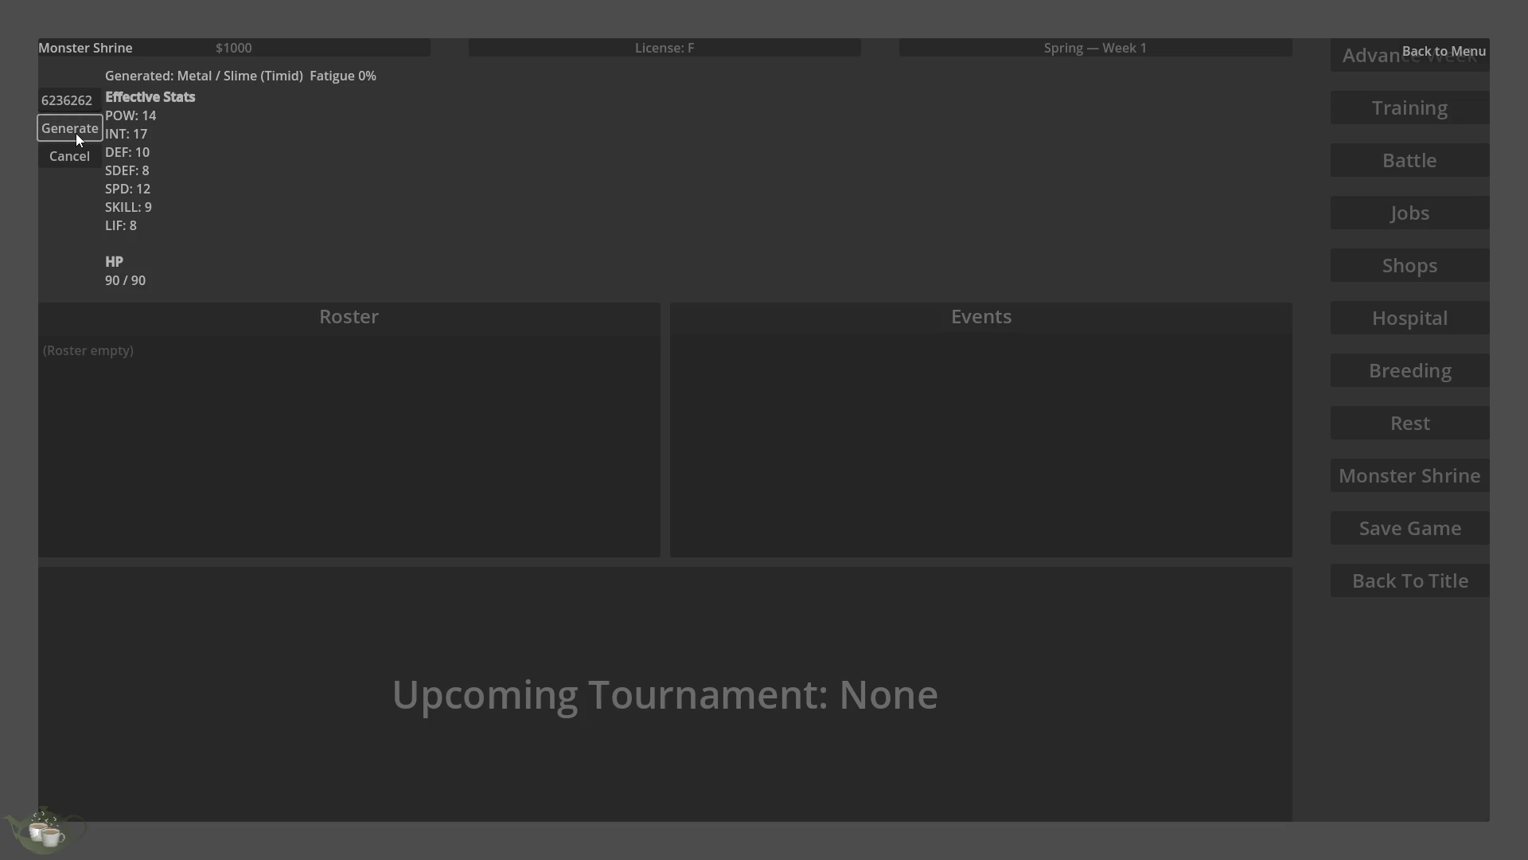
Leave the shrine, return to the title menu and quit to the editor.
click(1482, 52)
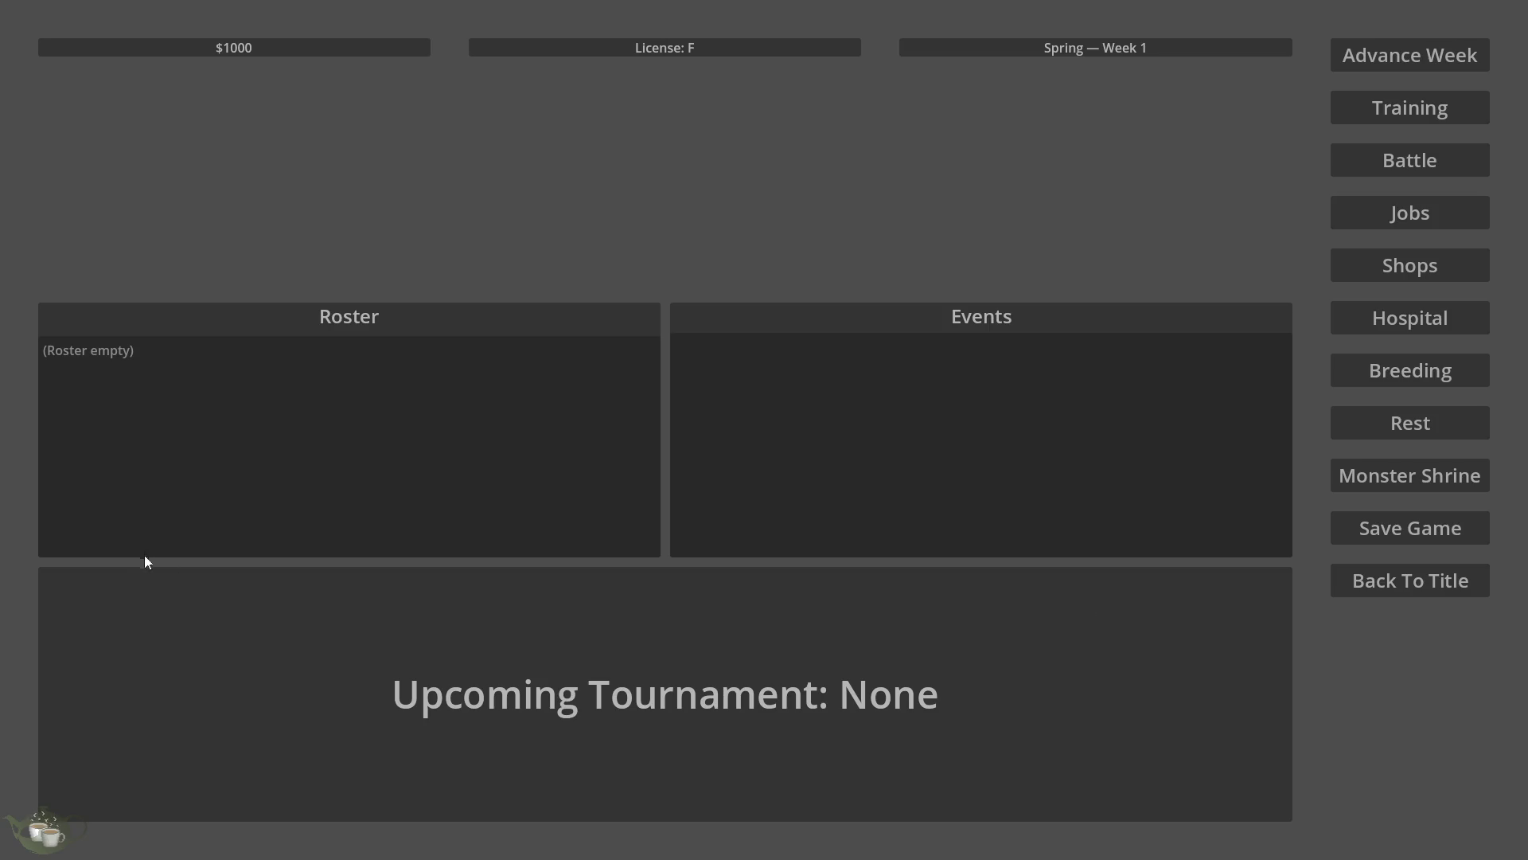
click(1410, 580)
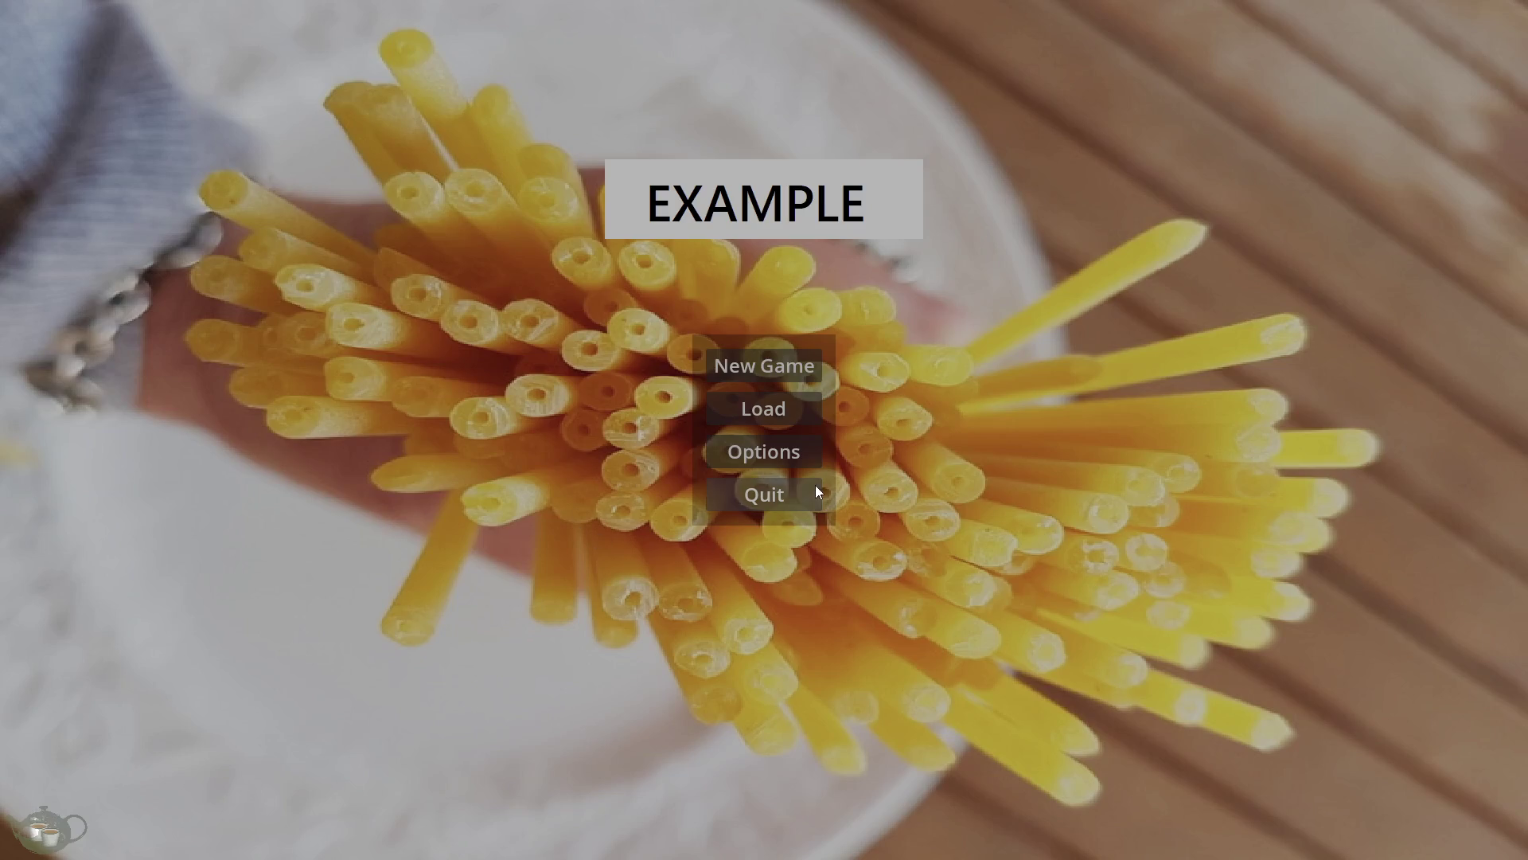
click(814, 487)
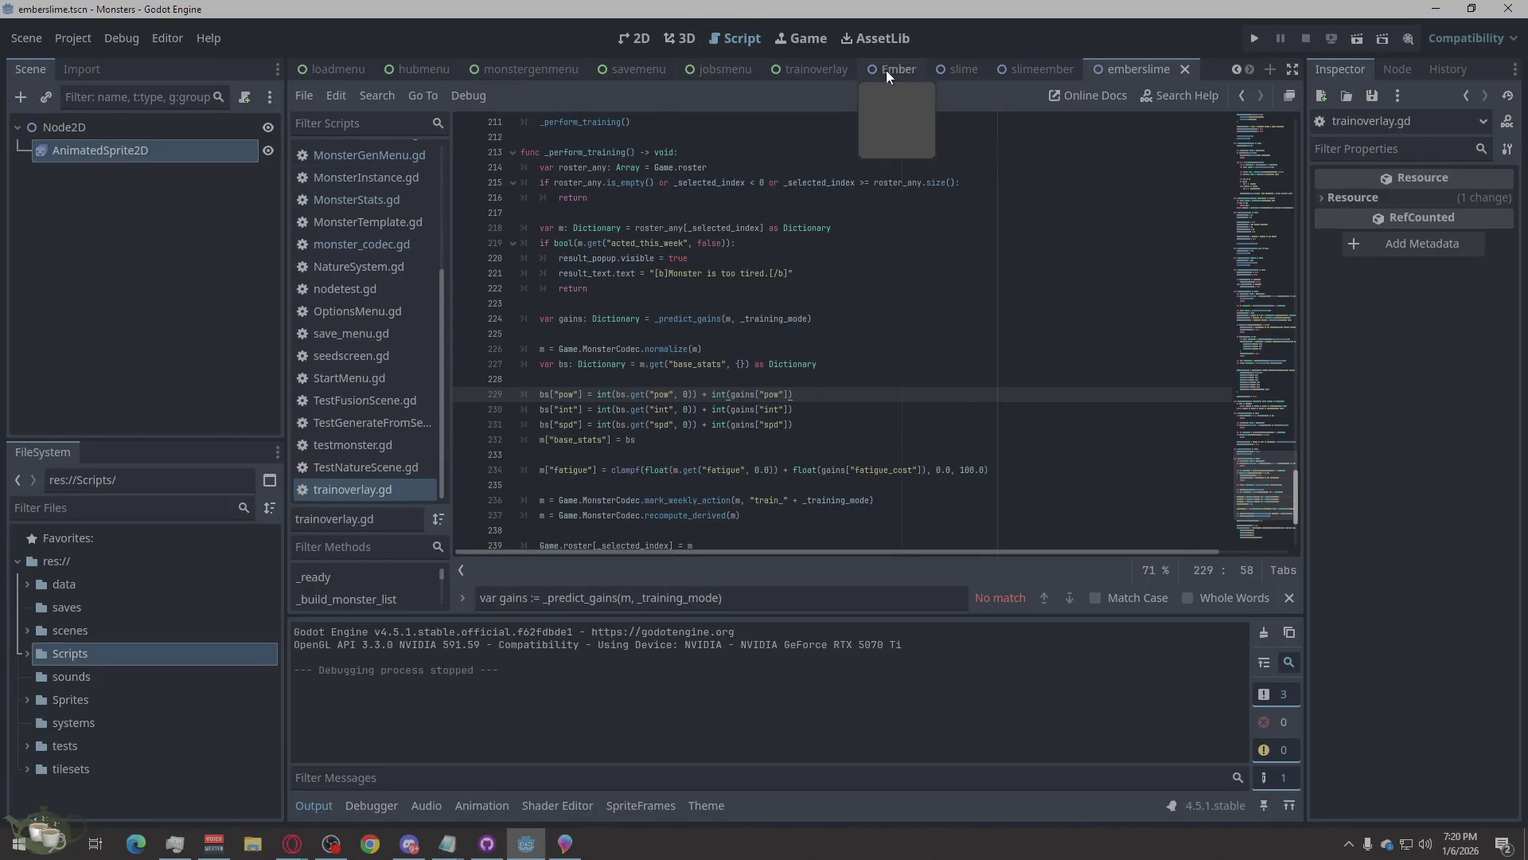
Change the AddToRosterButton label in monstergenmenu from 'Cancel' to 'Add To roster' and save the scene.
click(518, 75)
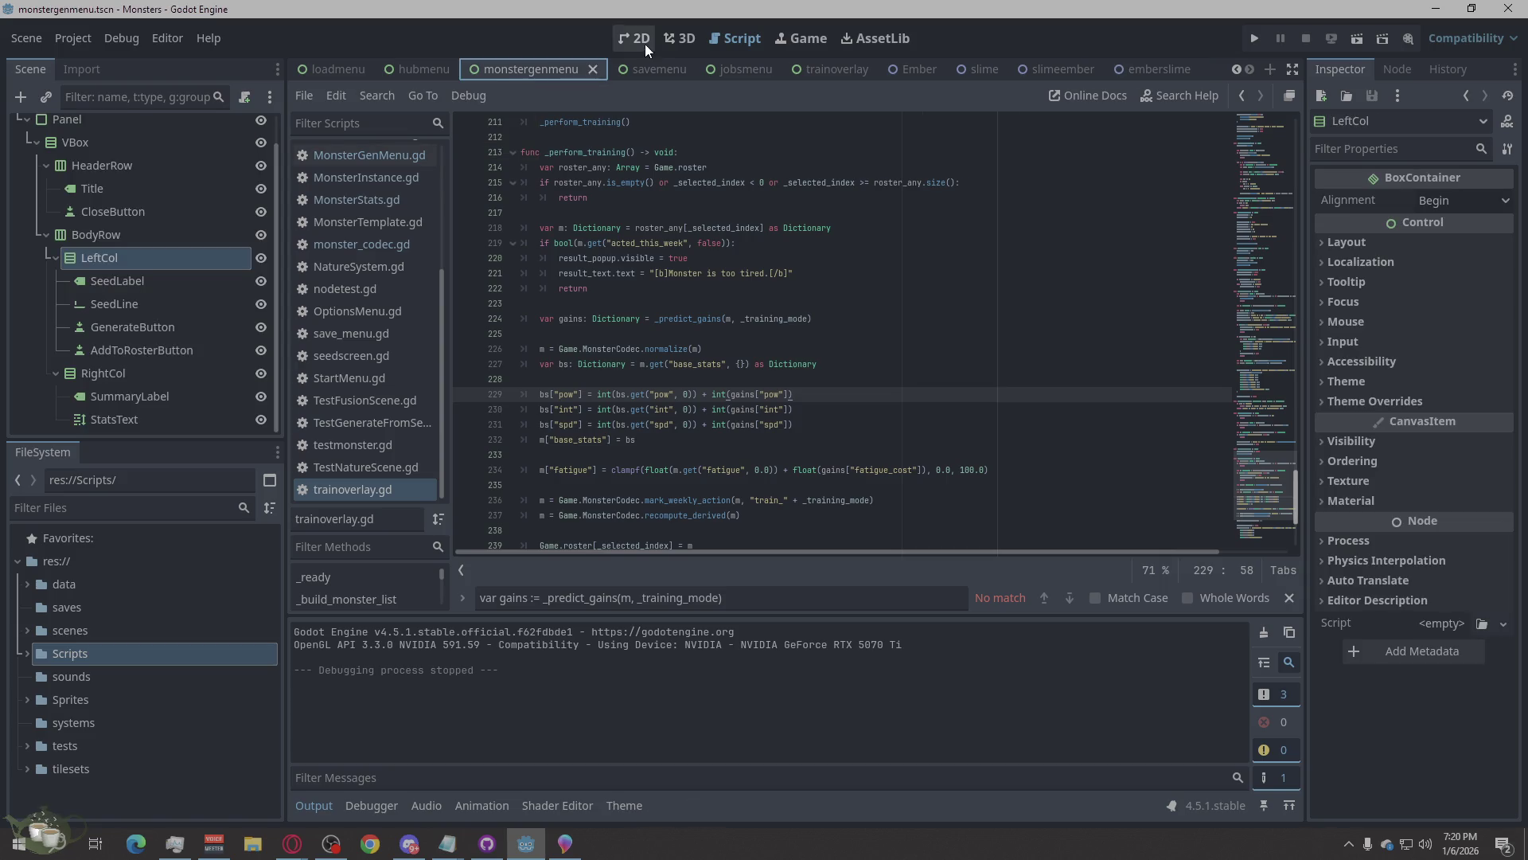
click(619, 38)
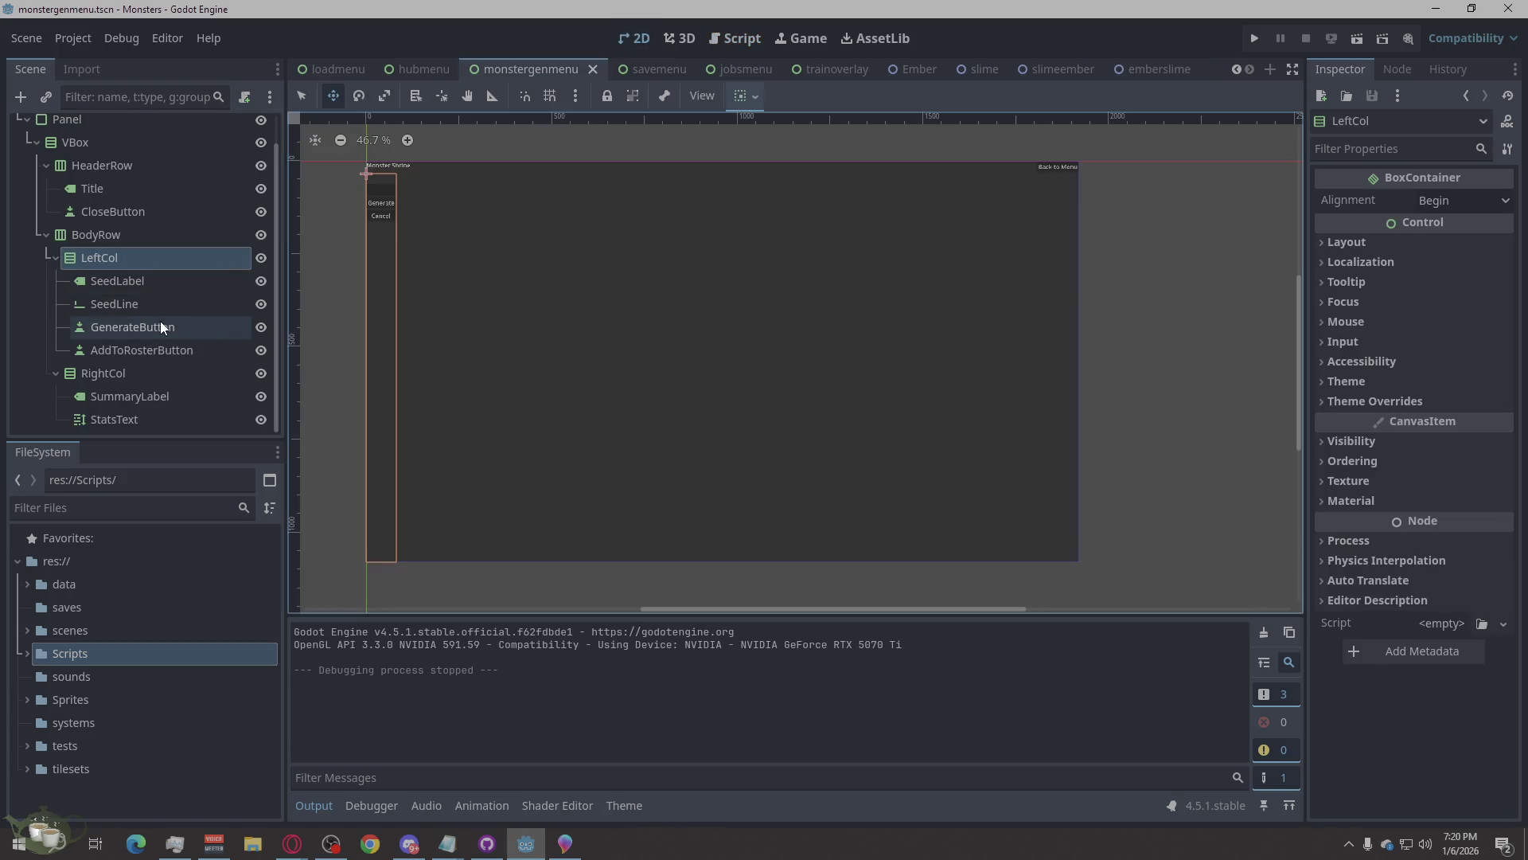
click(161, 352)
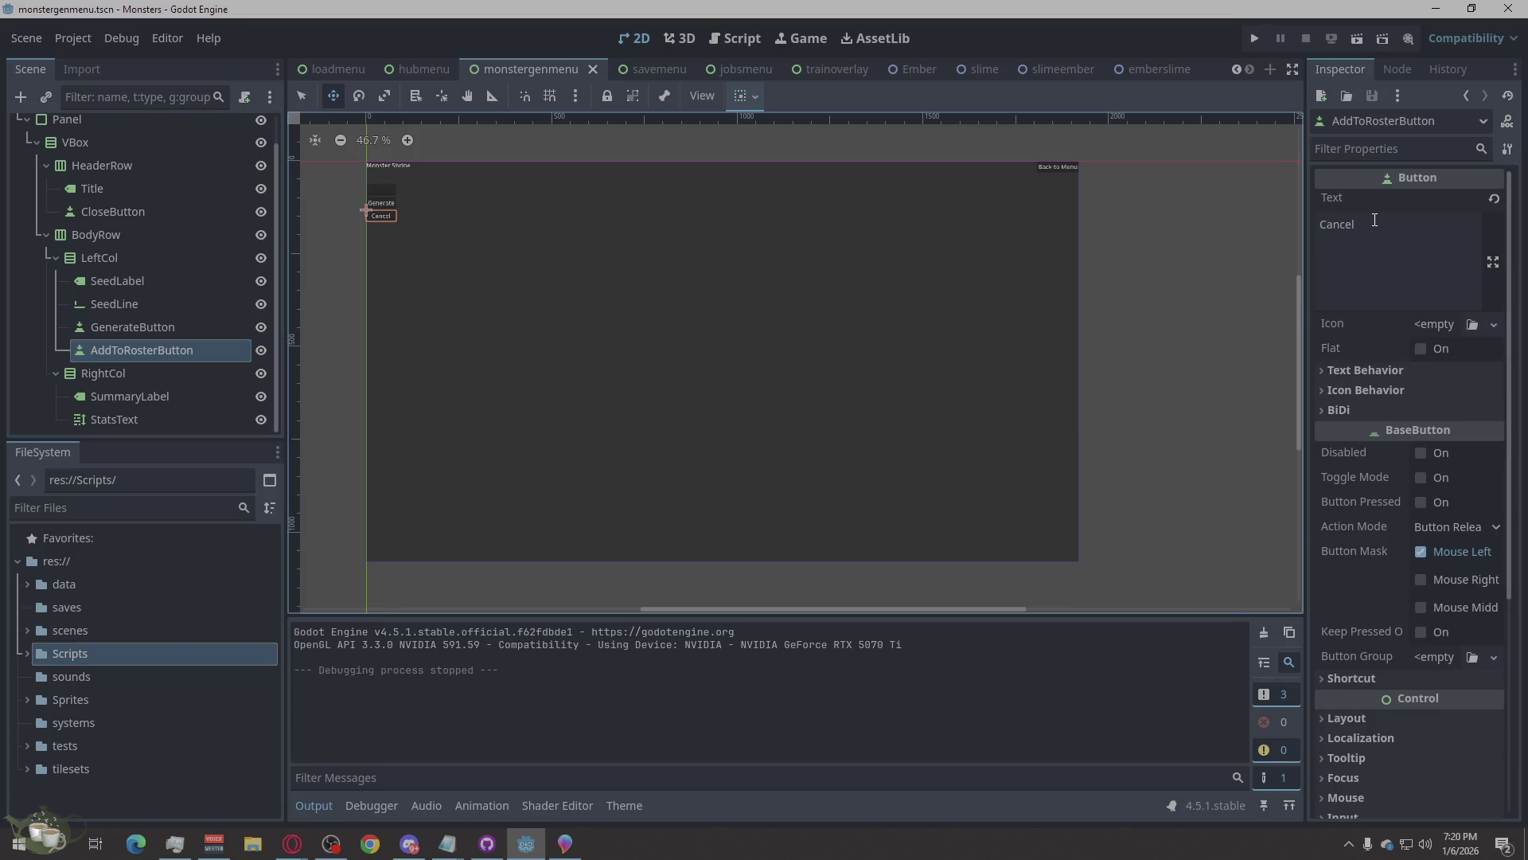
double_click(1337, 225)
text(Add To roster)
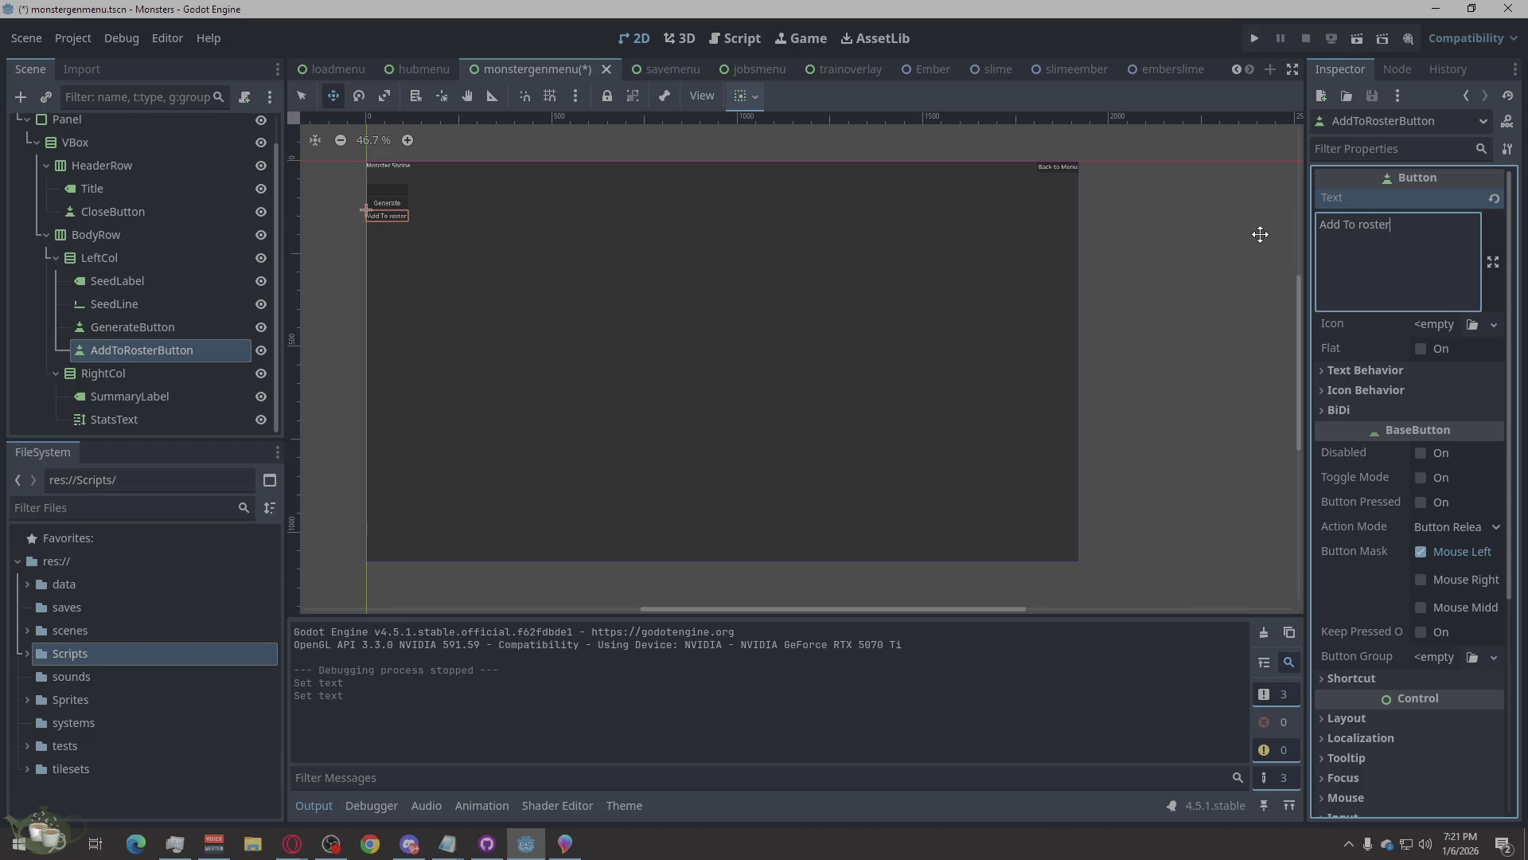
click(1199, 424)
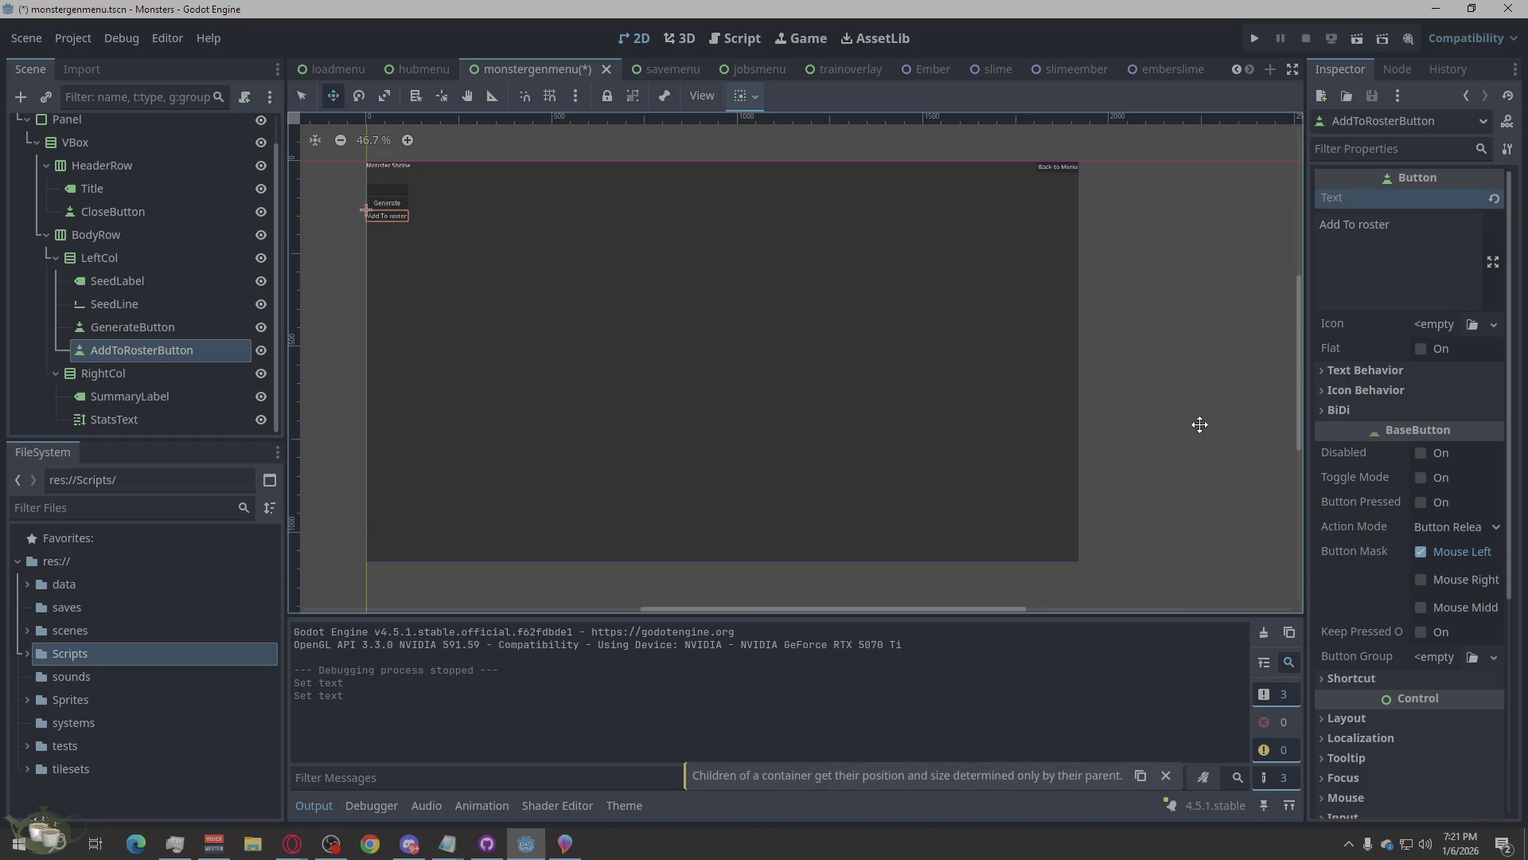
key(ctrl+s)
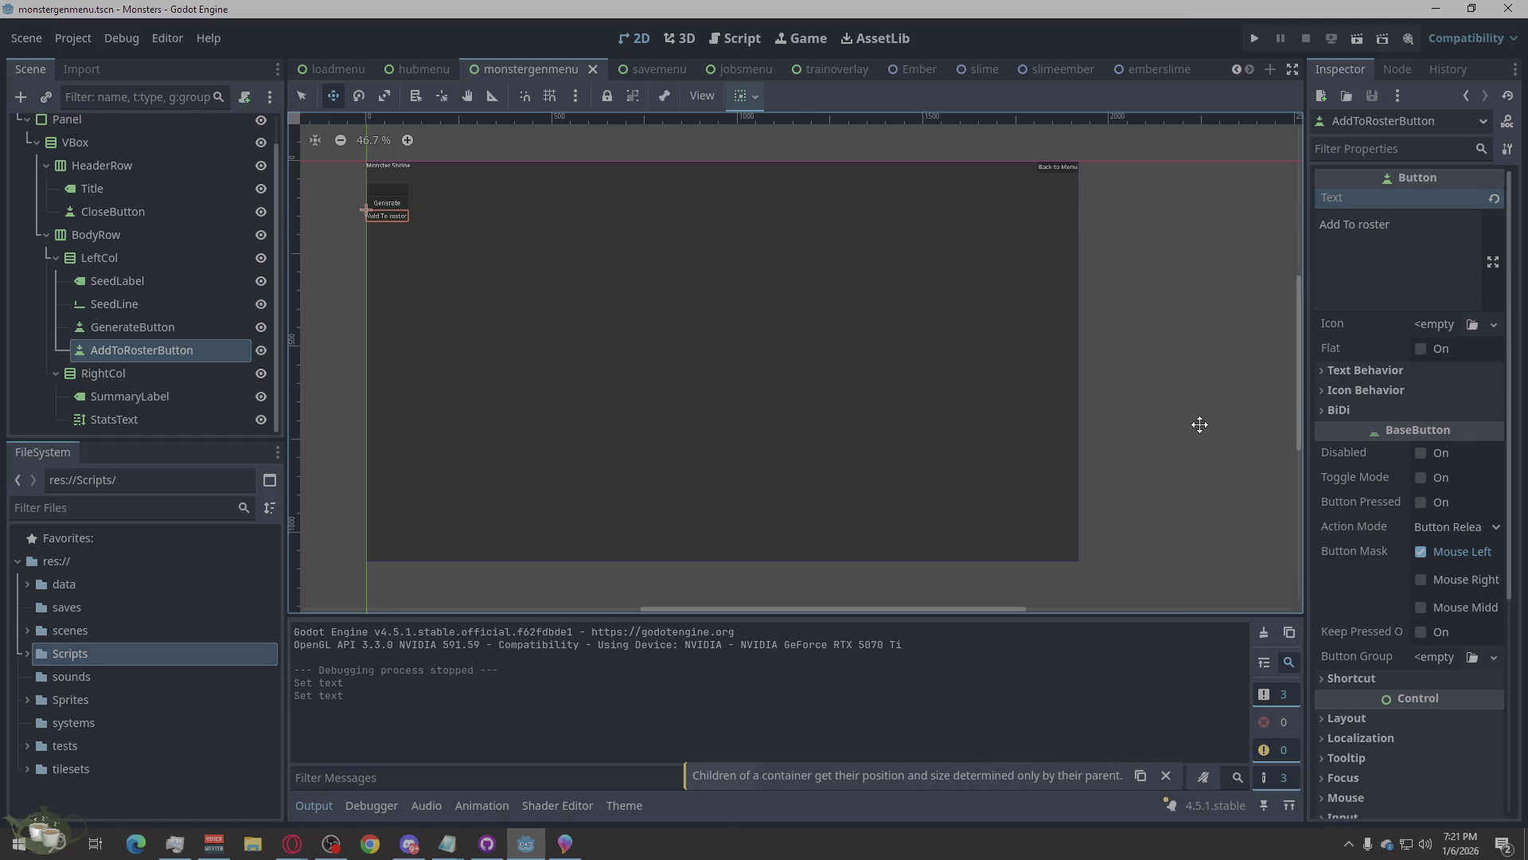
Run the project, start a new game and enter the Monster Shrine.
click(1258, 38)
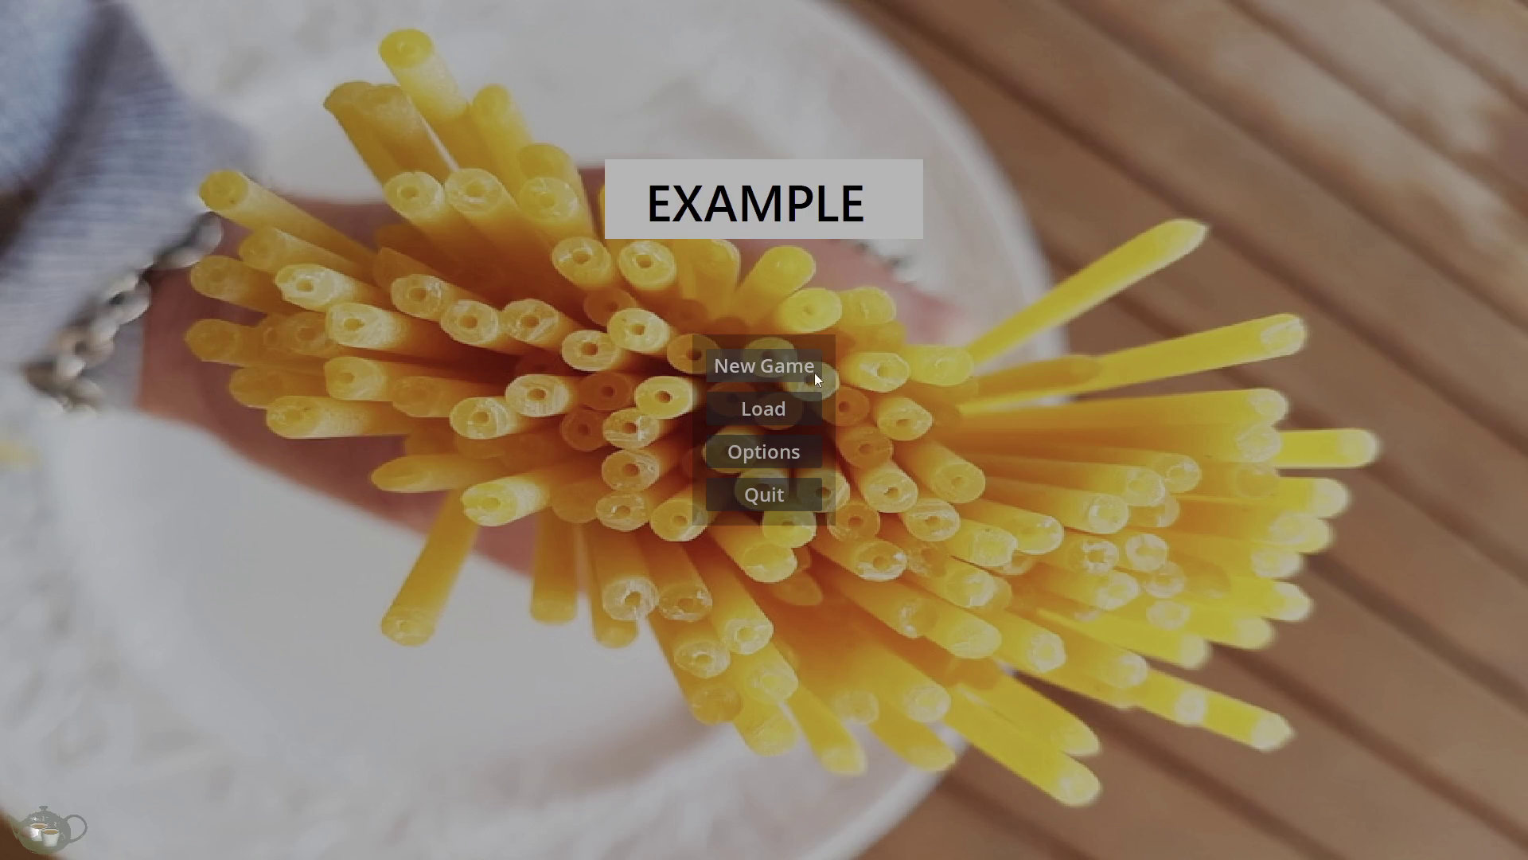
click(819, 373)
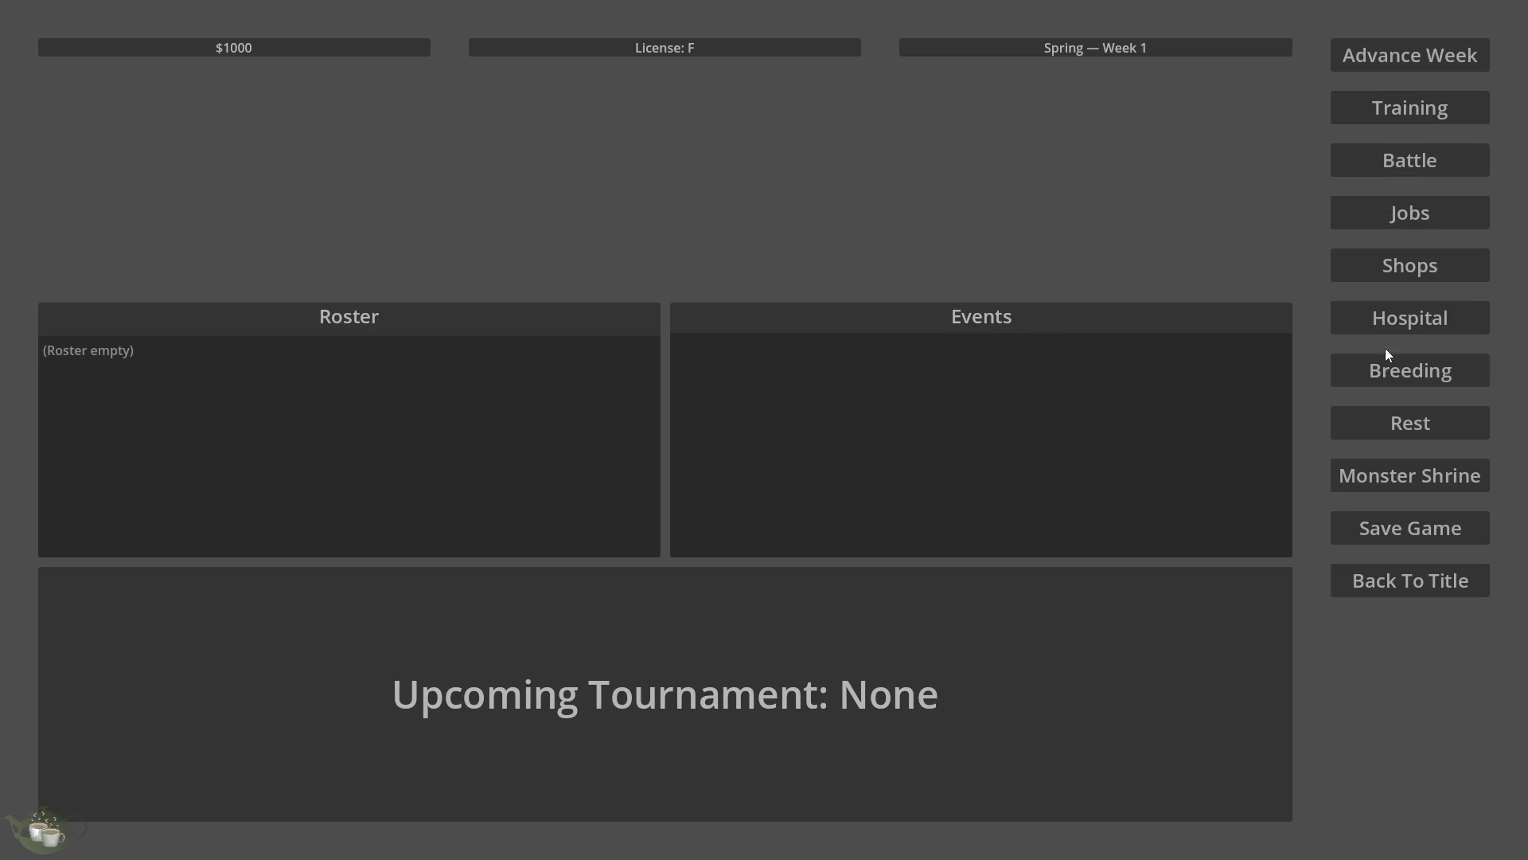
click(1394, 486)
Generate a Slime/Metal monster, add it to the roster, select it and open Jobs.
click(102, 133)
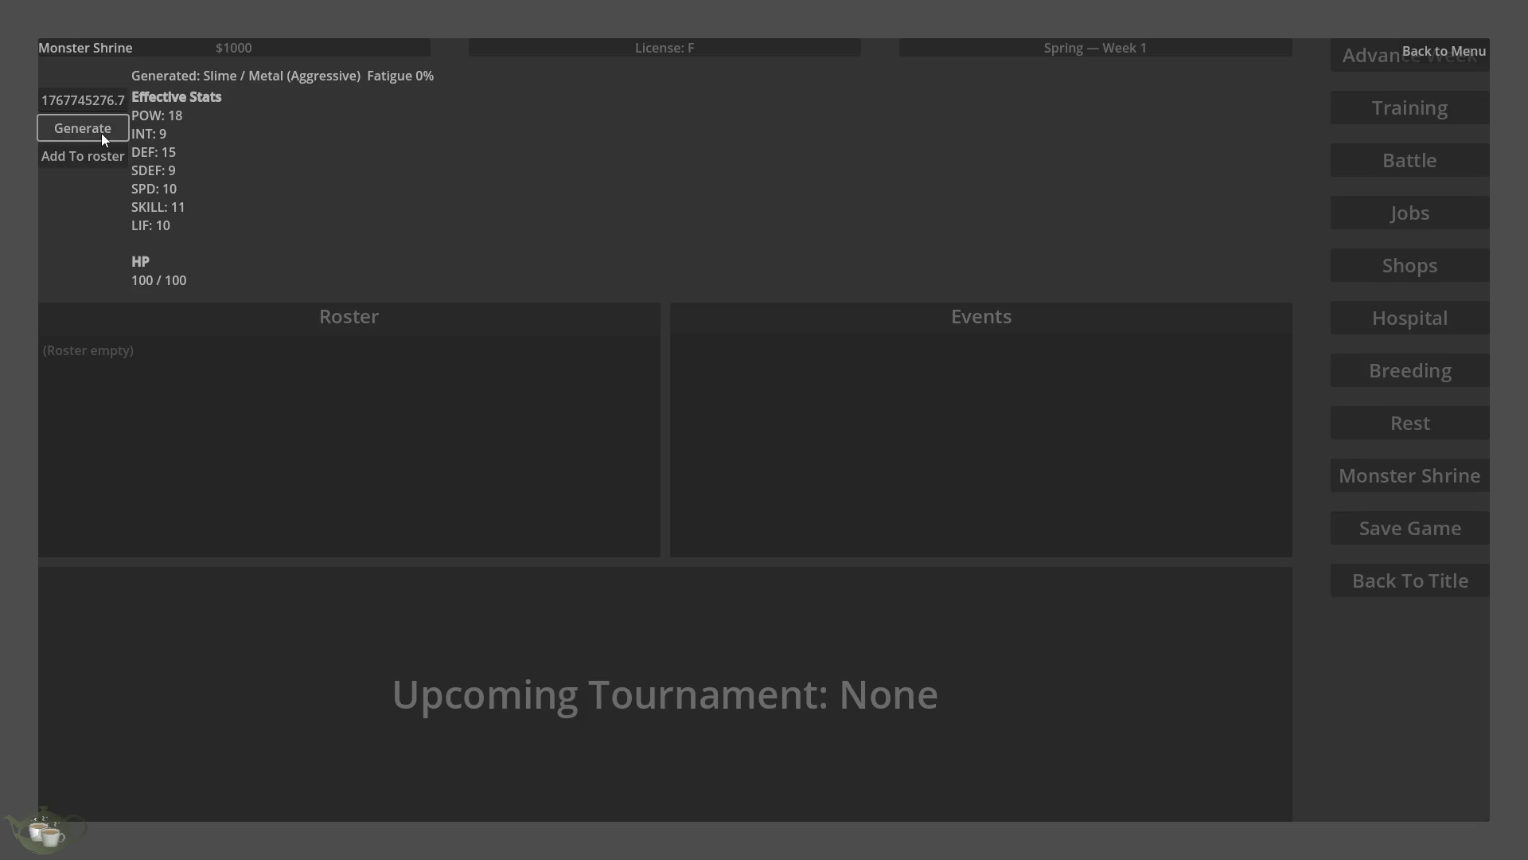
click(89, 157)
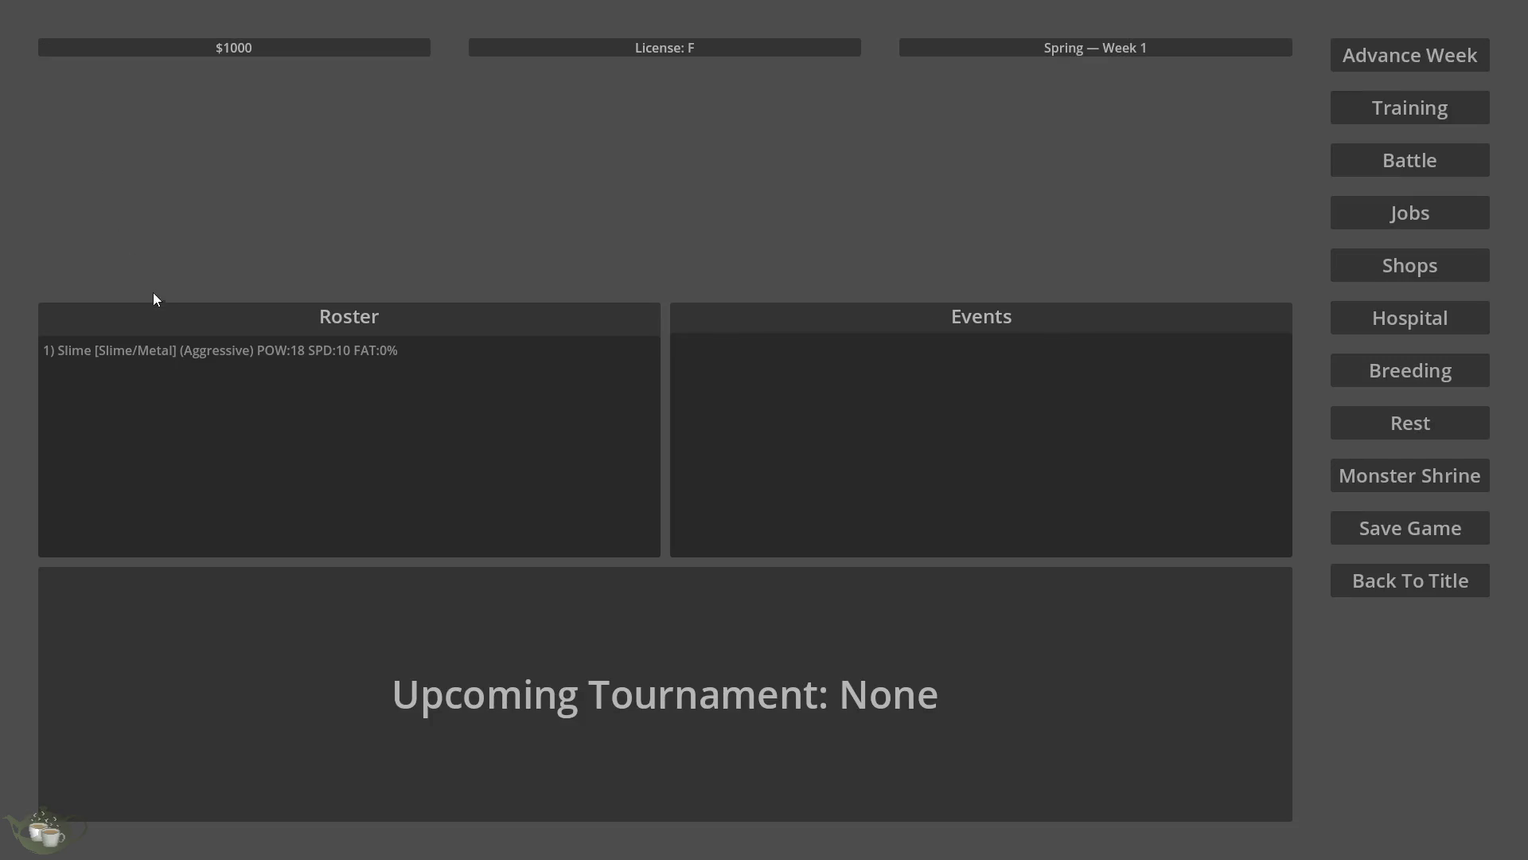
click(153, 350)
click(1401, 217)
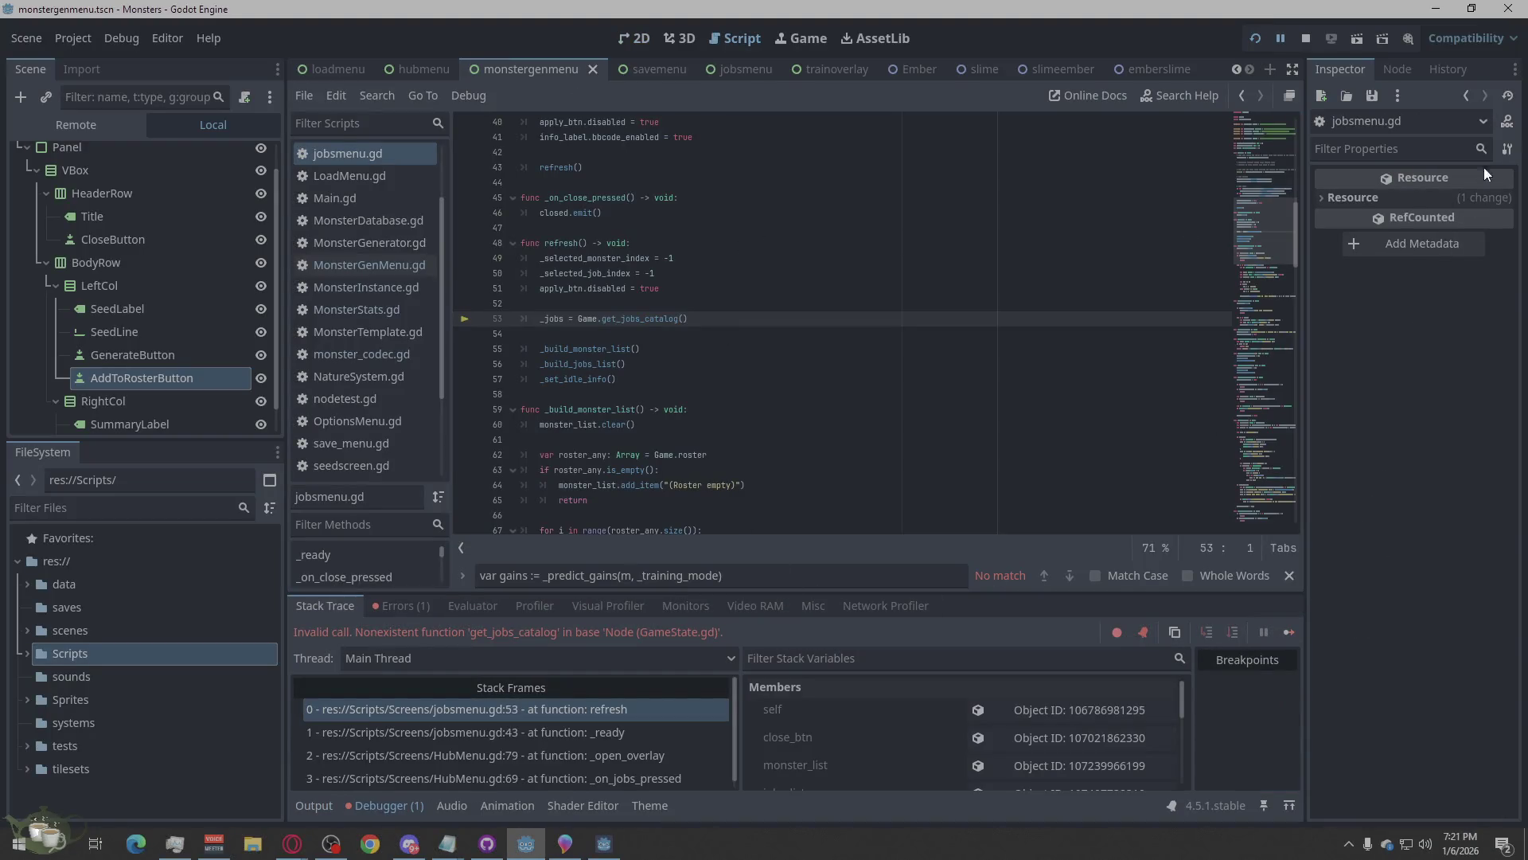
Stop the game, relaunch it and begin a new game.
click(1305, 38)
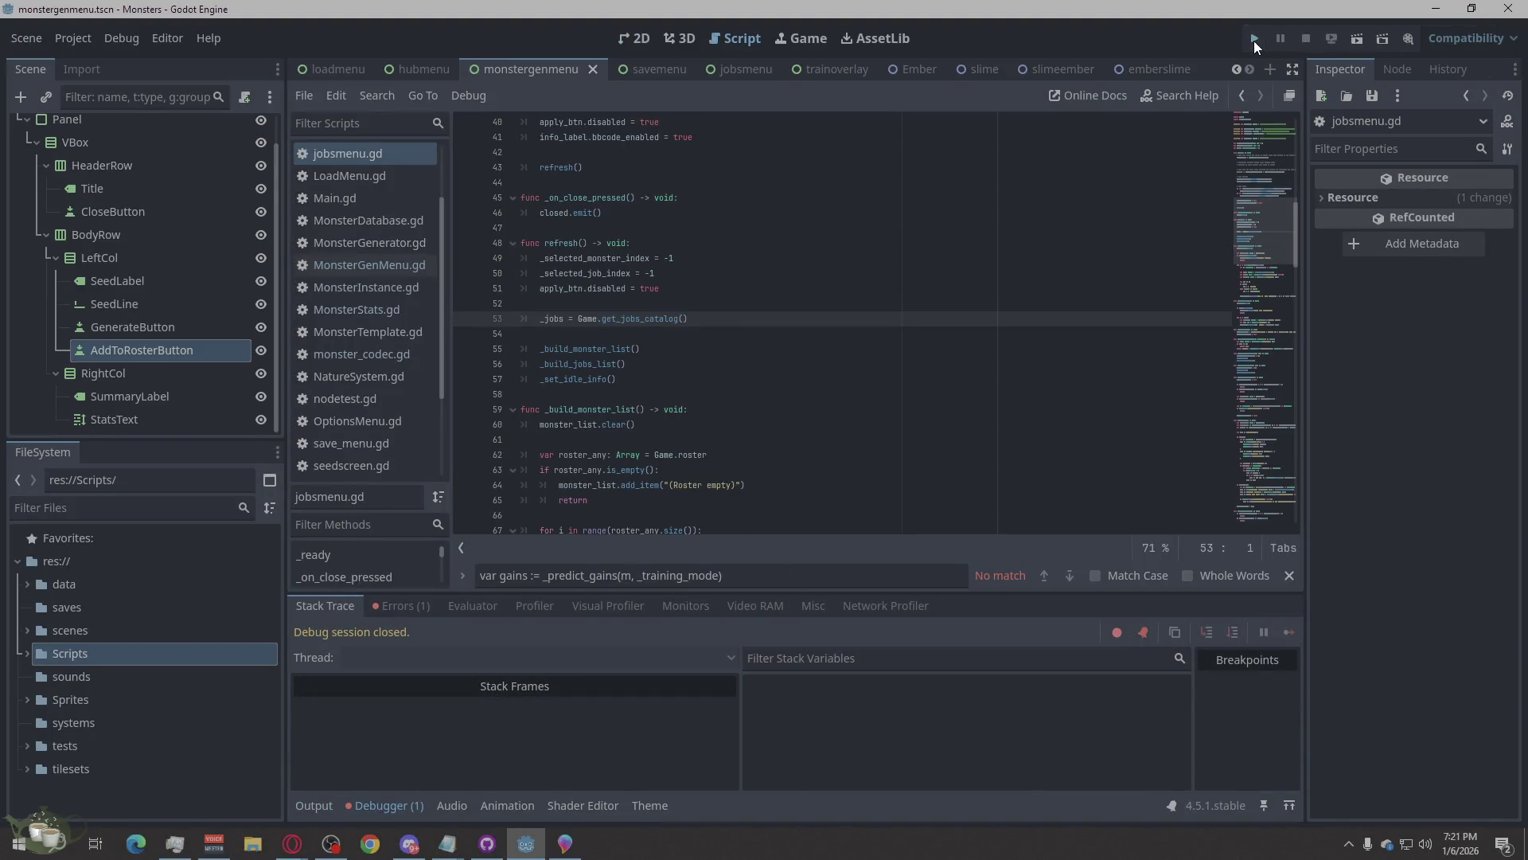
click(1254, 40)
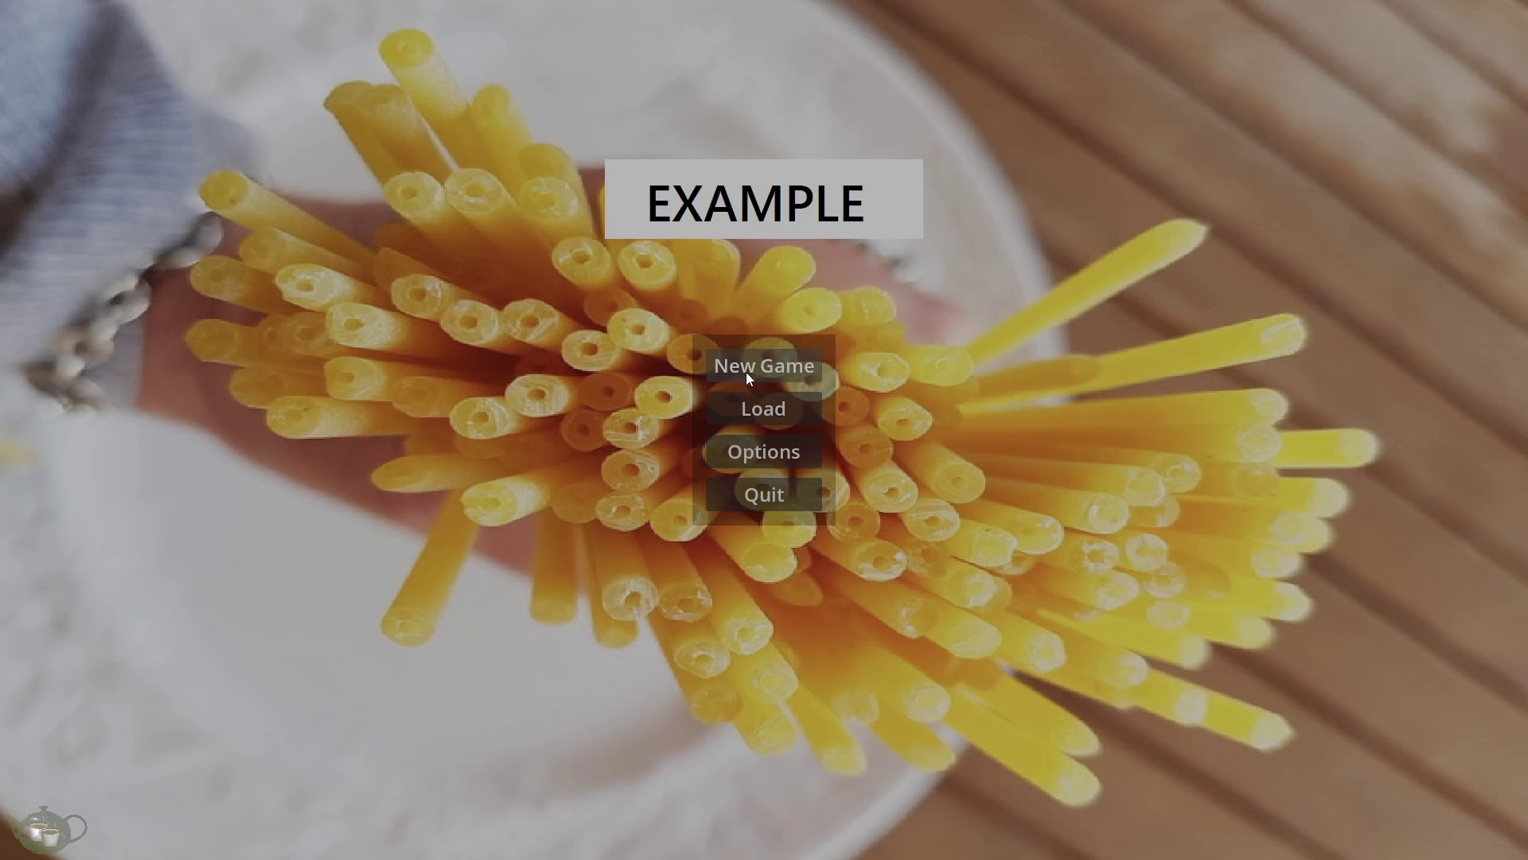
click(742, 371)
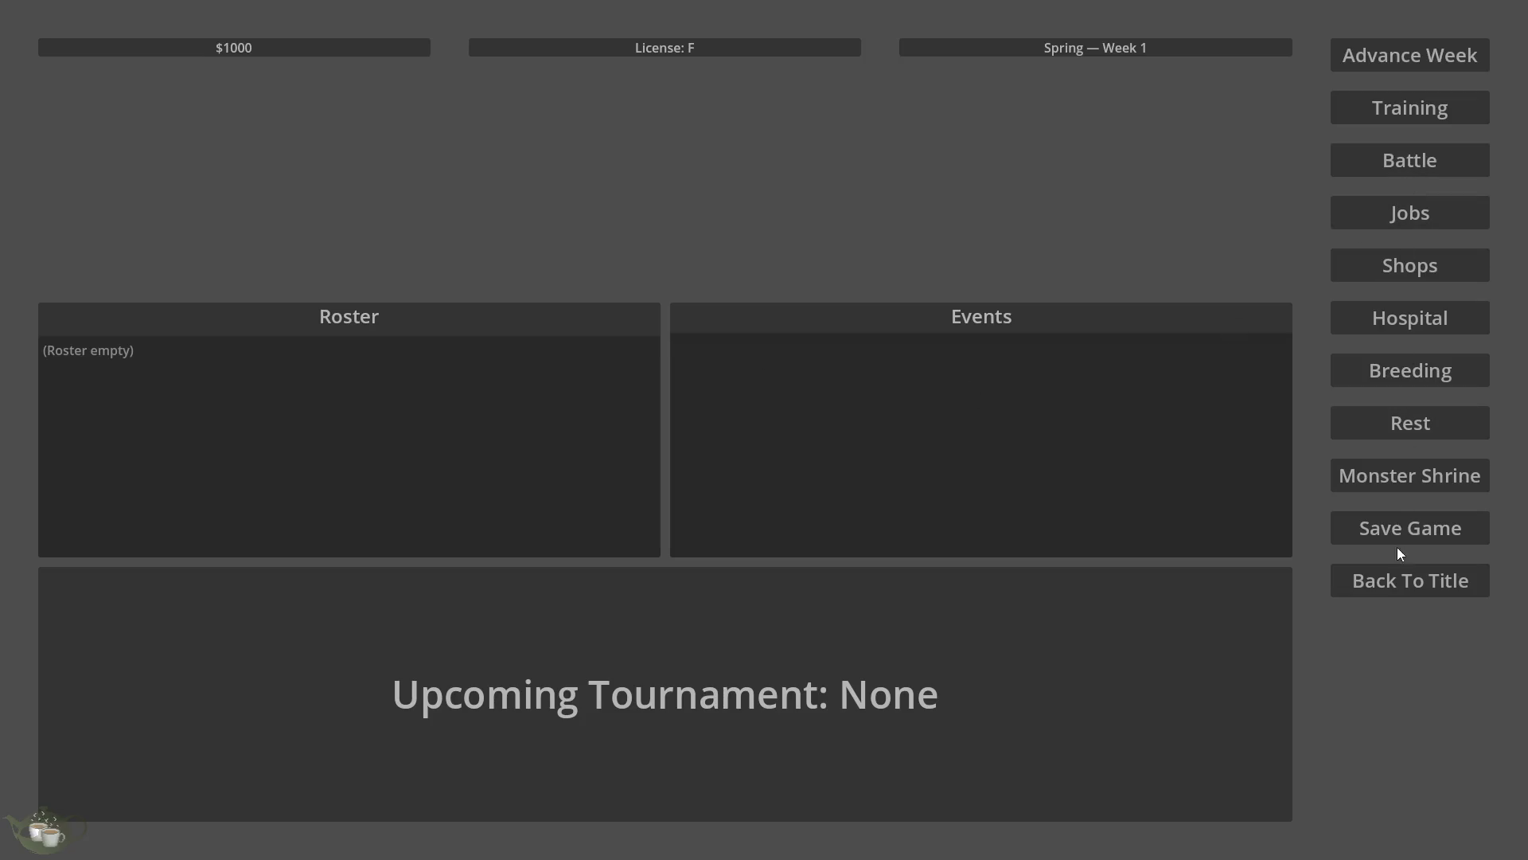
Generate a Plant/Plant monster at the Monster Shrine, add it to the roster, and pick save Slot 1.
click(1413, 484)
click(107, 128)
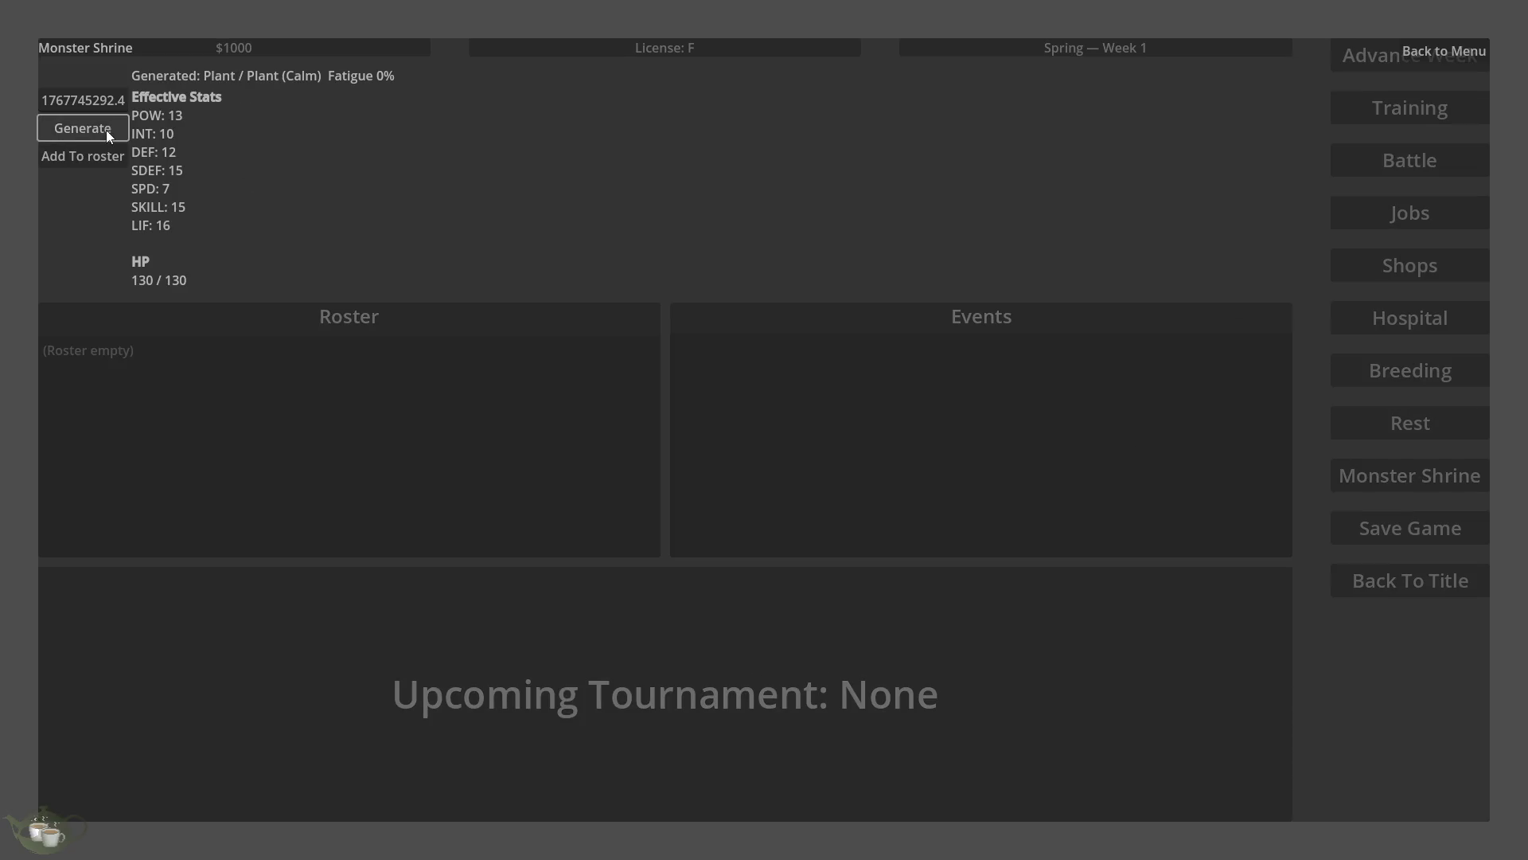
click(97, 155)
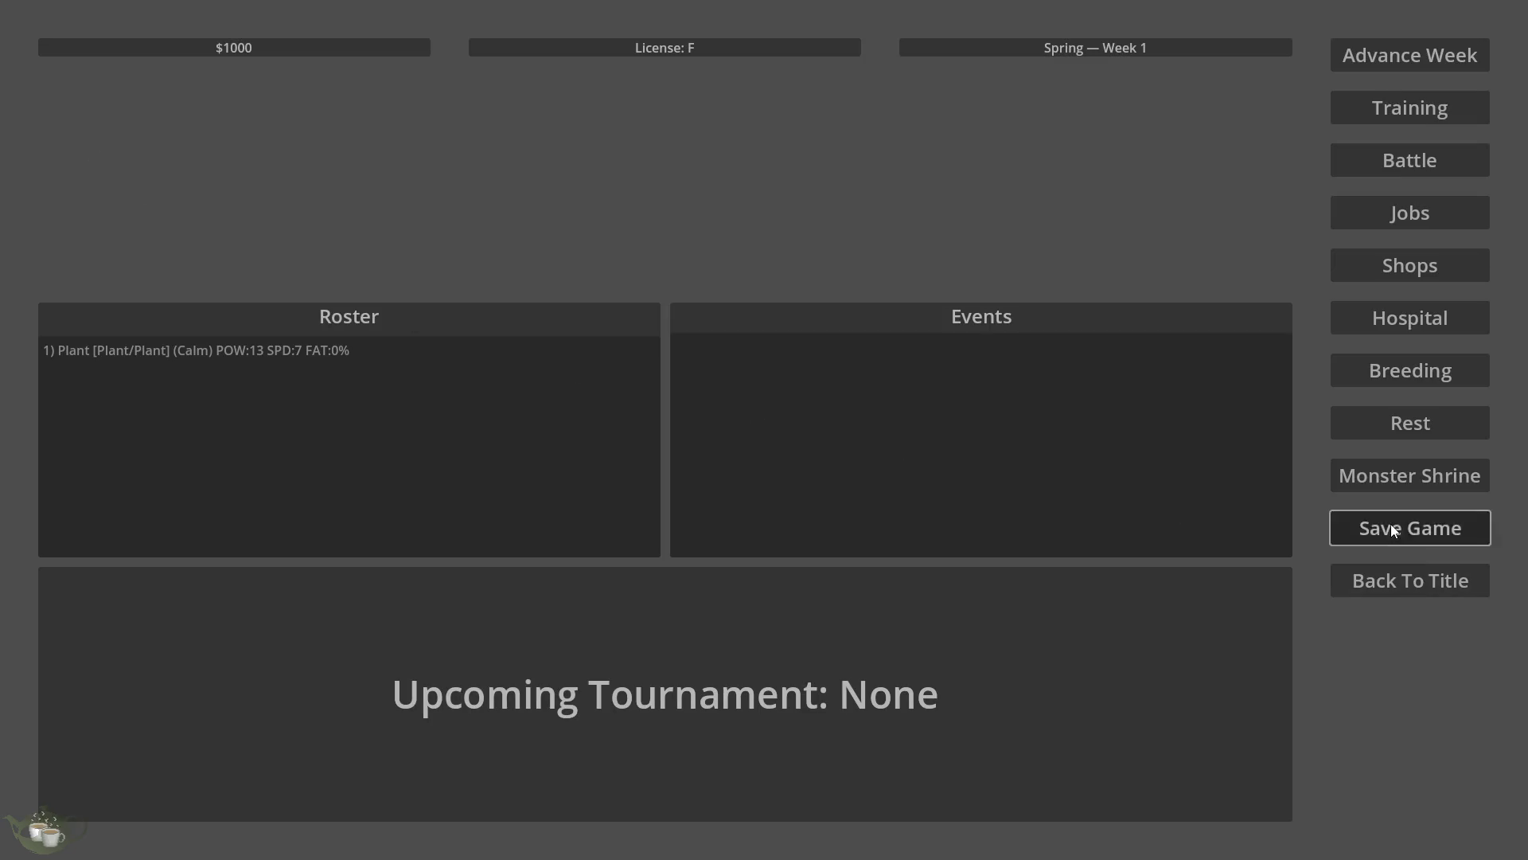
click(1391, 525)
click(665, 370)
Overwrite Slot 1 with the current game and go back to the title's load screen.
click(651, 624)
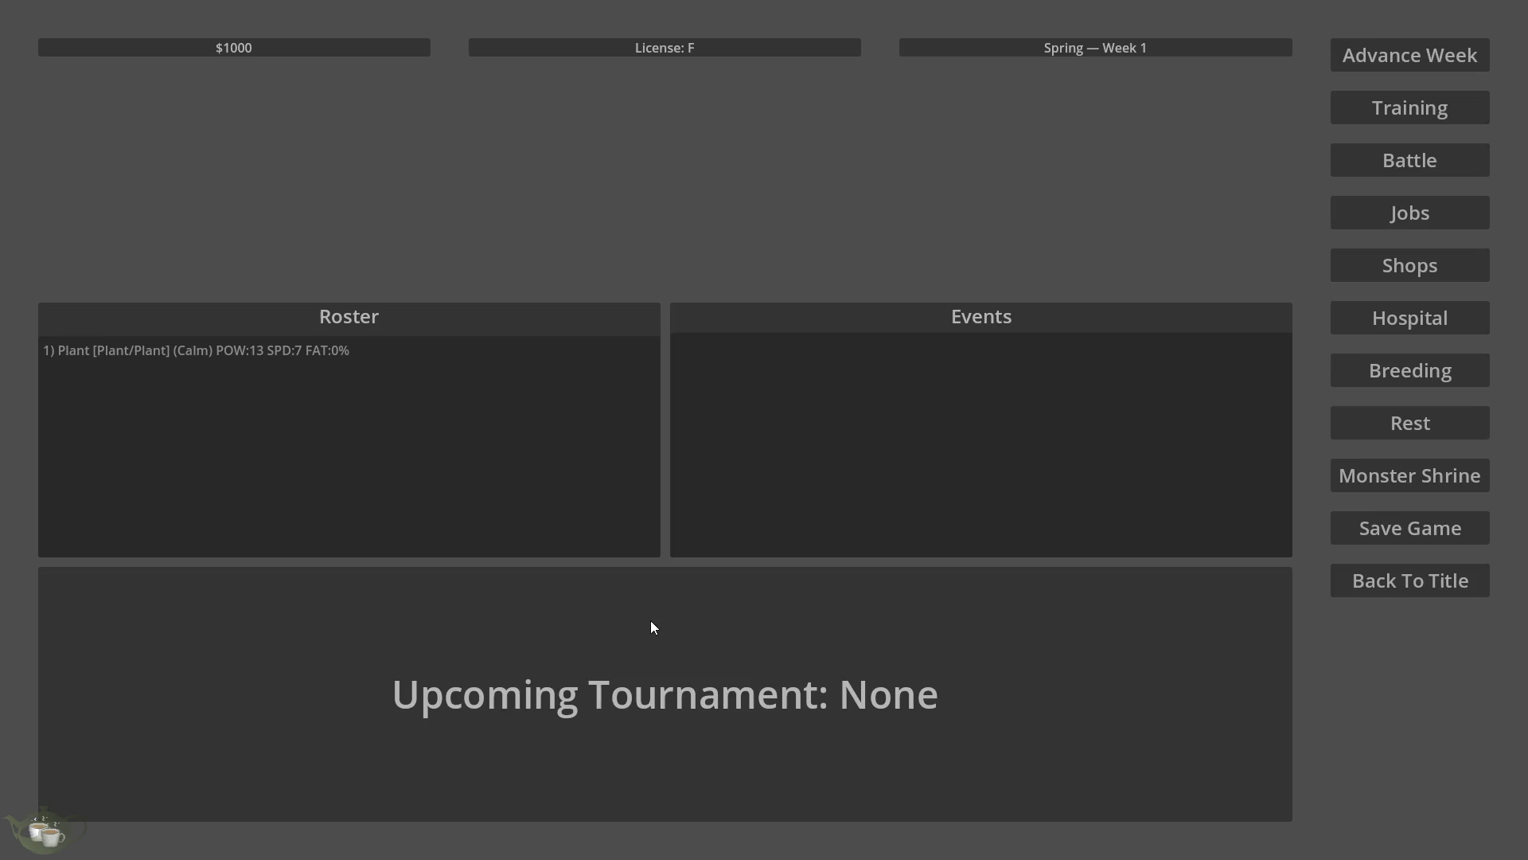
click(1410, 583)
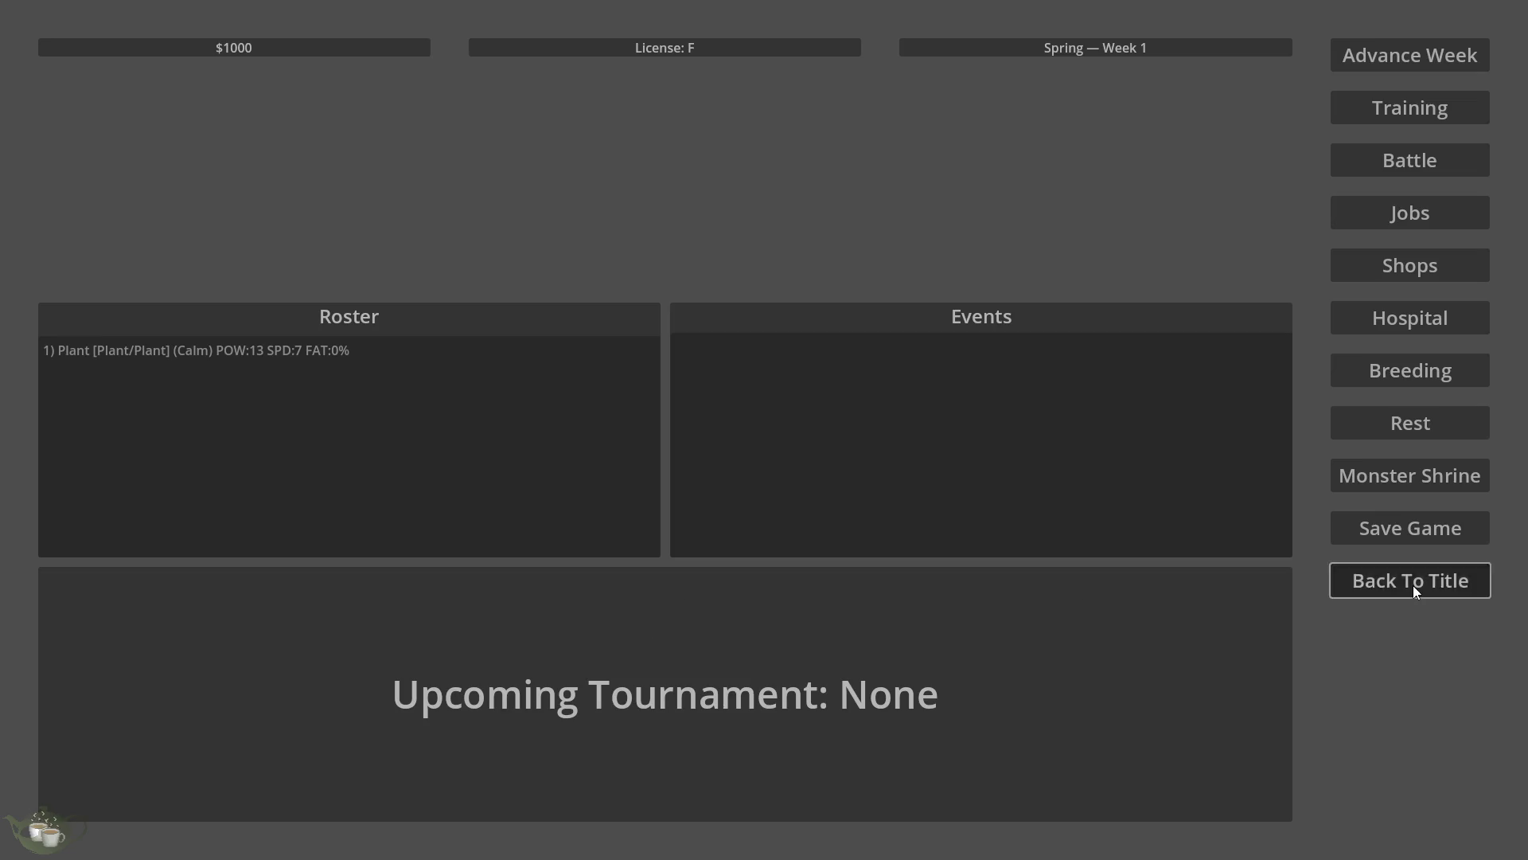
click(725, 408)
Load Save Slot 01, select the restored Plant monster, and open Jobs.
click(723, 331)
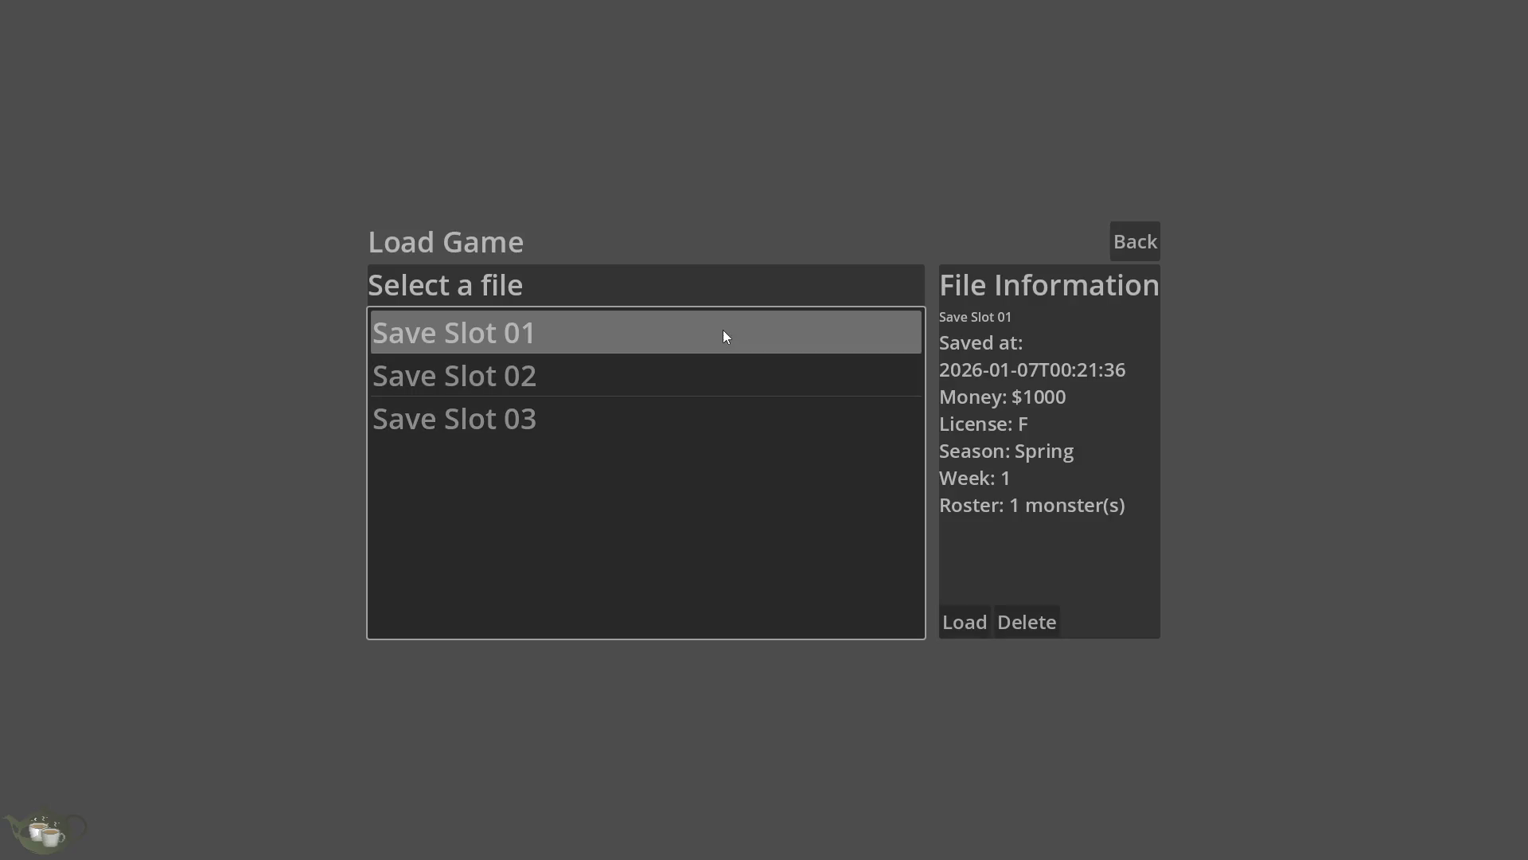
click(660, 386)
click(648, 332)
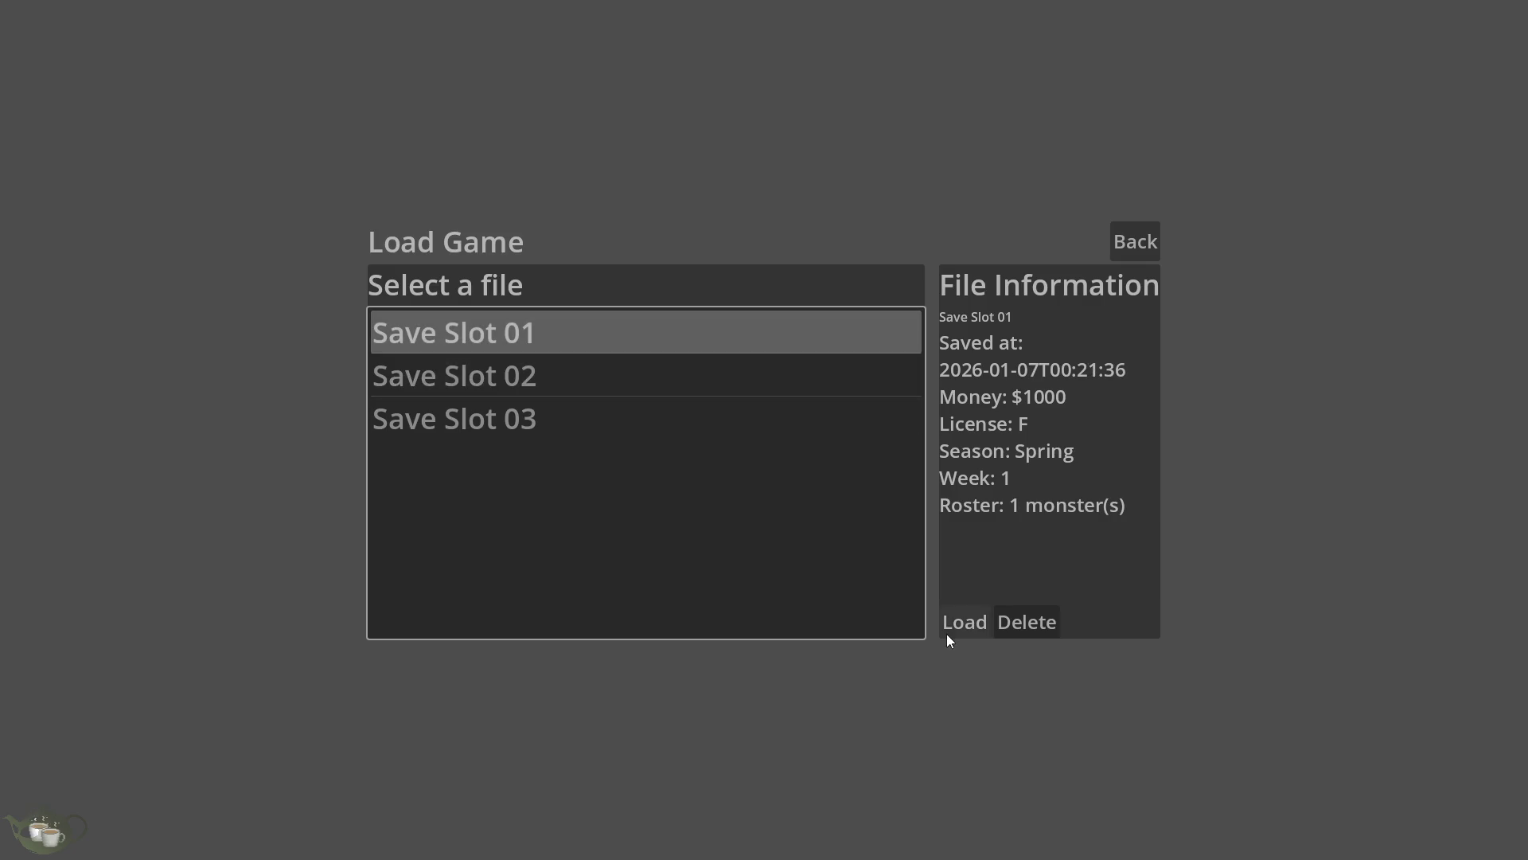
click(949, 634)
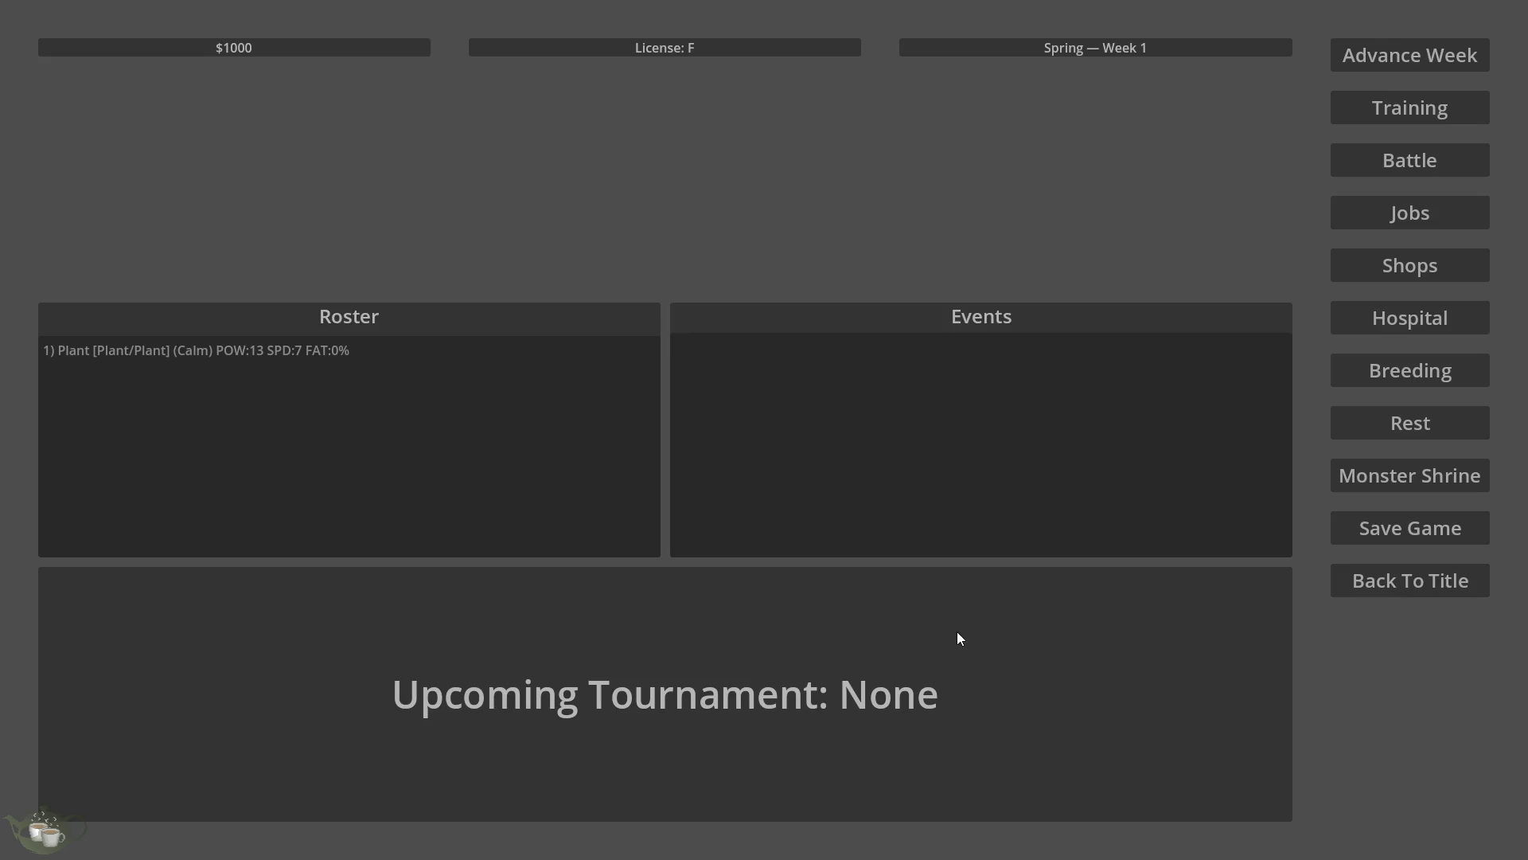
click(345, 351)
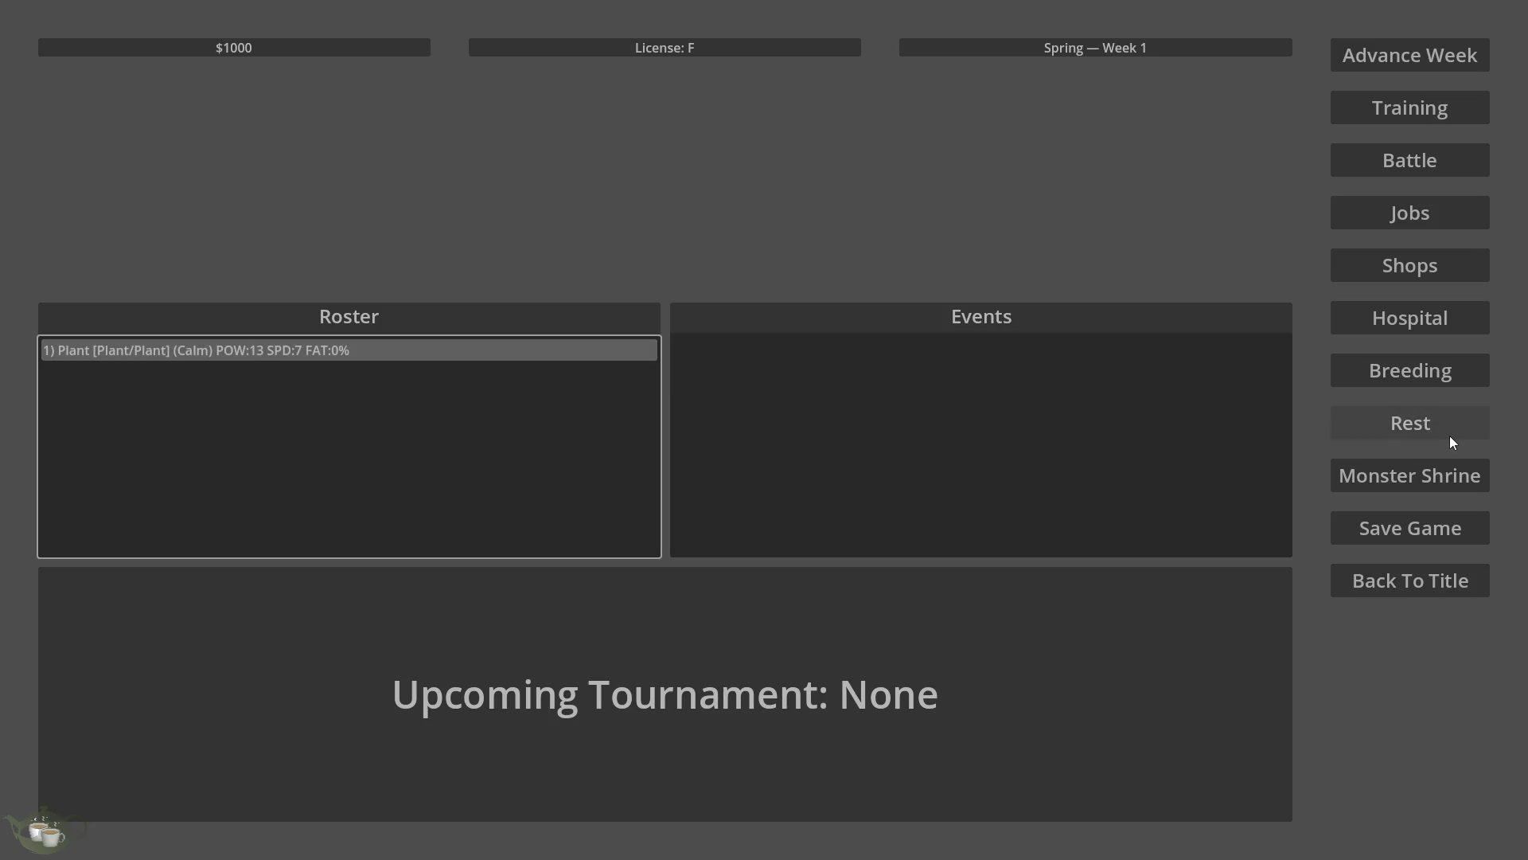
click(1415, 222)
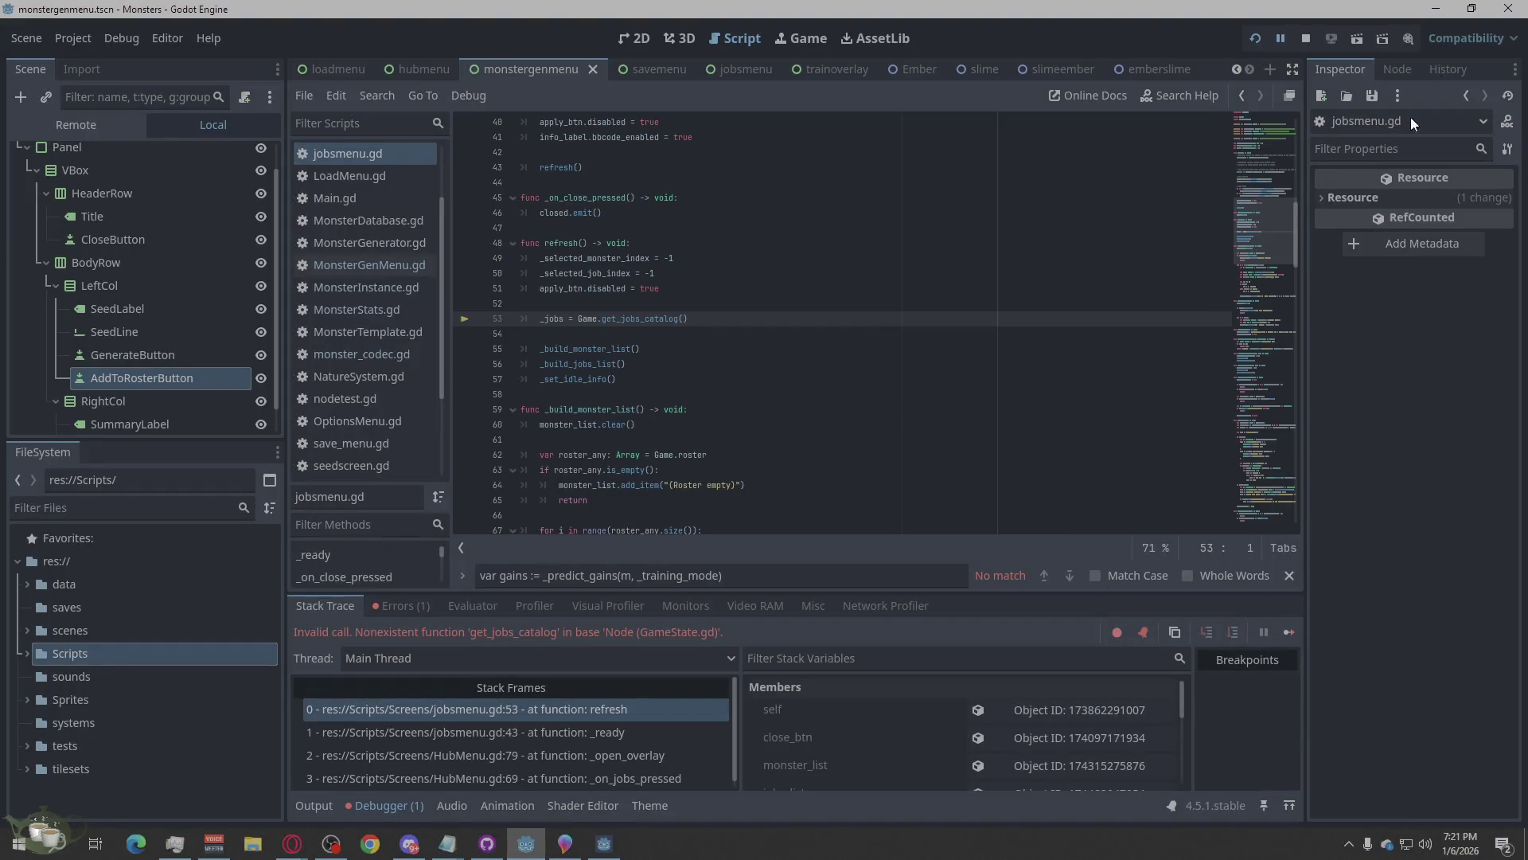
Stop and relaunch the game, start a new game, then return to the title screen.
click(1302, 30)
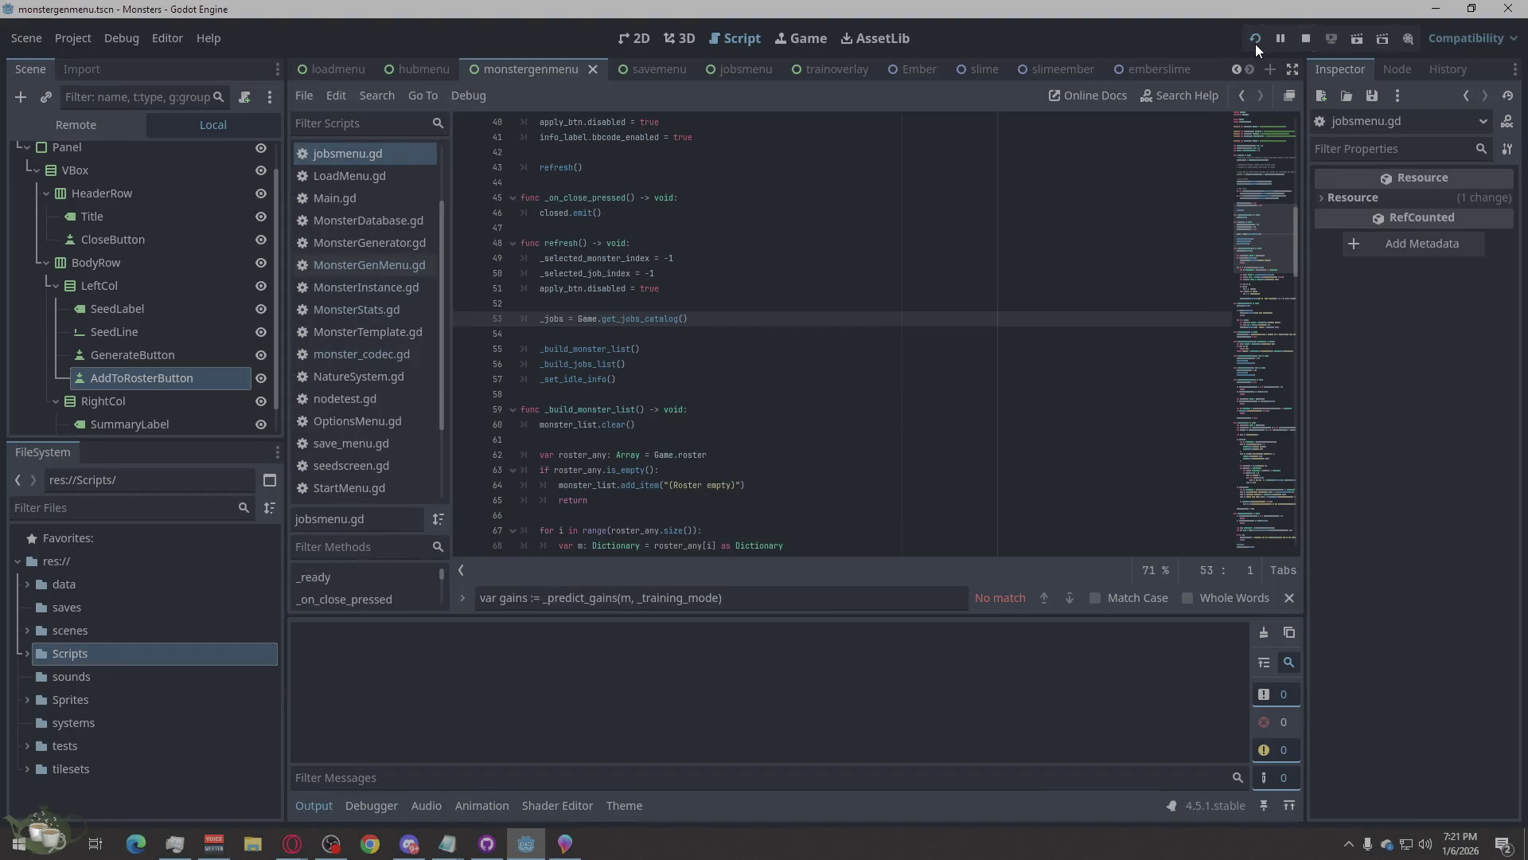
click(1255, 45)
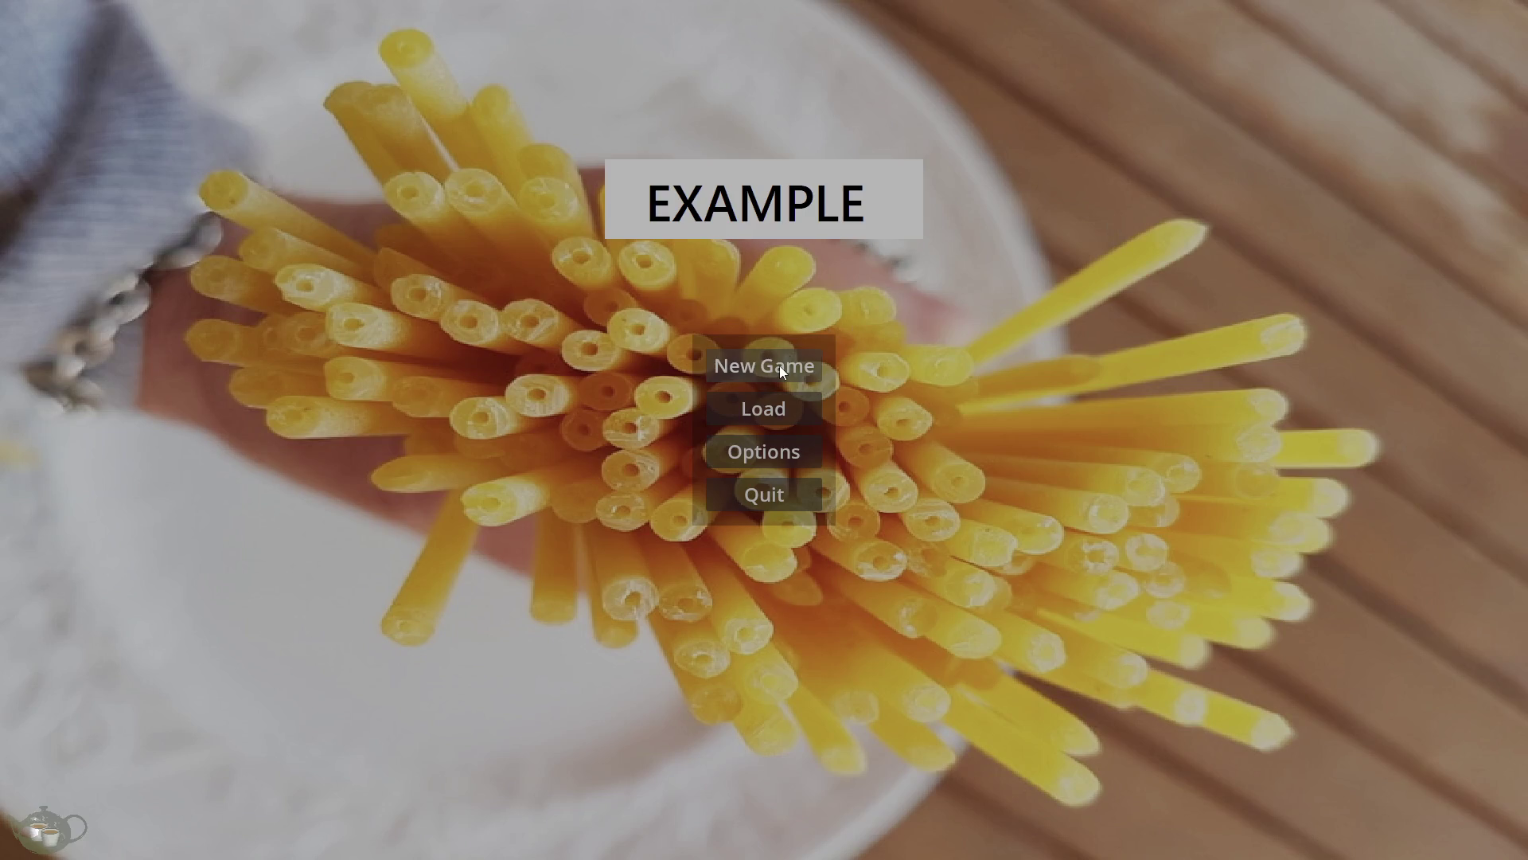
click(780, 366)
click(1340, 581)
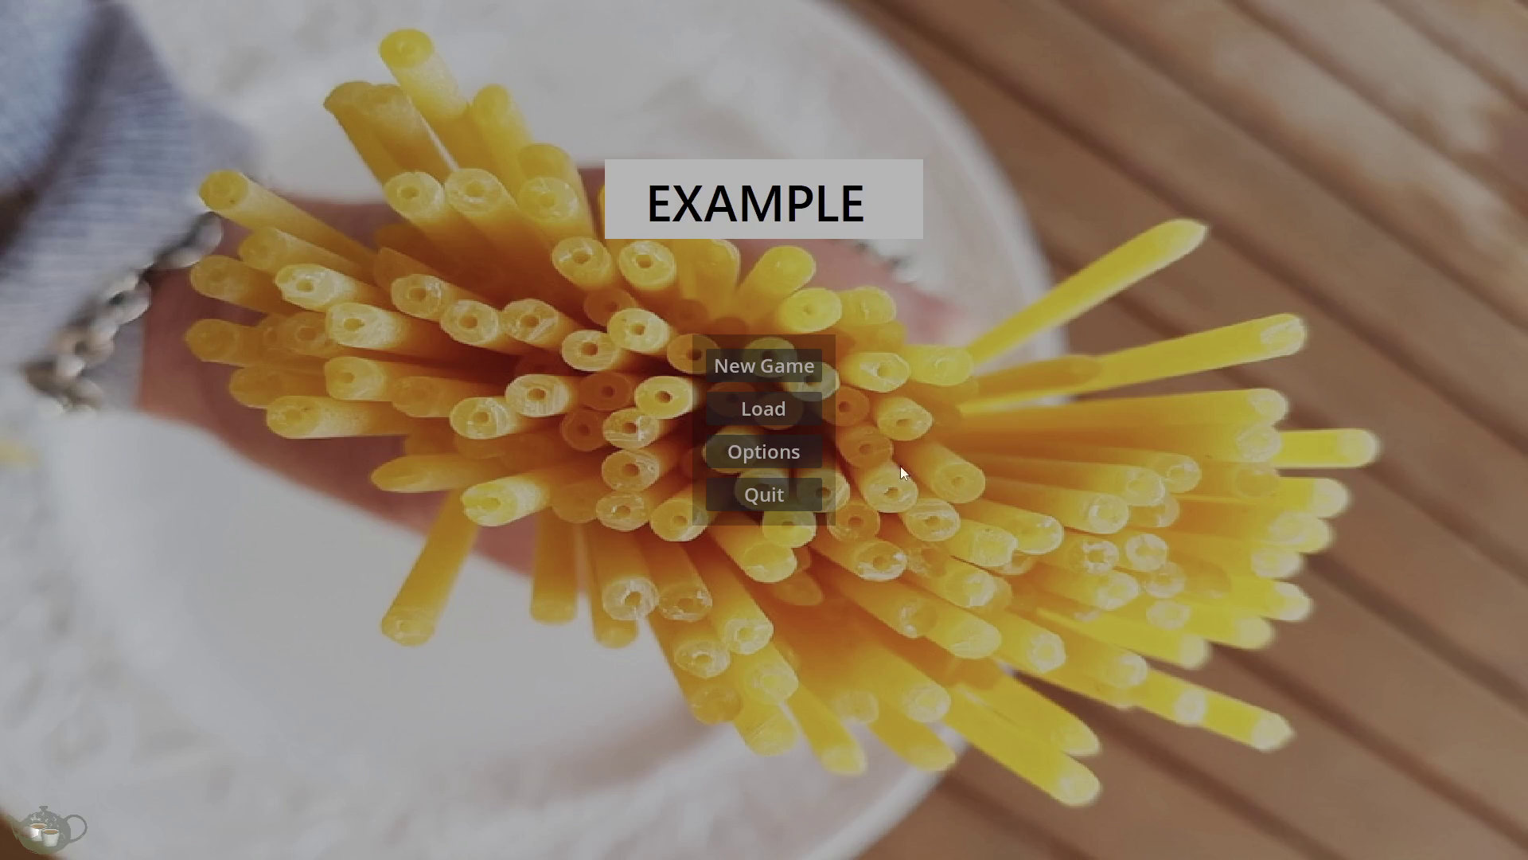
Load Save Slot 01 and select the Plant monster in the hub roster.
click(788, 402)
click(770, 322)
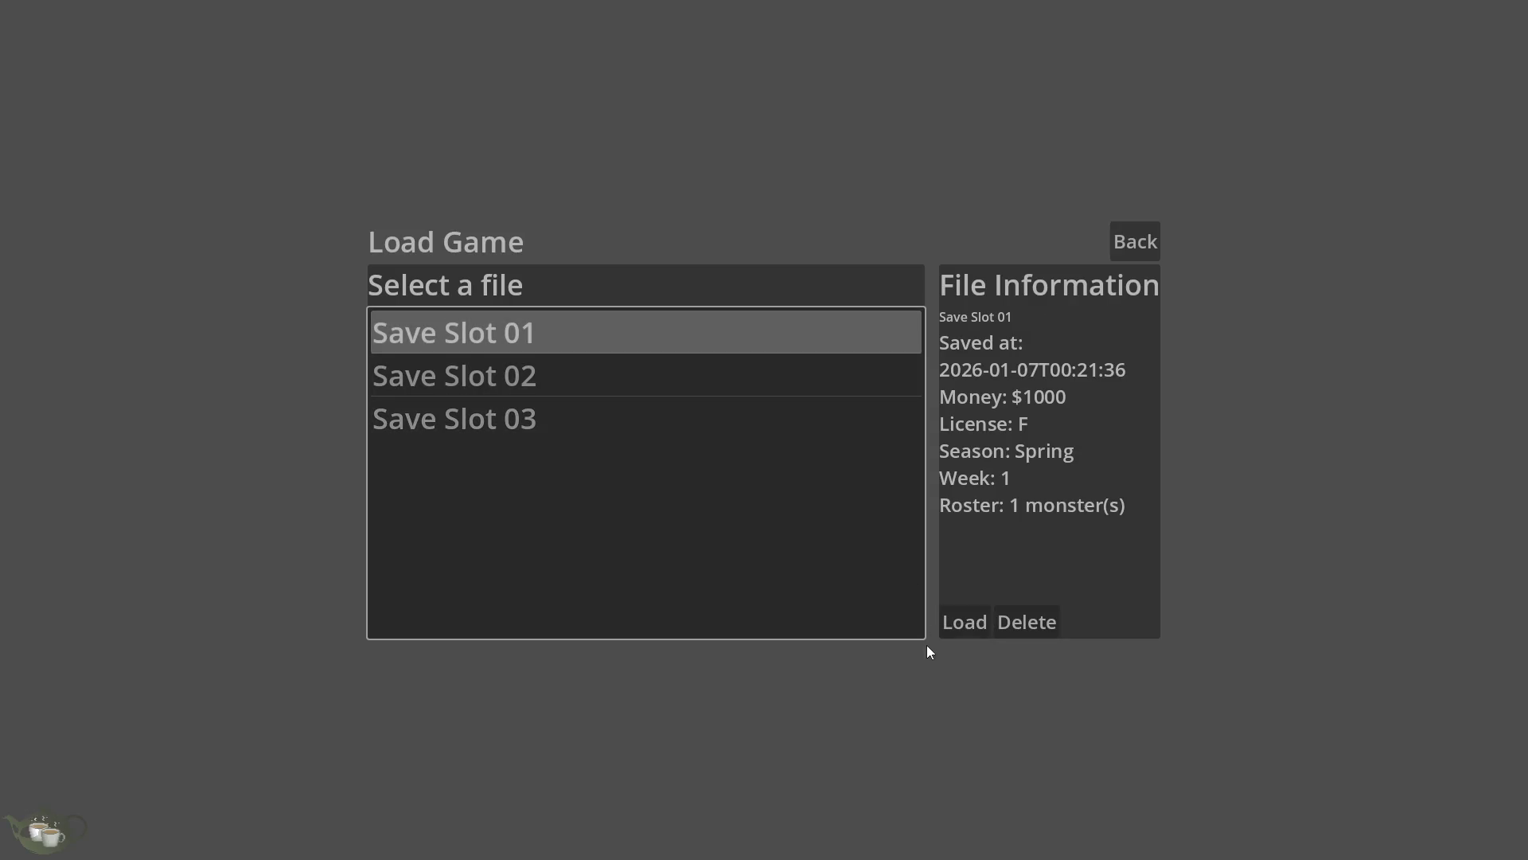
click(963, 623)
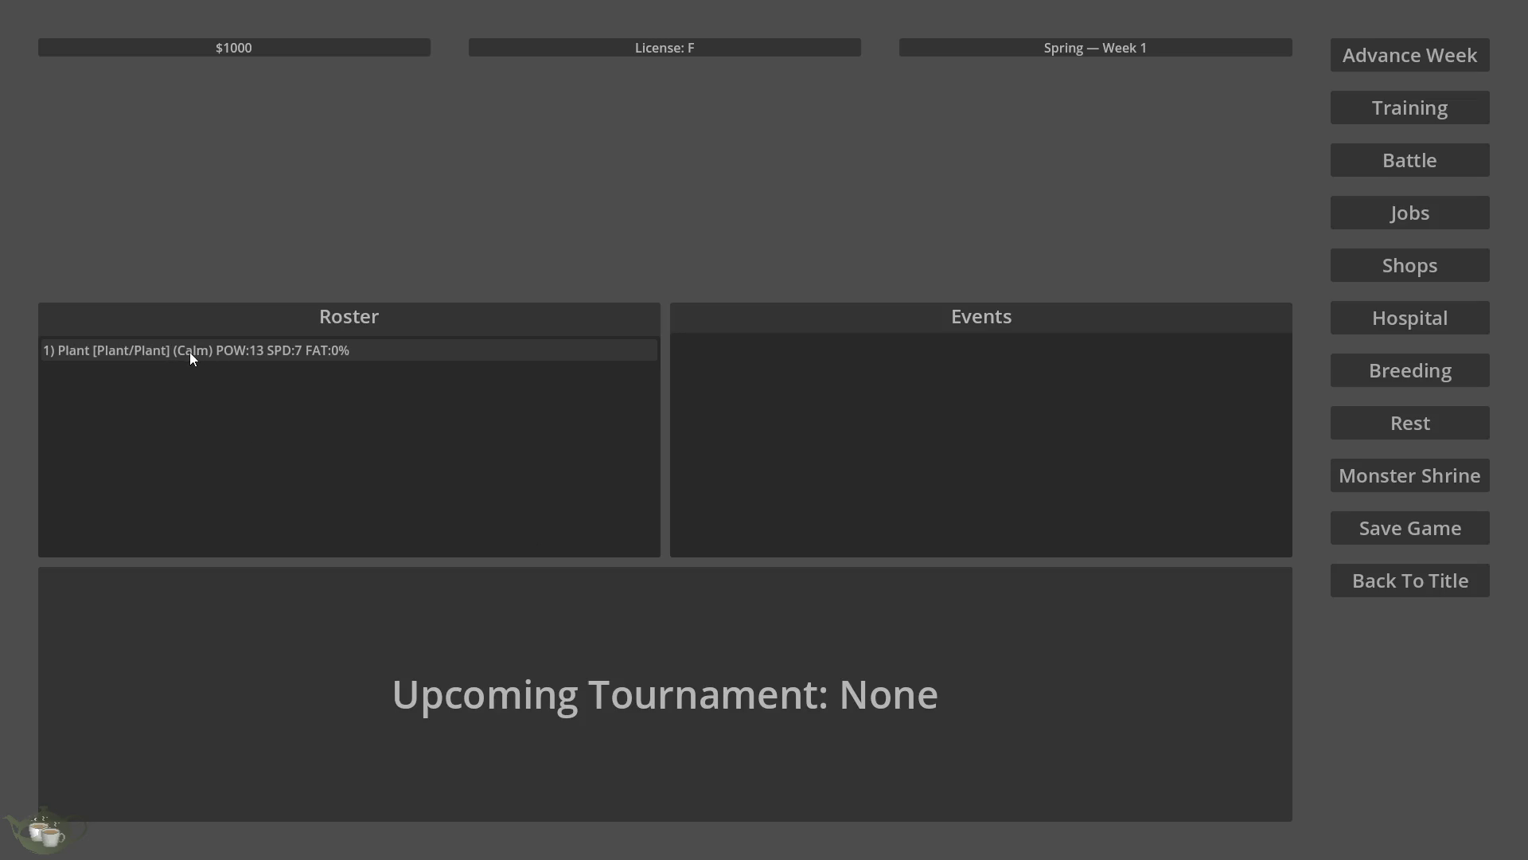
click(358, 350)
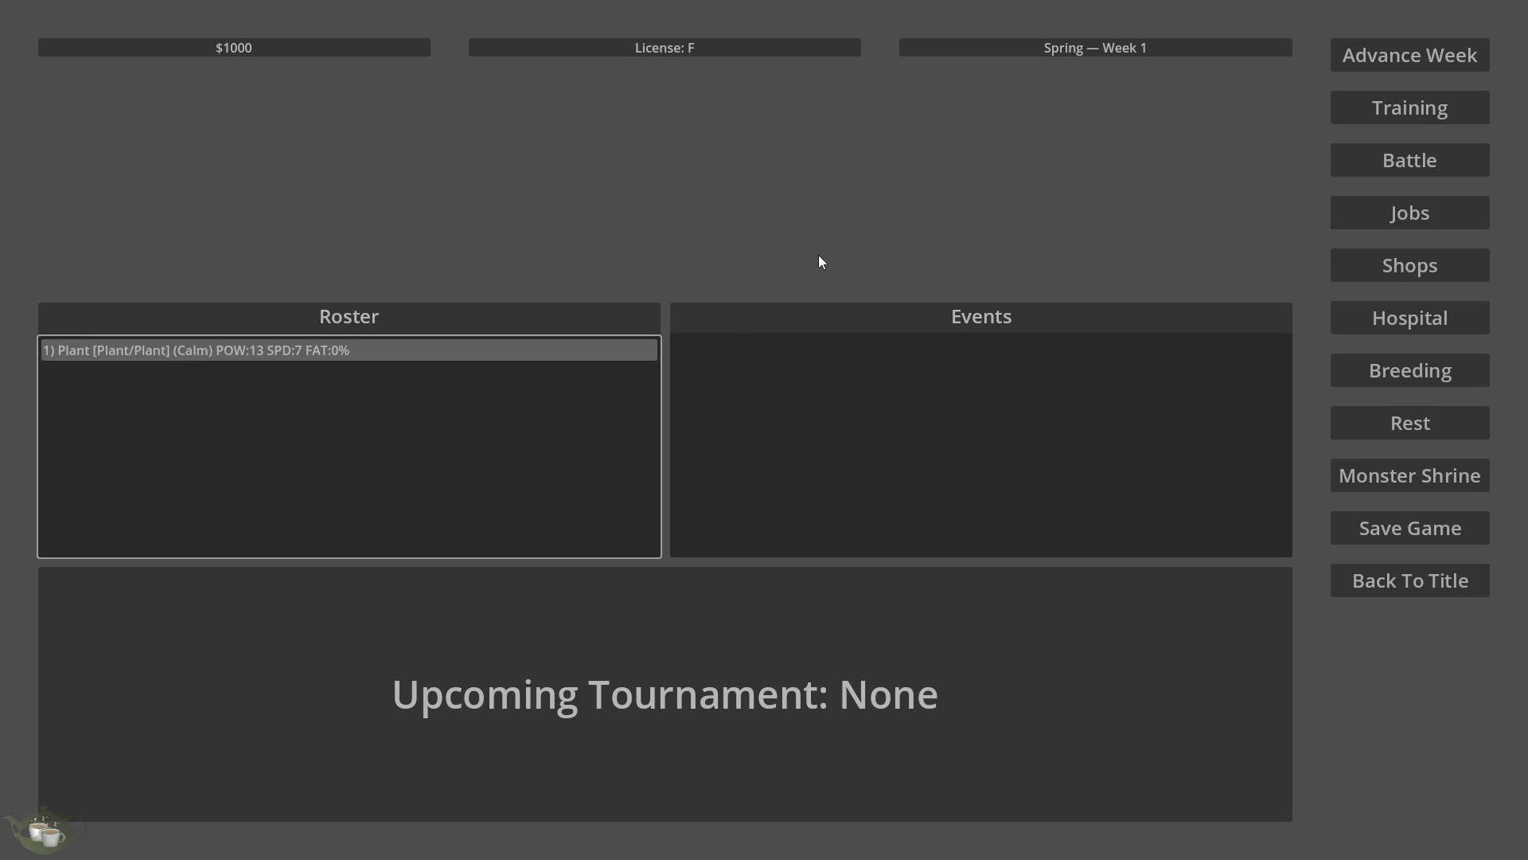
Train the Plant once with Gentle mode, raising it to POW 14, SPD 9, 25% fatigue.
click(1439, 110)
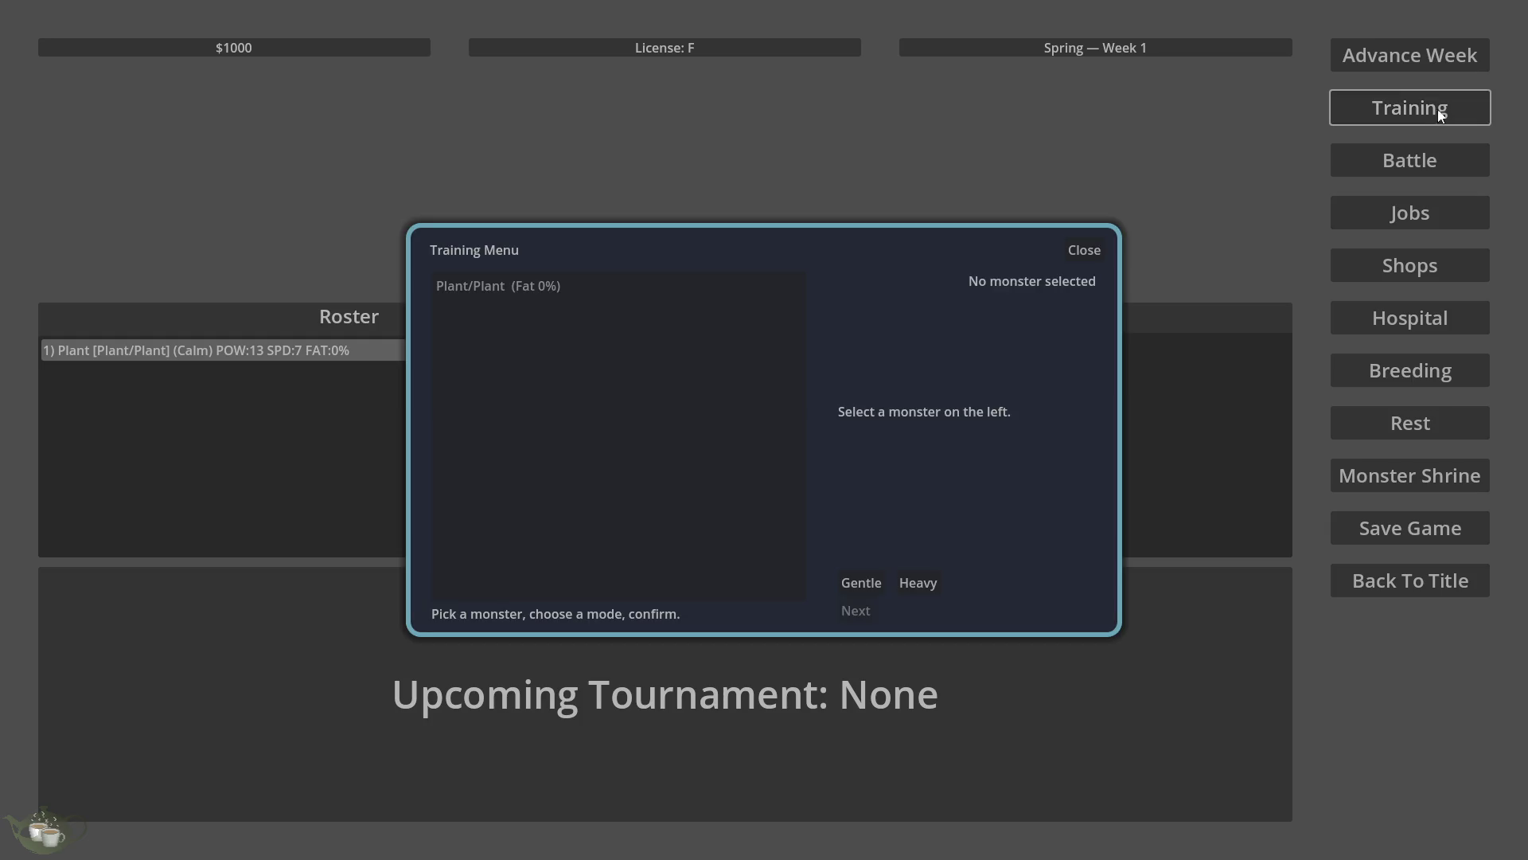
click(506, 283)
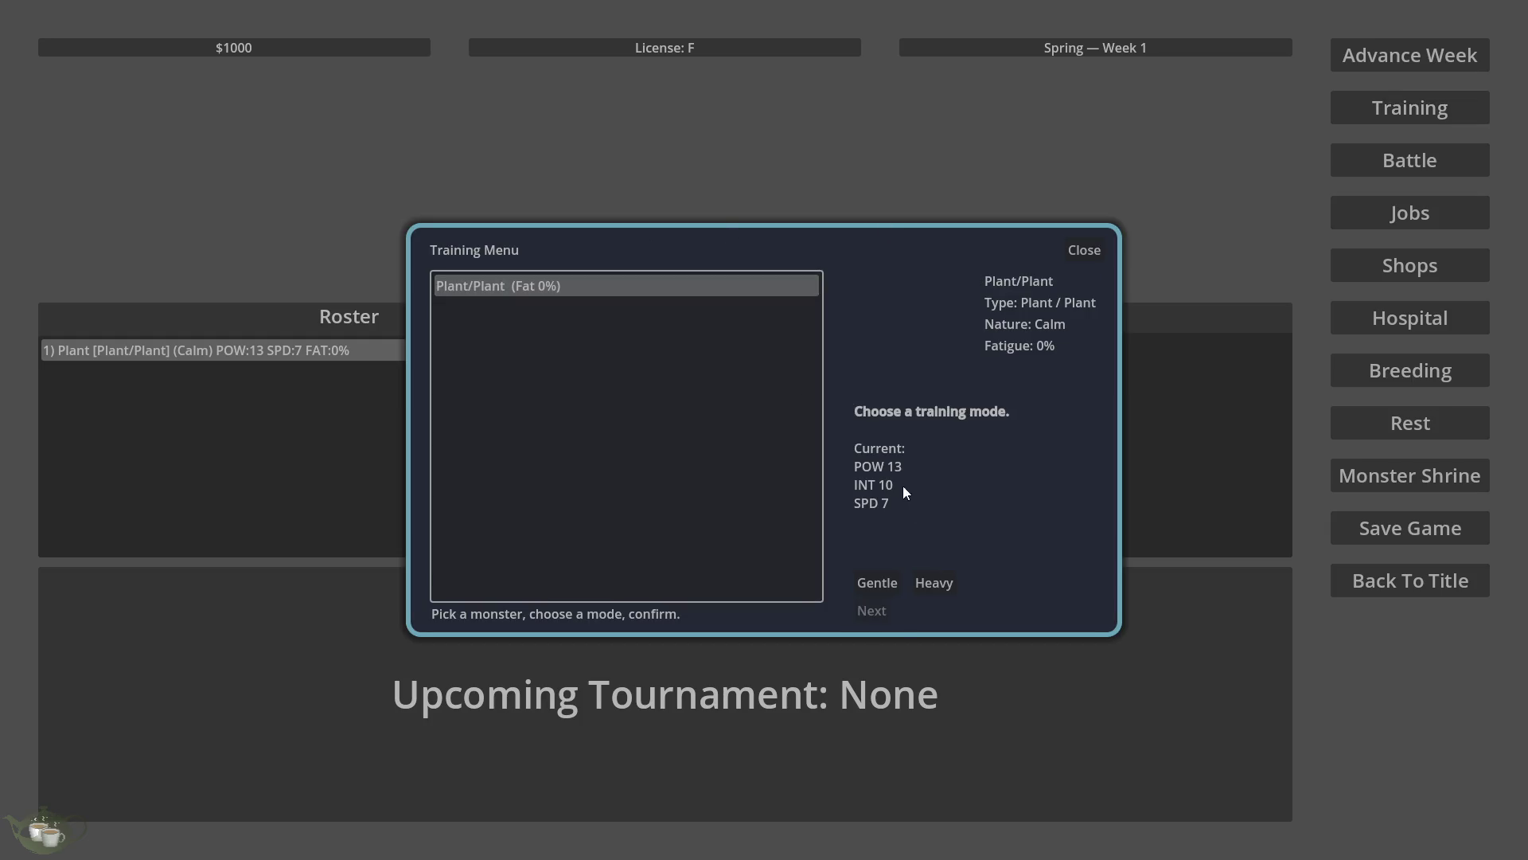
click(879, 588)
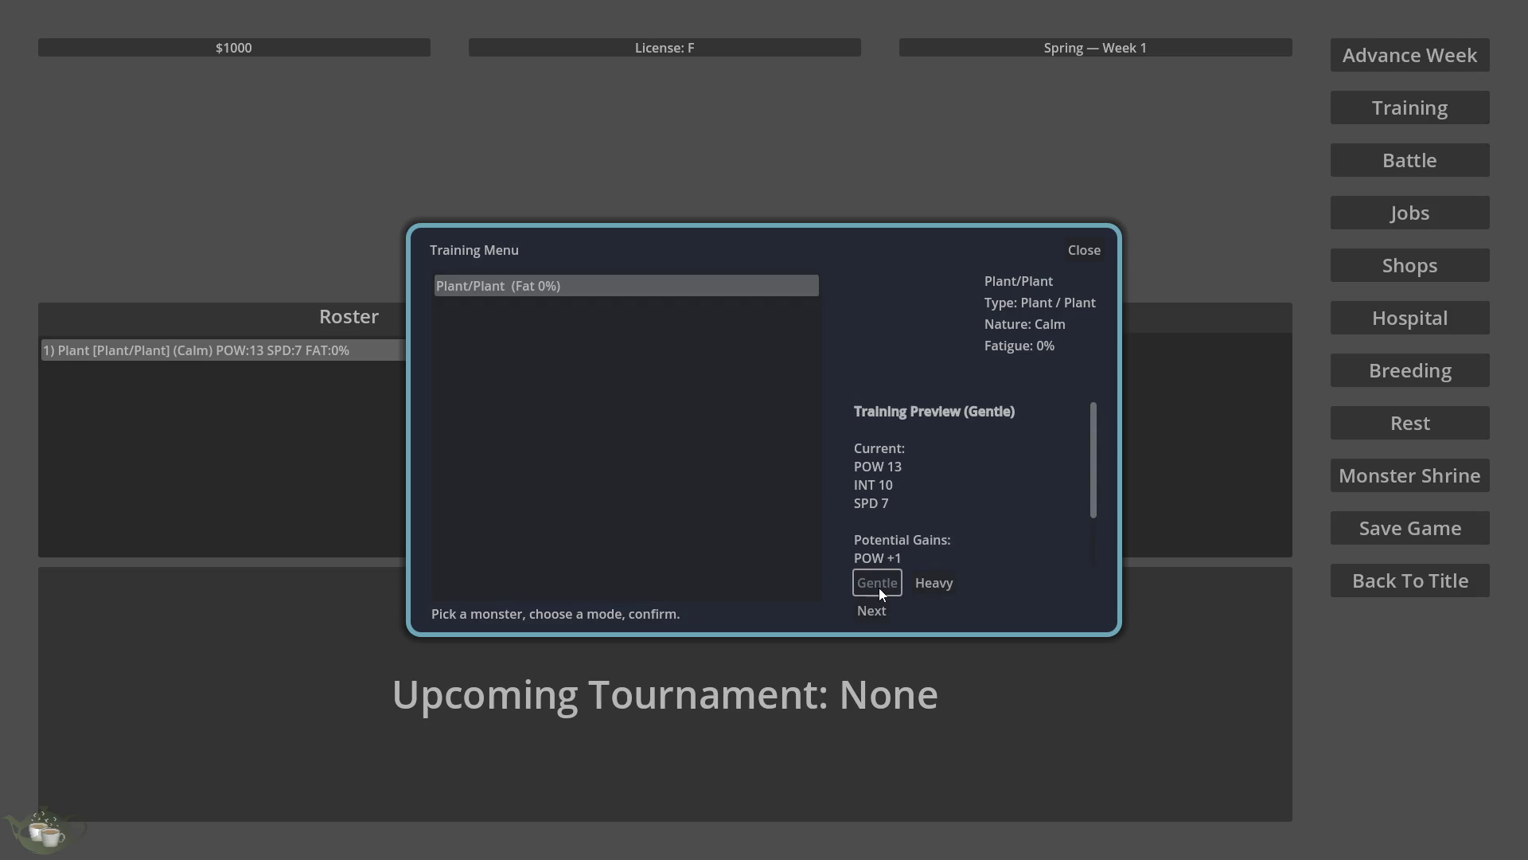
scroll(1012, 505, down, 2)
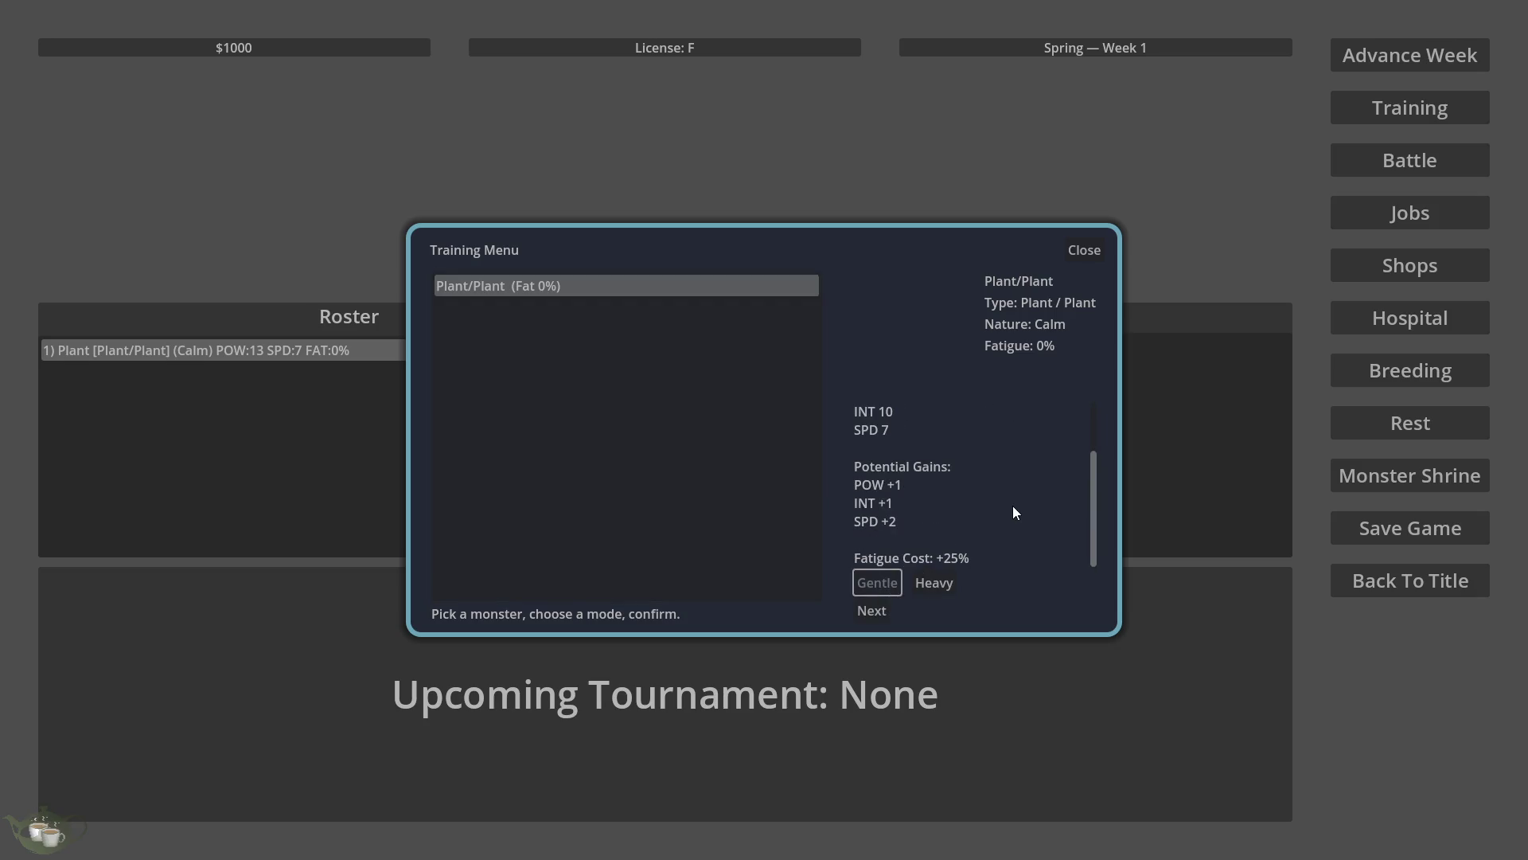
click(870, 612)
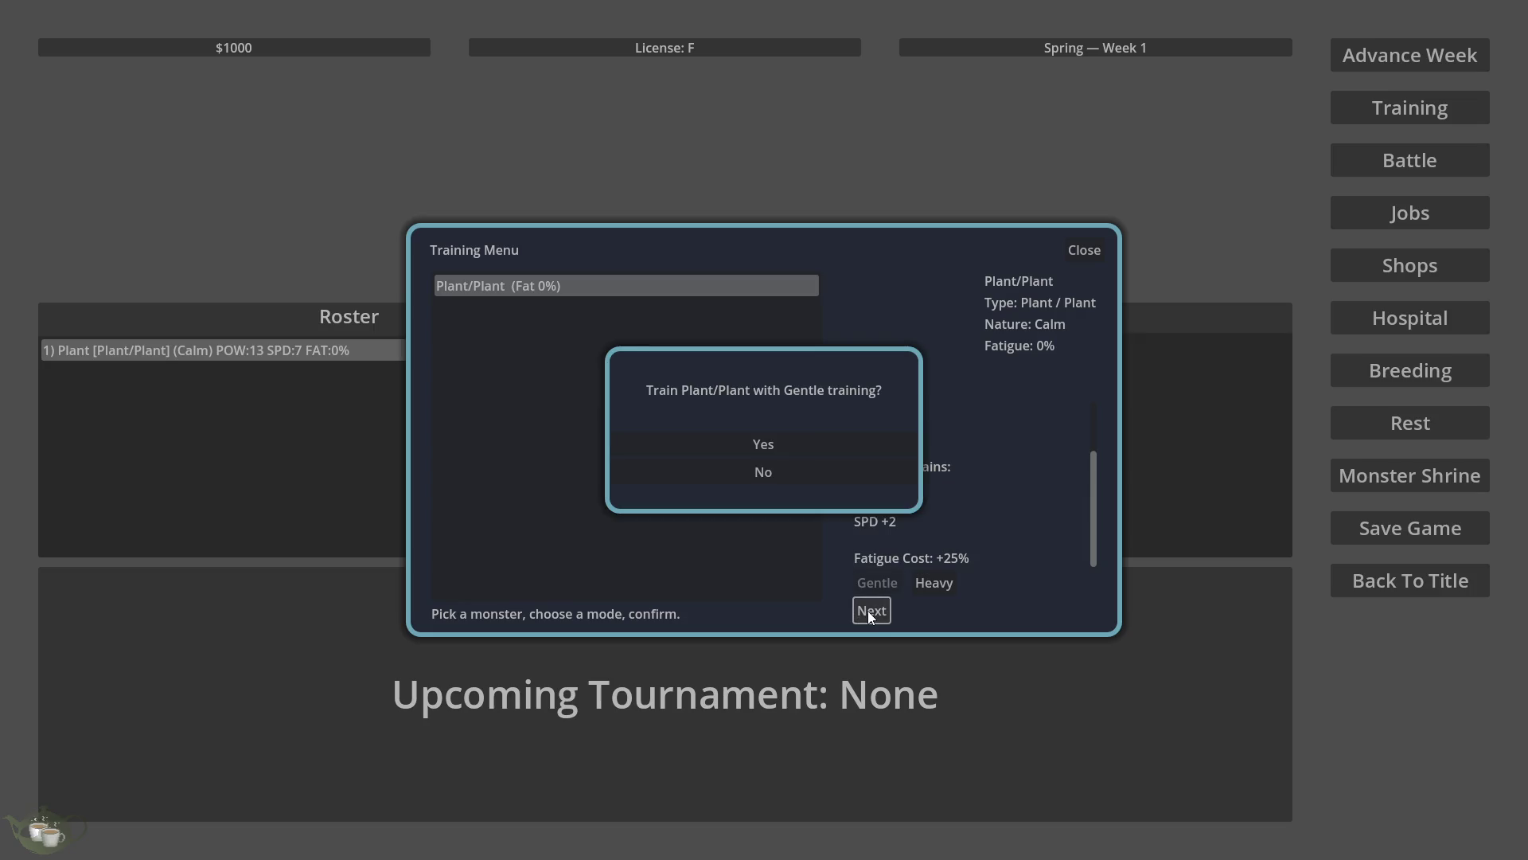
click(780, 444)
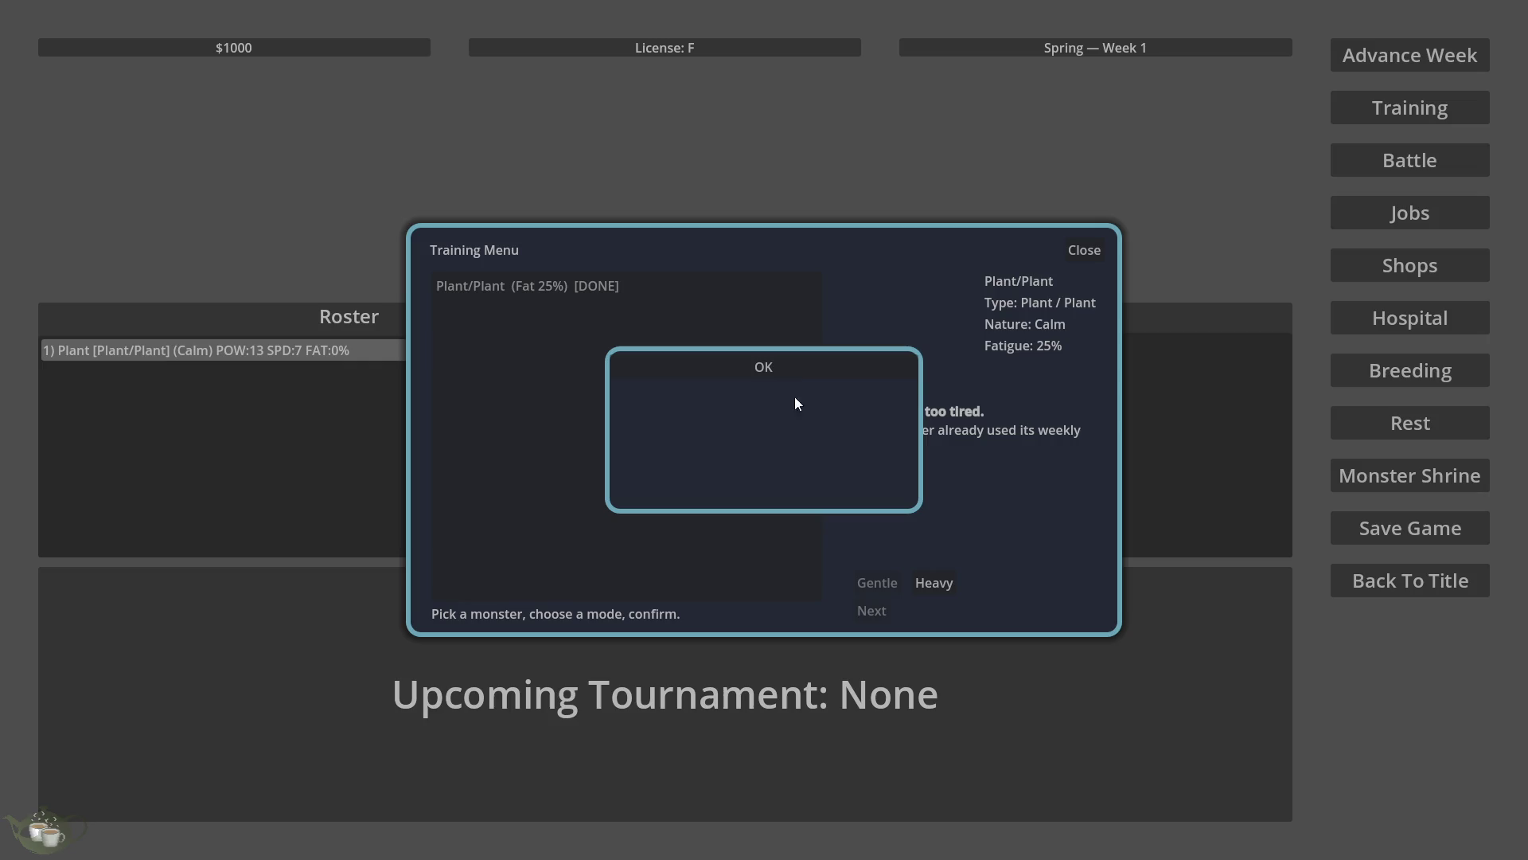
click(804, 366)
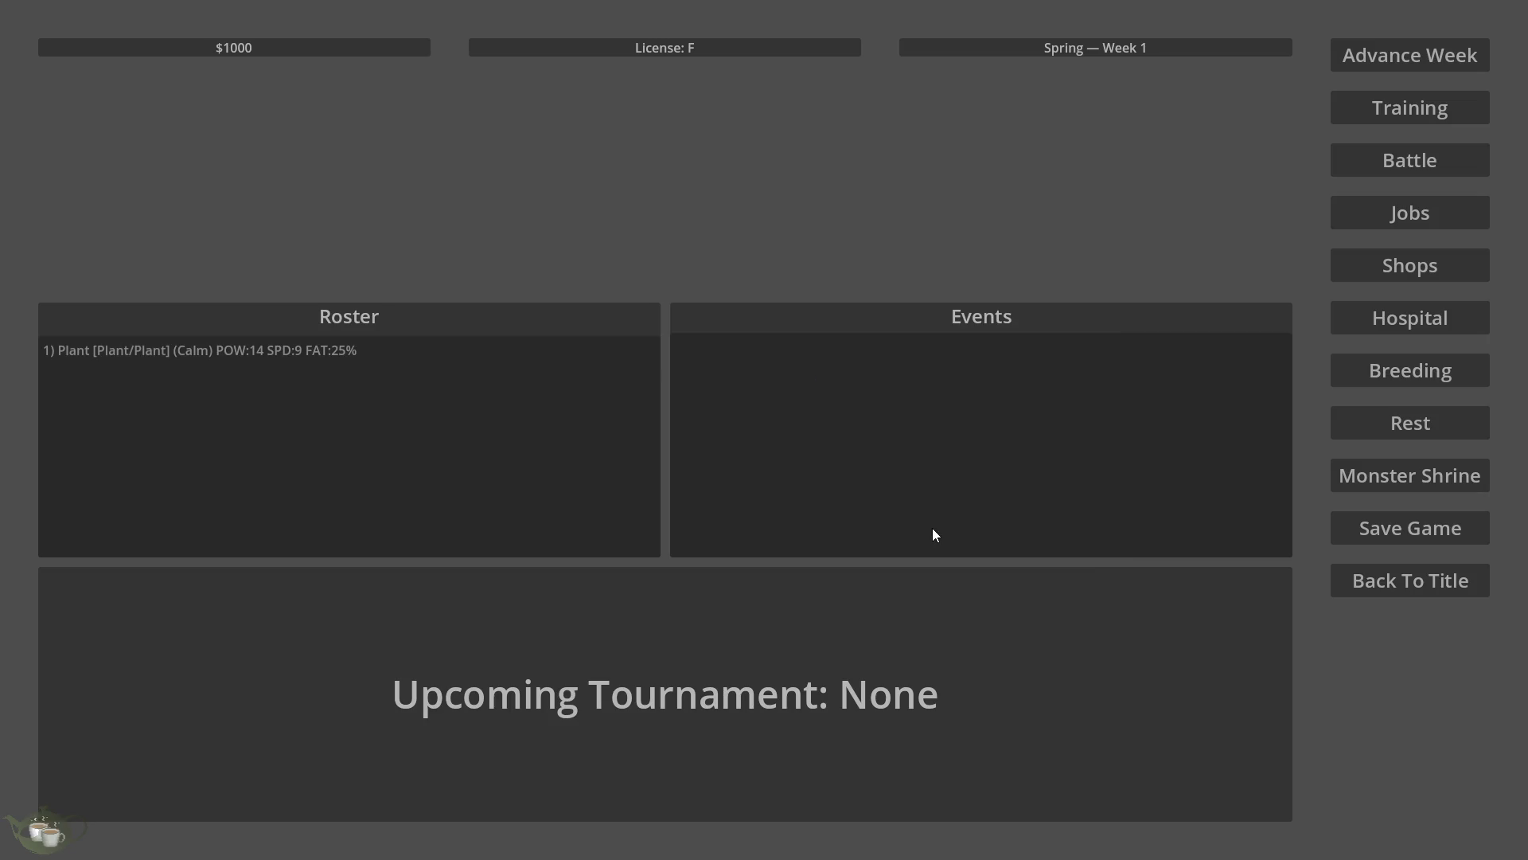
Reopen Training to check the Plant is too tired, then close the menu.
click(1415, 103)
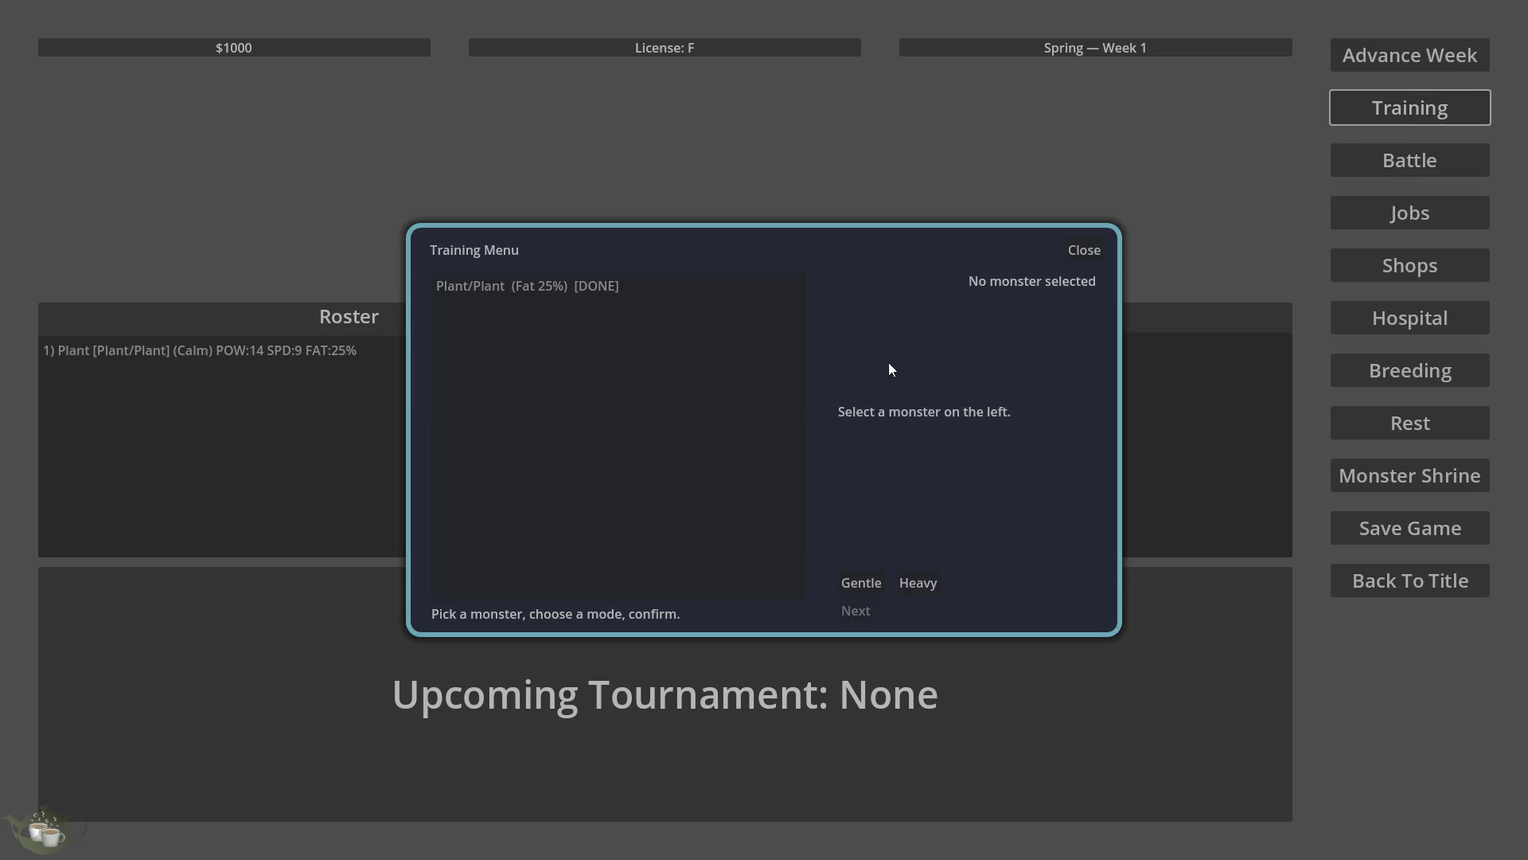
click(571, 294)
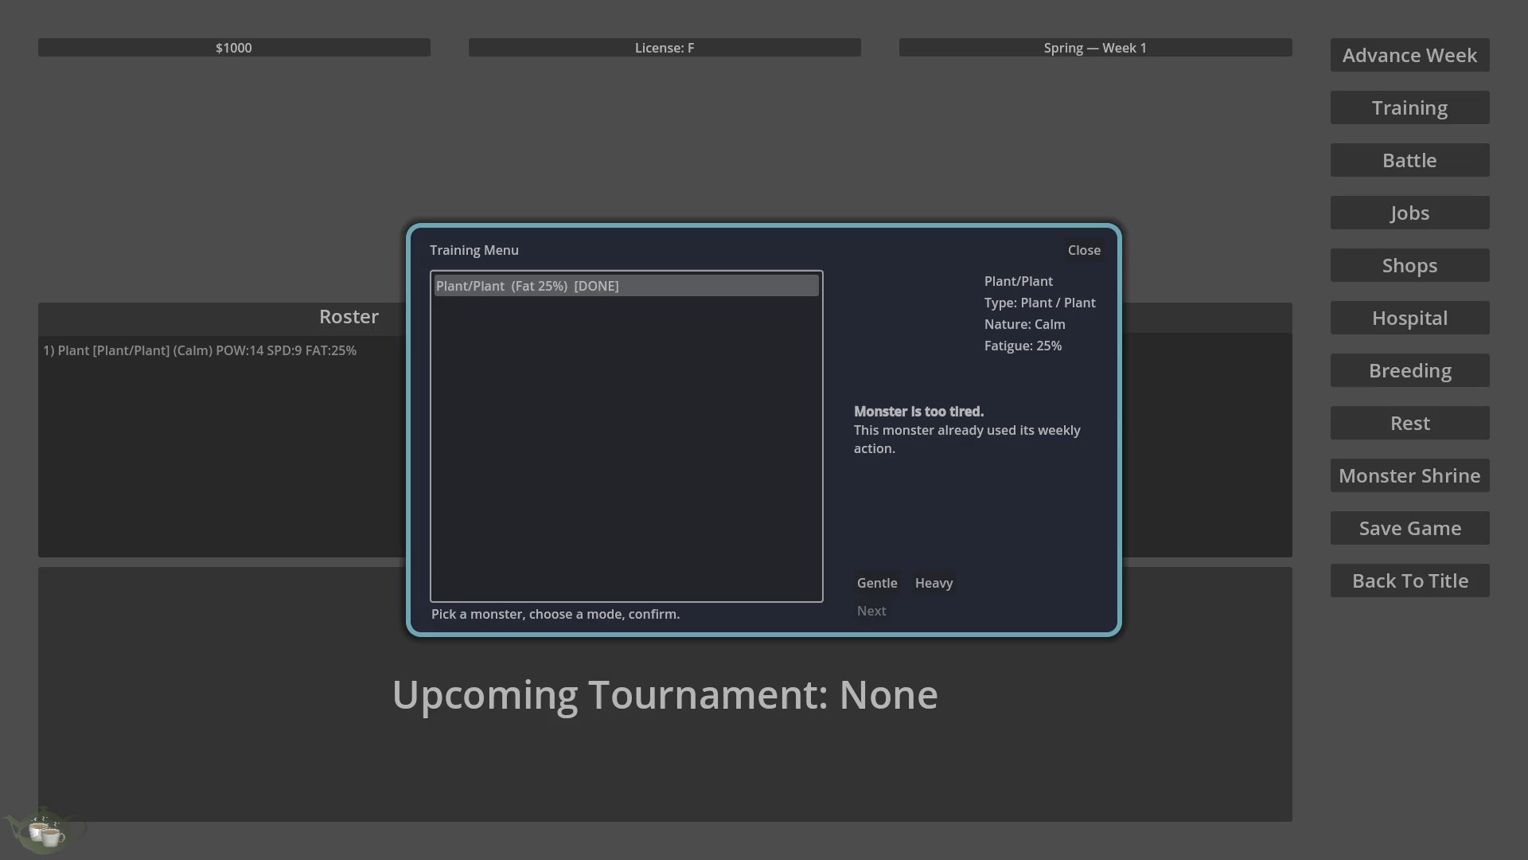
click(1080, 248)
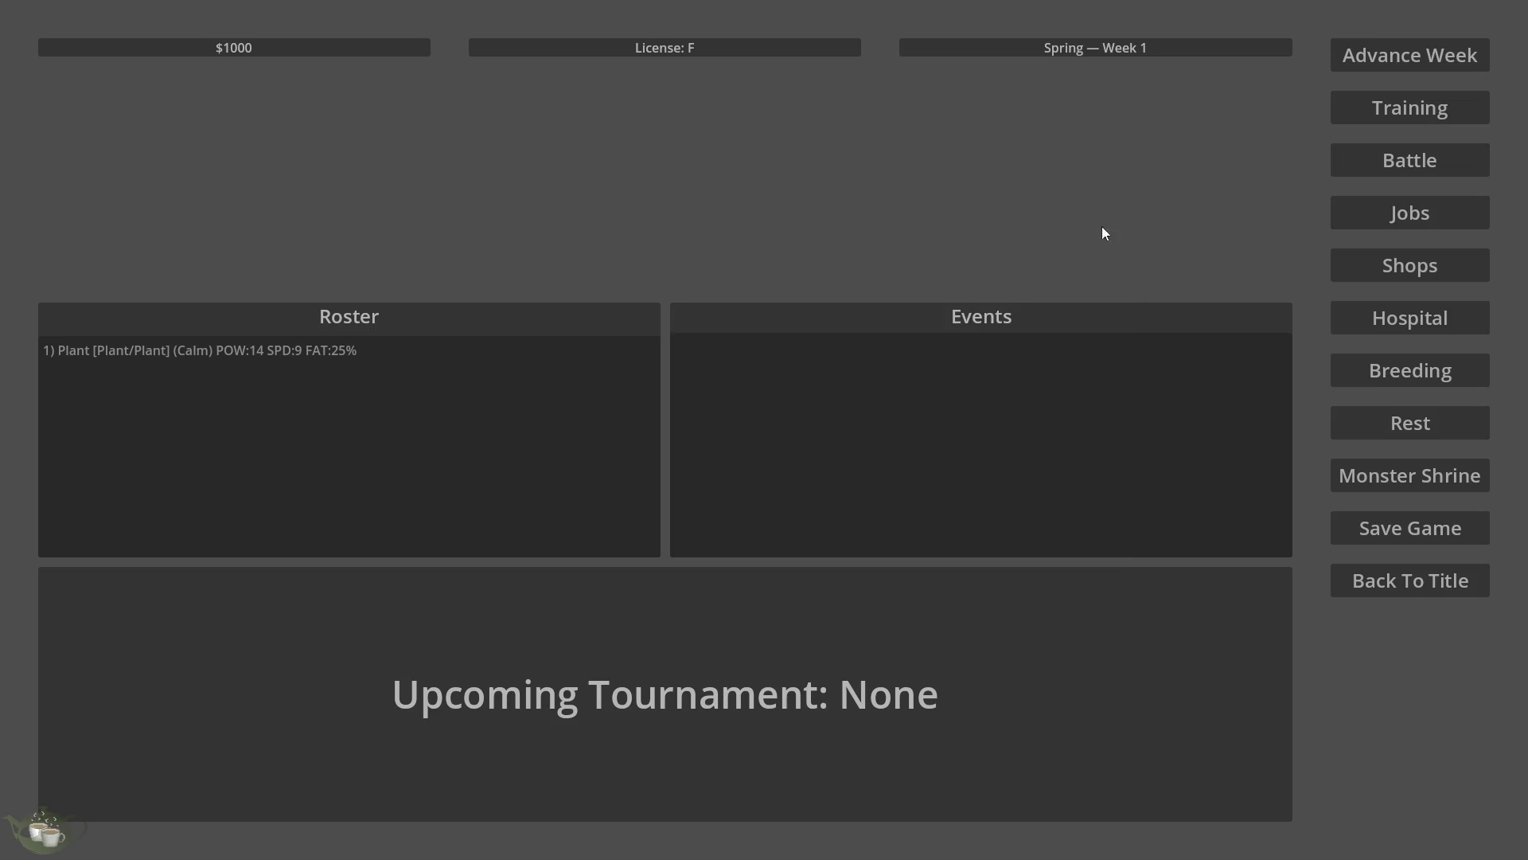
Advance to week 2 and give the Plant a Heavy training session.
click(1406, 52)
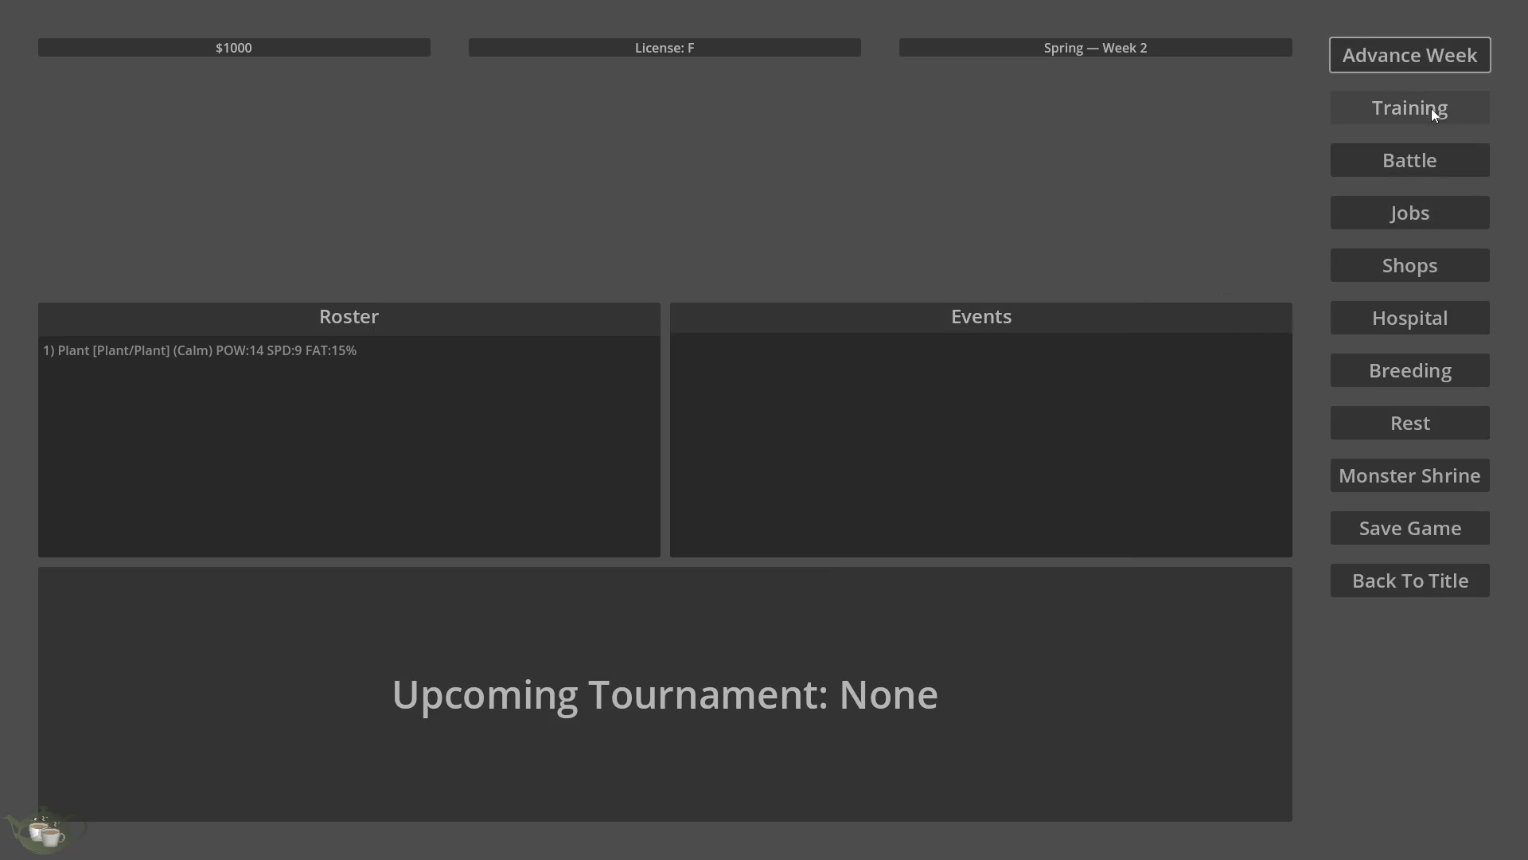
click(1433, 111)
click(495, 288)
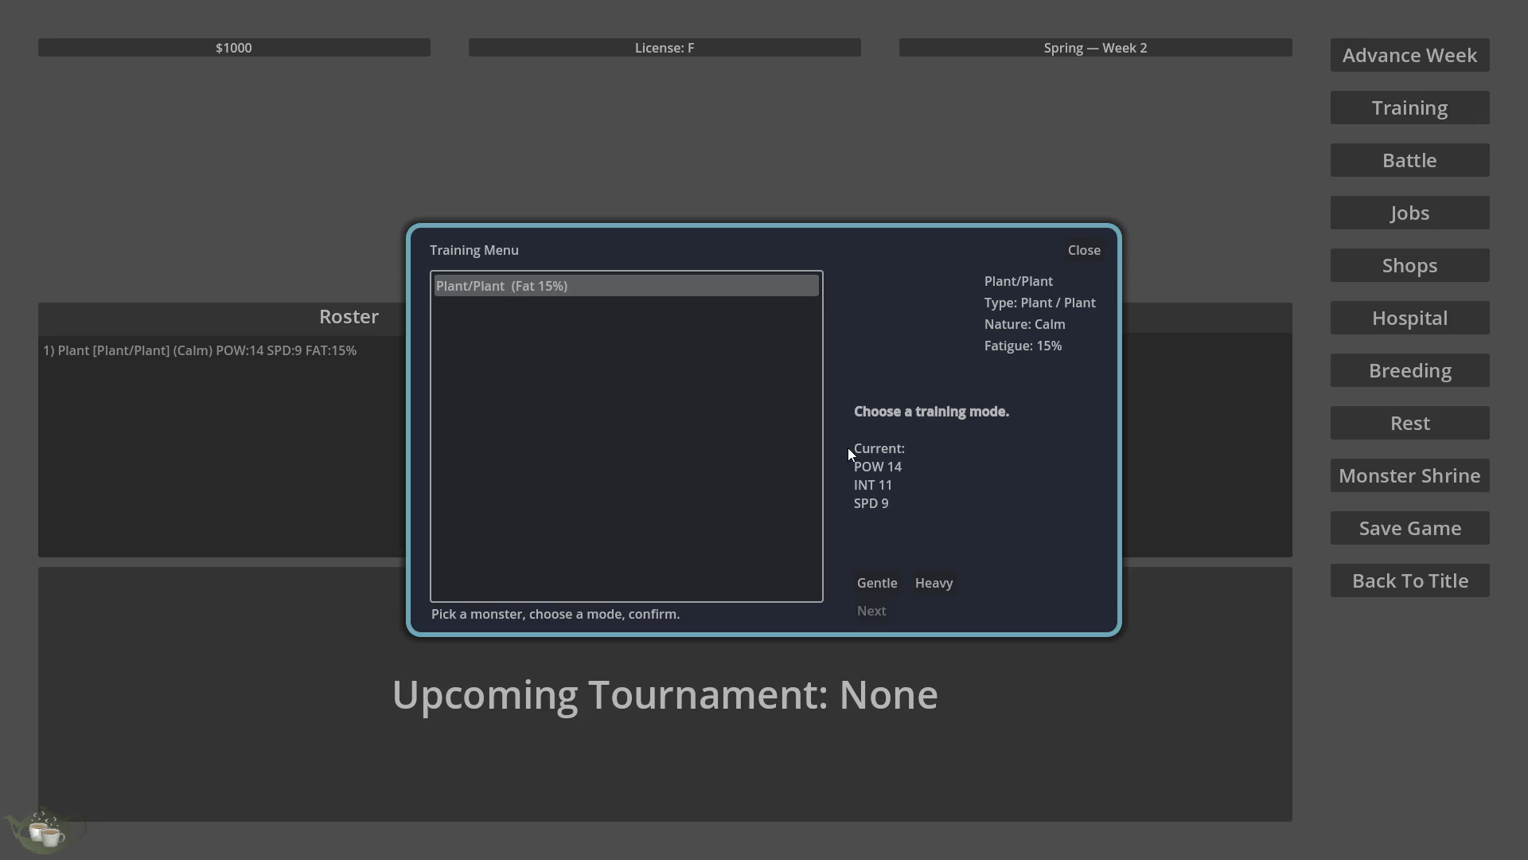
click(919, 582)
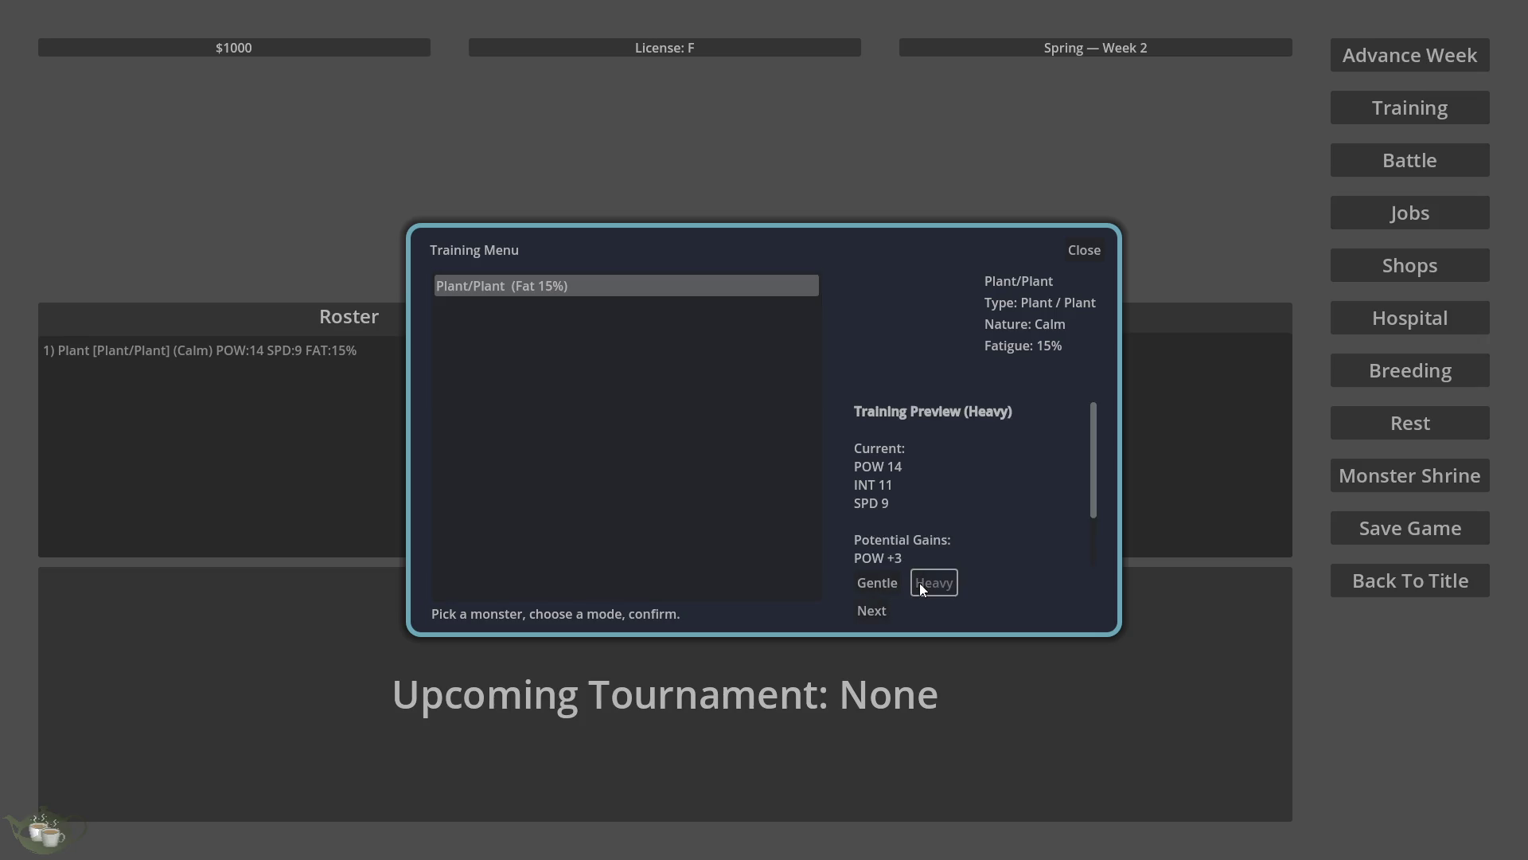
click(868, 609)
click(781, 448)
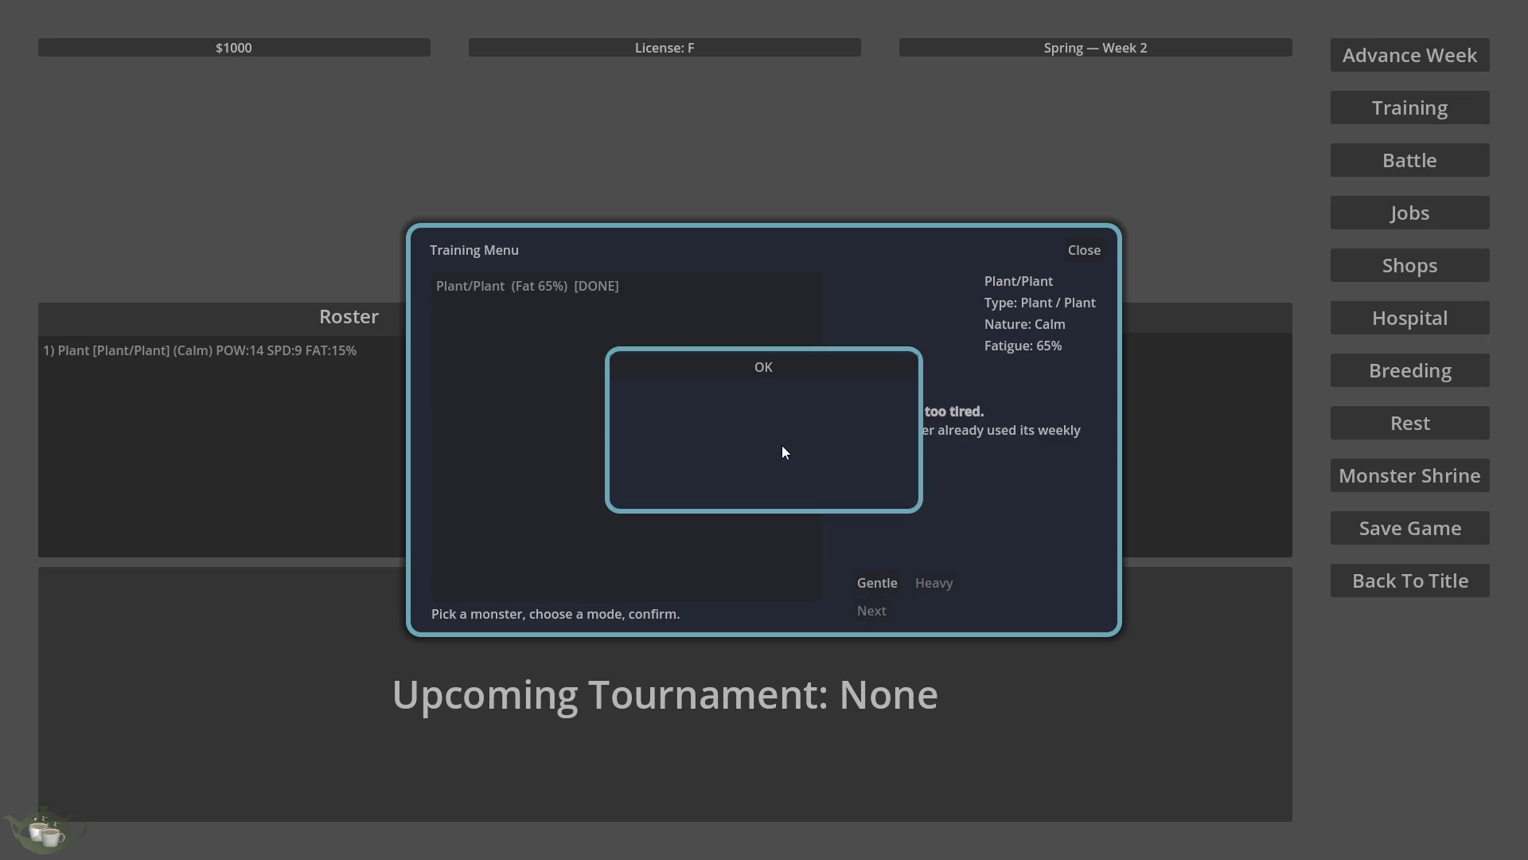
click(832, 369)
click(1380, 432)
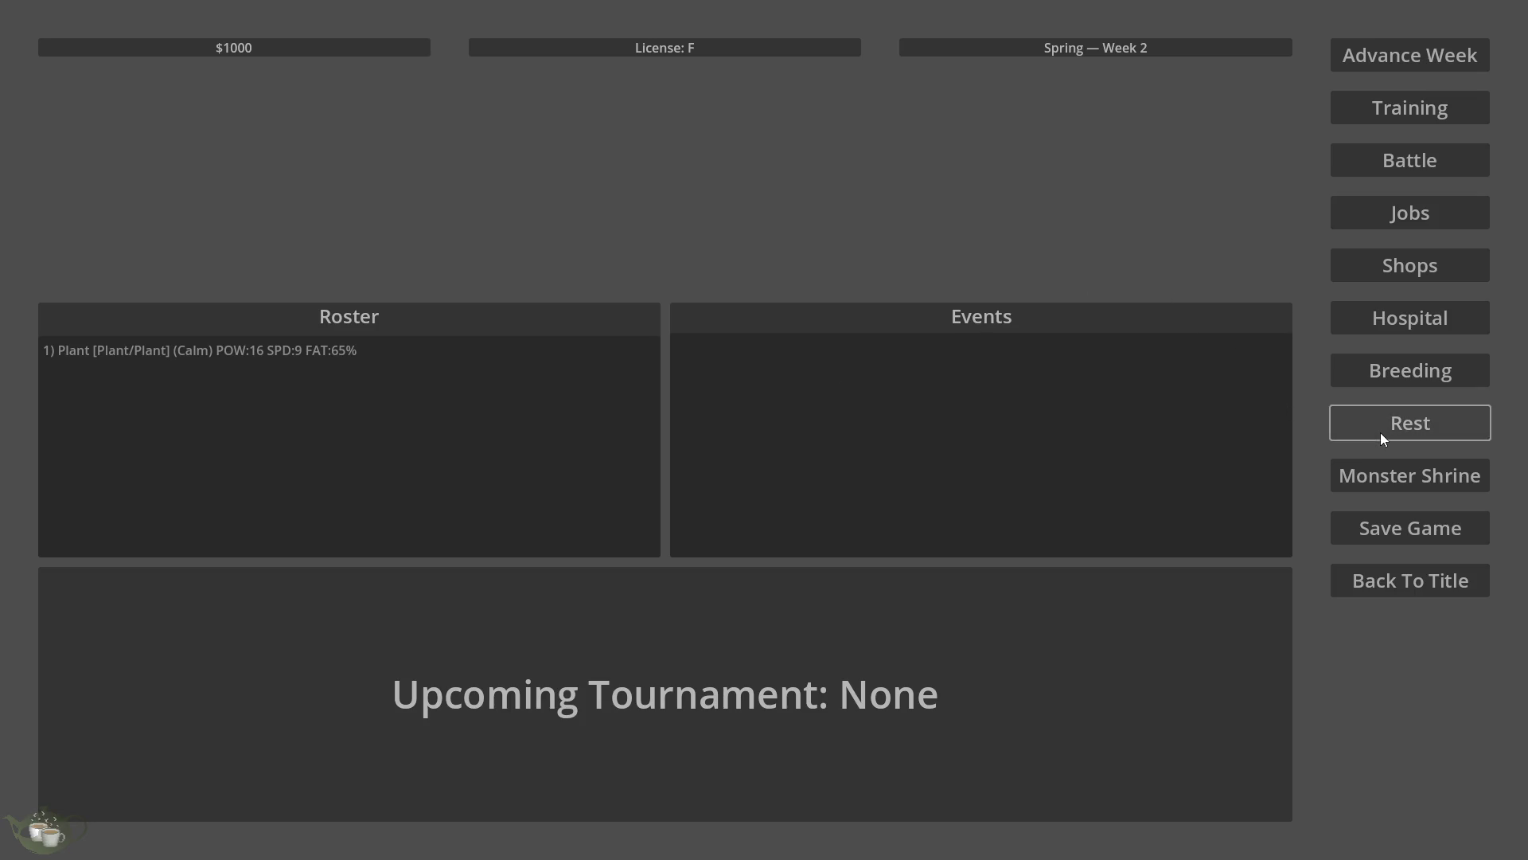
Advance to week 3, train the Plant with Gentle to POW 15, SPD 10, 80% fatigue, and open Jobs.
click(1406, 44)
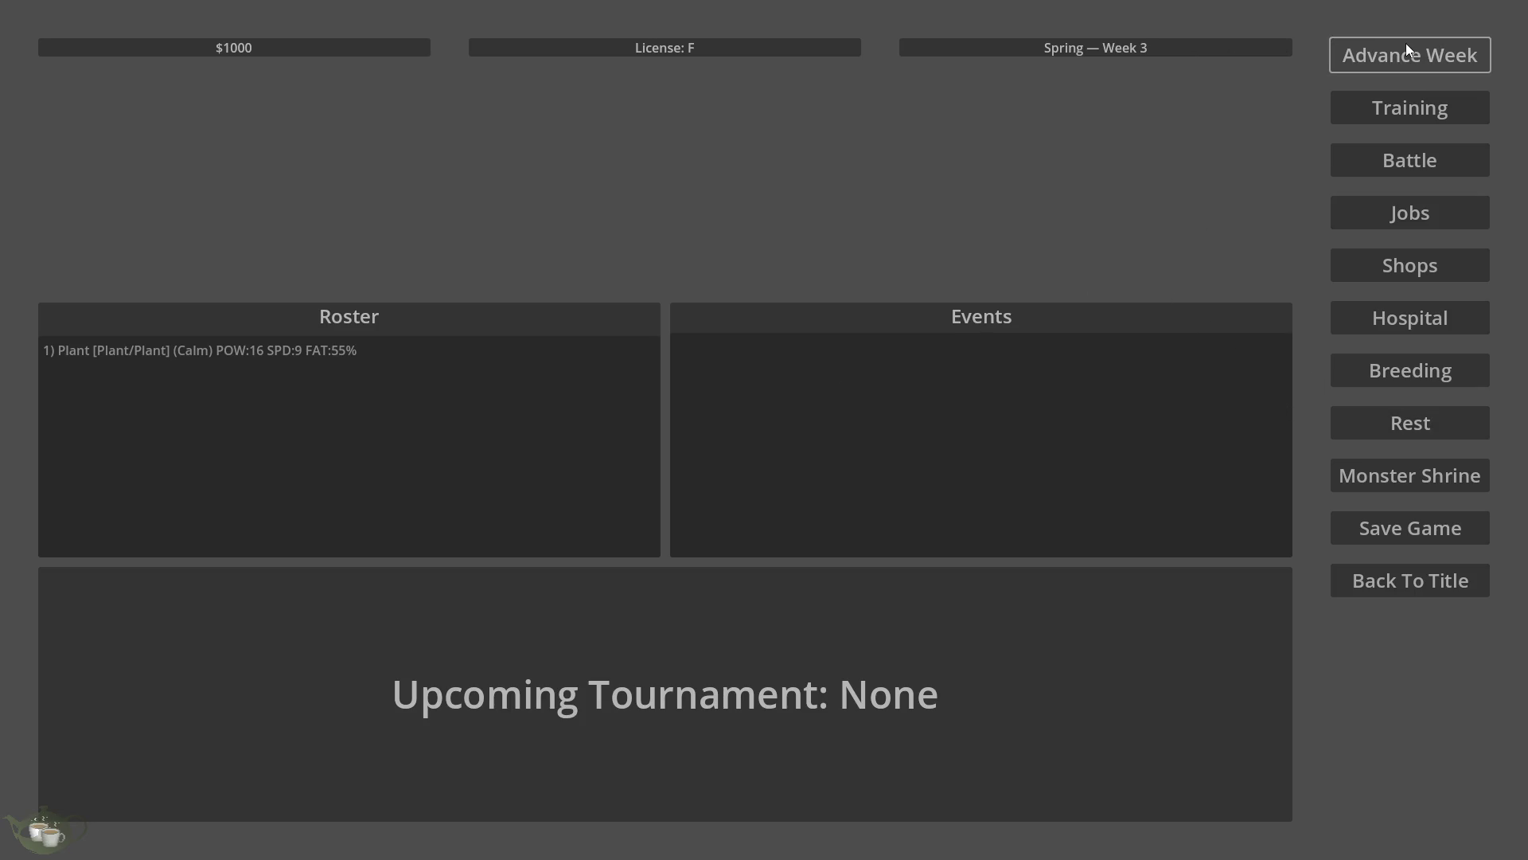
click(1415, 104)
click(660, 278)
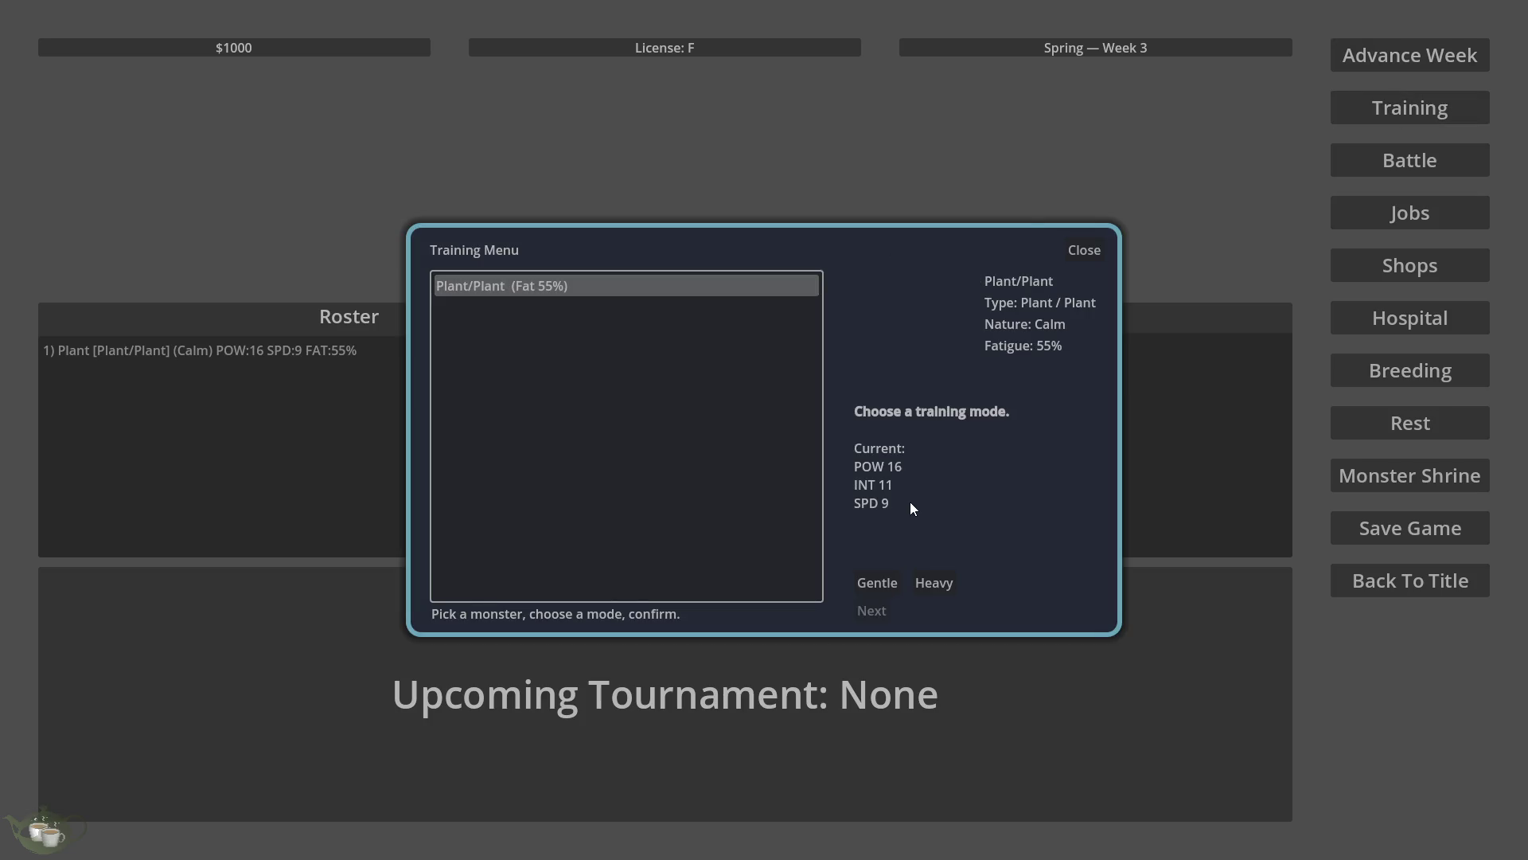
click(885, 581)
click(871, 611)
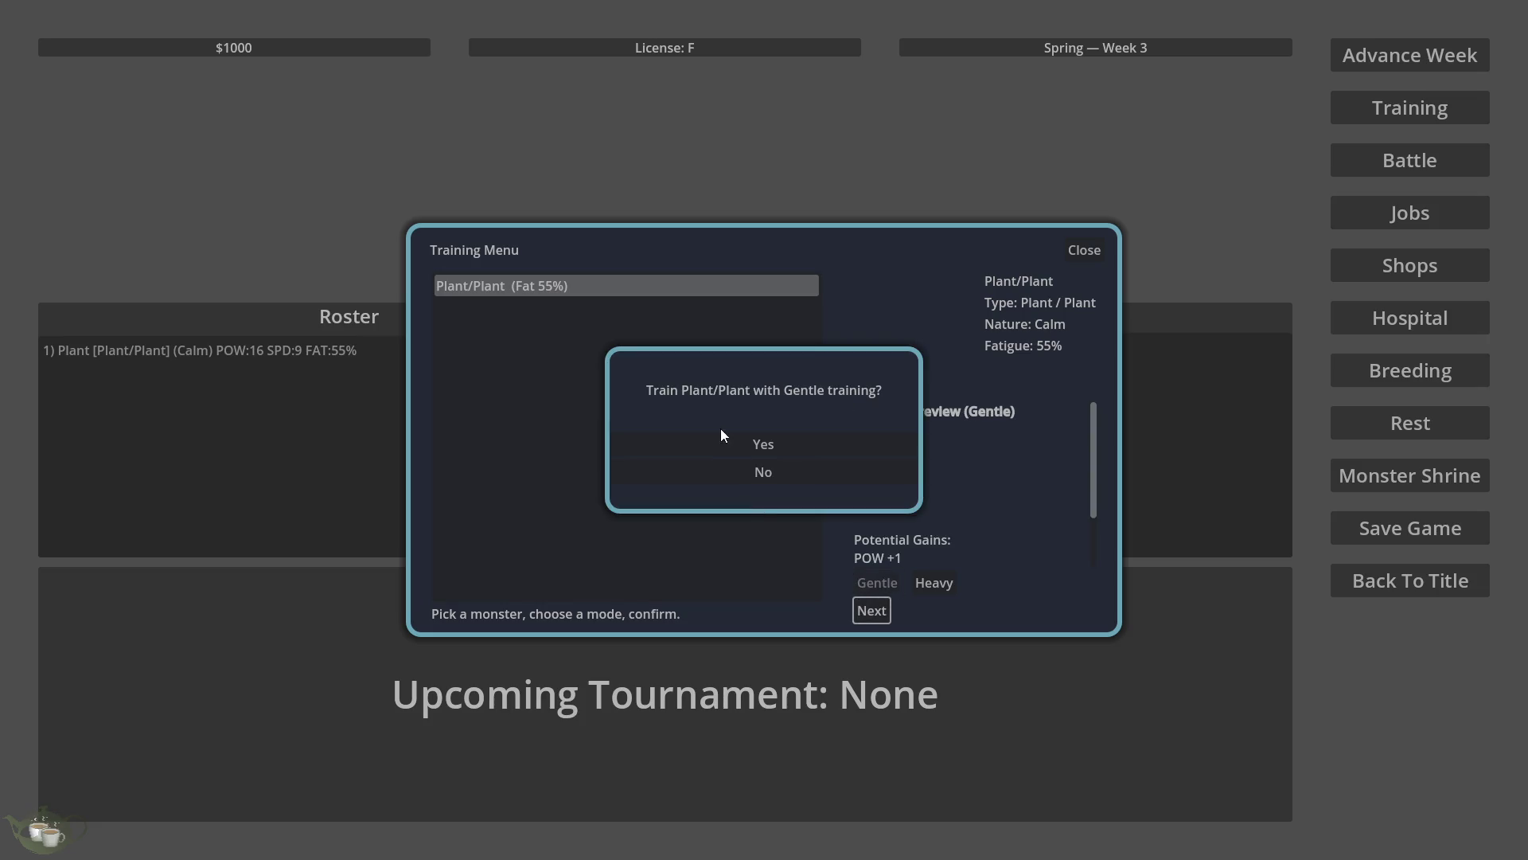
click(724, 434)
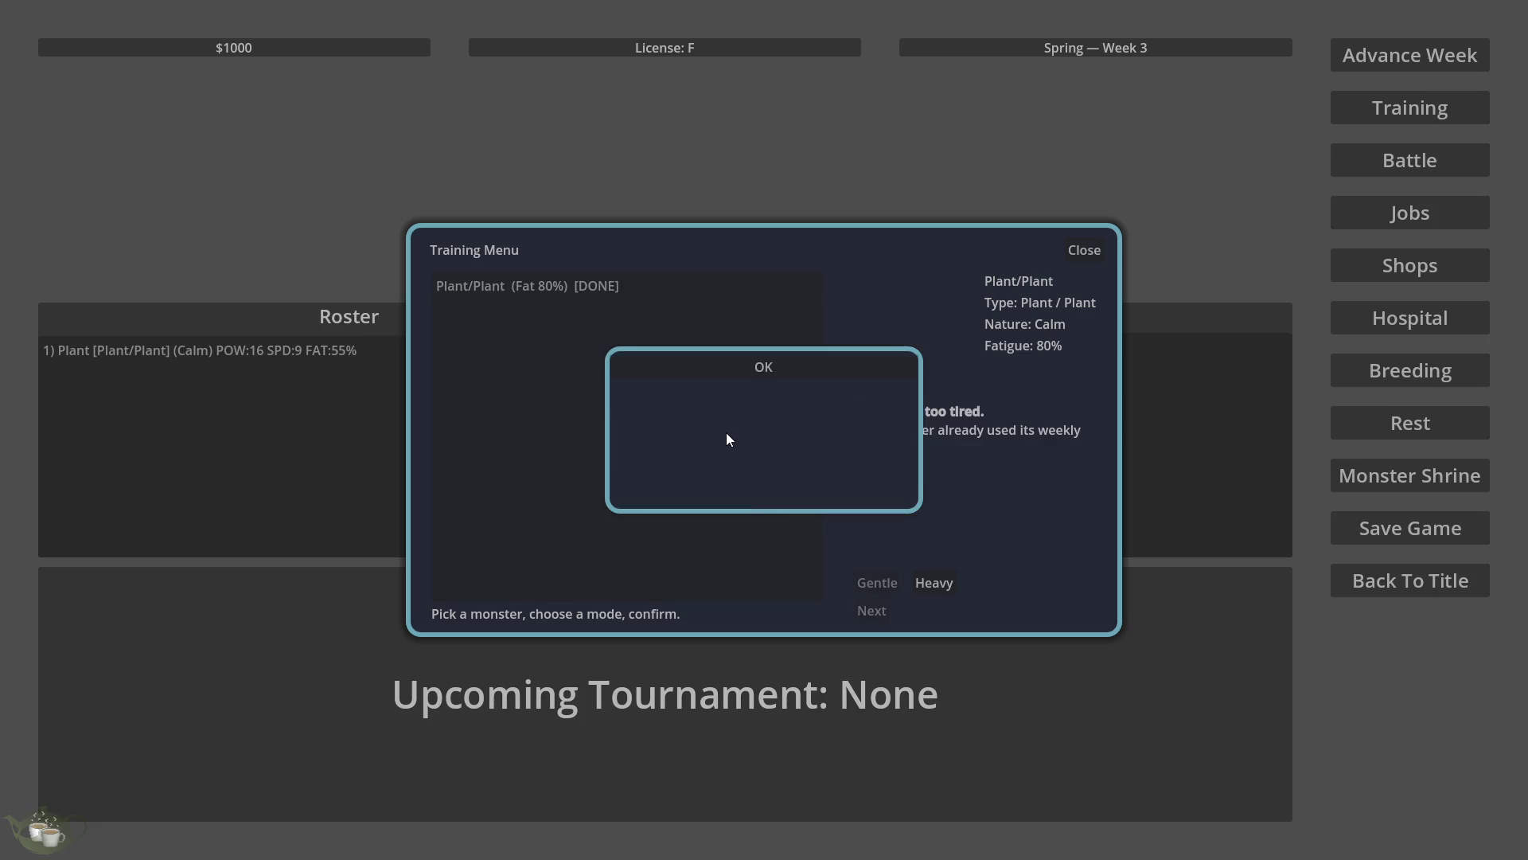
click(834, 358)
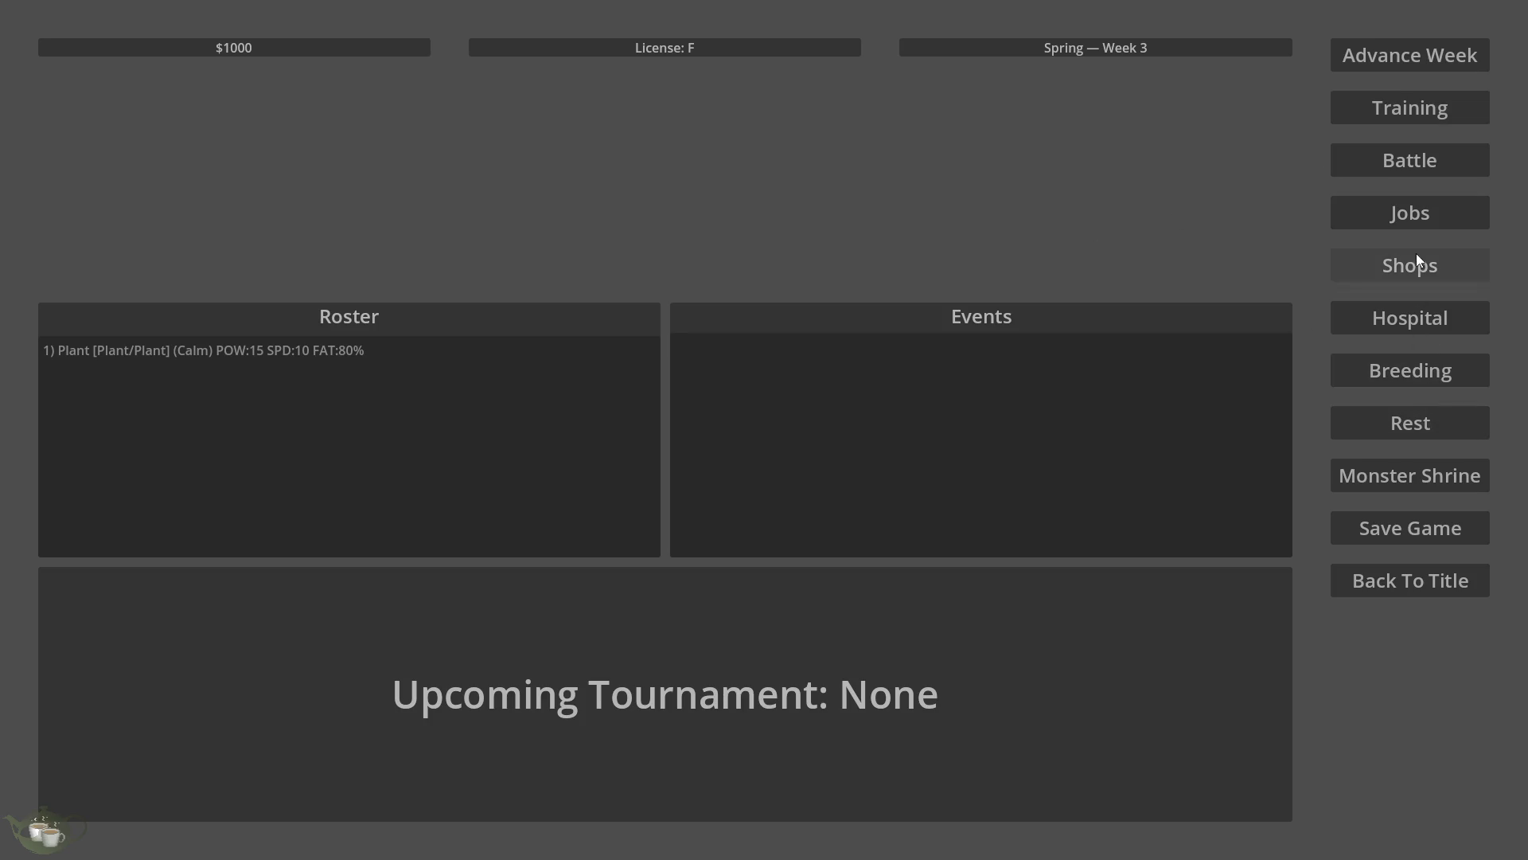
click(1409, 205)
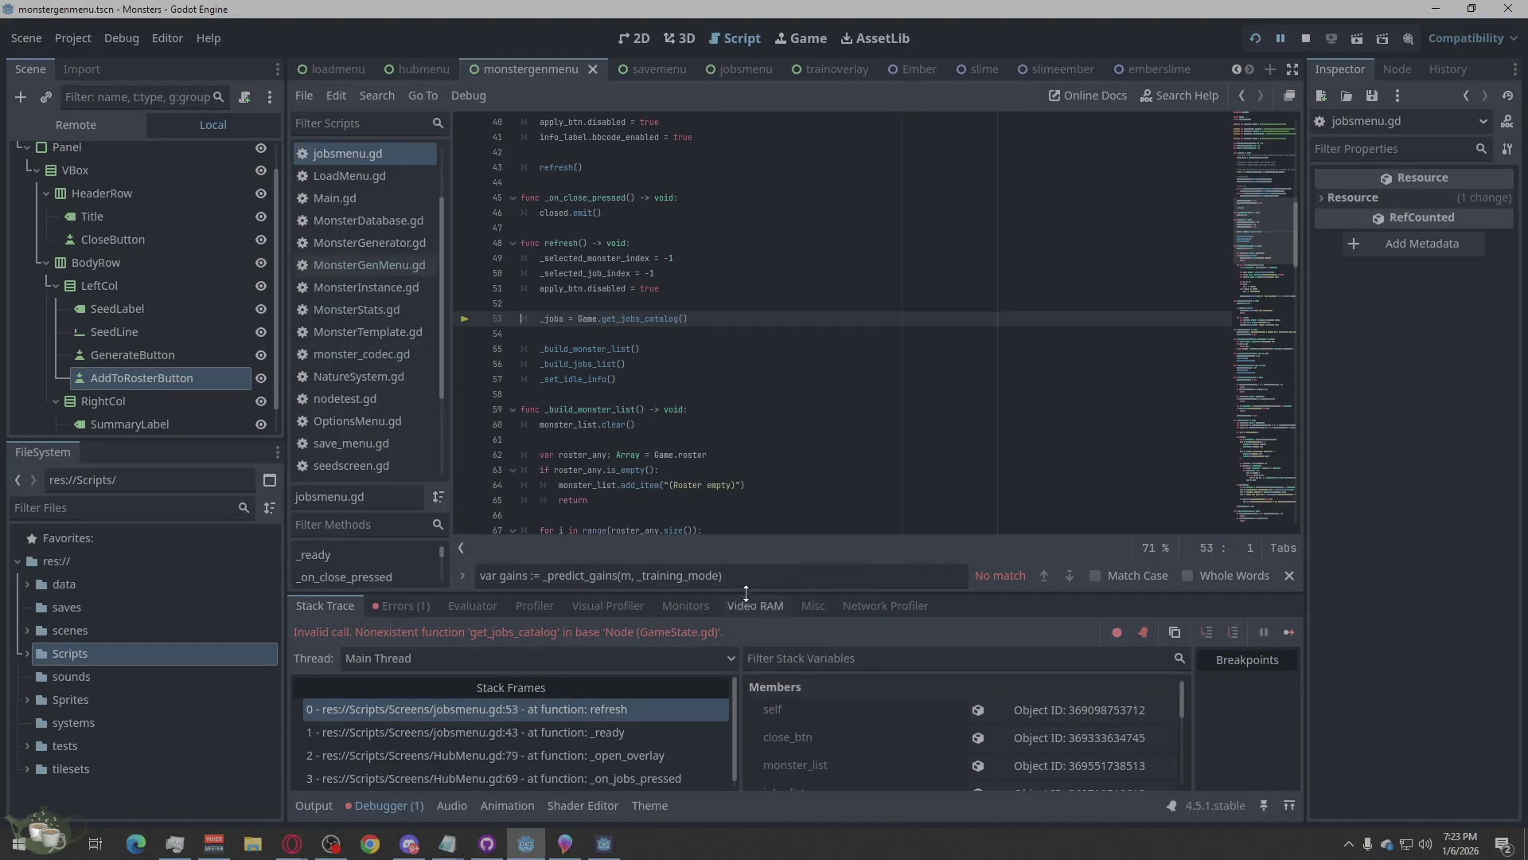
Inspect the get_jobs_catalog error in the debugger's Errors list, then stop the running game.
click(406, 607)
click(1121, 662)
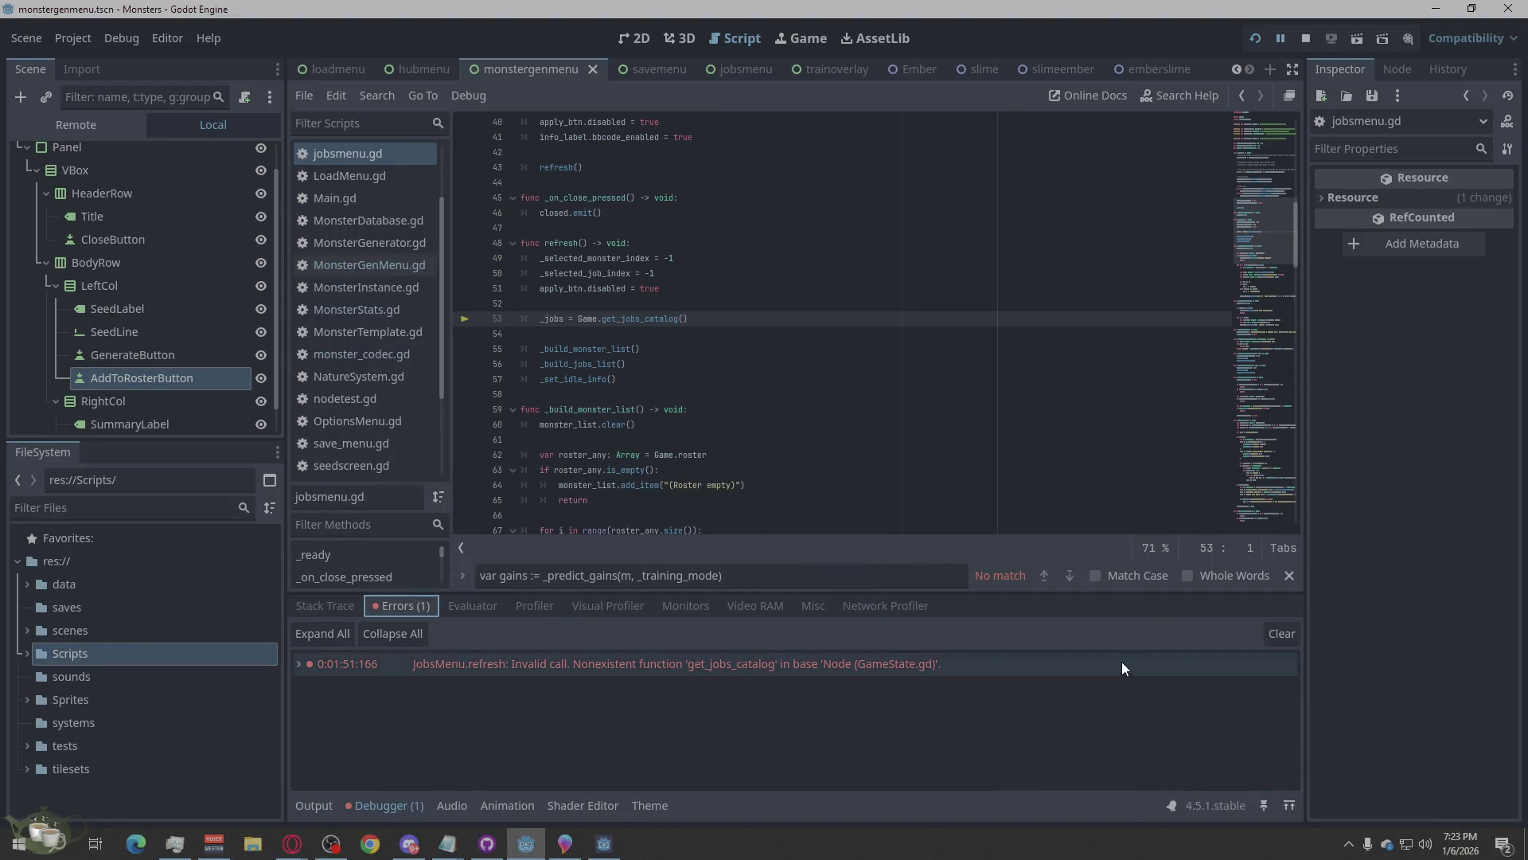
click(1306, 36)
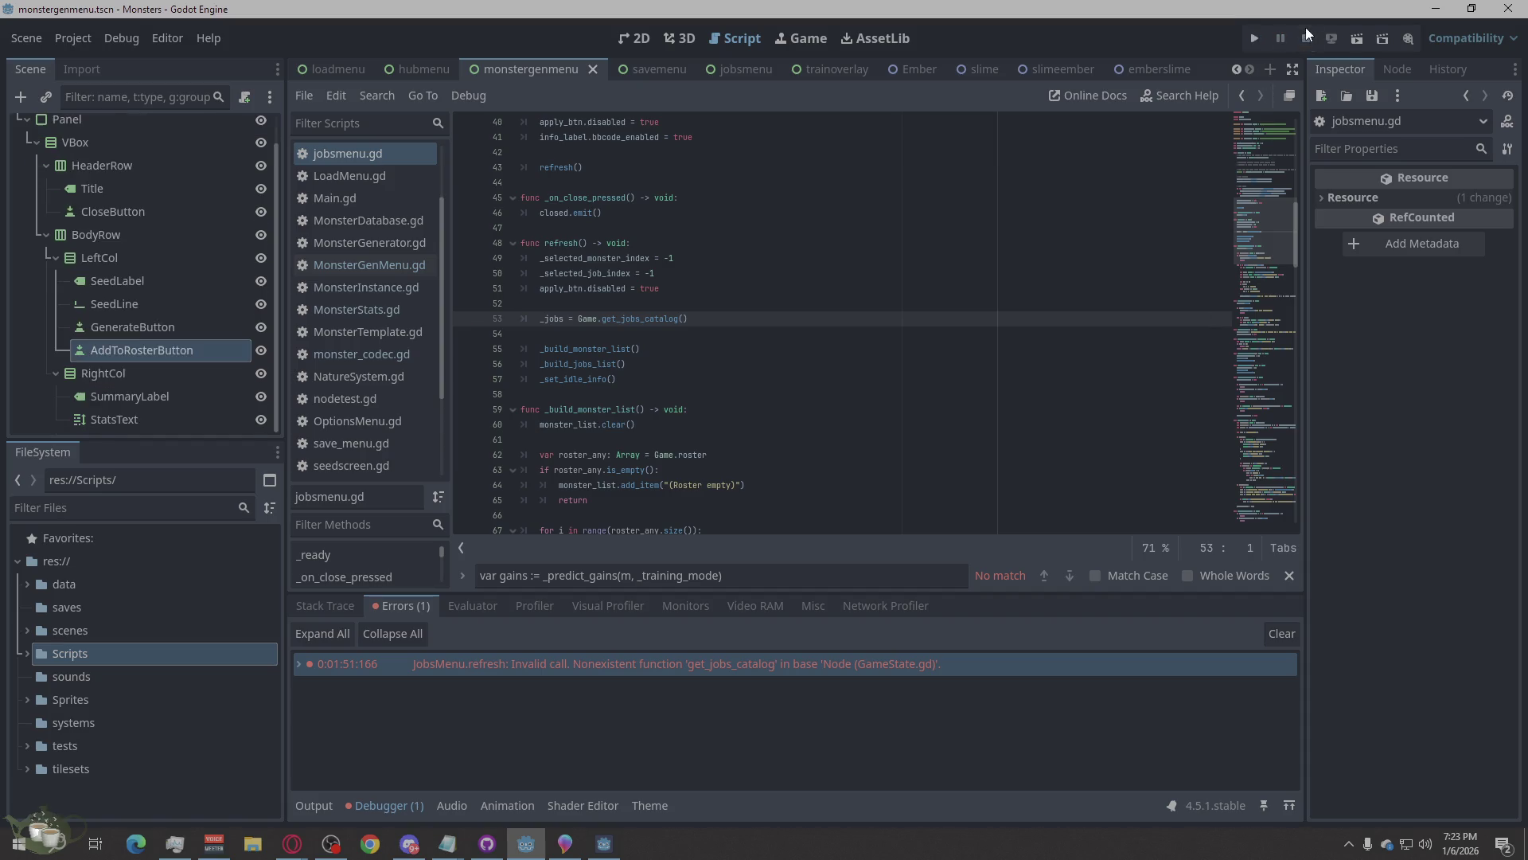
key(alt+Tab)
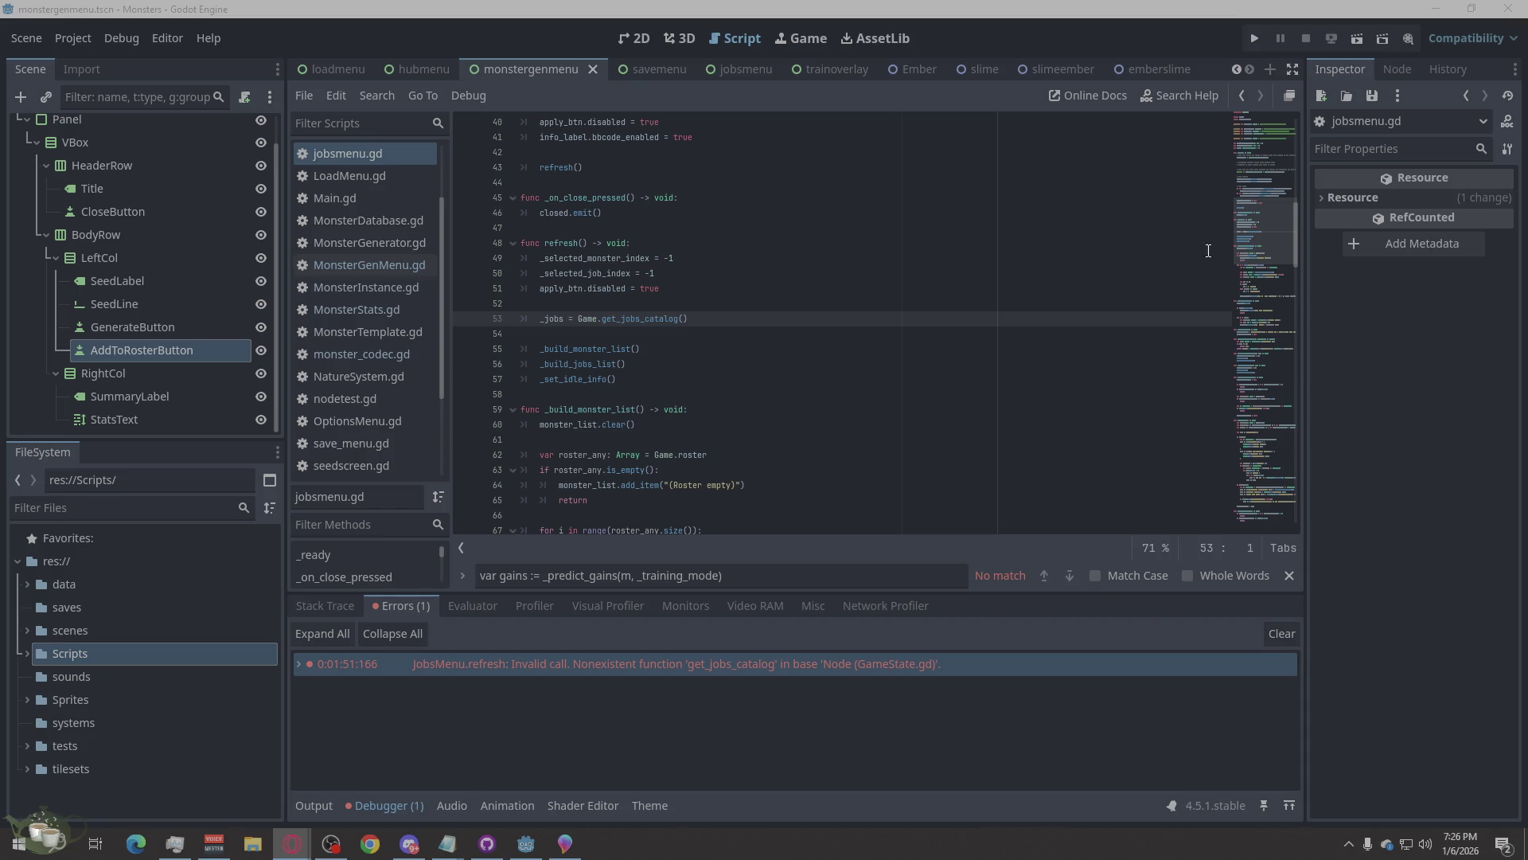
Run the project, load Save Slot 01, and select the Plant monster in the roster.
click(1256, 38)
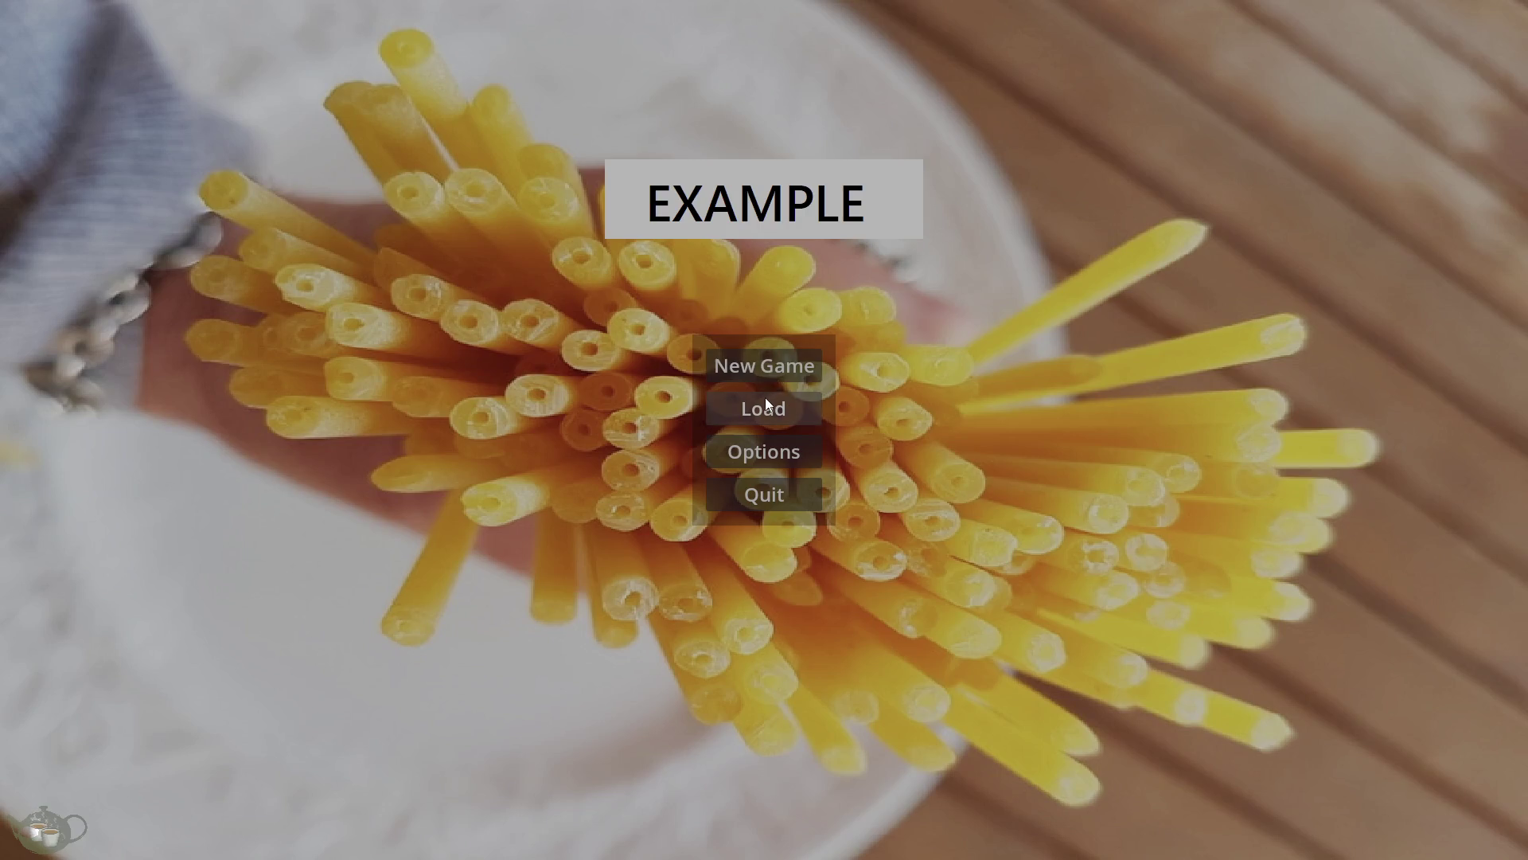
click(766, 403)
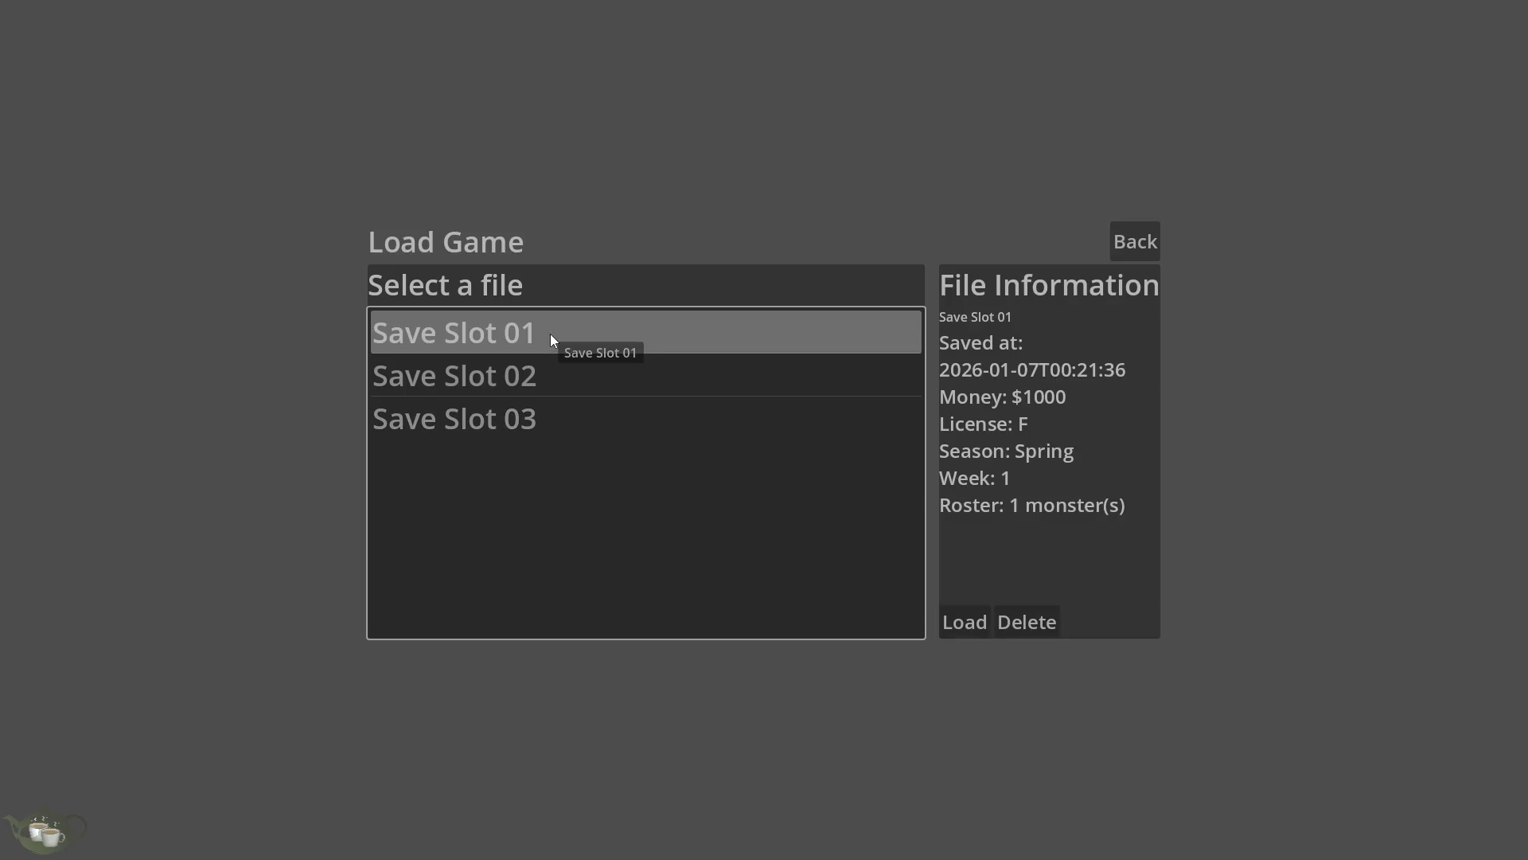
click(956, 626)
click(271, 350)
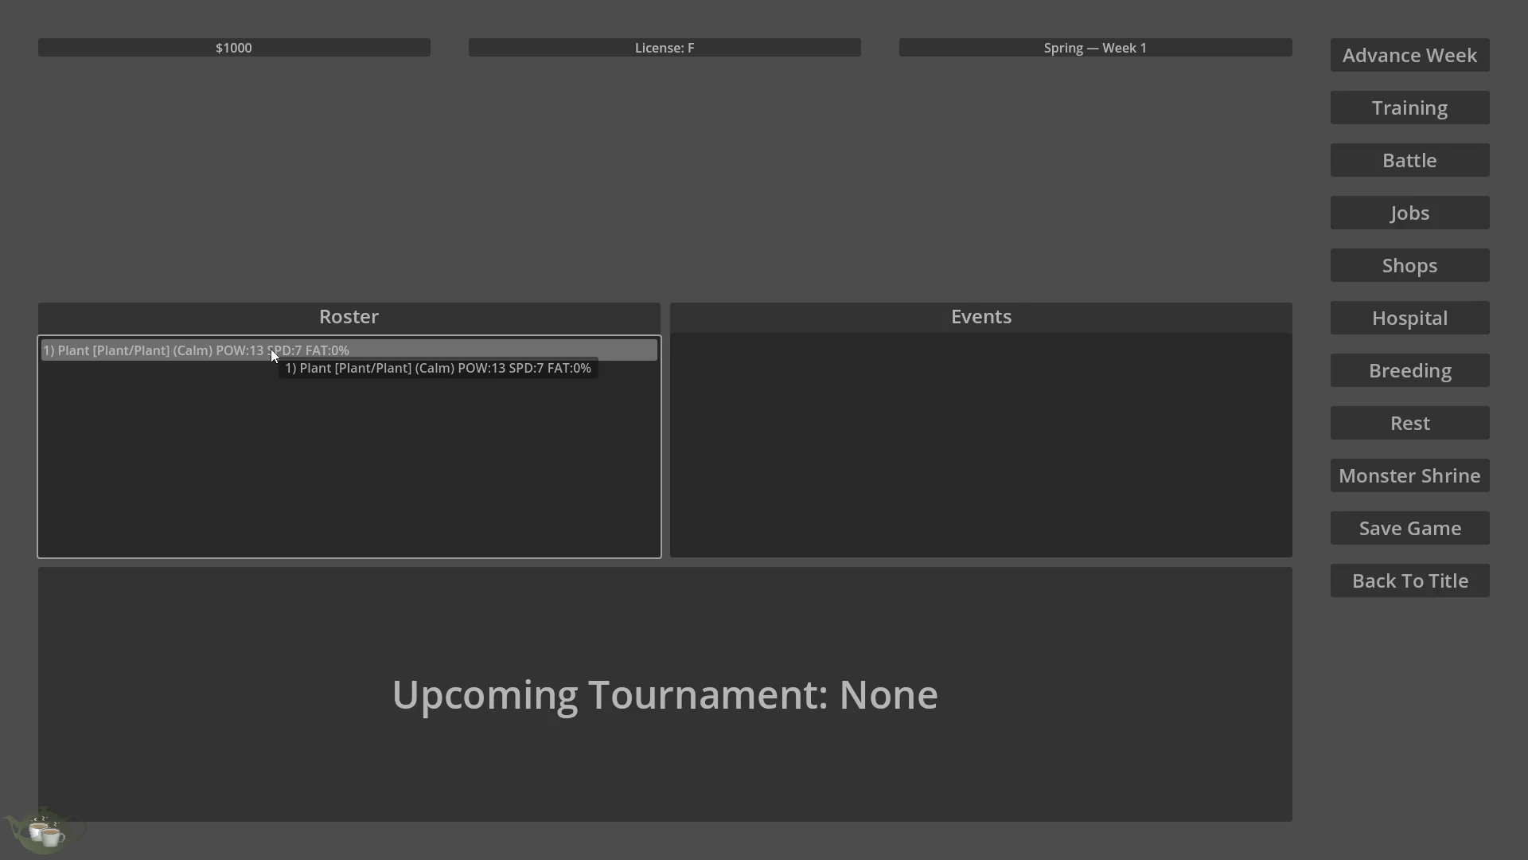
Train the Plant/Plant monster with Heavy training, comparing Gentle first, and accept the result.
click(1442, 116)
click(543, 285)
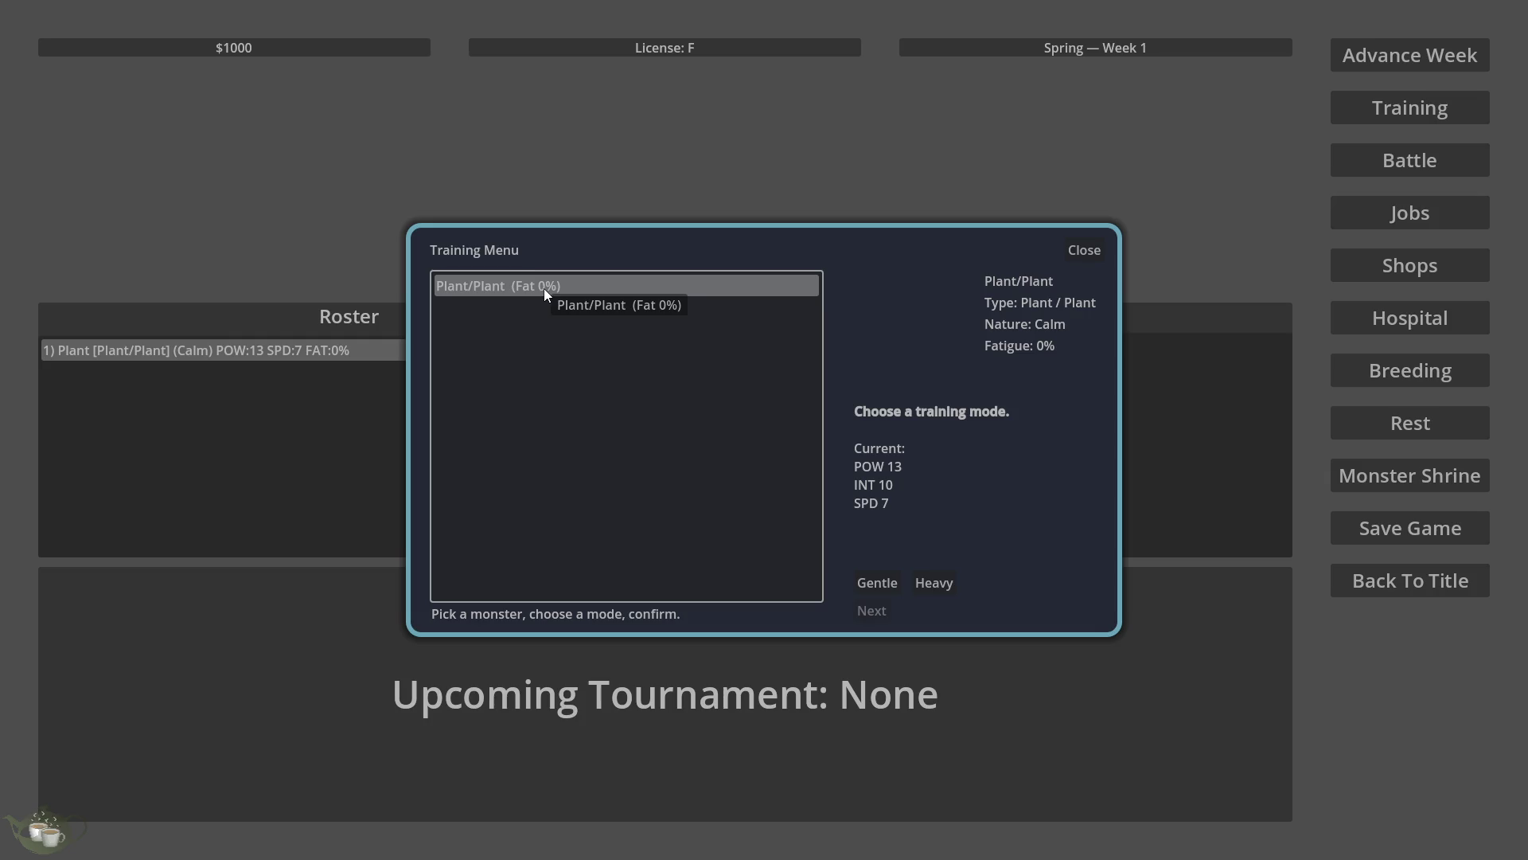
click(942, 589)
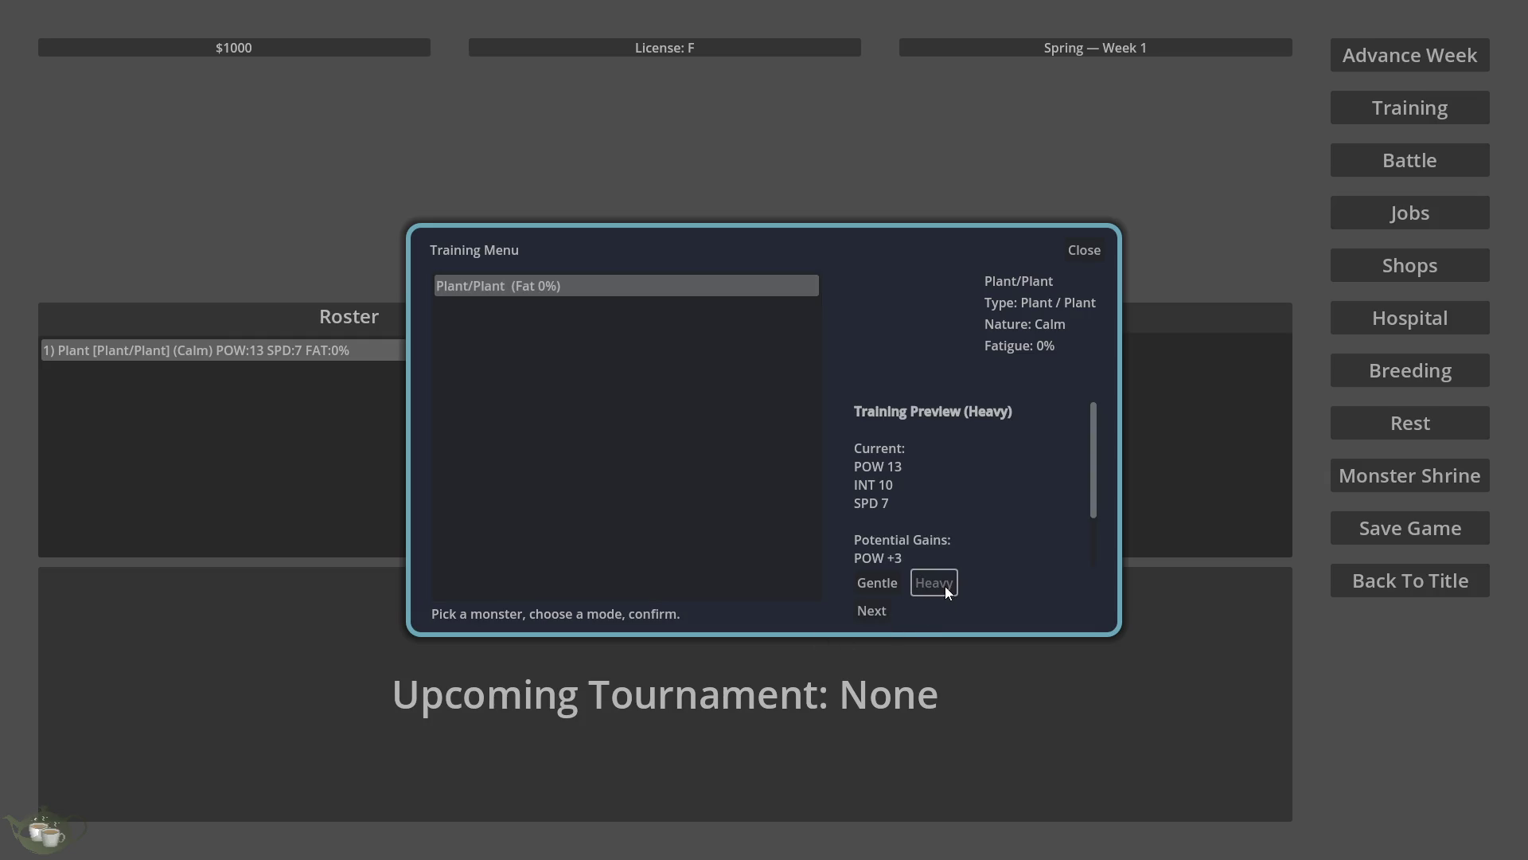
scroll(985, 498, down, 2)
click(877, 579)
click(936, 582)
click(883, 583)
click(938, 583)
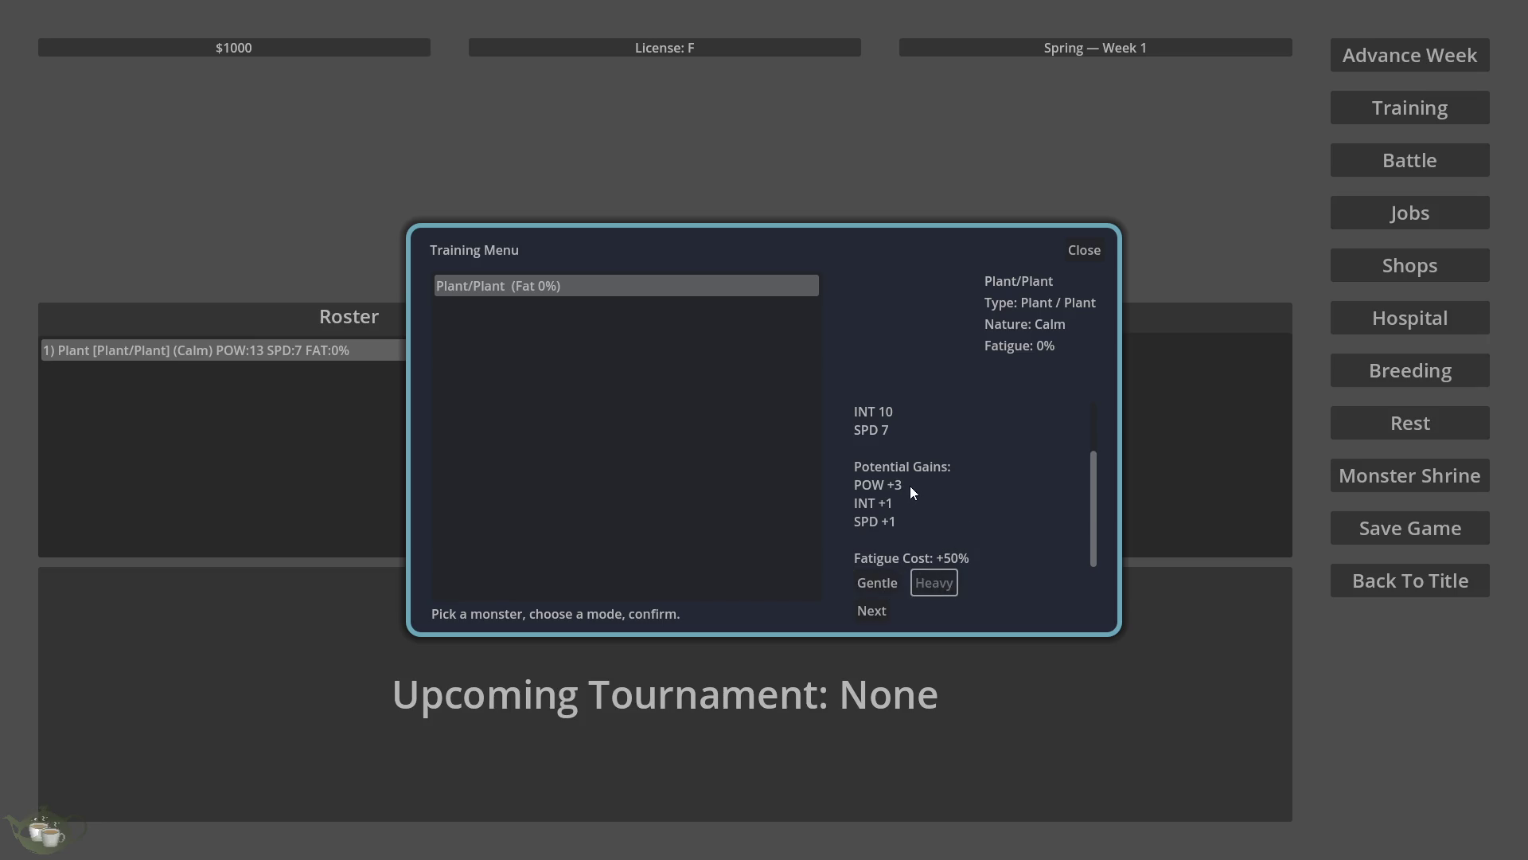
click(877, 586)
click(938, 591)
click(874, 601)
click(792, 446)
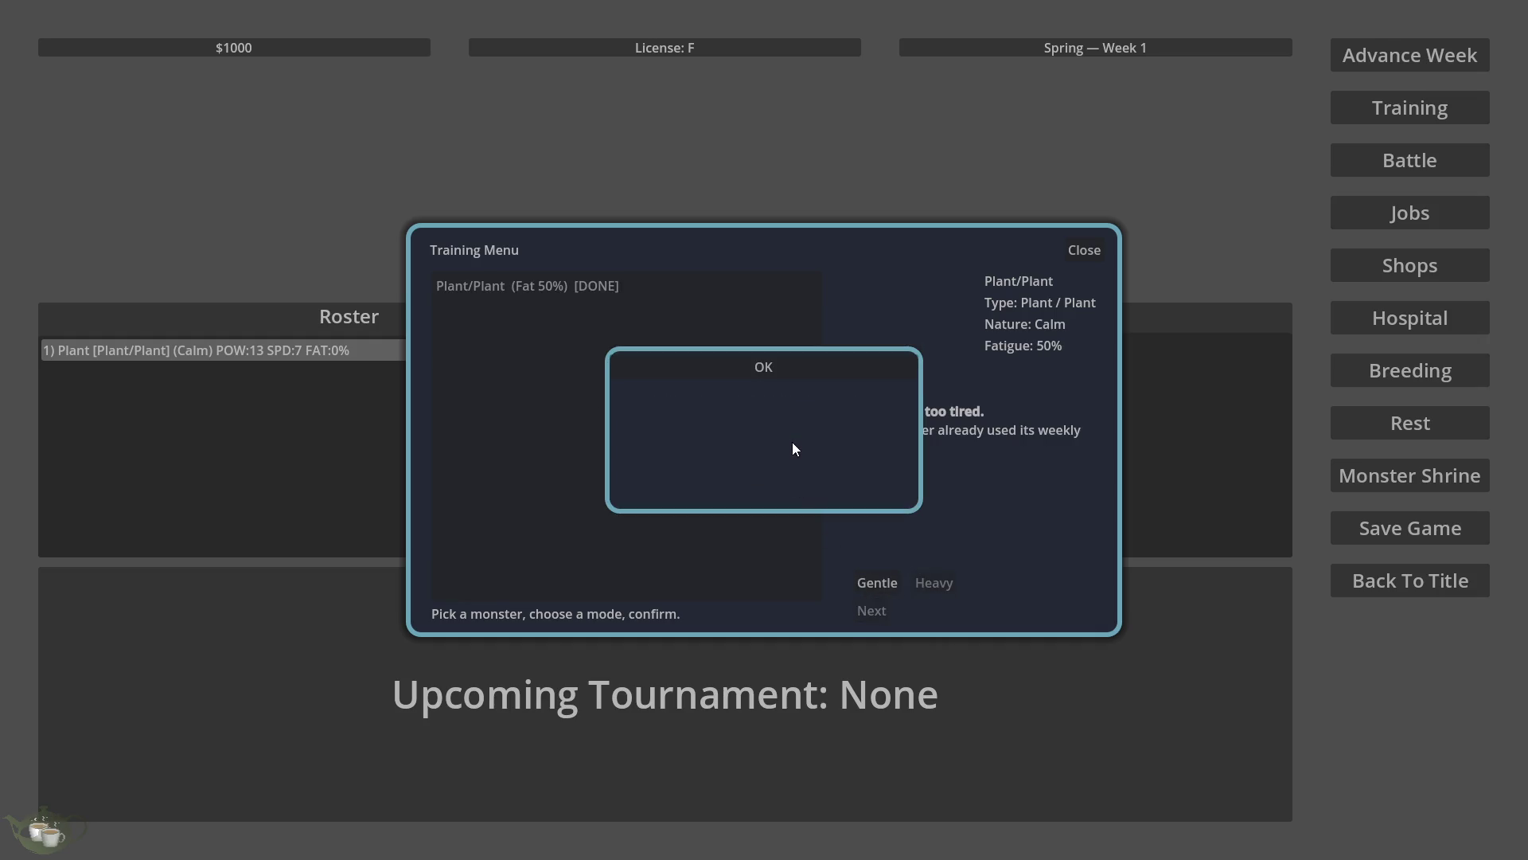
click(788, 366)
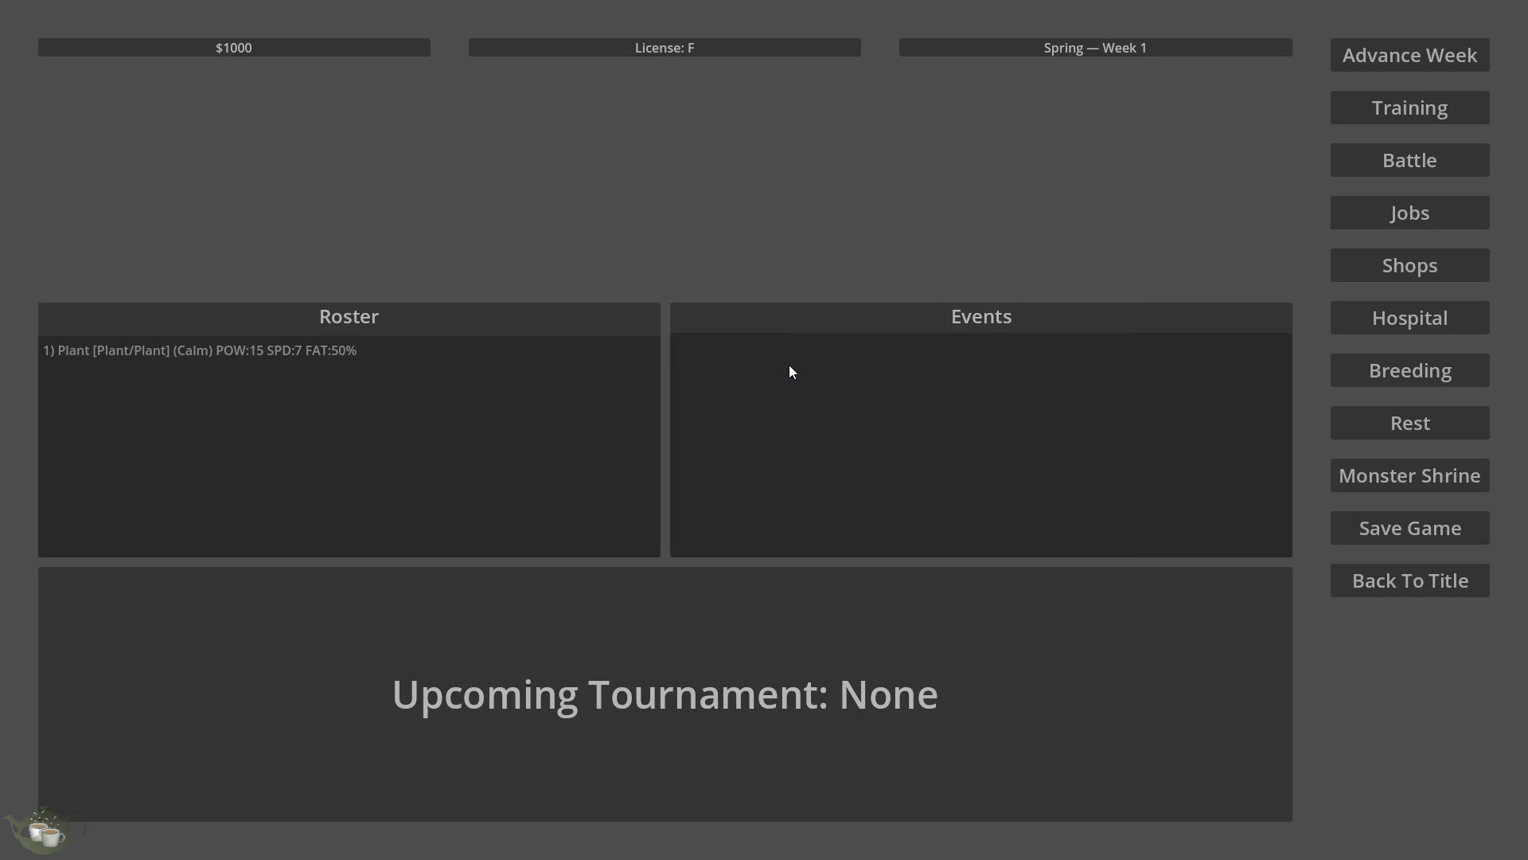
Advance the calendar three weeks, from Spring Week 1 to Spring Week 4.
click(420, 346)
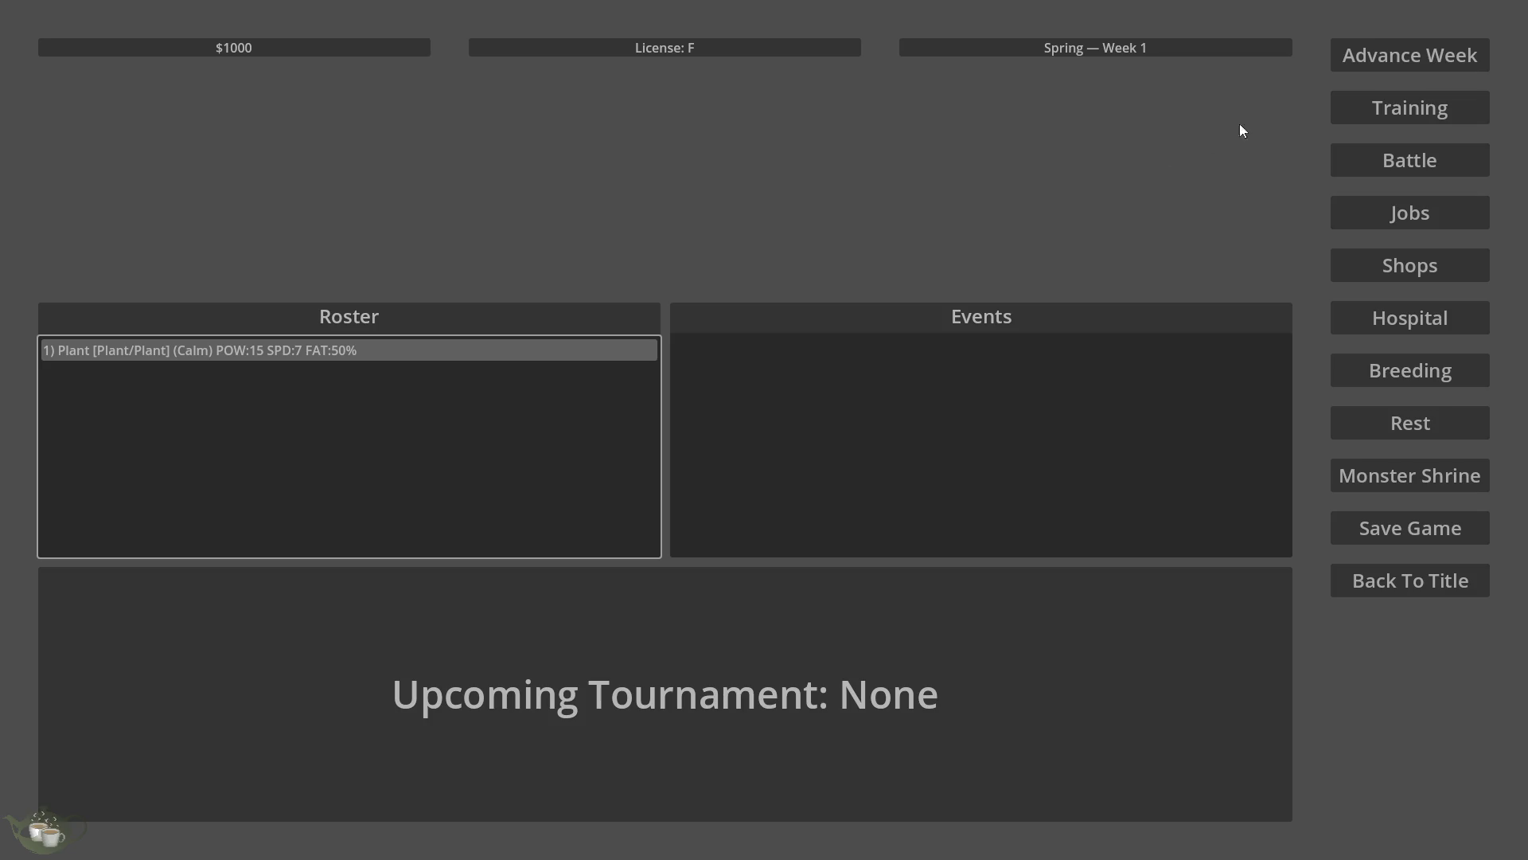
click(1391, 54)
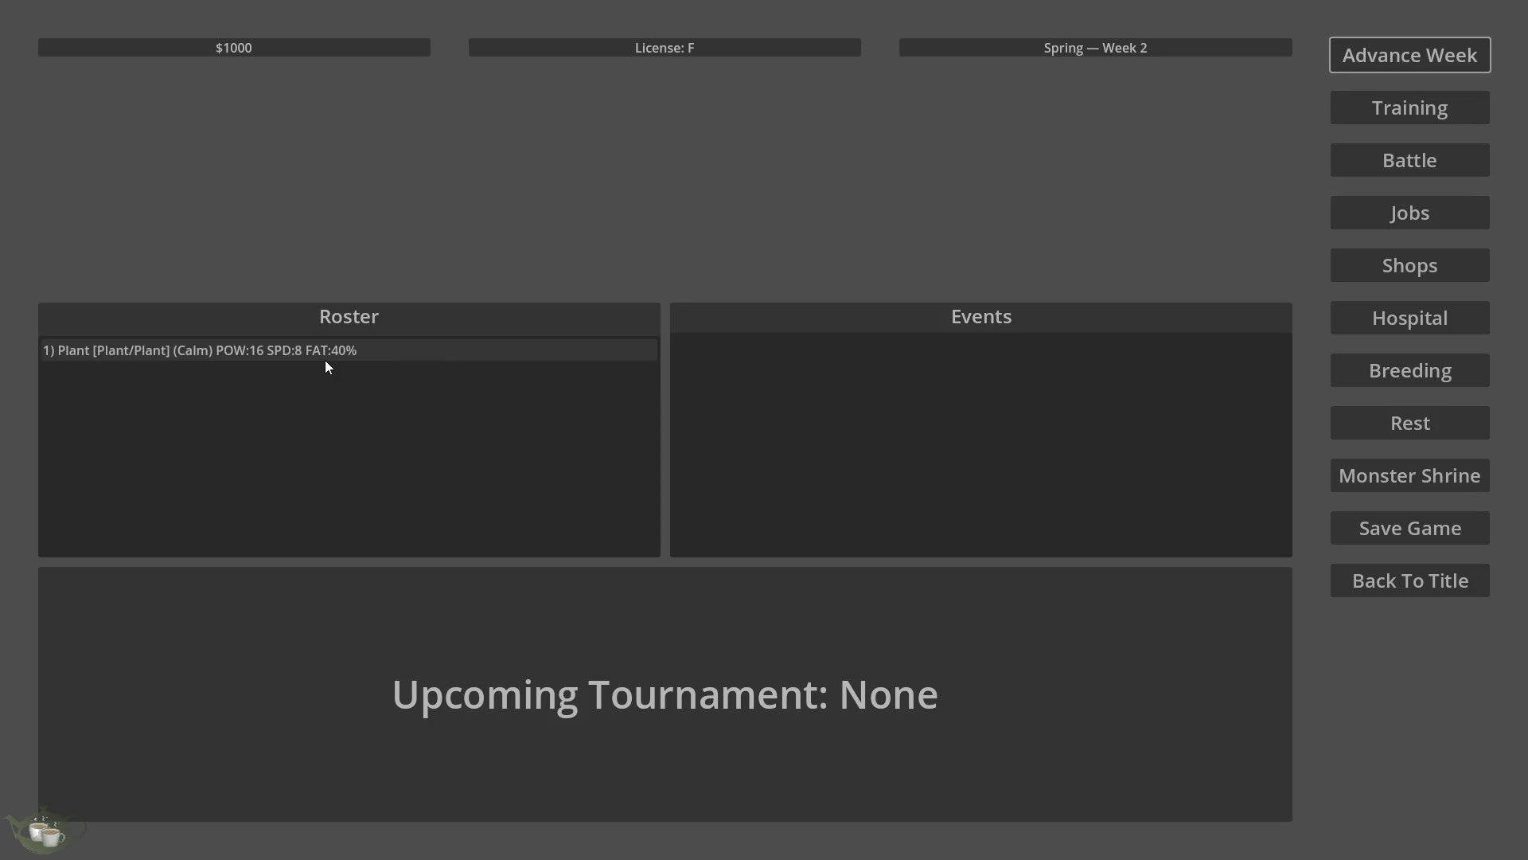
click(1436, 61)
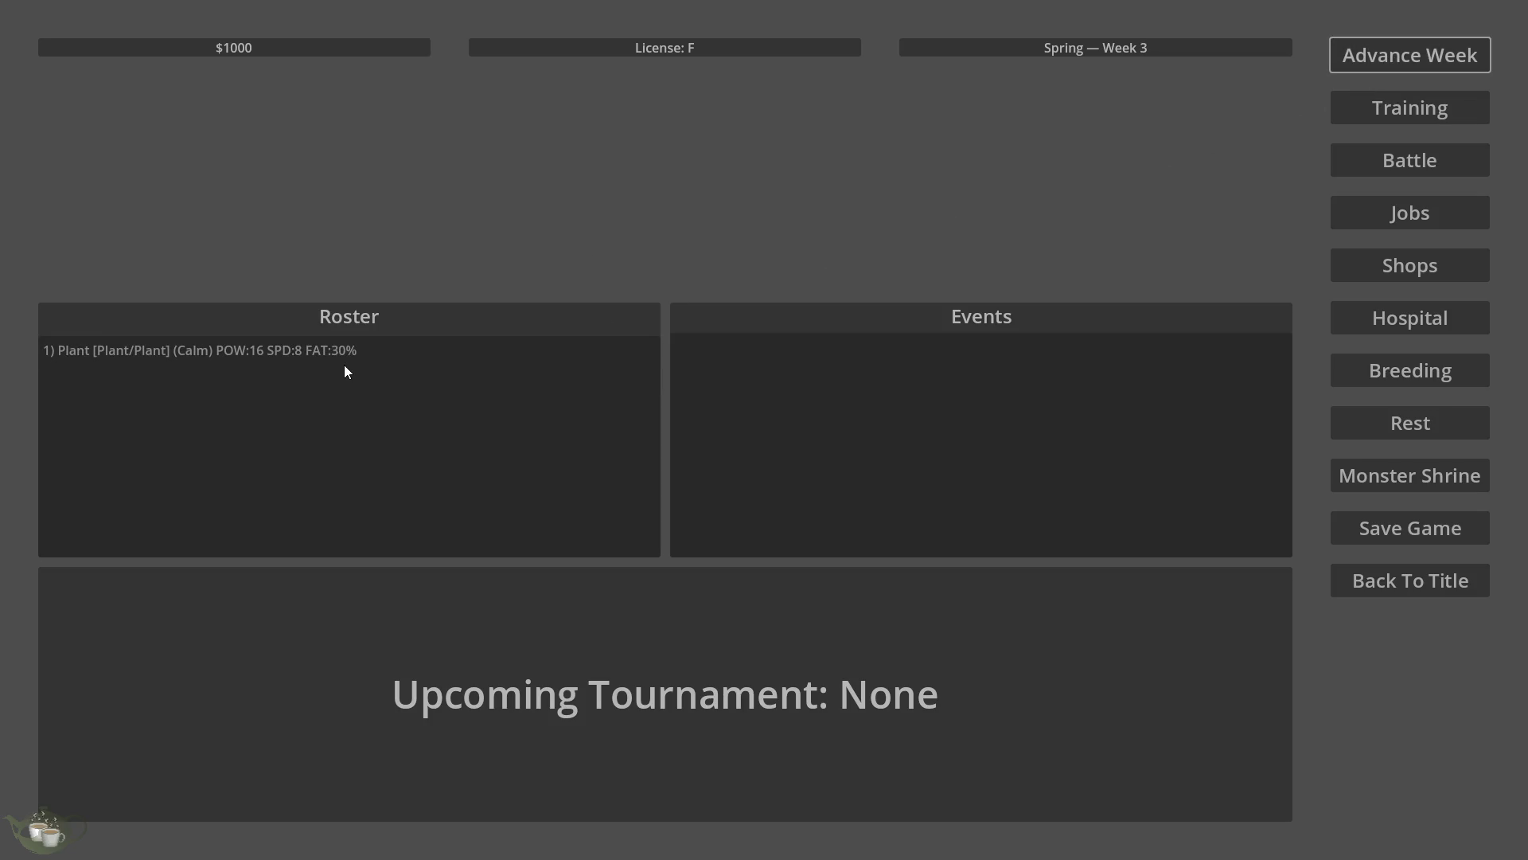
click(1413, 44)
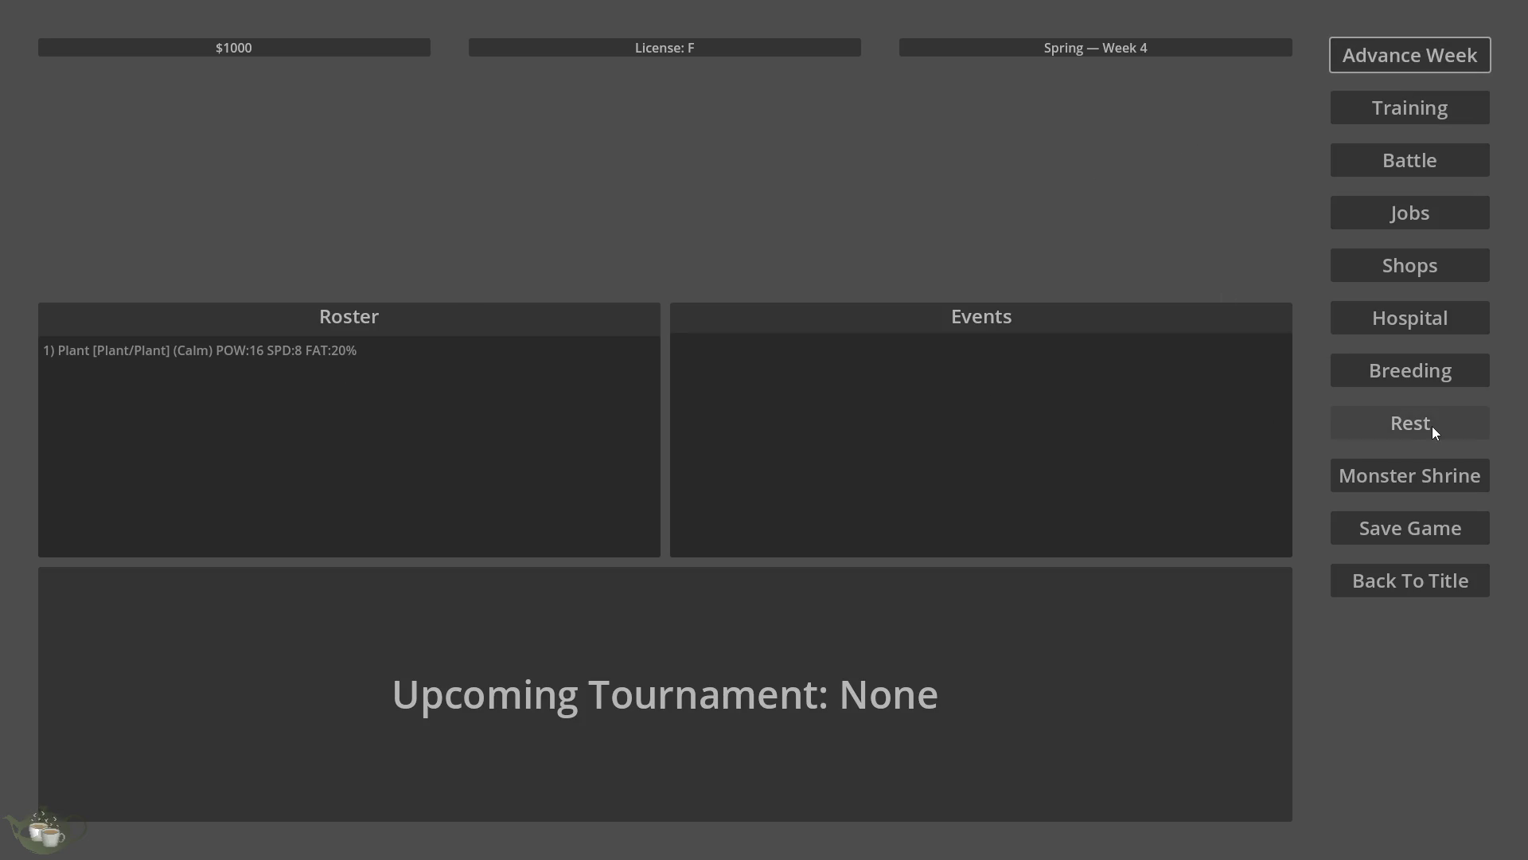
click(1411, 480)
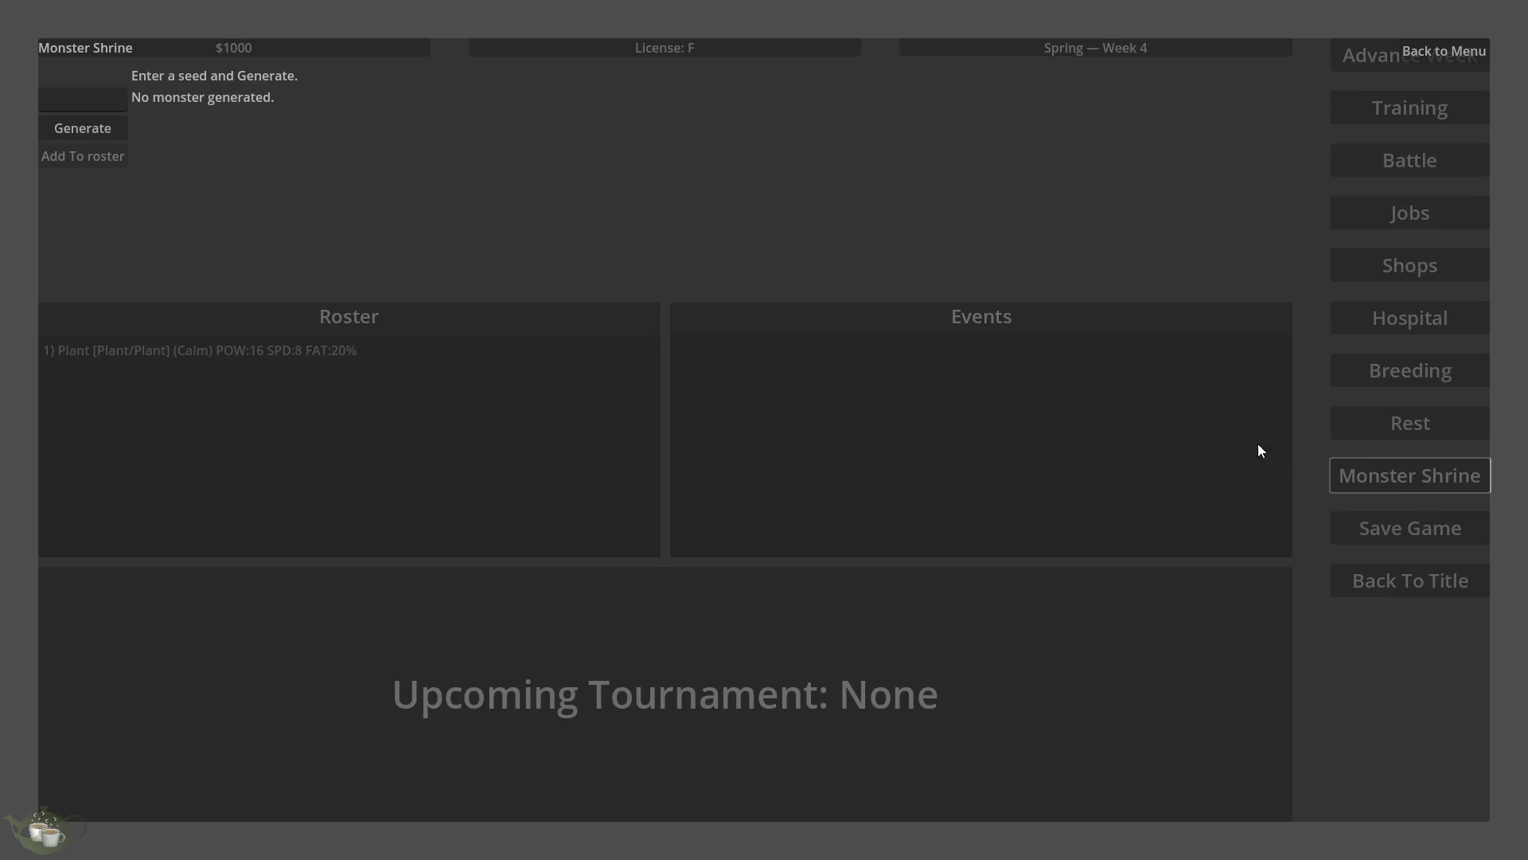
Generate a Construct/Slime (Timid) monster, add it to the roster, and check both roster entries.
click(99, 124)
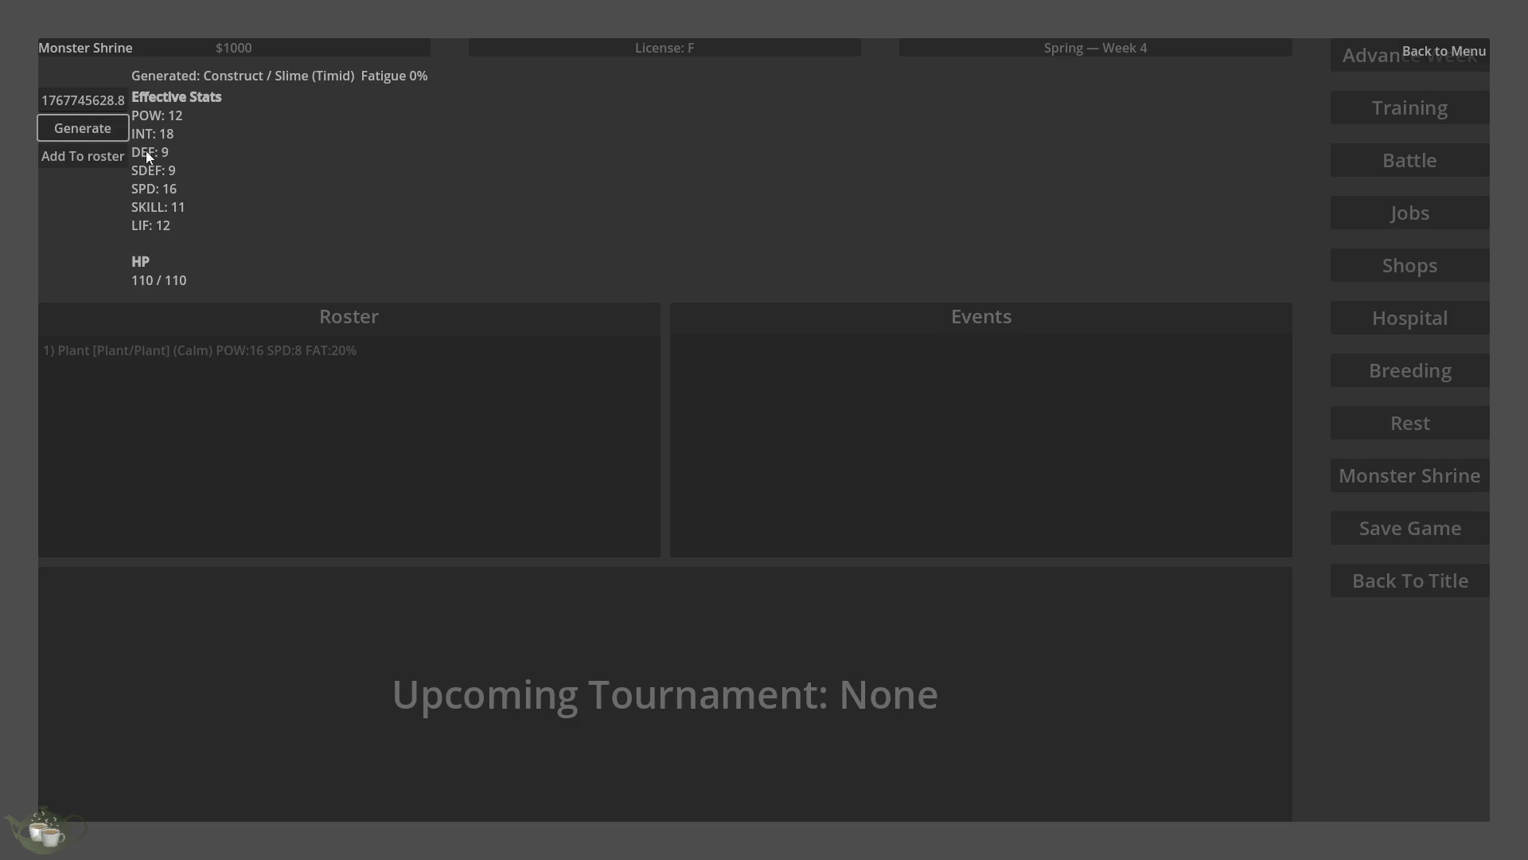
click(113, 153)
click(348, 374)
click(345, 360)
click(340, 373)
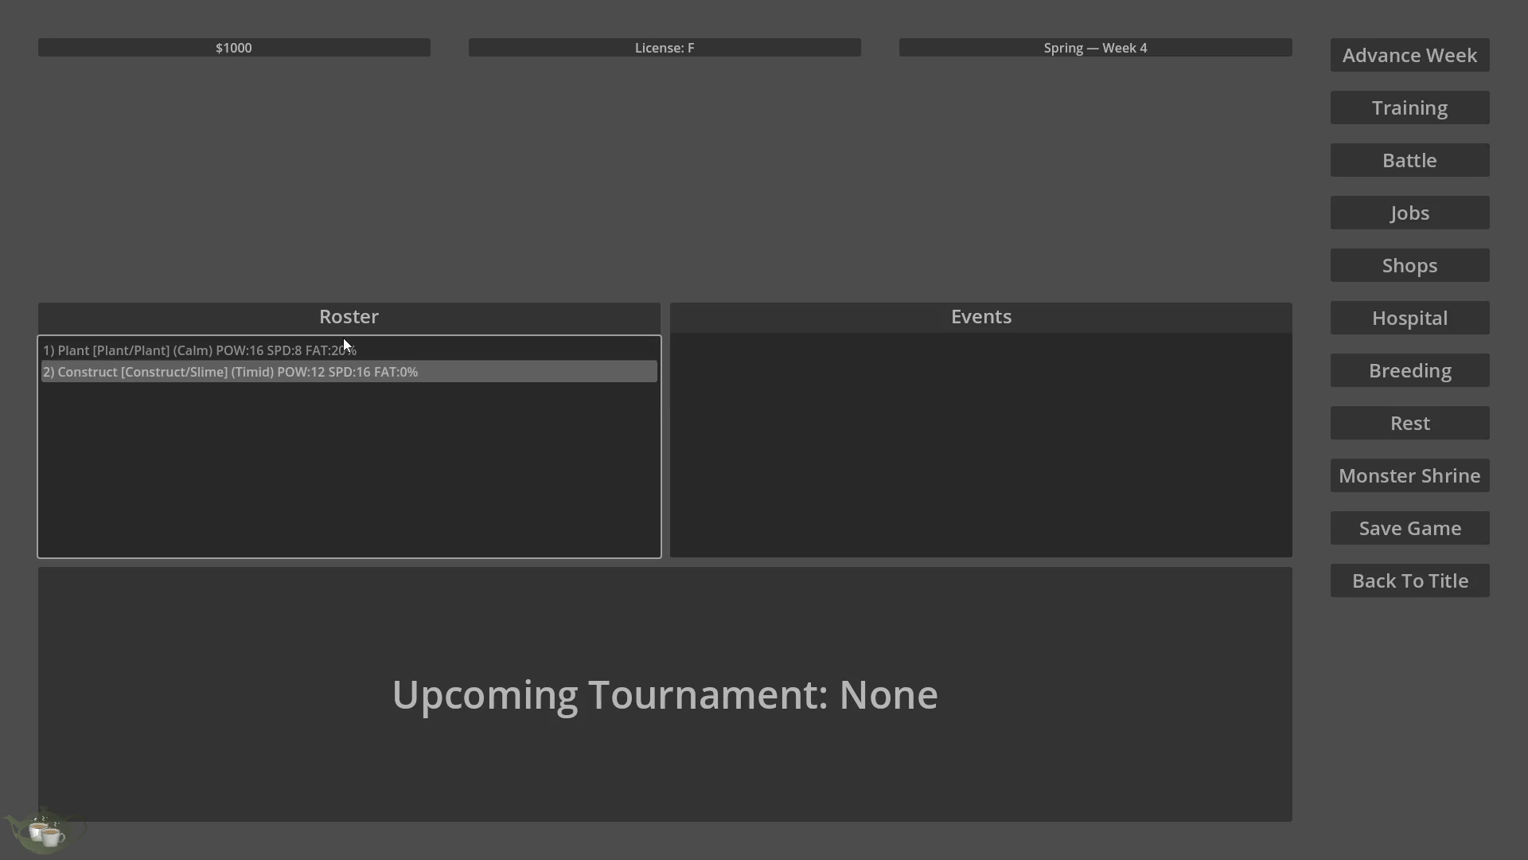
click(342, 348)
click(339, 371)
Save the Week 4 progress into Slot 2, overwriting it.
click(1377, 527)
click(788, 471)
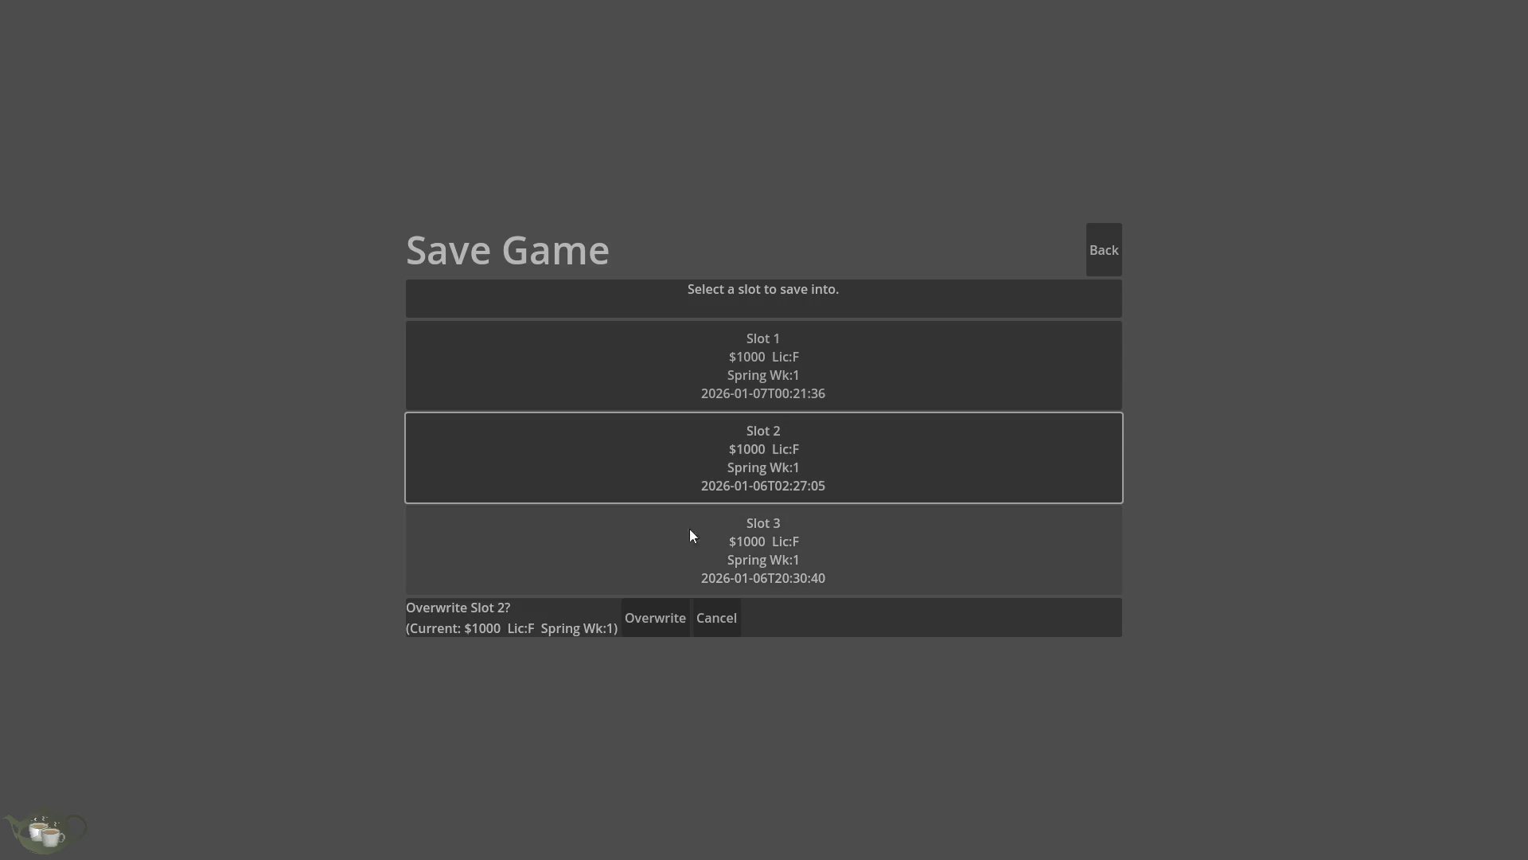
click(636, 619)
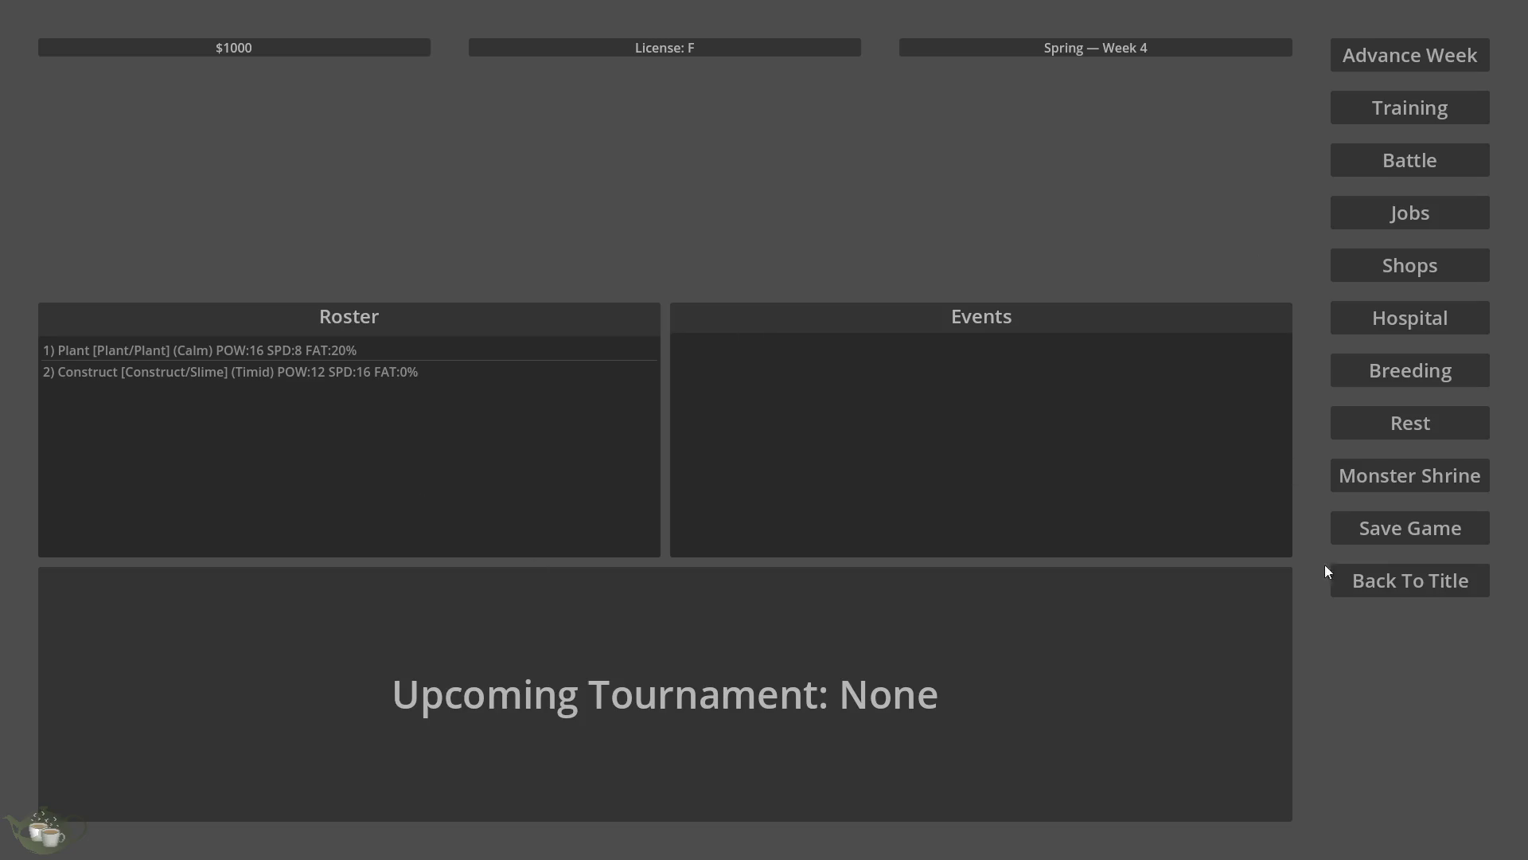
Reload Save Slot 02 from the title screen to confirm both monsters, then return to title.
click(1392, 593)
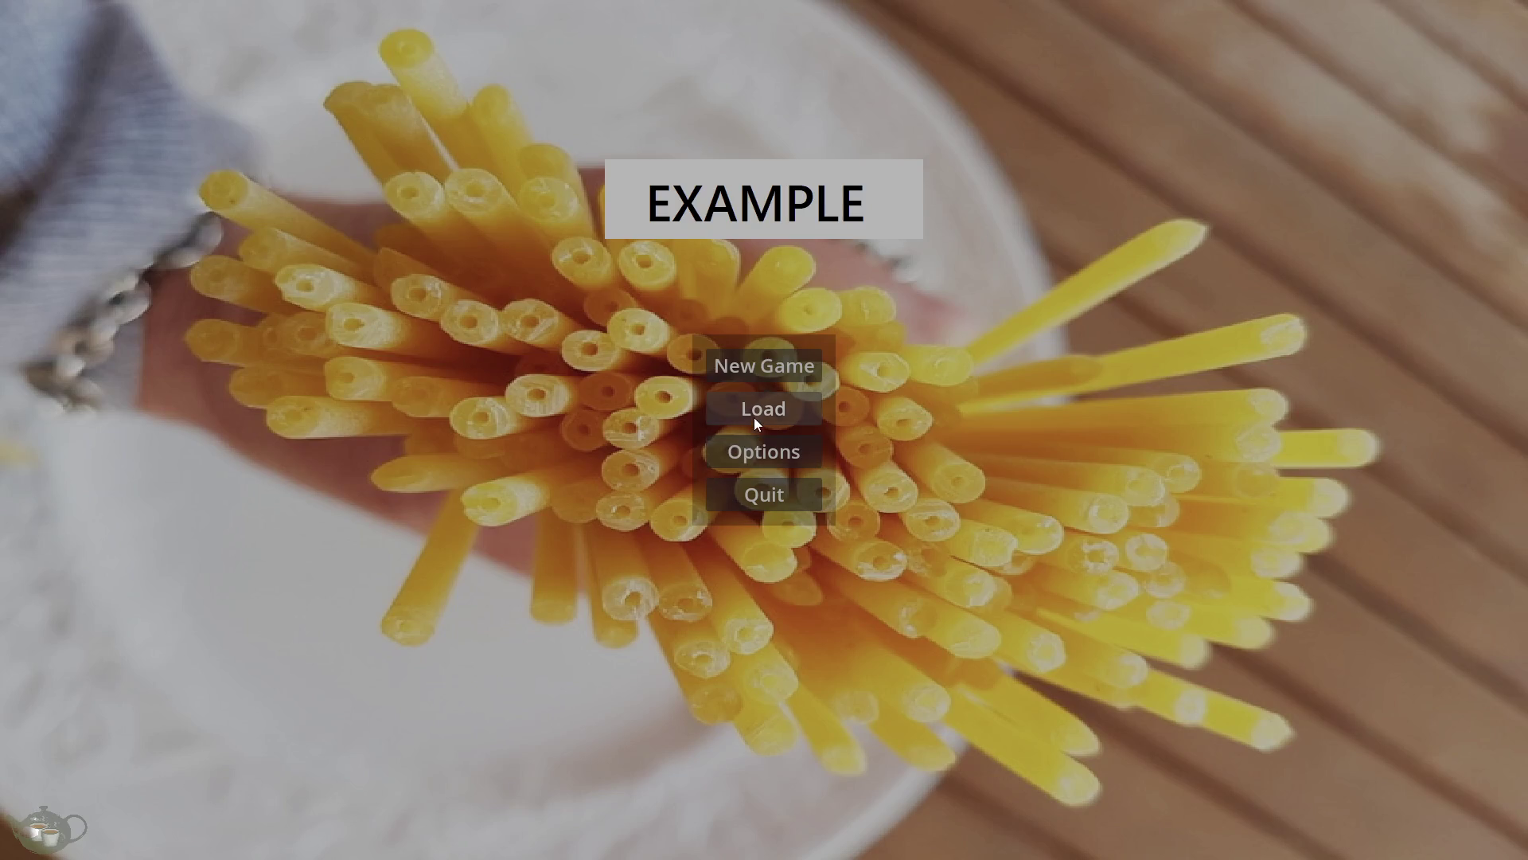
click(754, 419)
click(628, 344)
click(623, 377)
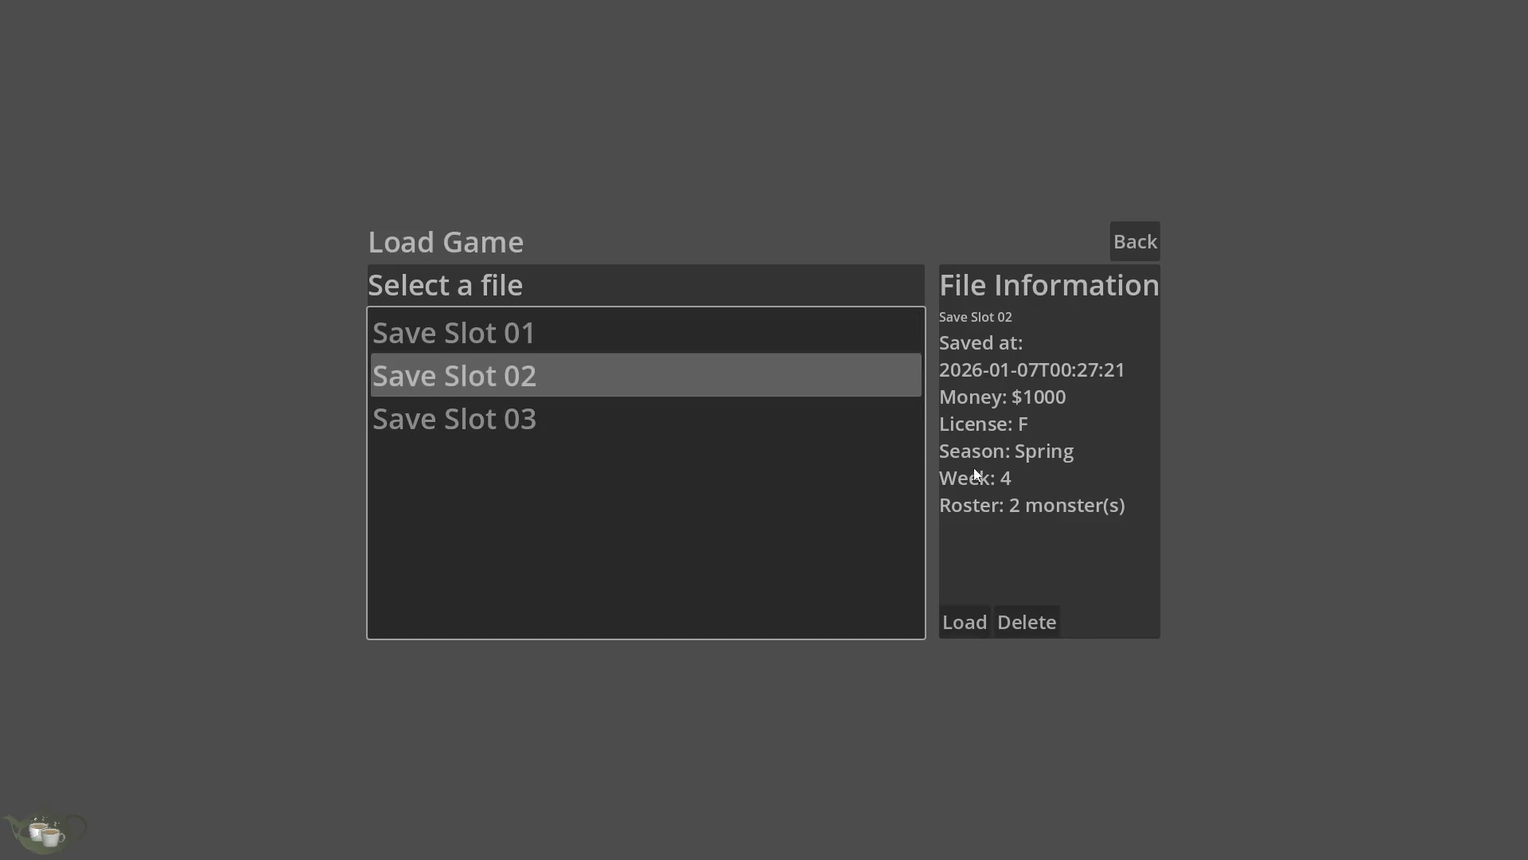
click(958, 618)
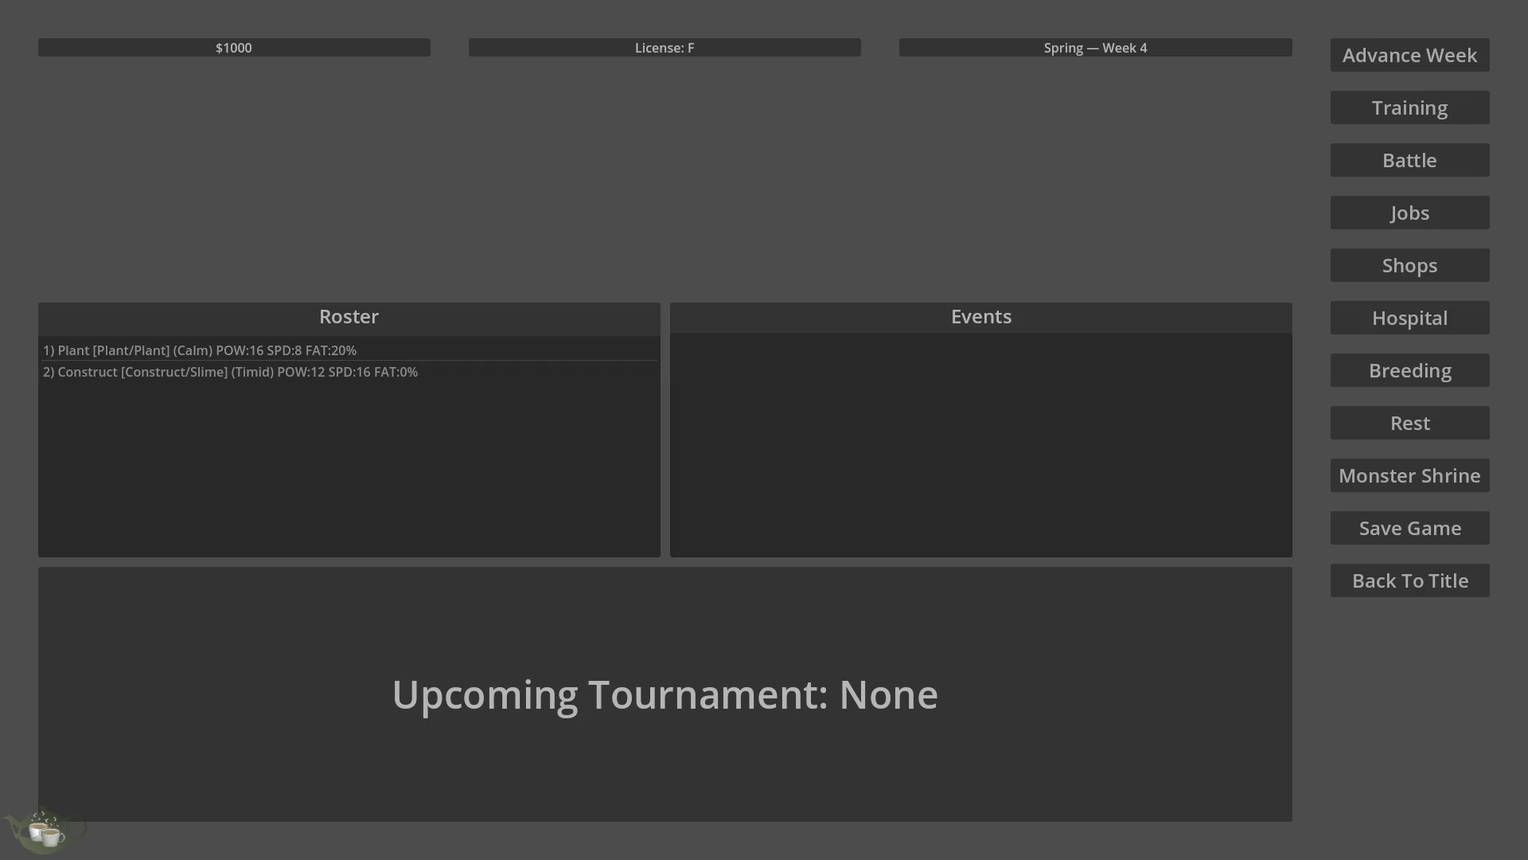
click(1388, 570)
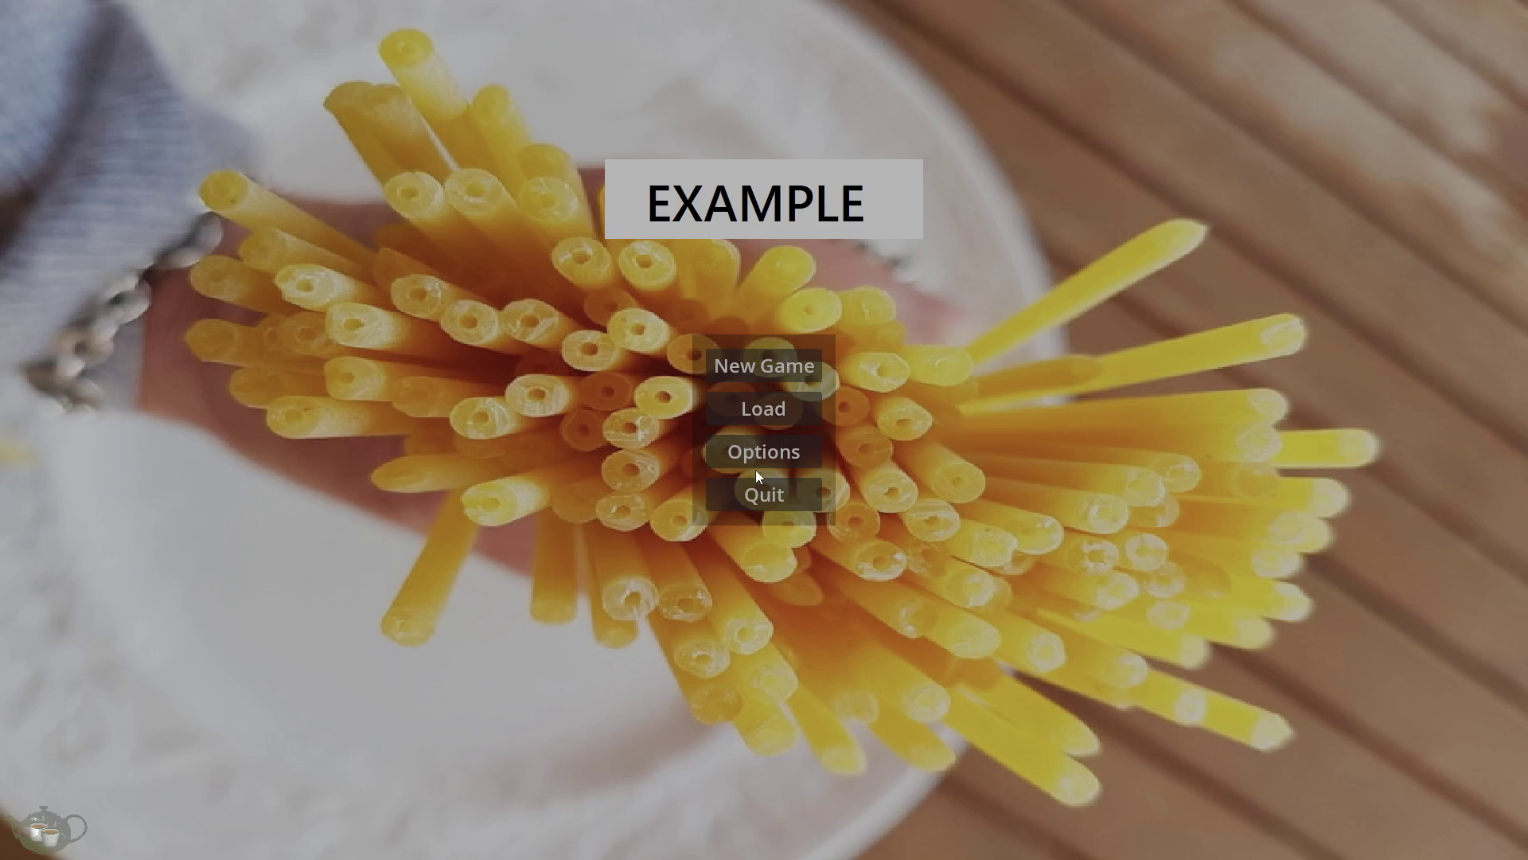
Close the running game and show the monstergenmenu scene in the 2D workspace.
click(766, 487)
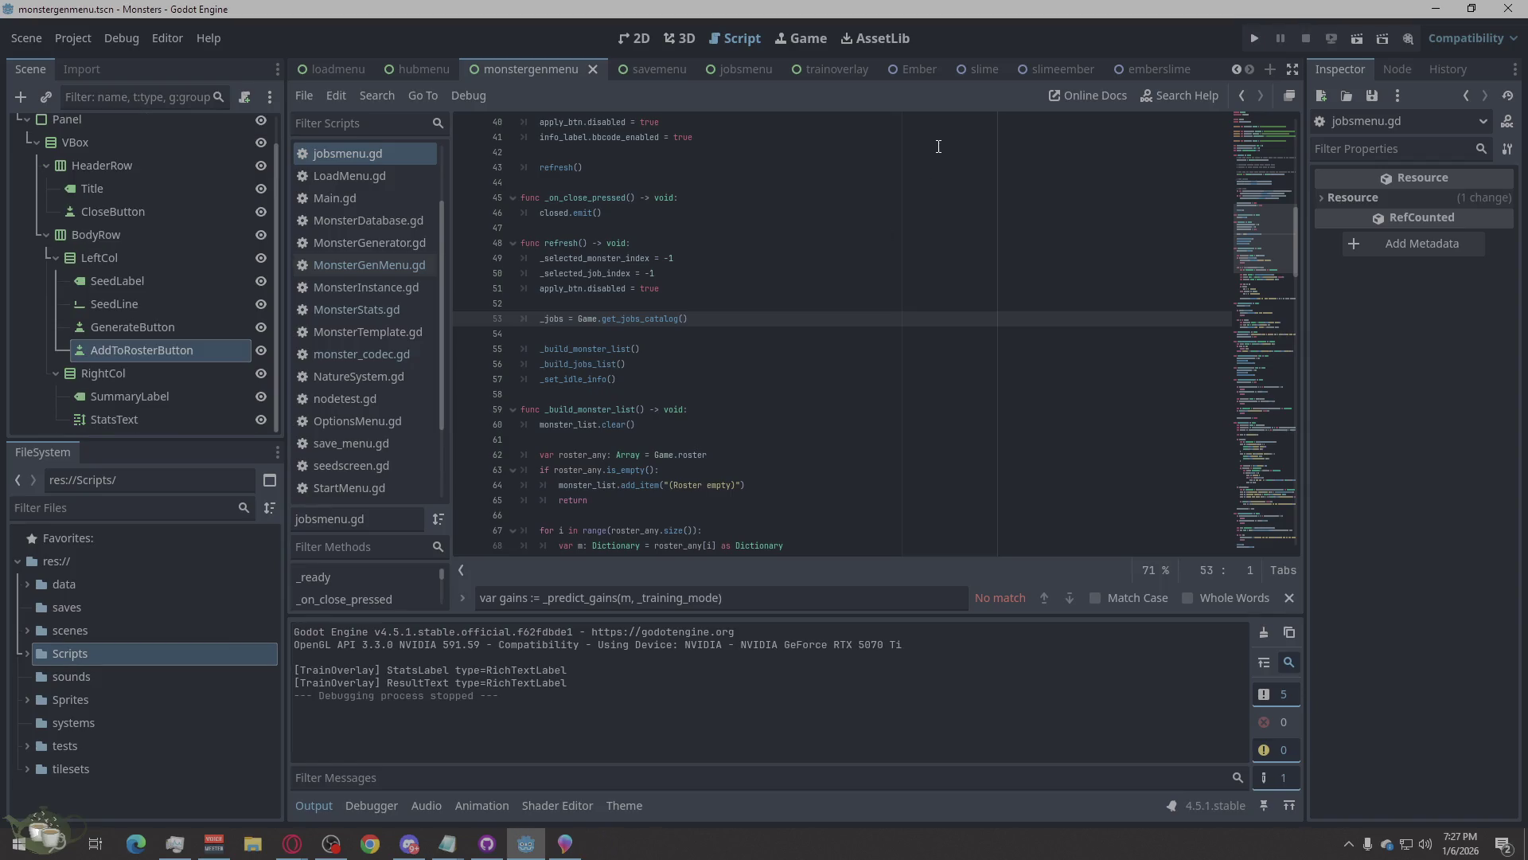
click(818, 40)
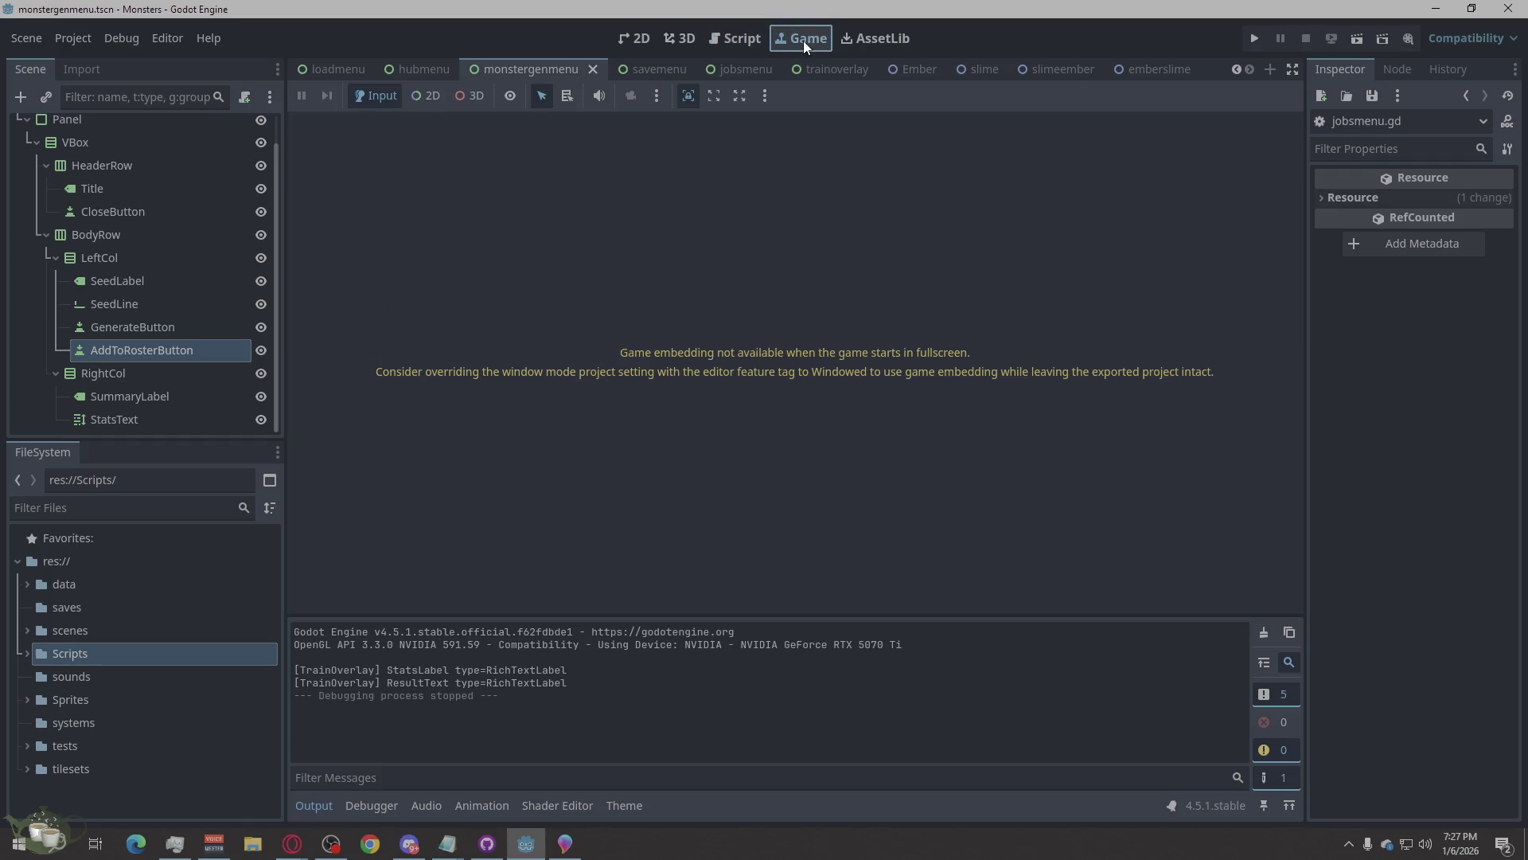
click(734, 42)
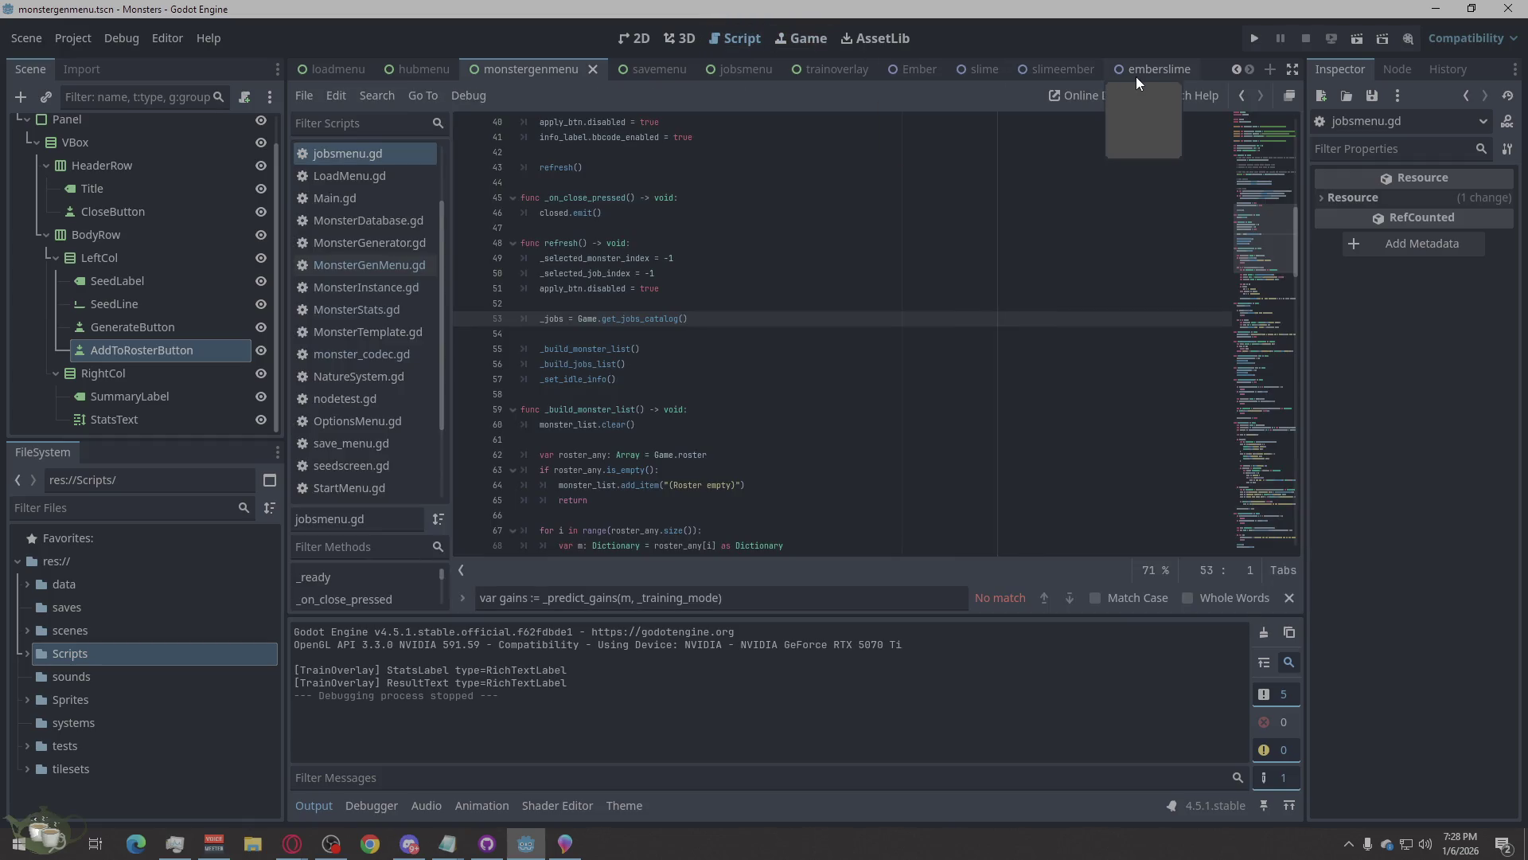
click(647, 36)
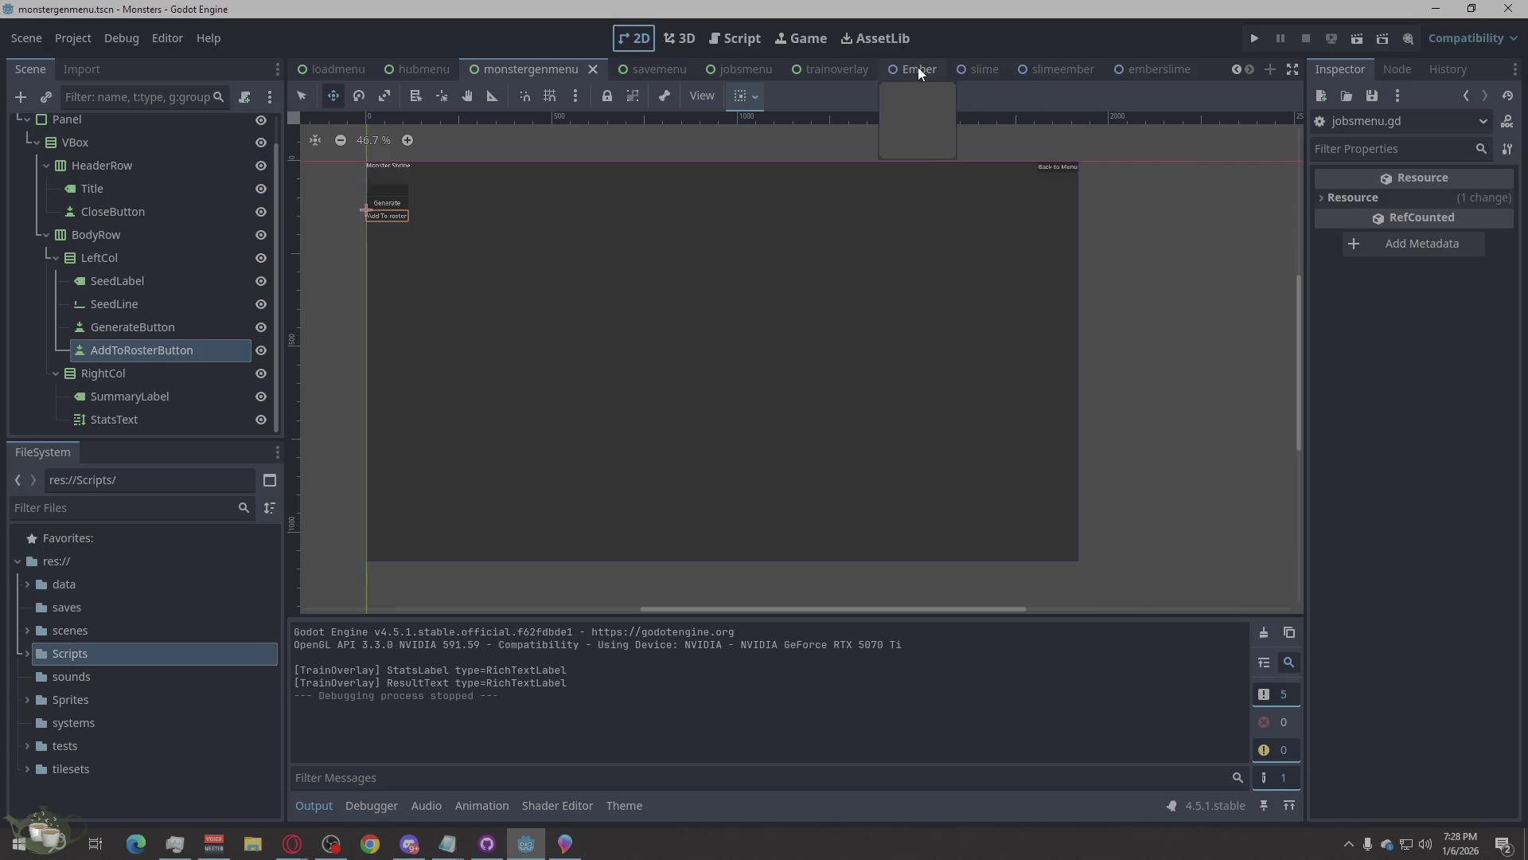
click(918, 68)
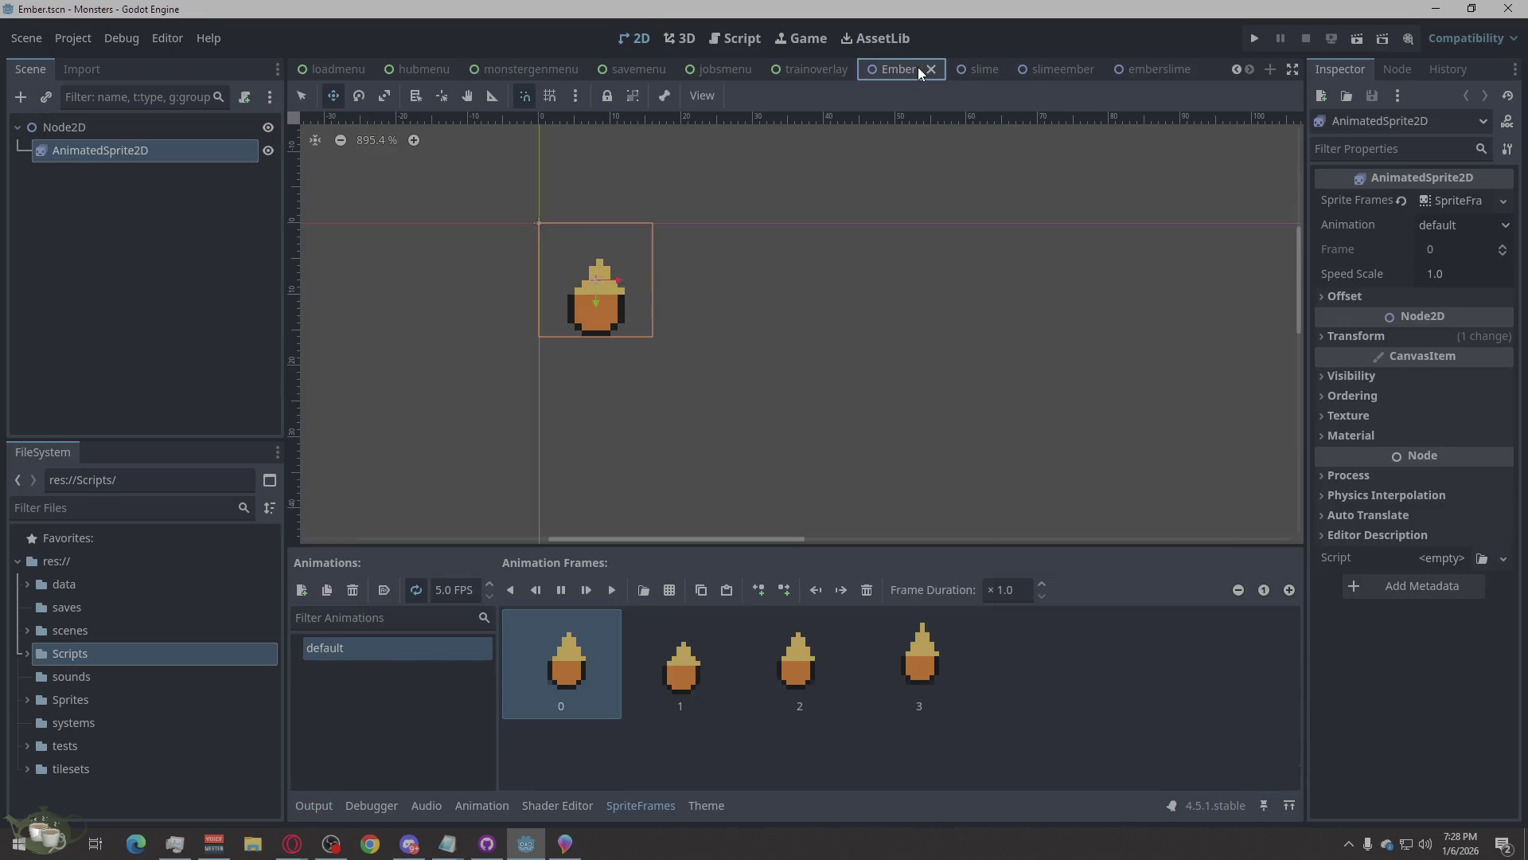
Compare the slime, slimeember and emberslime sprite scenes side by side.
click(983, 70)
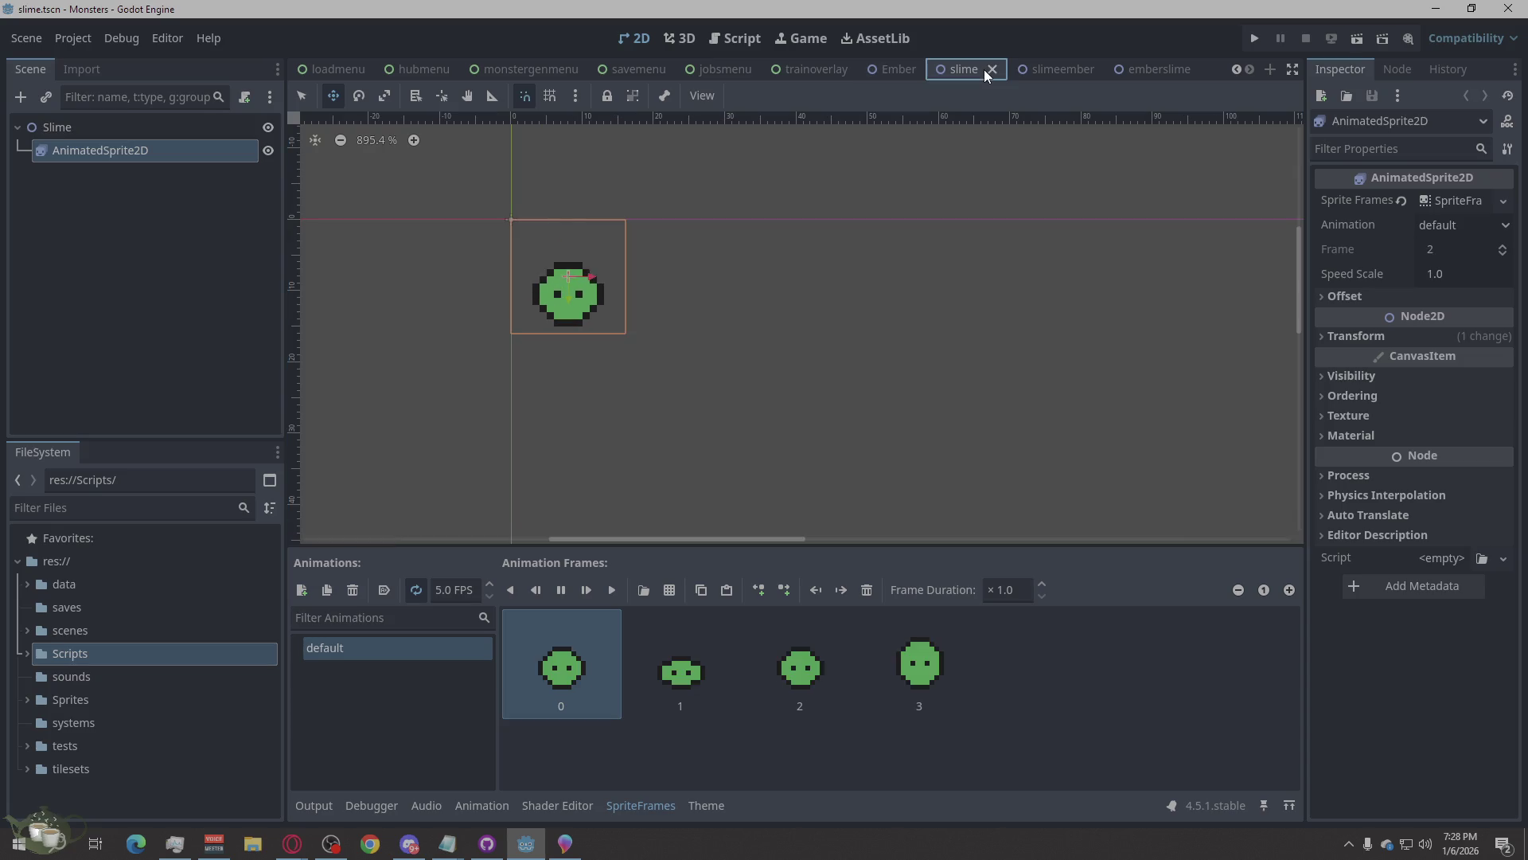
click(1061, 68)
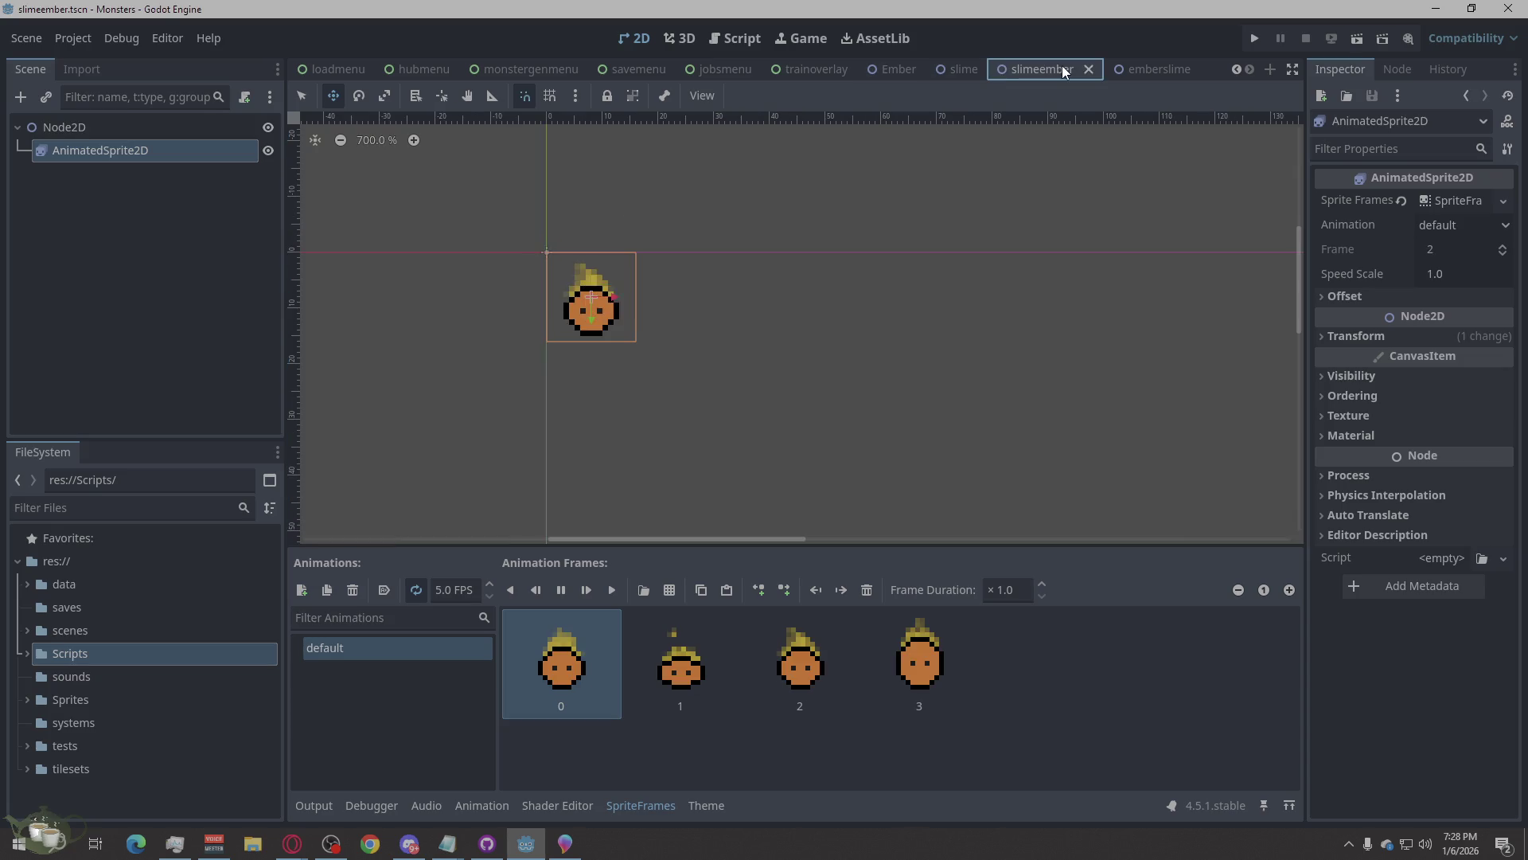
click(1161, 68)
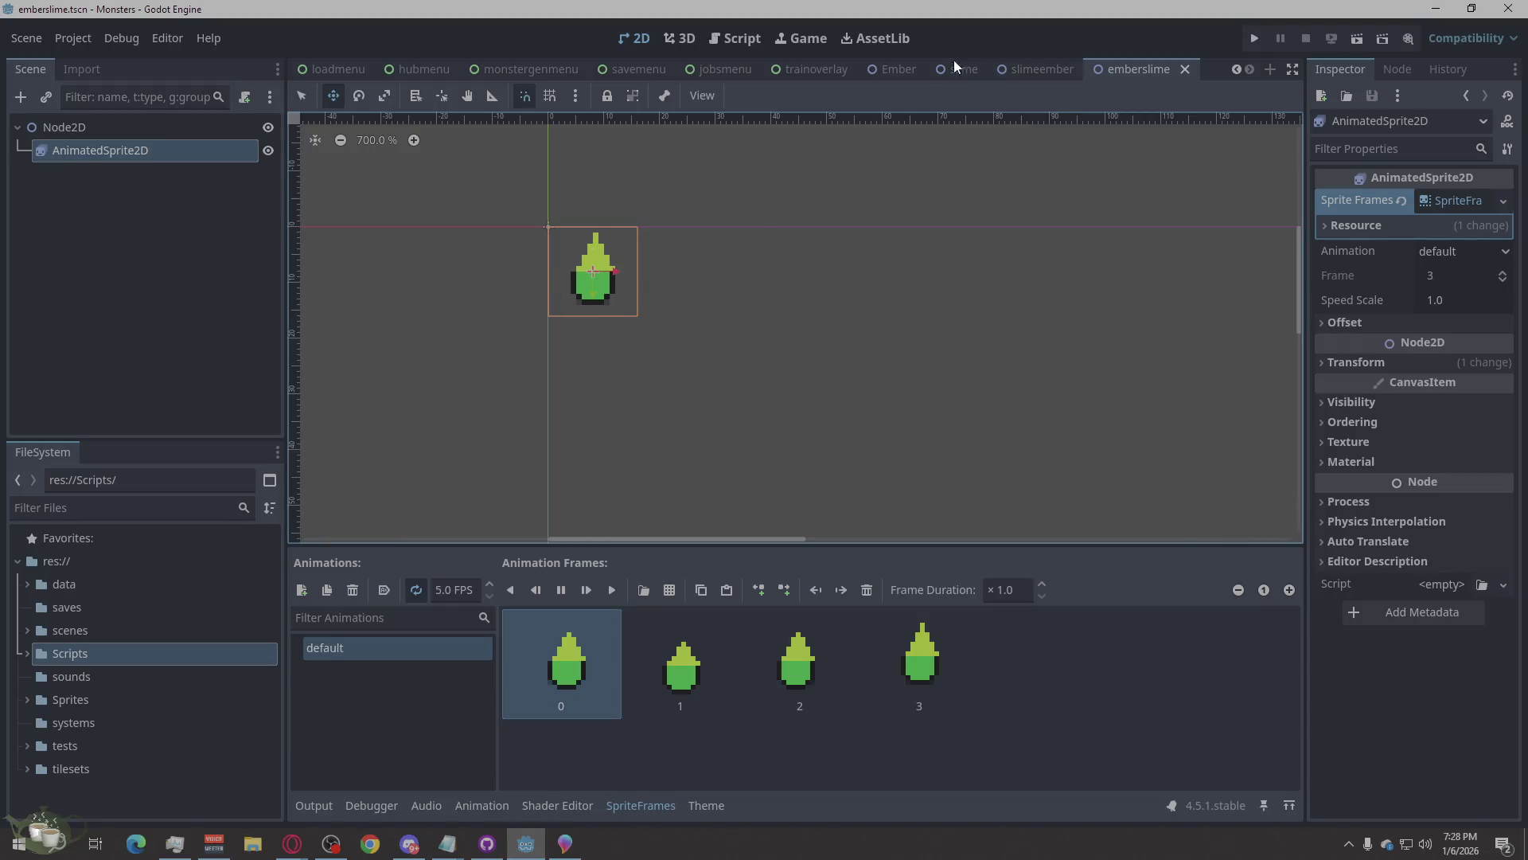
click(1035, 70)
click(1131, 67)
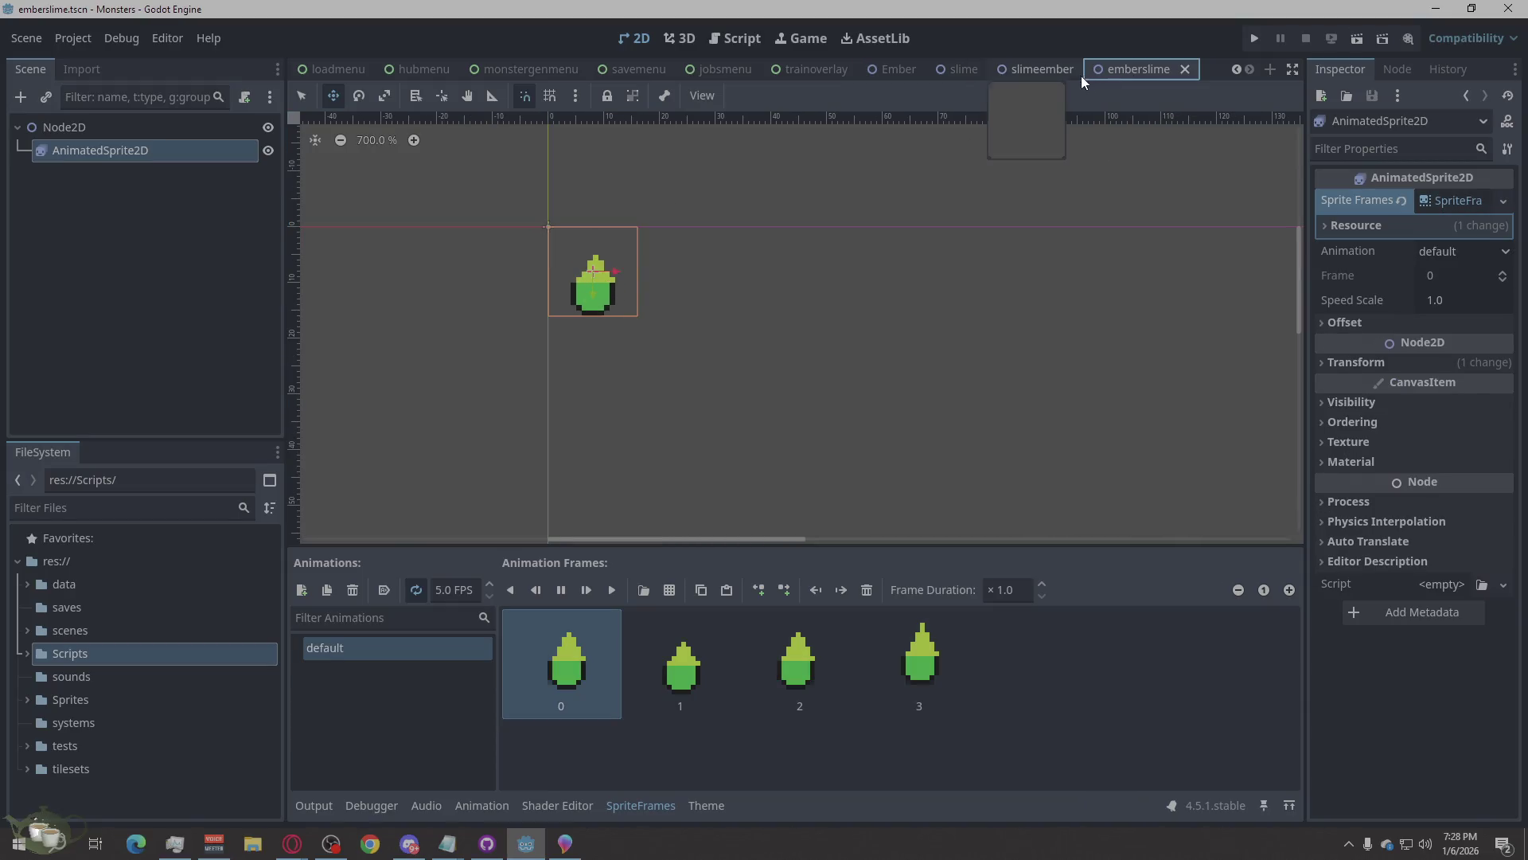
click(1029, 69)
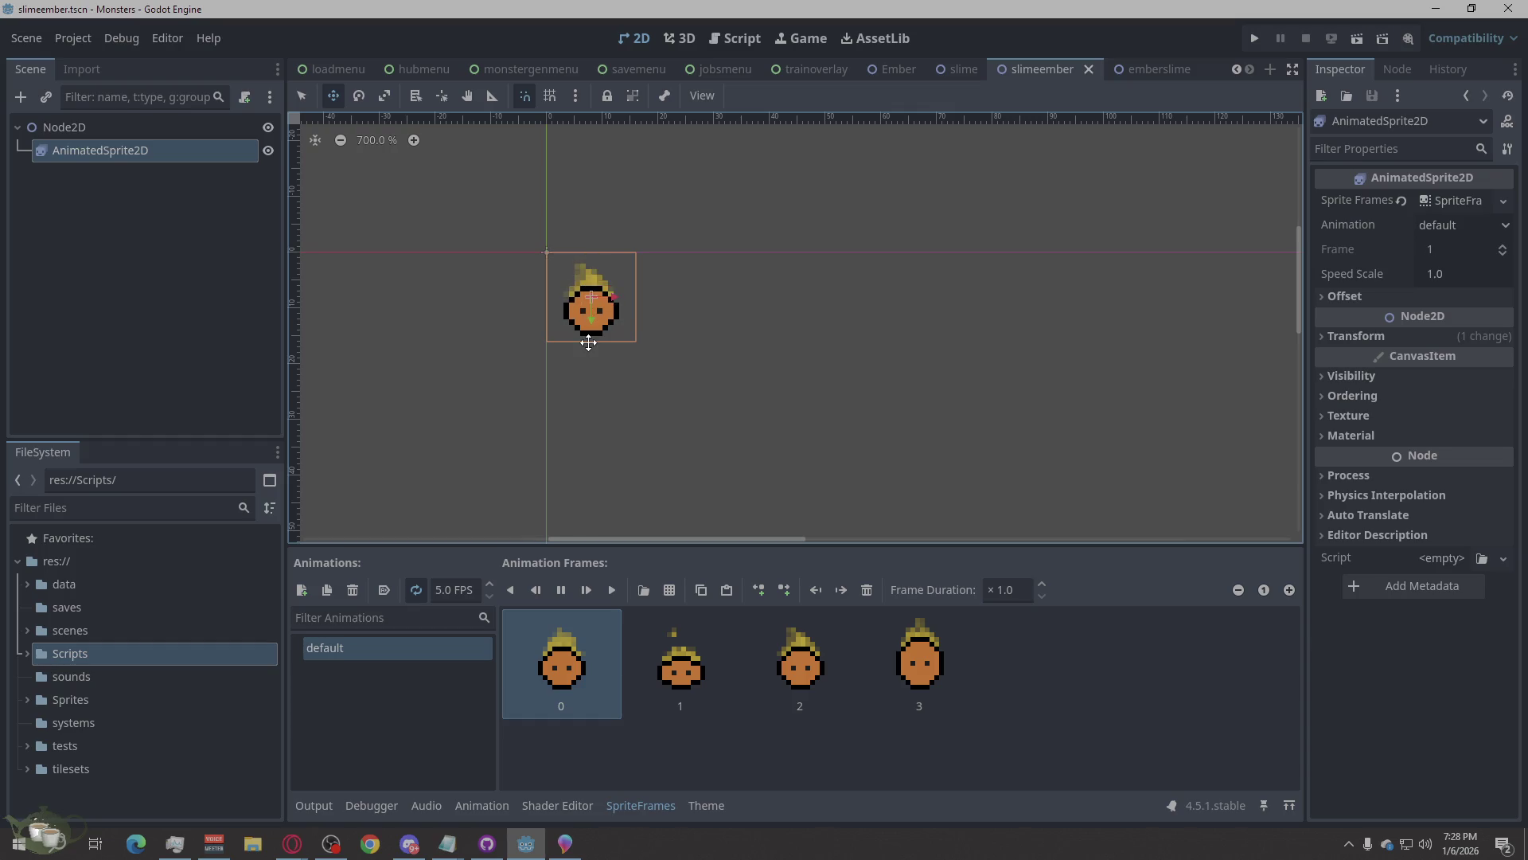
click(1144, 67)
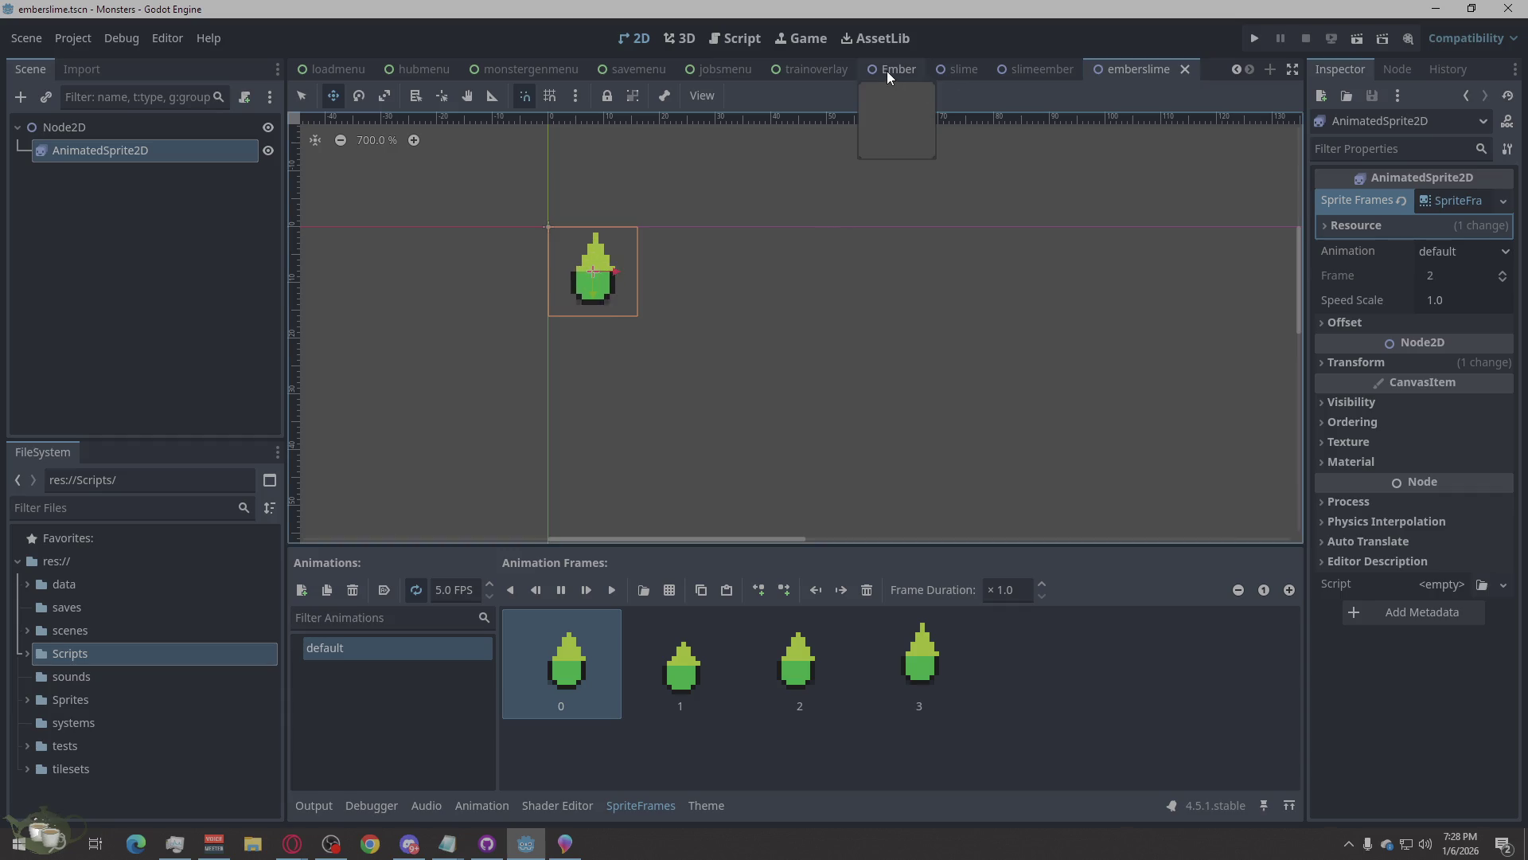
Revisit the Ember, slime, emberslime and slimeember scenes, deselecting each AnimatedSprite2D.
click(887, 70)
click(972, 72)
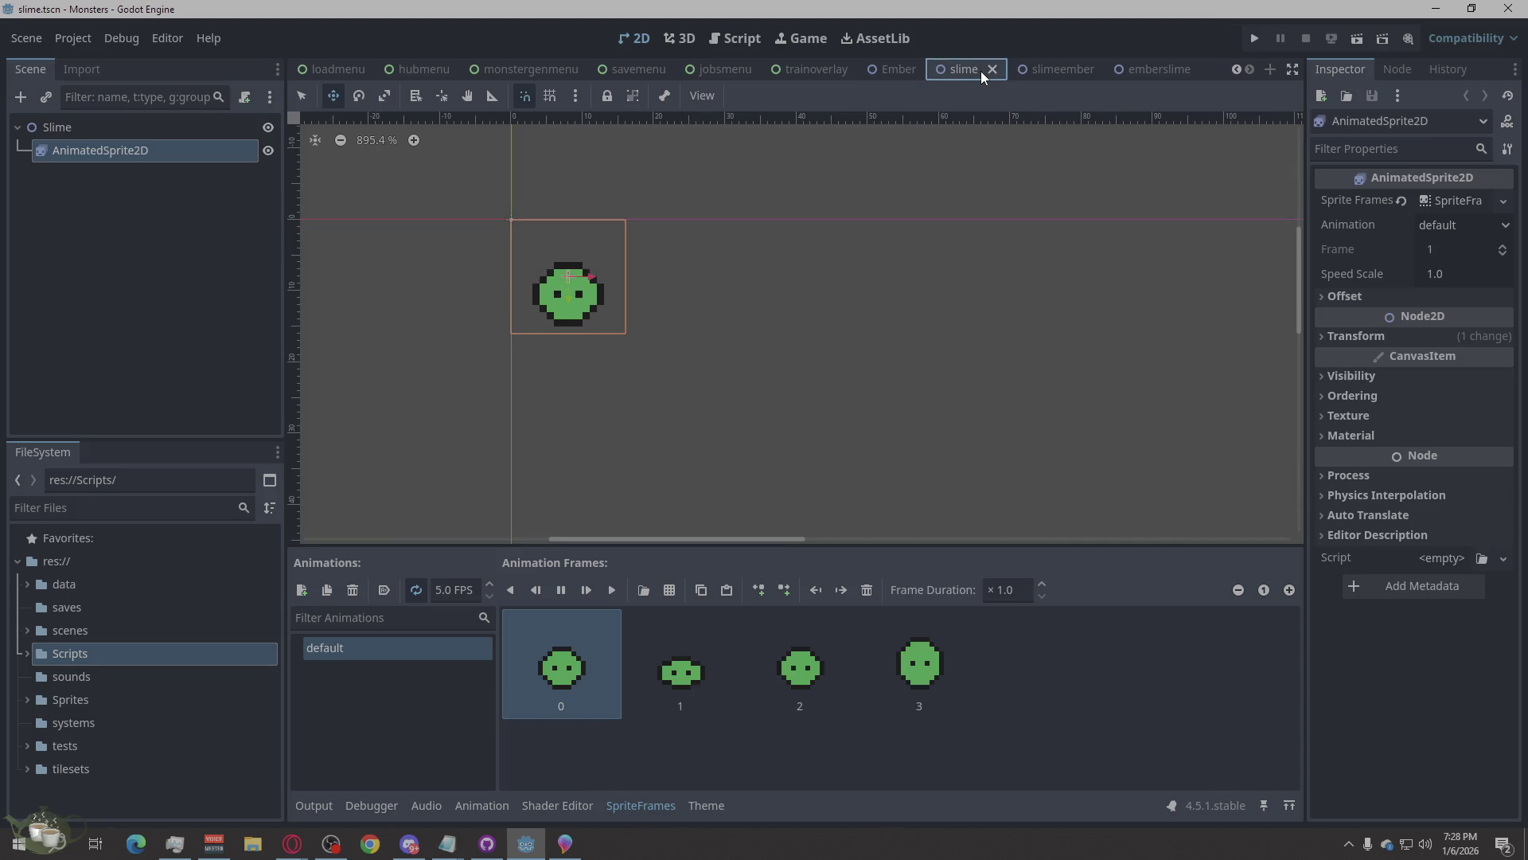
click(735, 326)
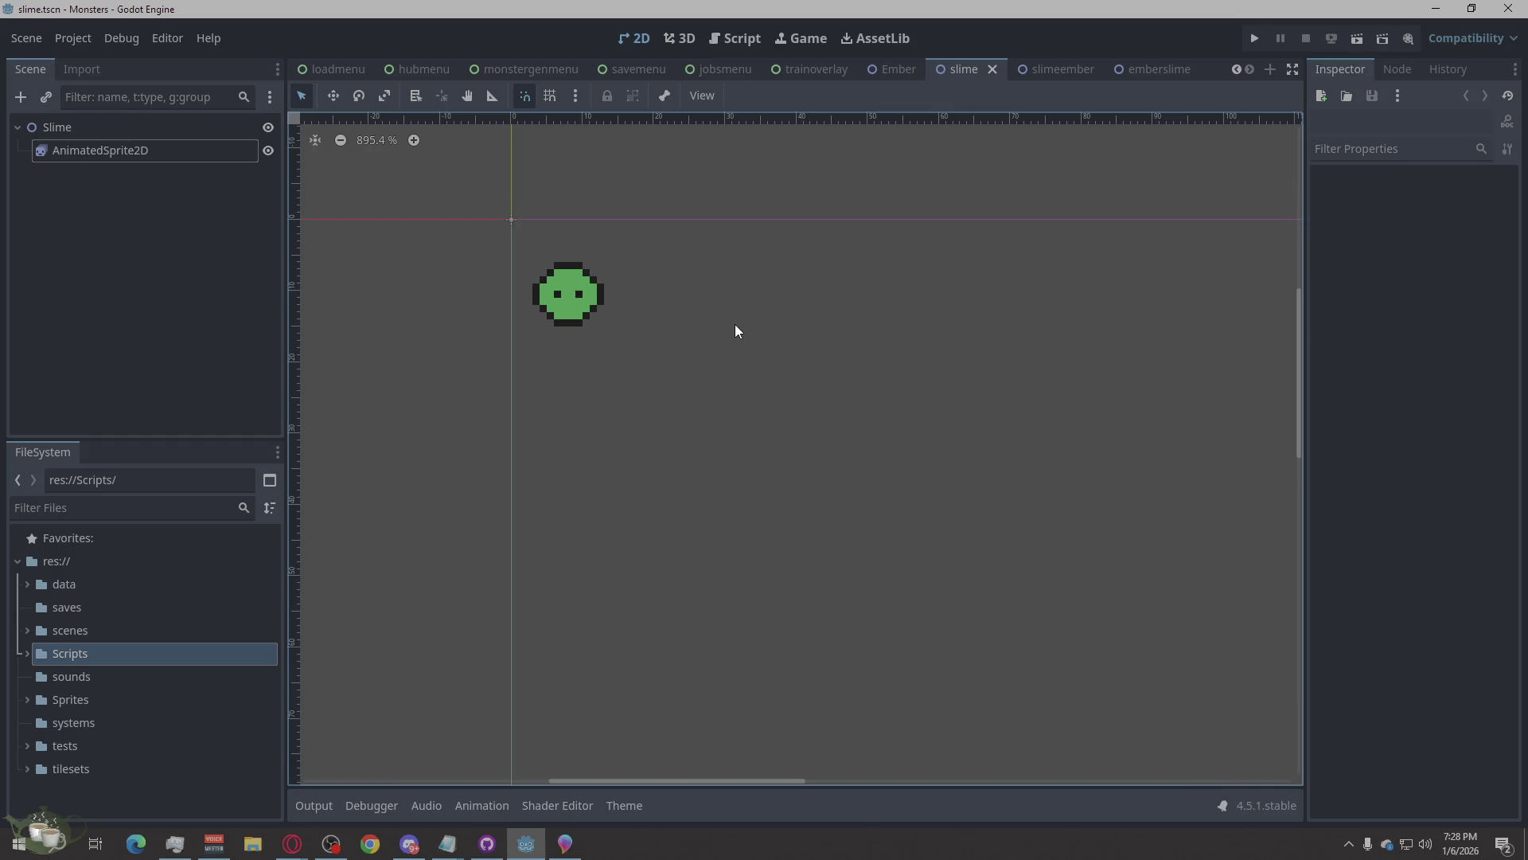
click(1119, 63)
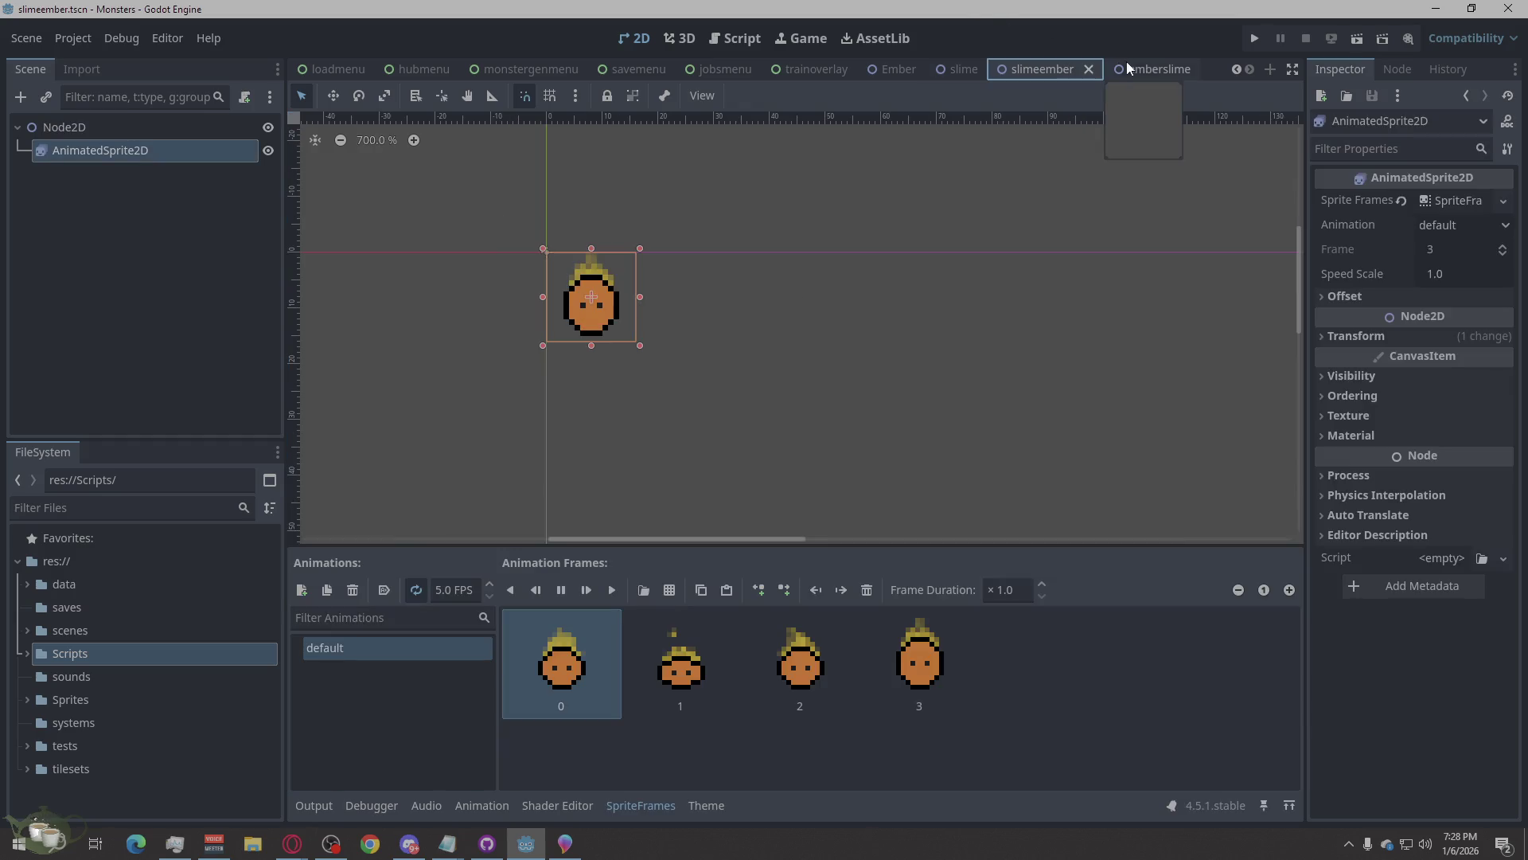
click(785, 212)
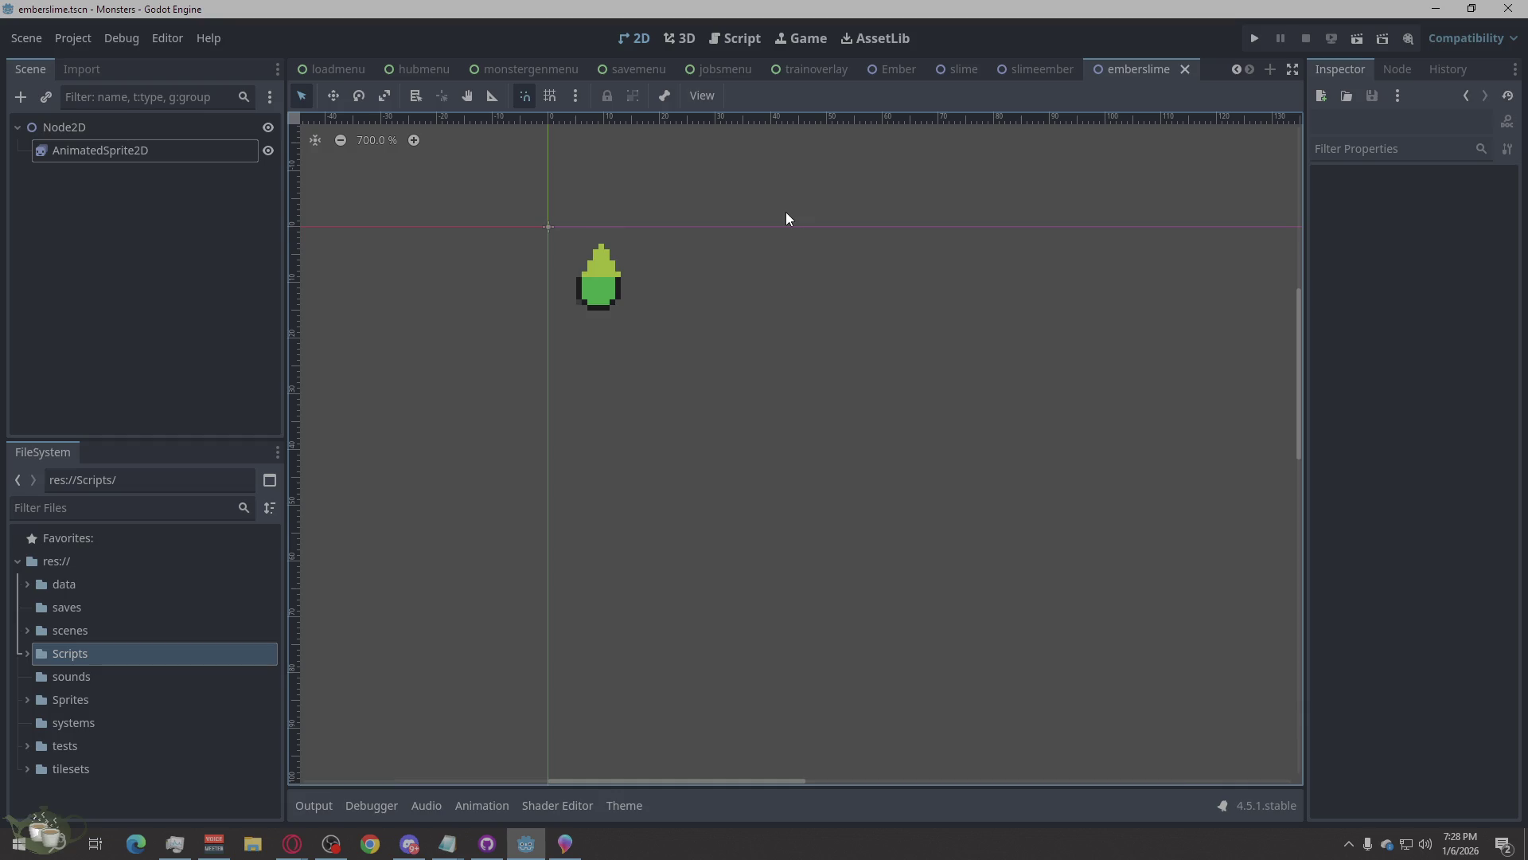
click(1034, 70)
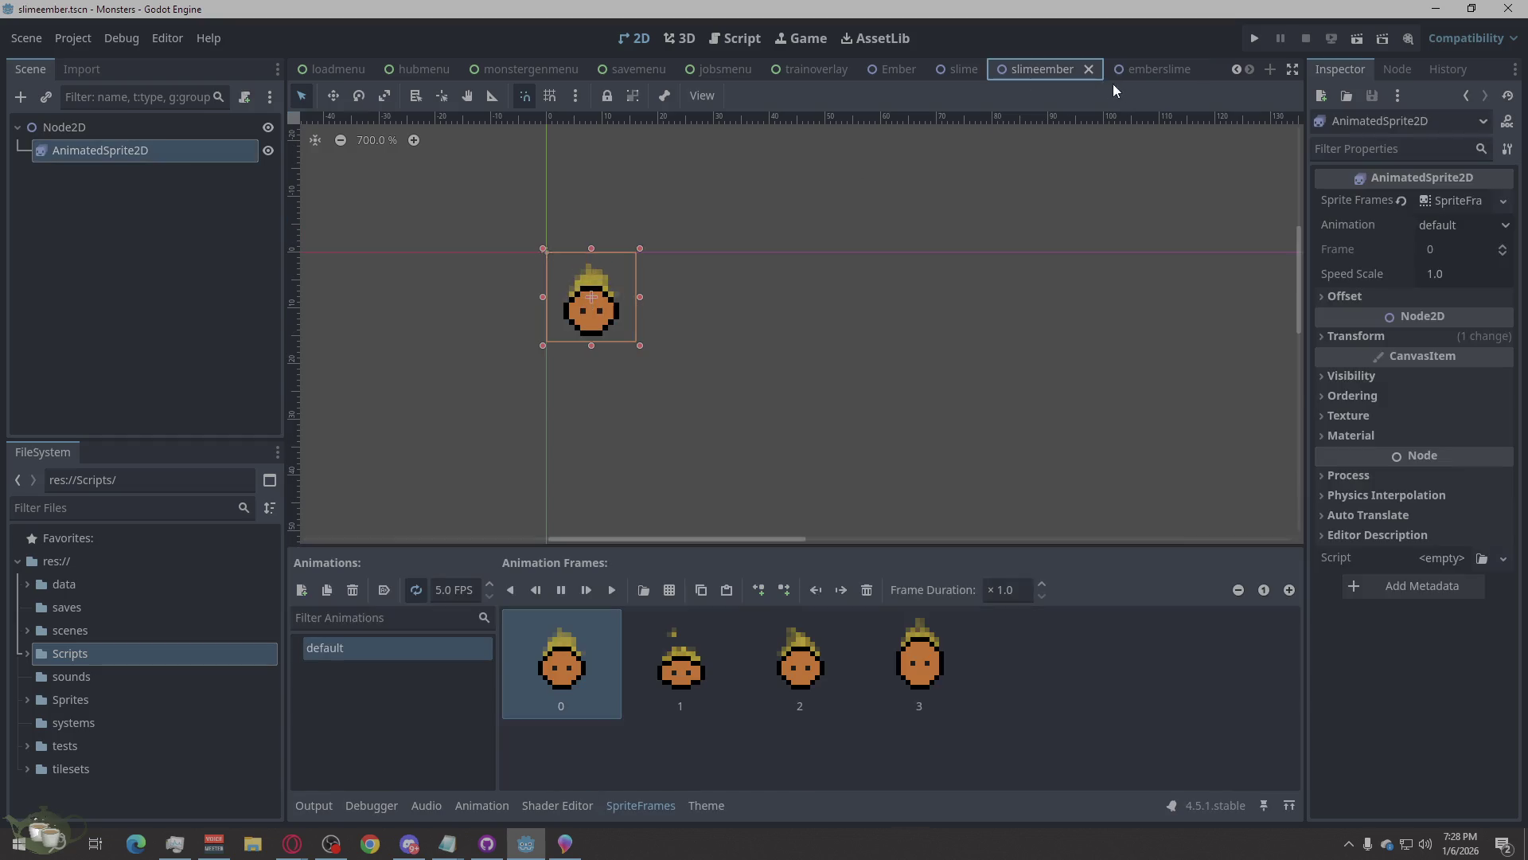
click(804, 236)
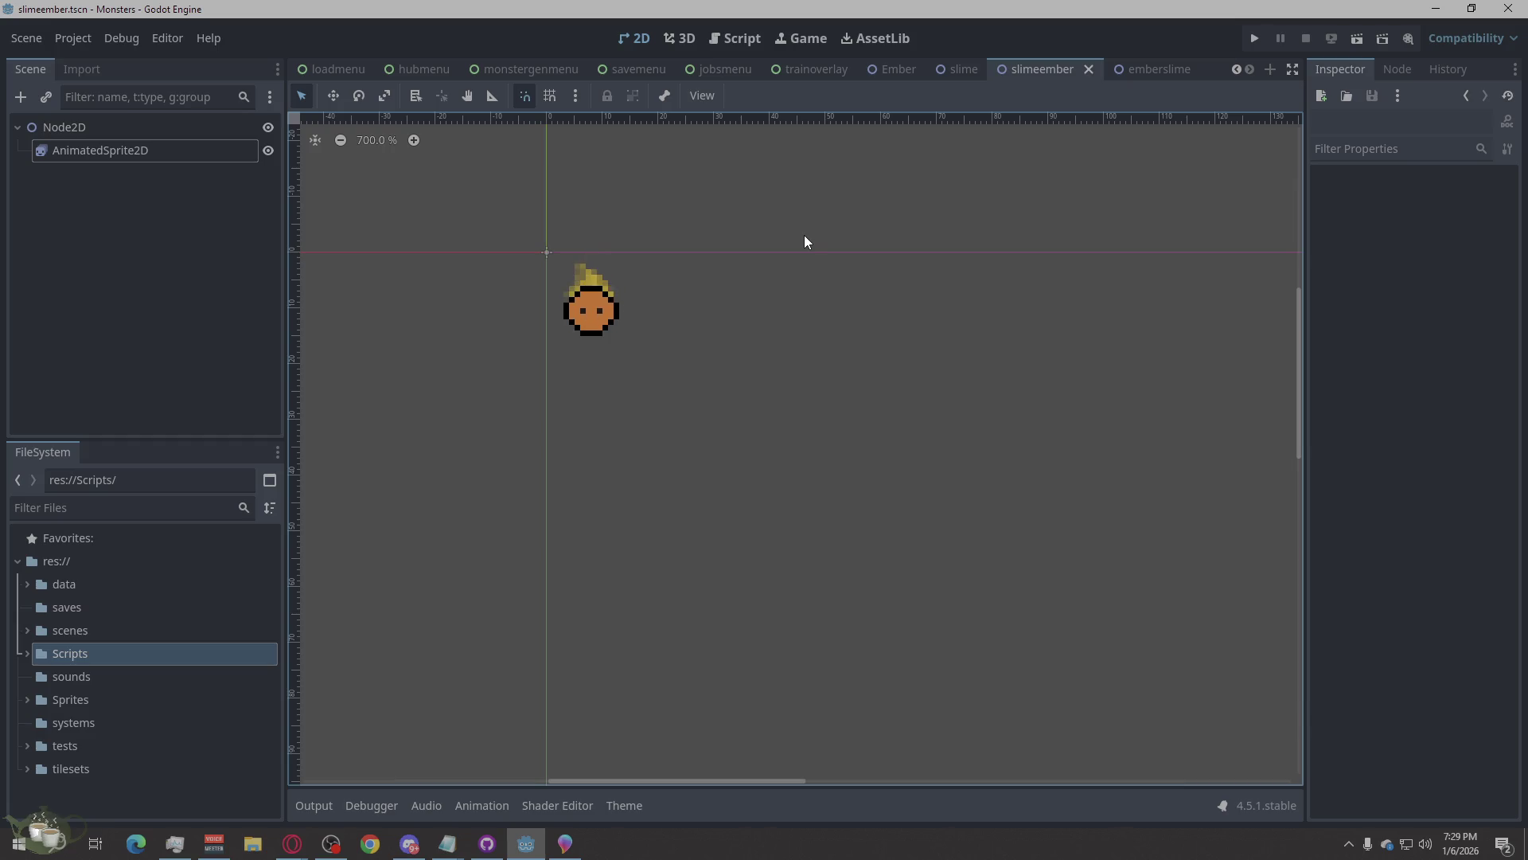
click(815, 70)
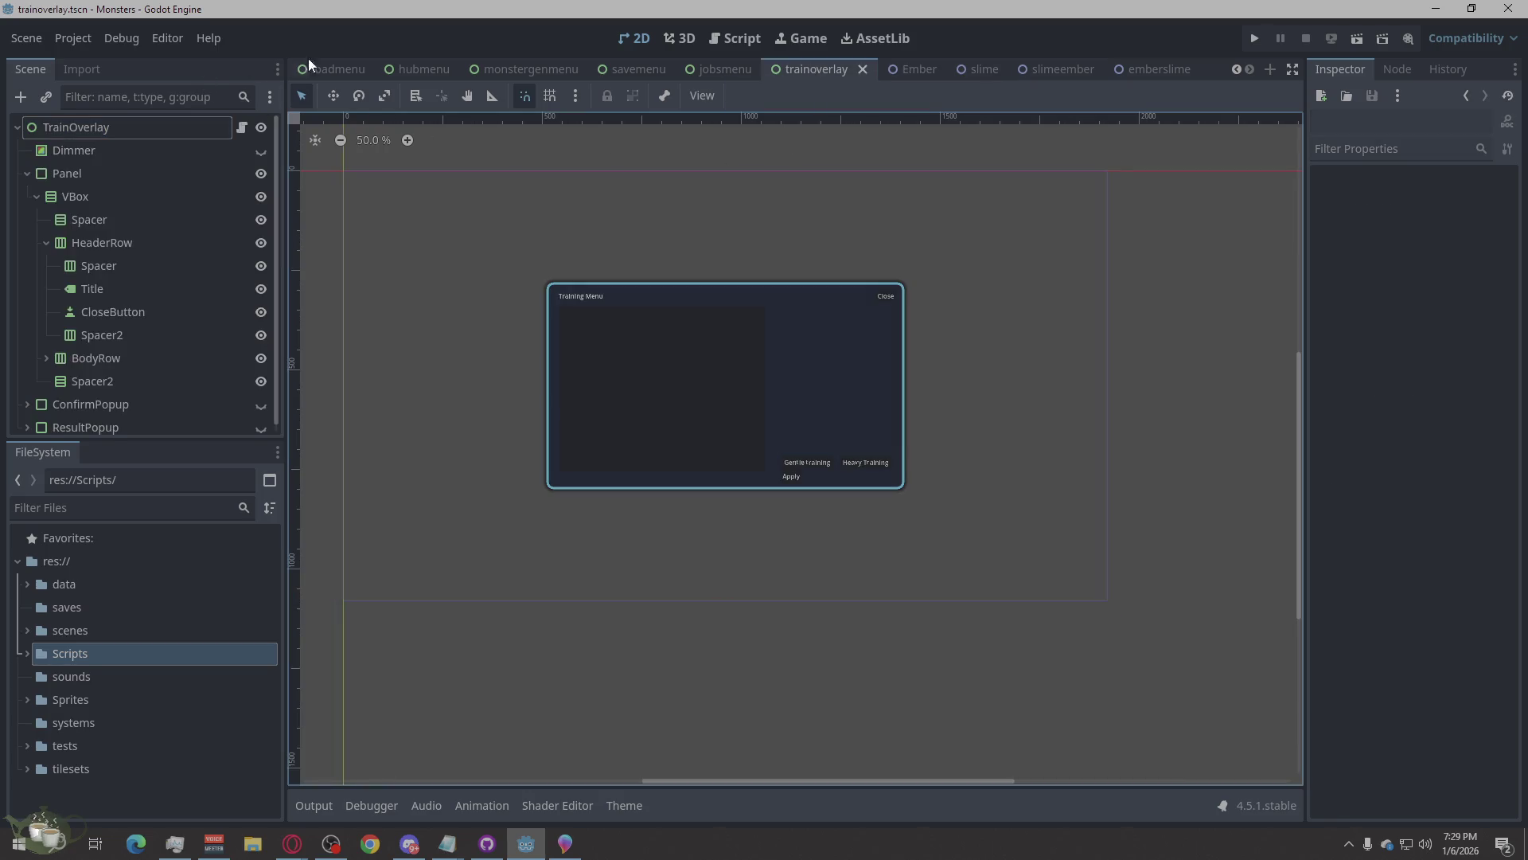
Review the hubmenu and trainoverlay scenes, then run the game to its EXAMPLE title menu.
click(417, 68)
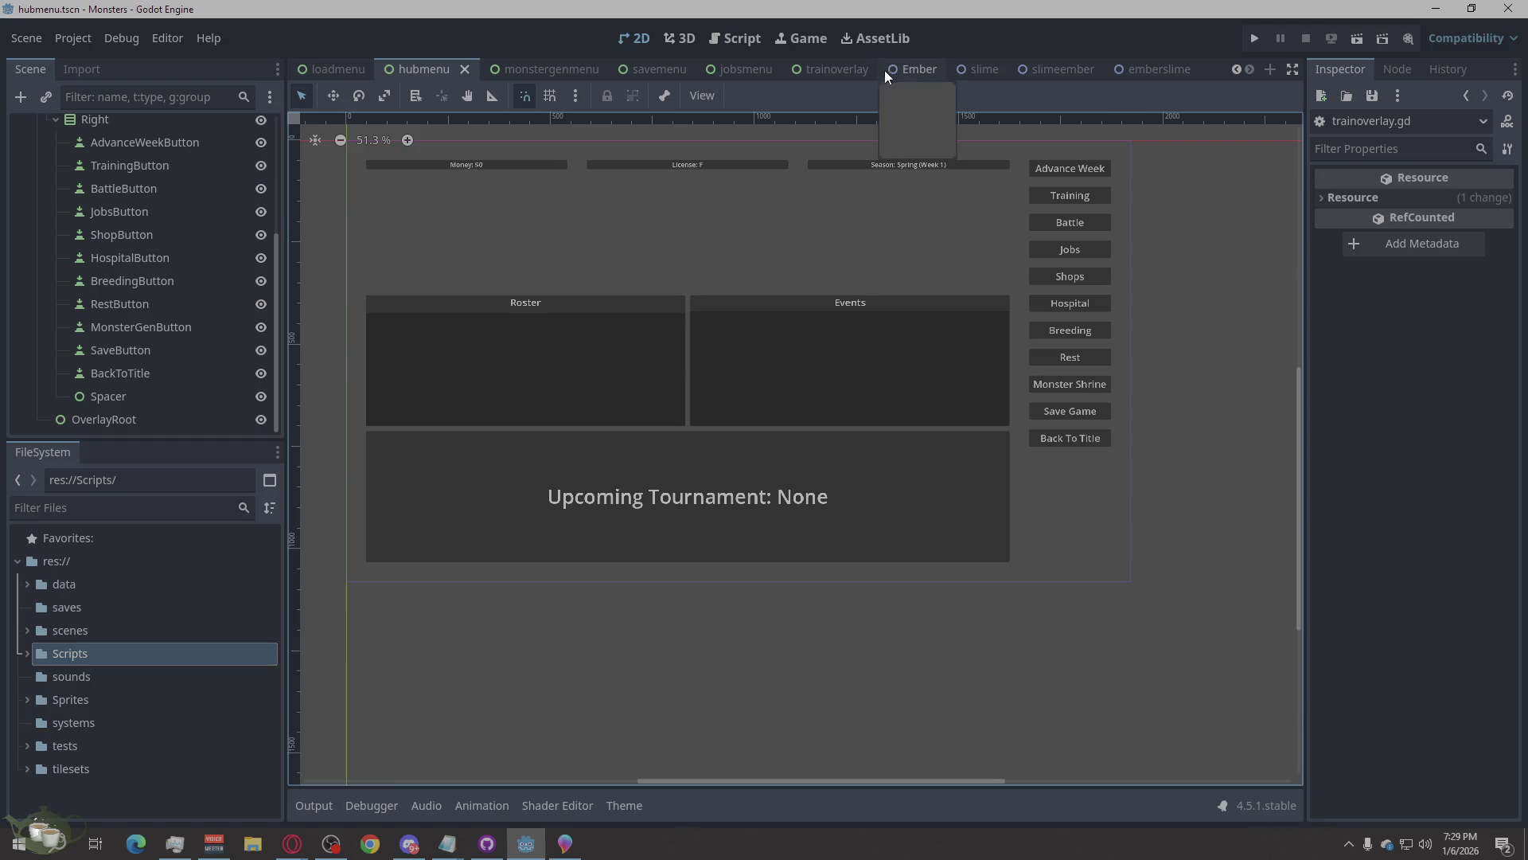
click(840, 78)
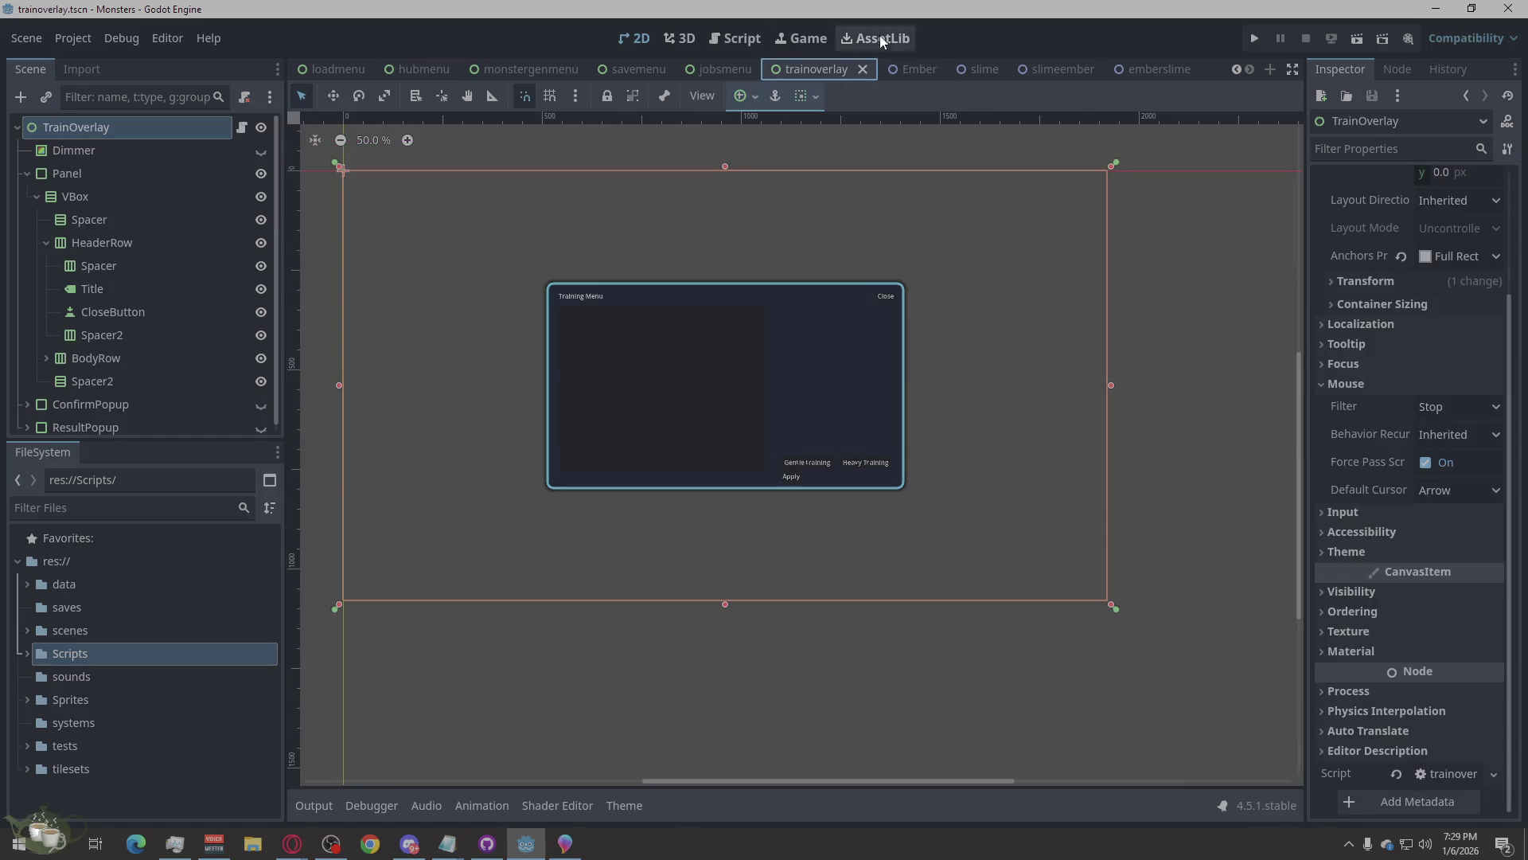
click(1250, 37)
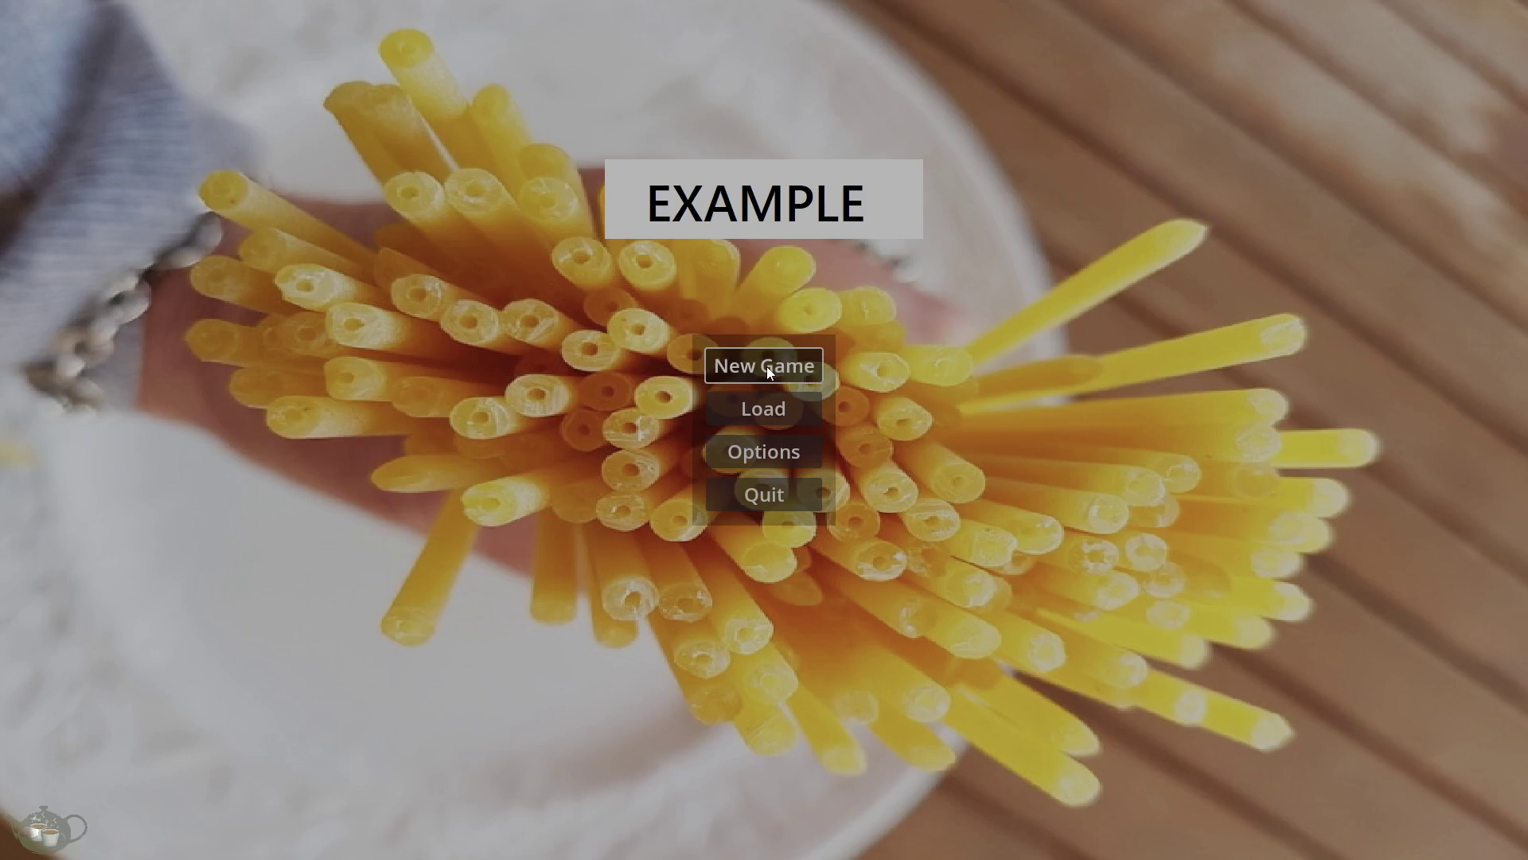
Start a new game, advance a week, and open Jobs to trigger the get_jobs_catalog error, then stop debugging.
click(766, 368)
click(1434, 64)
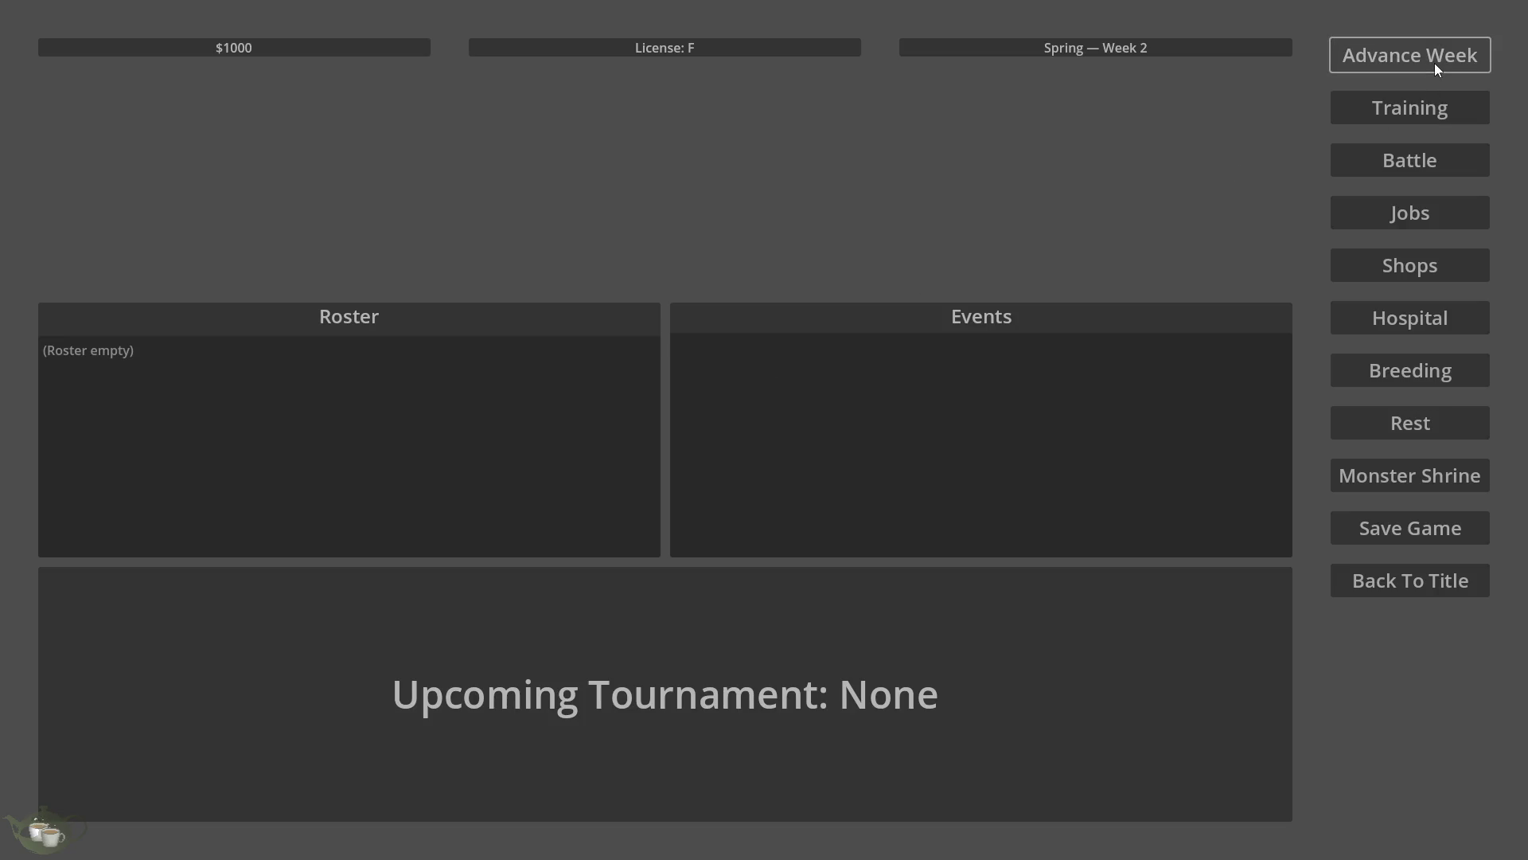
click(1412, 116)
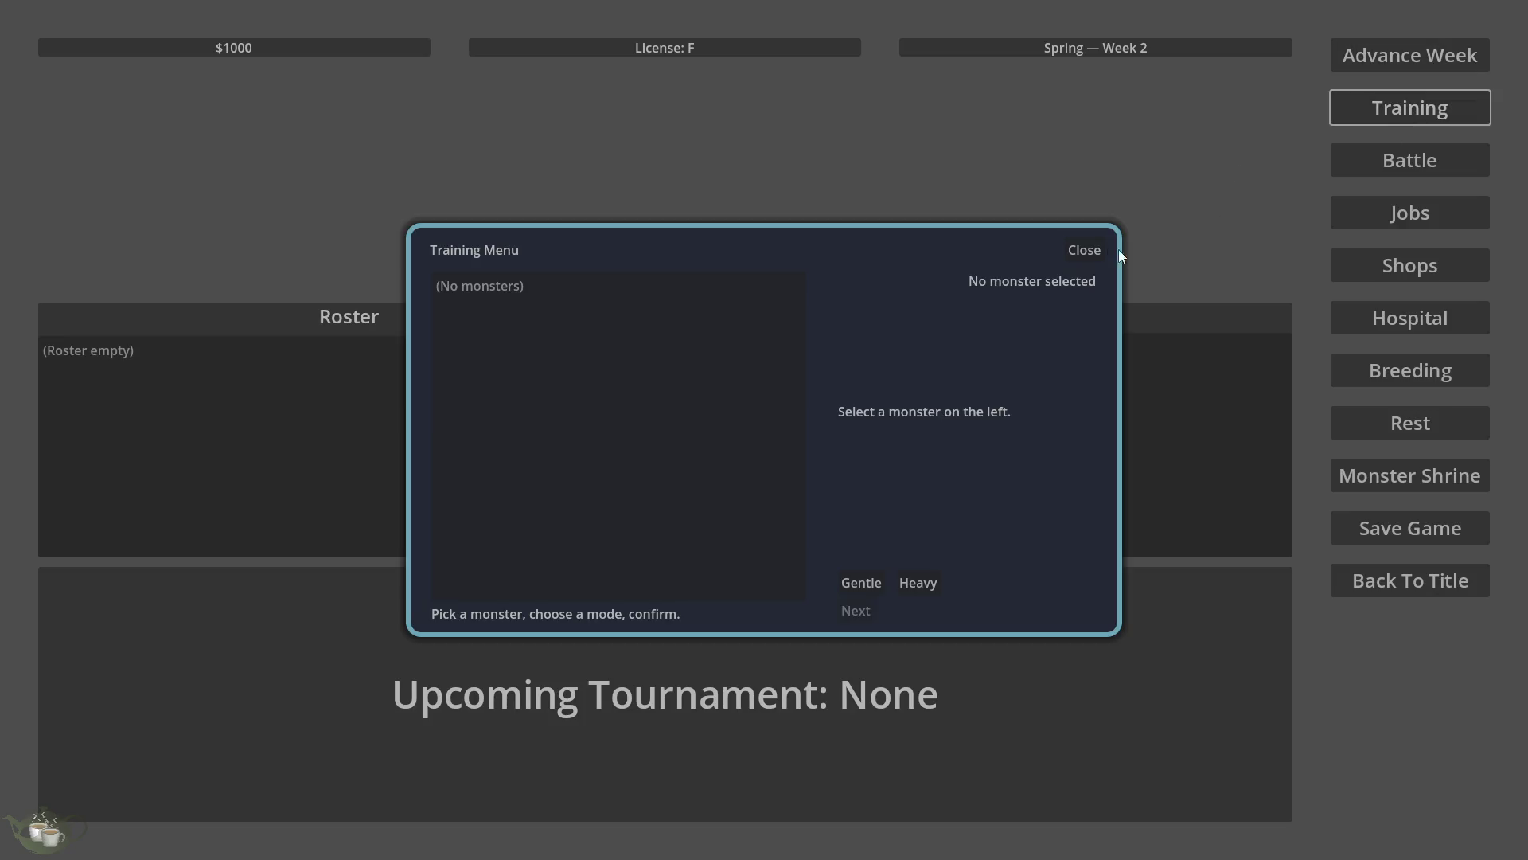
click(1073, 251)
click(1396, 214)
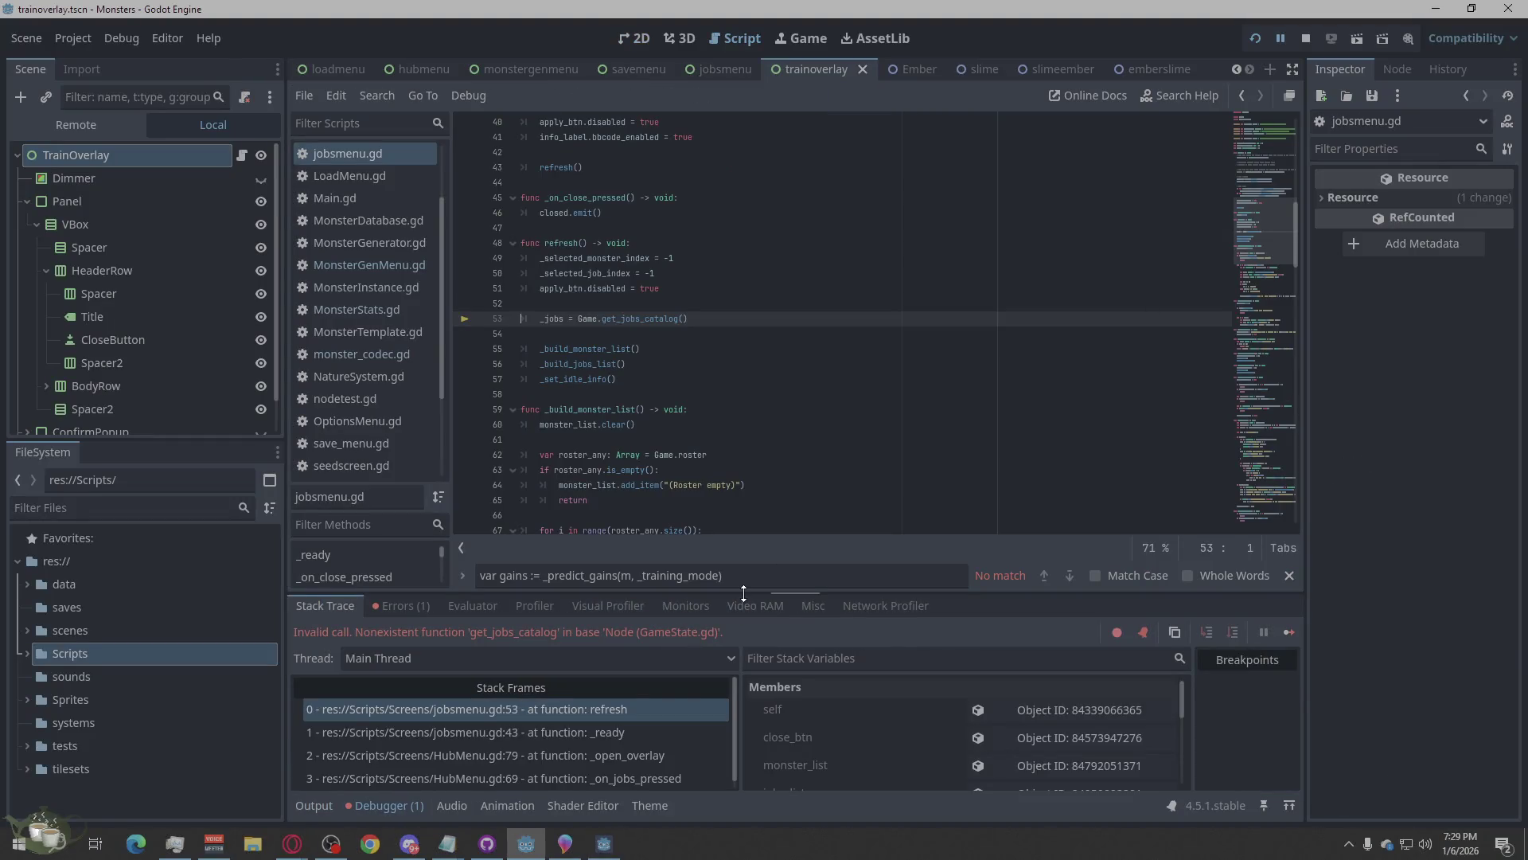
click(1309, 35)
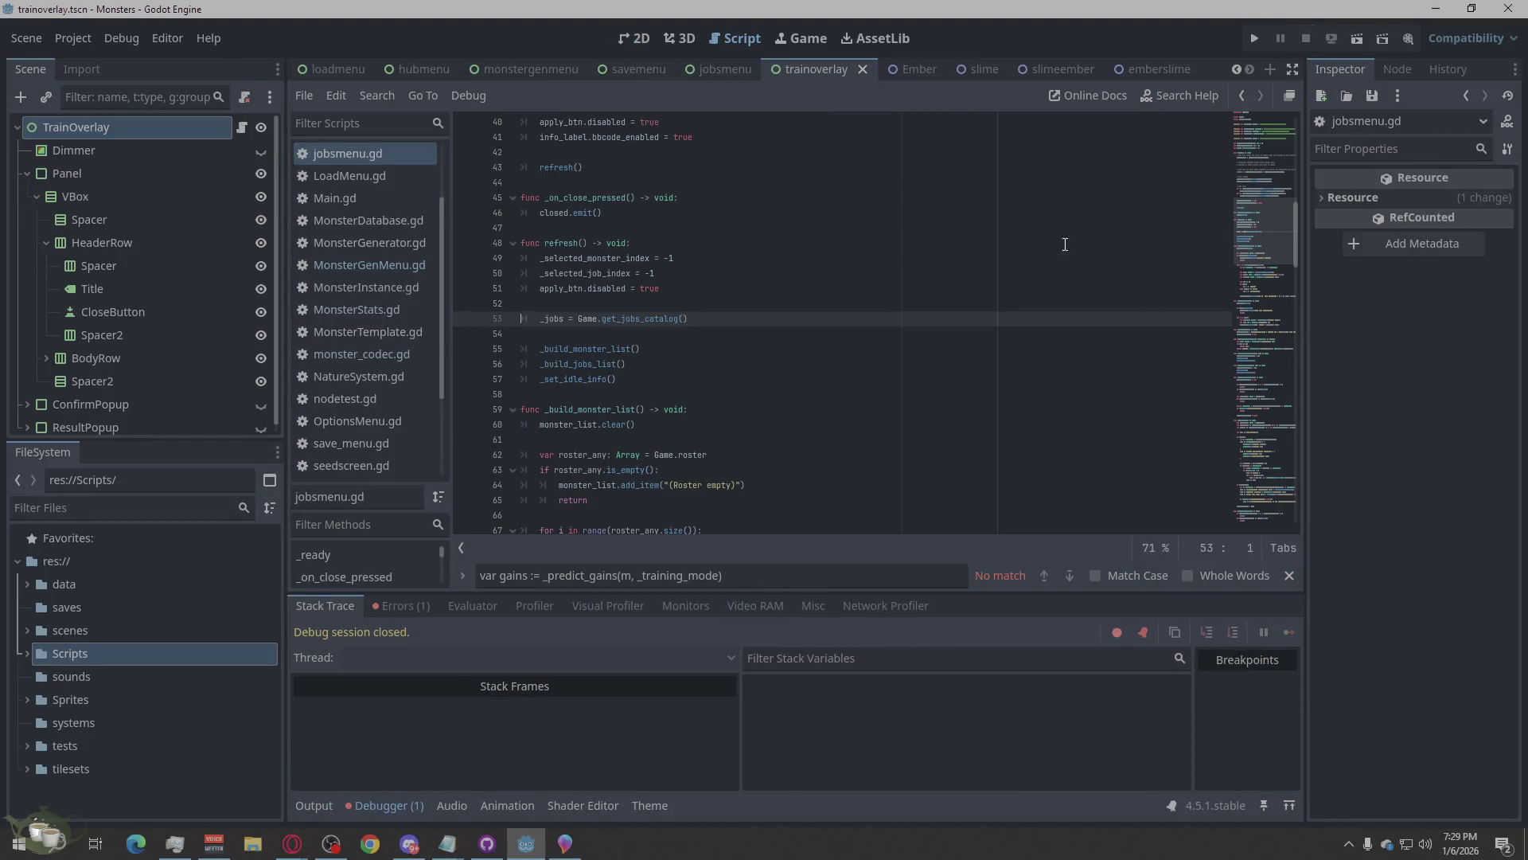
click(410, 607)
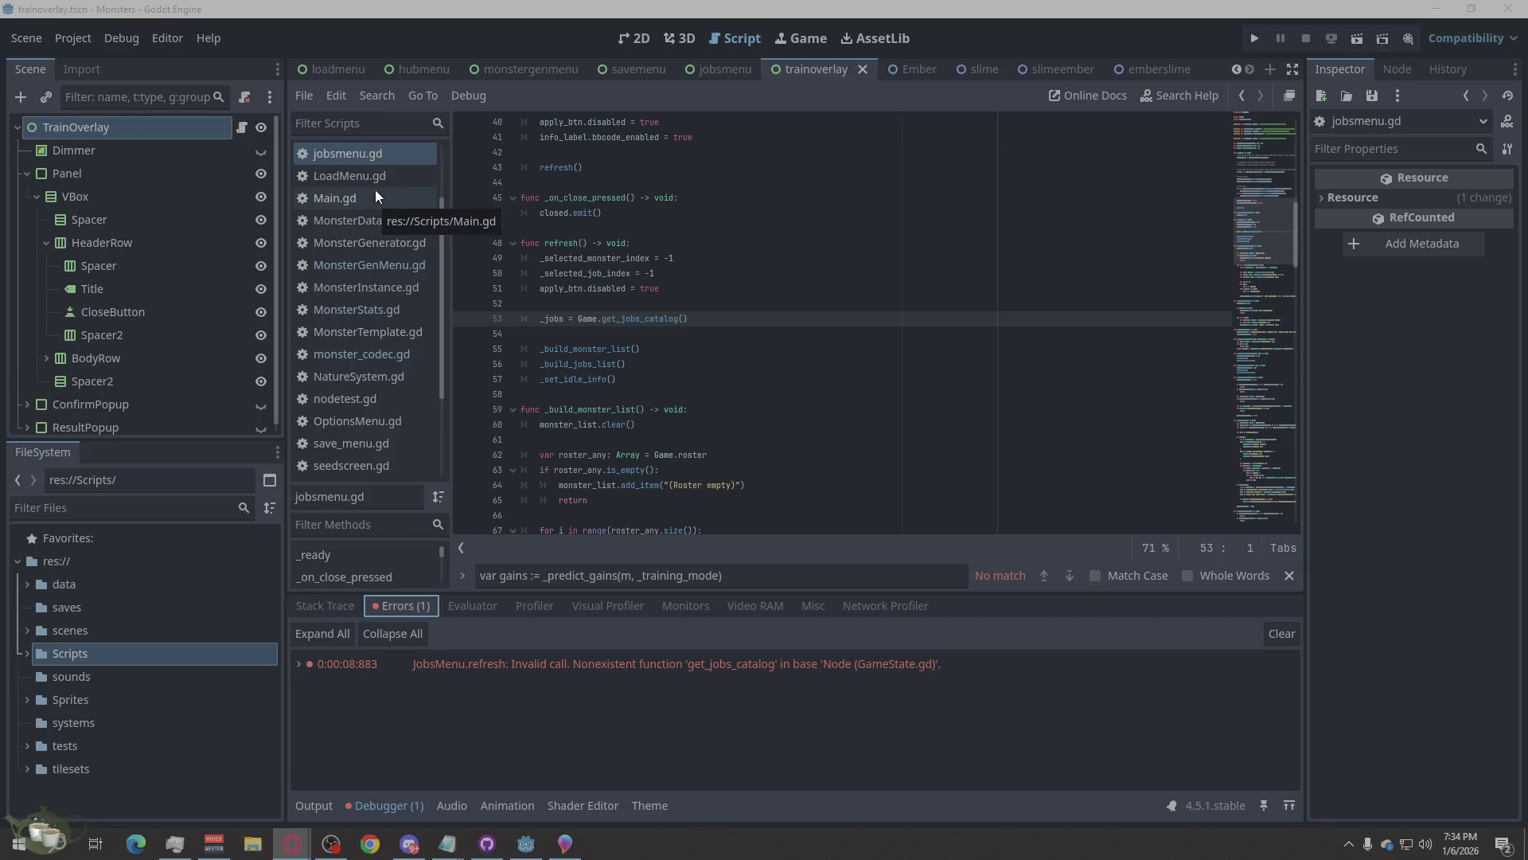
Scroll up in jobsmenu.gd to review the Game.get_jobs_catalog() call on line 53.
scroll(371, 198, up, 2)
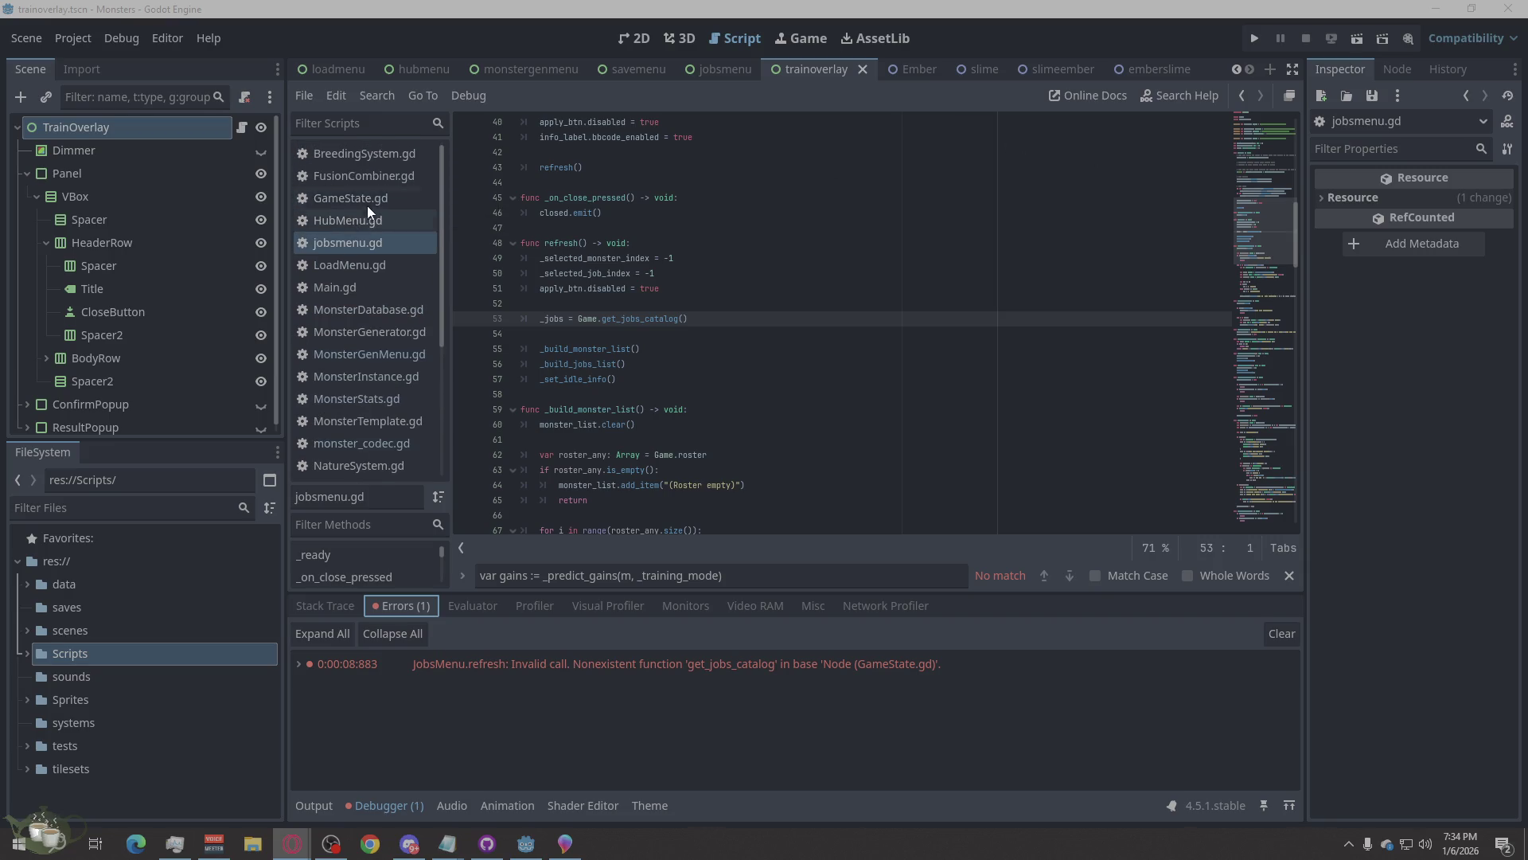
Replace GameState.gd with the new pasted code and save the script.
click(368, 199)
right_click(863, 461)
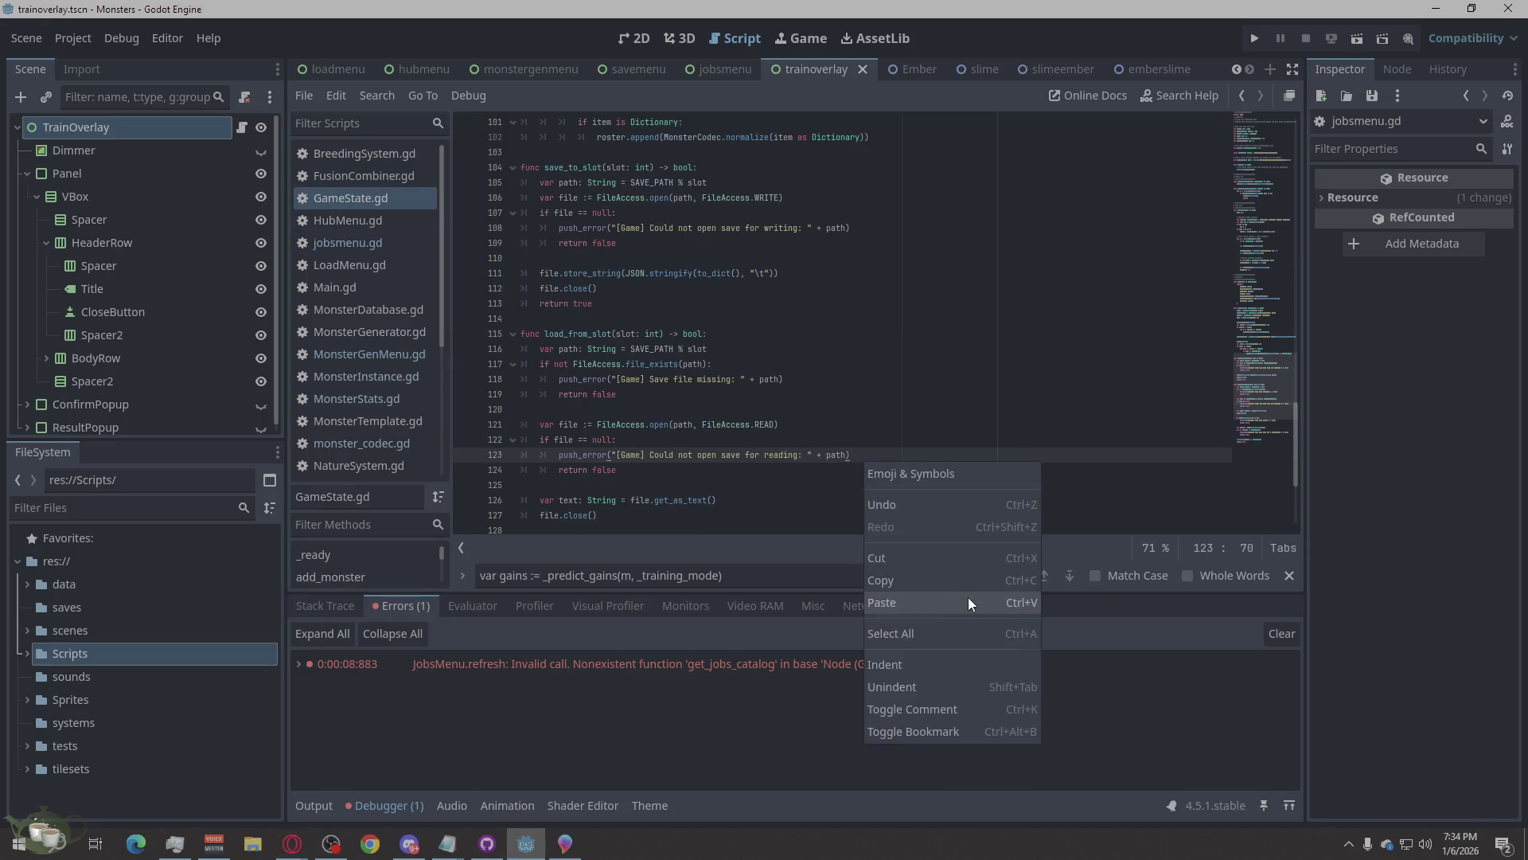
click(938, 634)
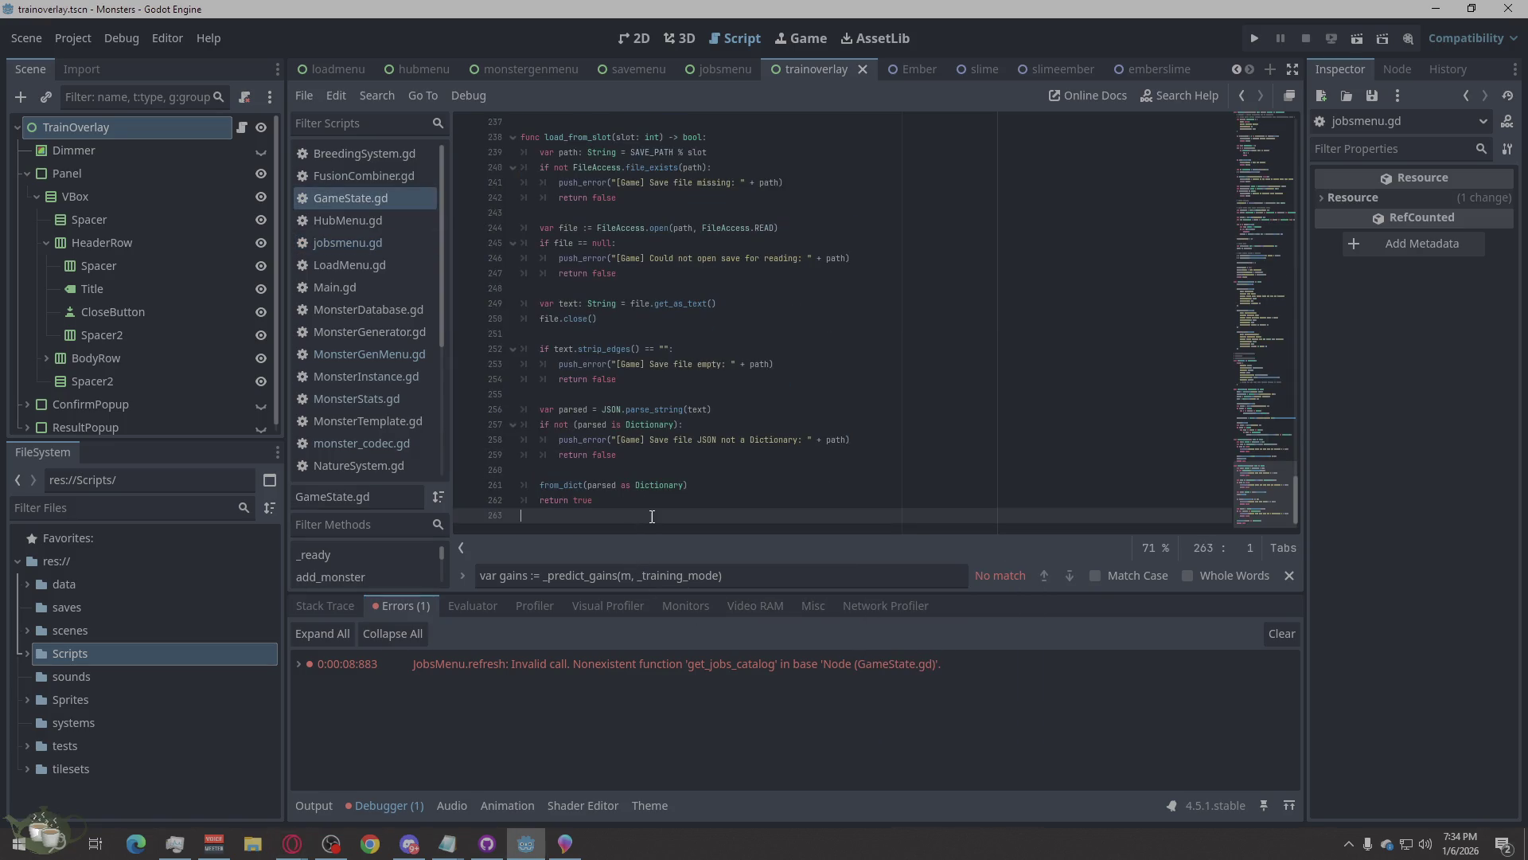
key(ctrl+s)
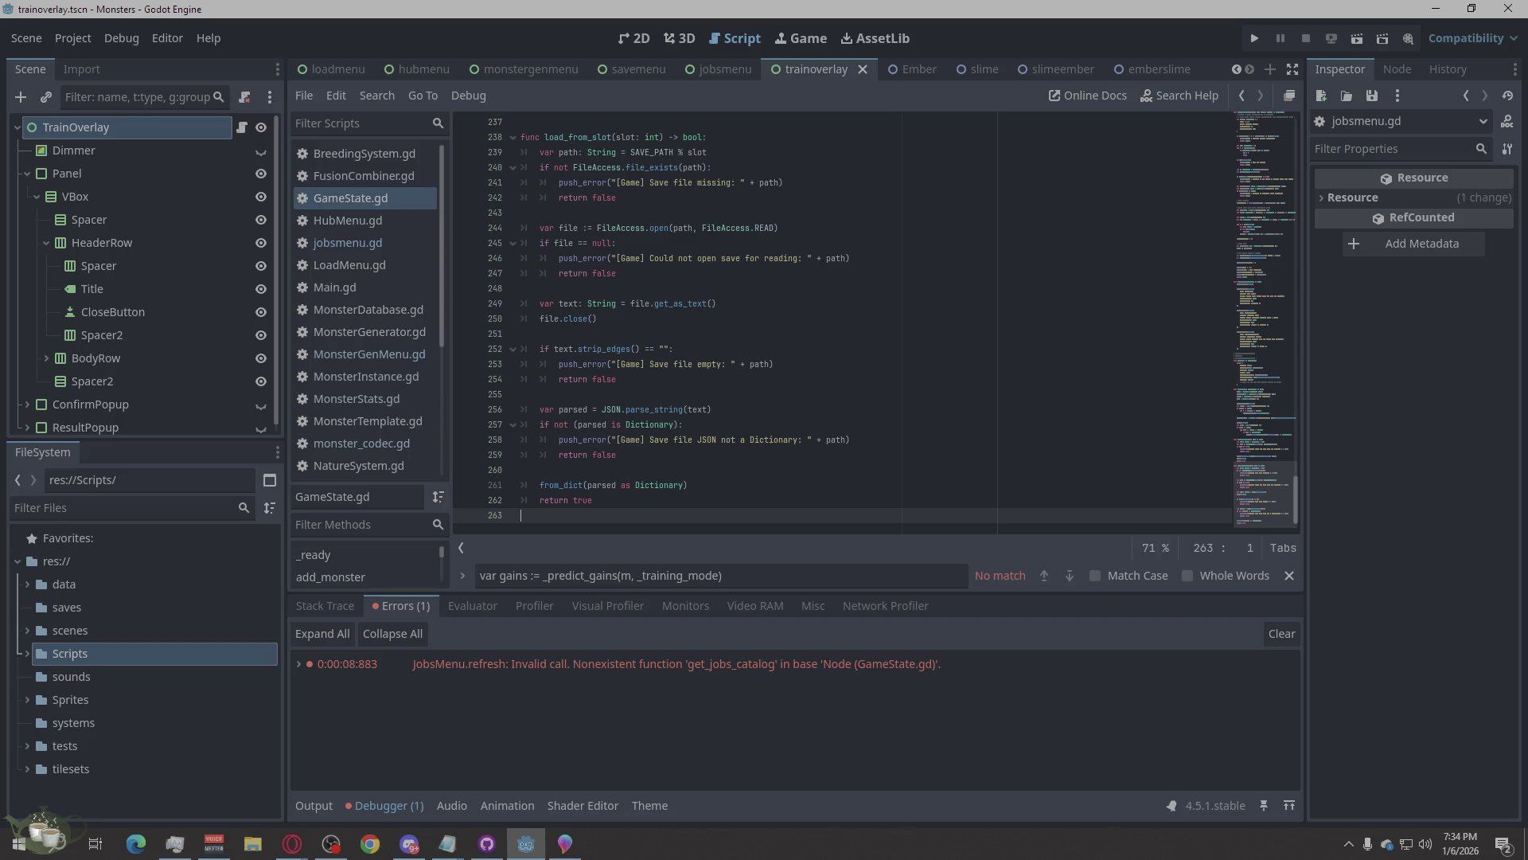
click(292, 843)
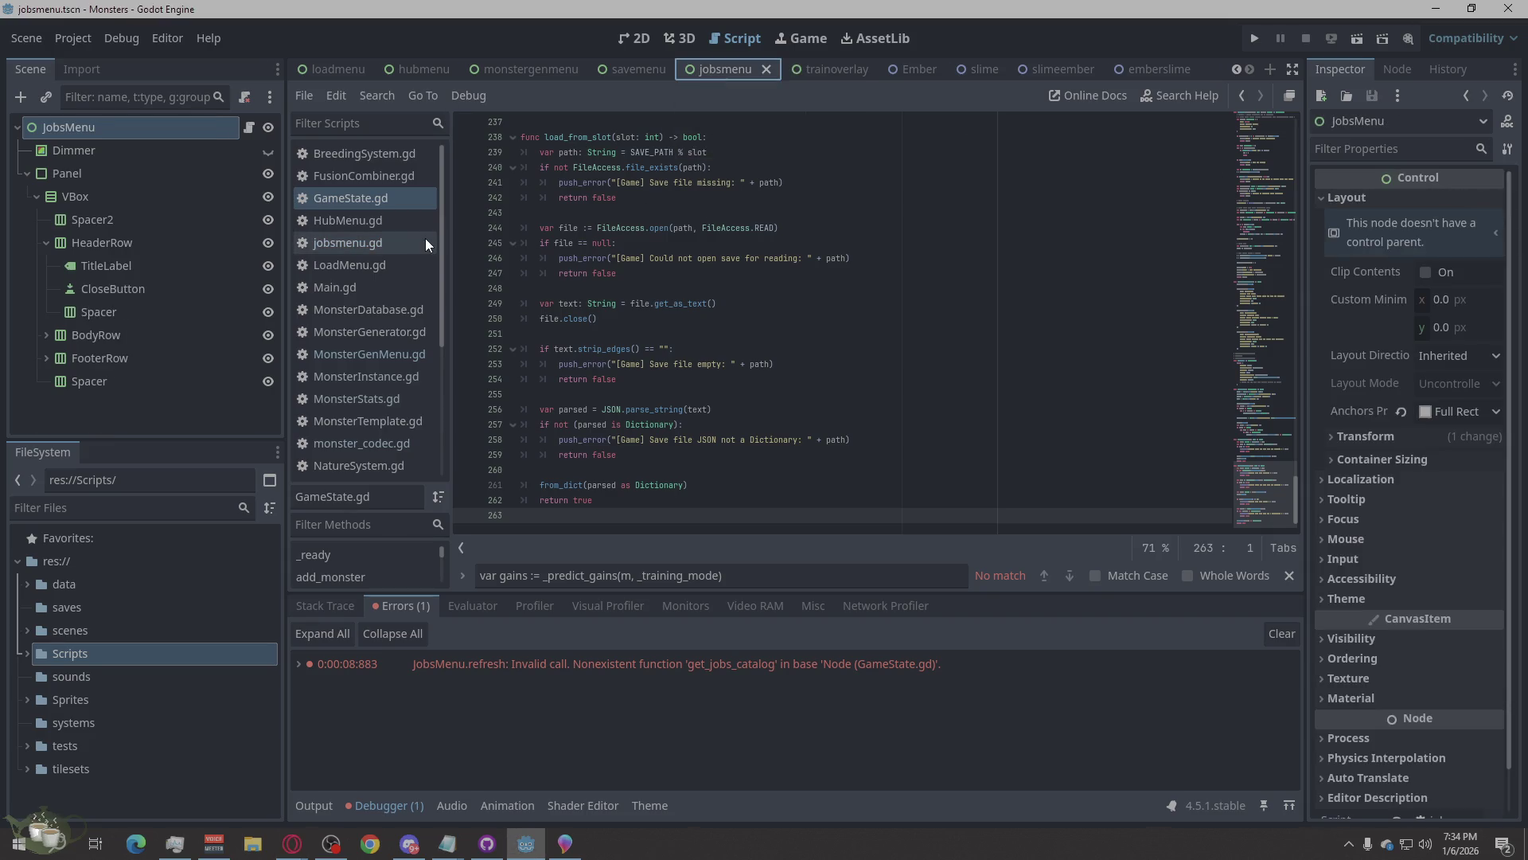
Add 'var jobs: Array[Dictionary] = Game.get_jobs_catalog()' below line 18 of jobsmenu.gd and save.
click(380, 242)
scroll(812, 322, up, 10)
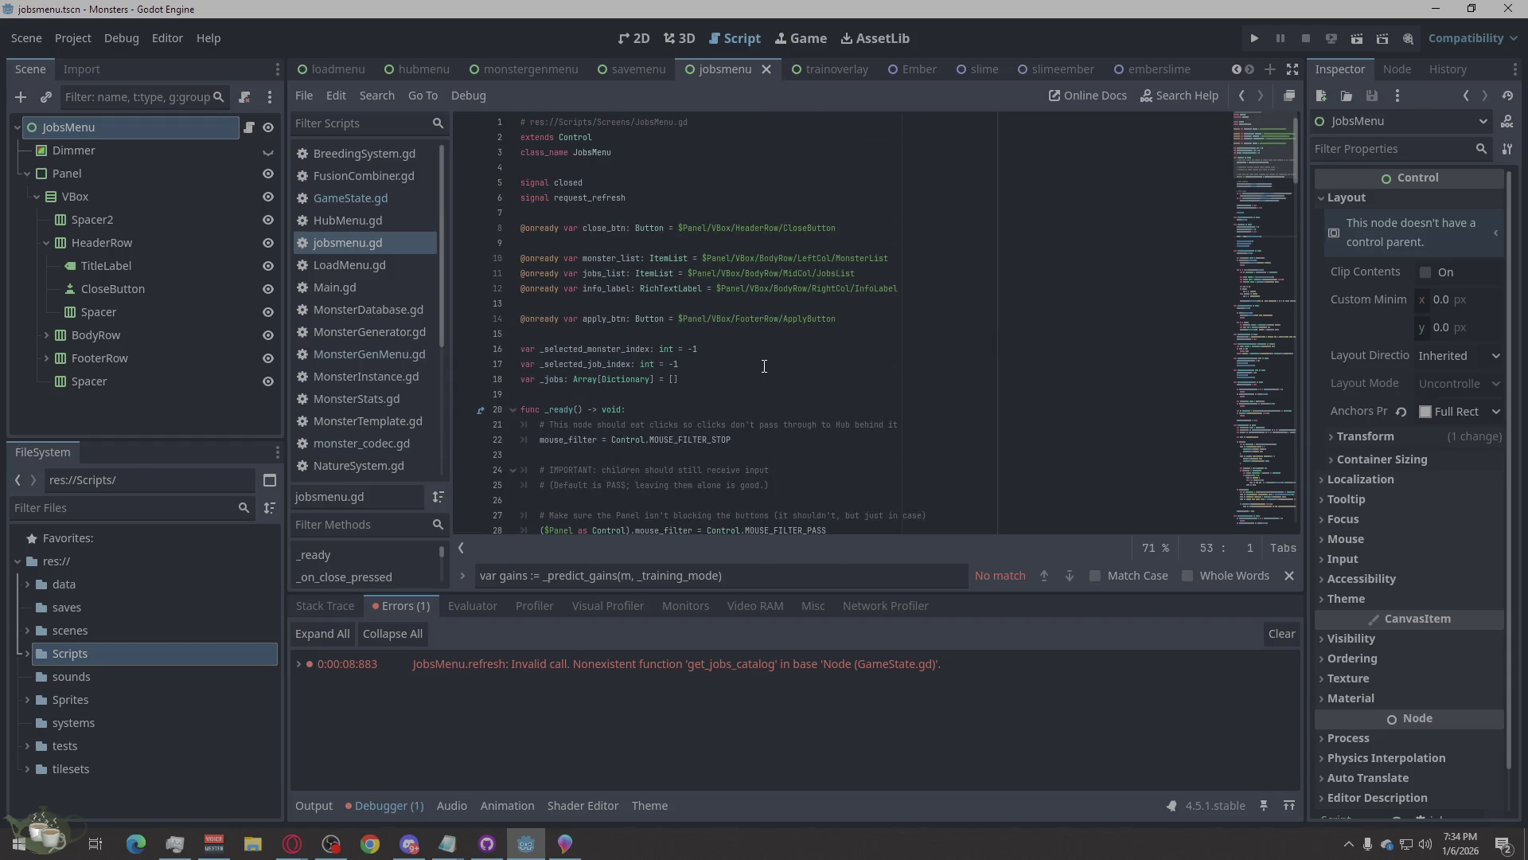
scroll(756, 366, down, 2)
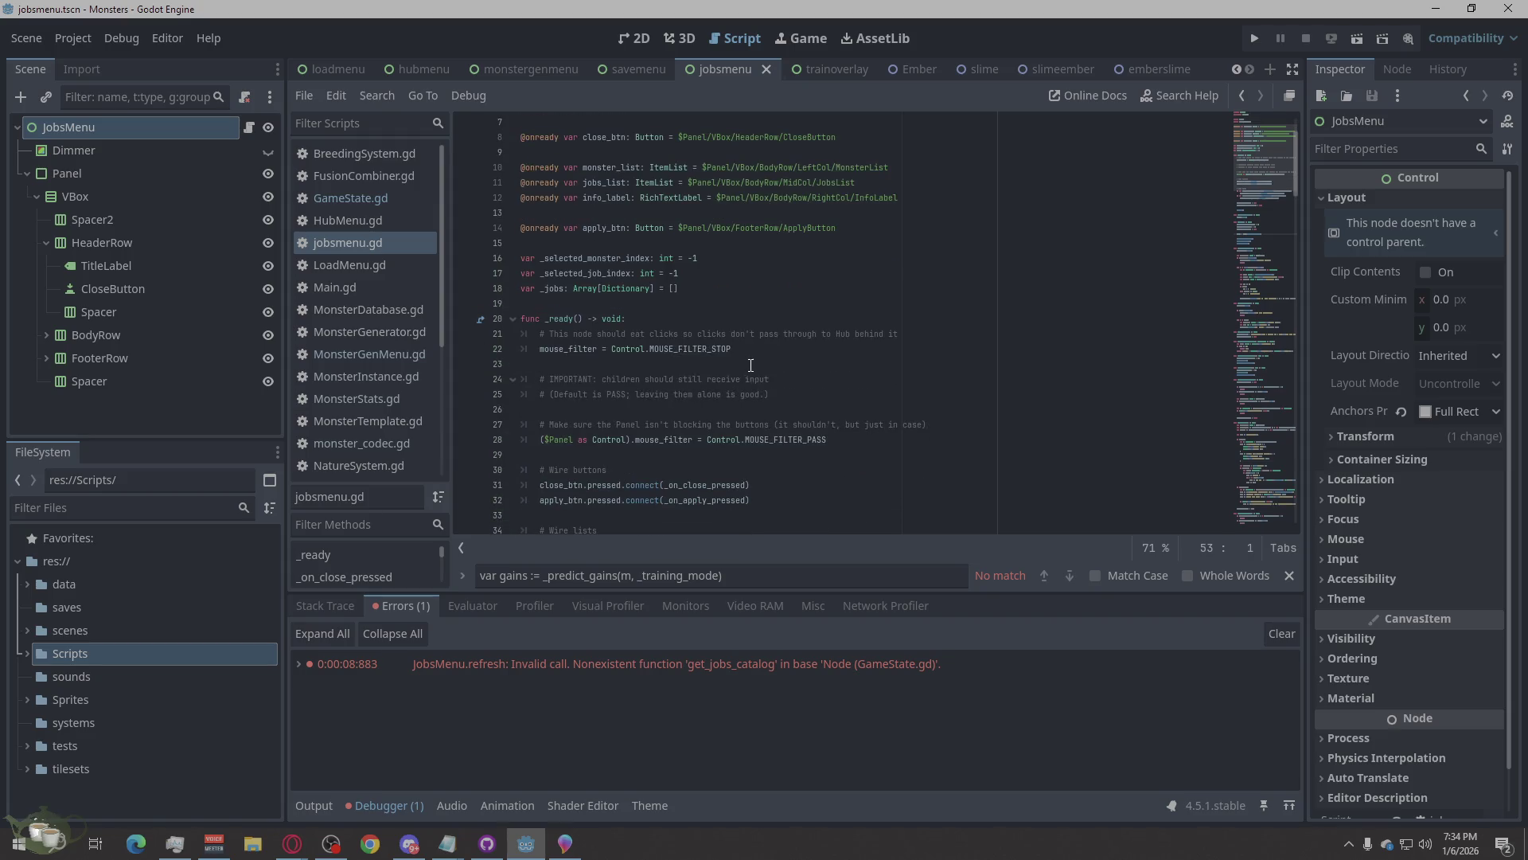
click(730, 241)
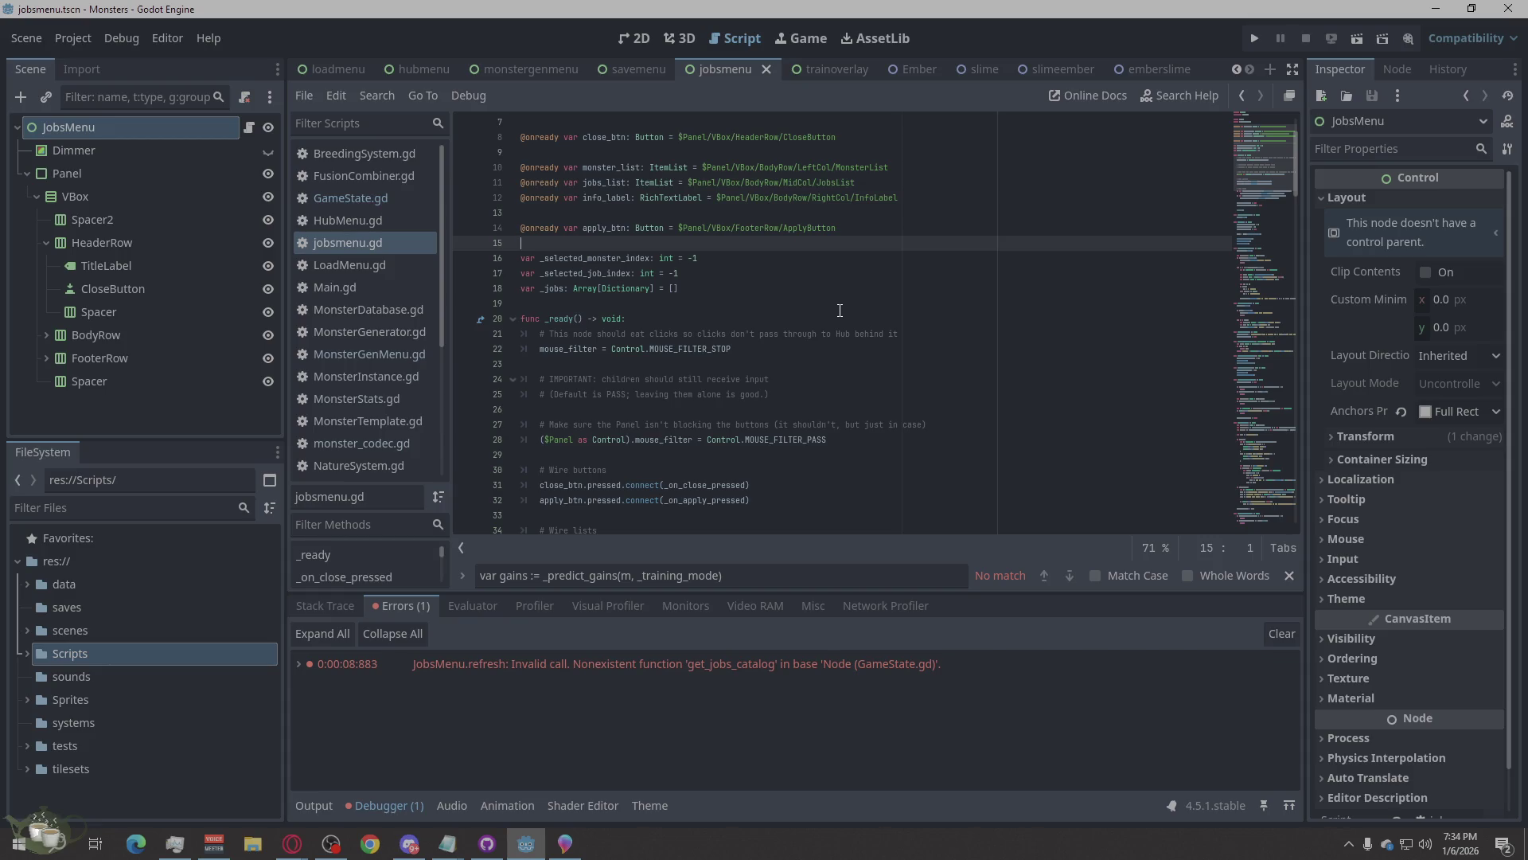
click(699, 289)
drag(700, 289, 495, 290)
click(690, 290)
key(Return)
text(var jobs: Array[Dictionary] = Game.get_jobs_catalog())
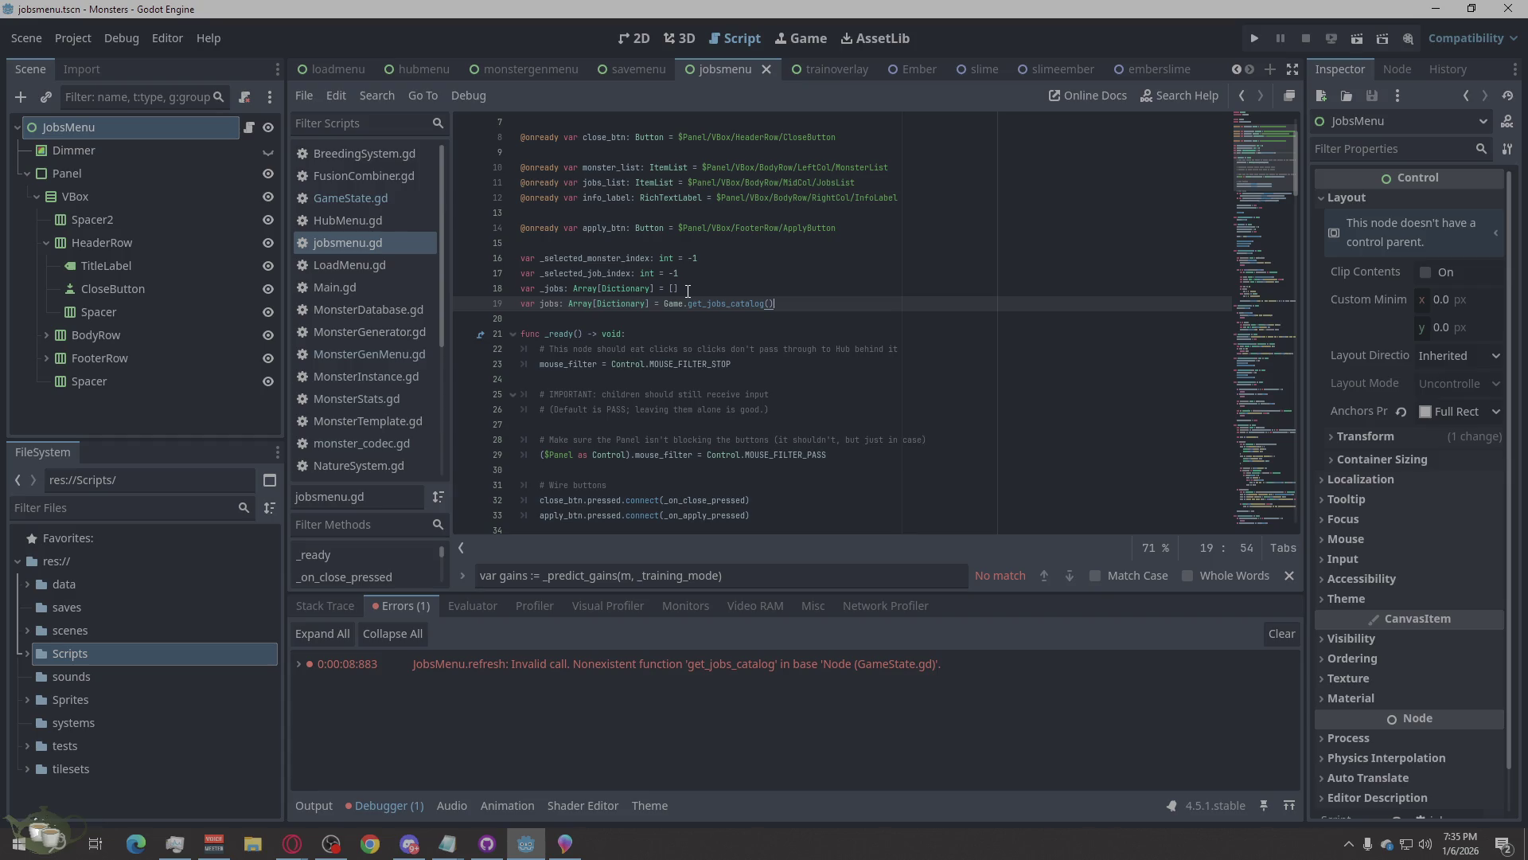
click(734, 260)
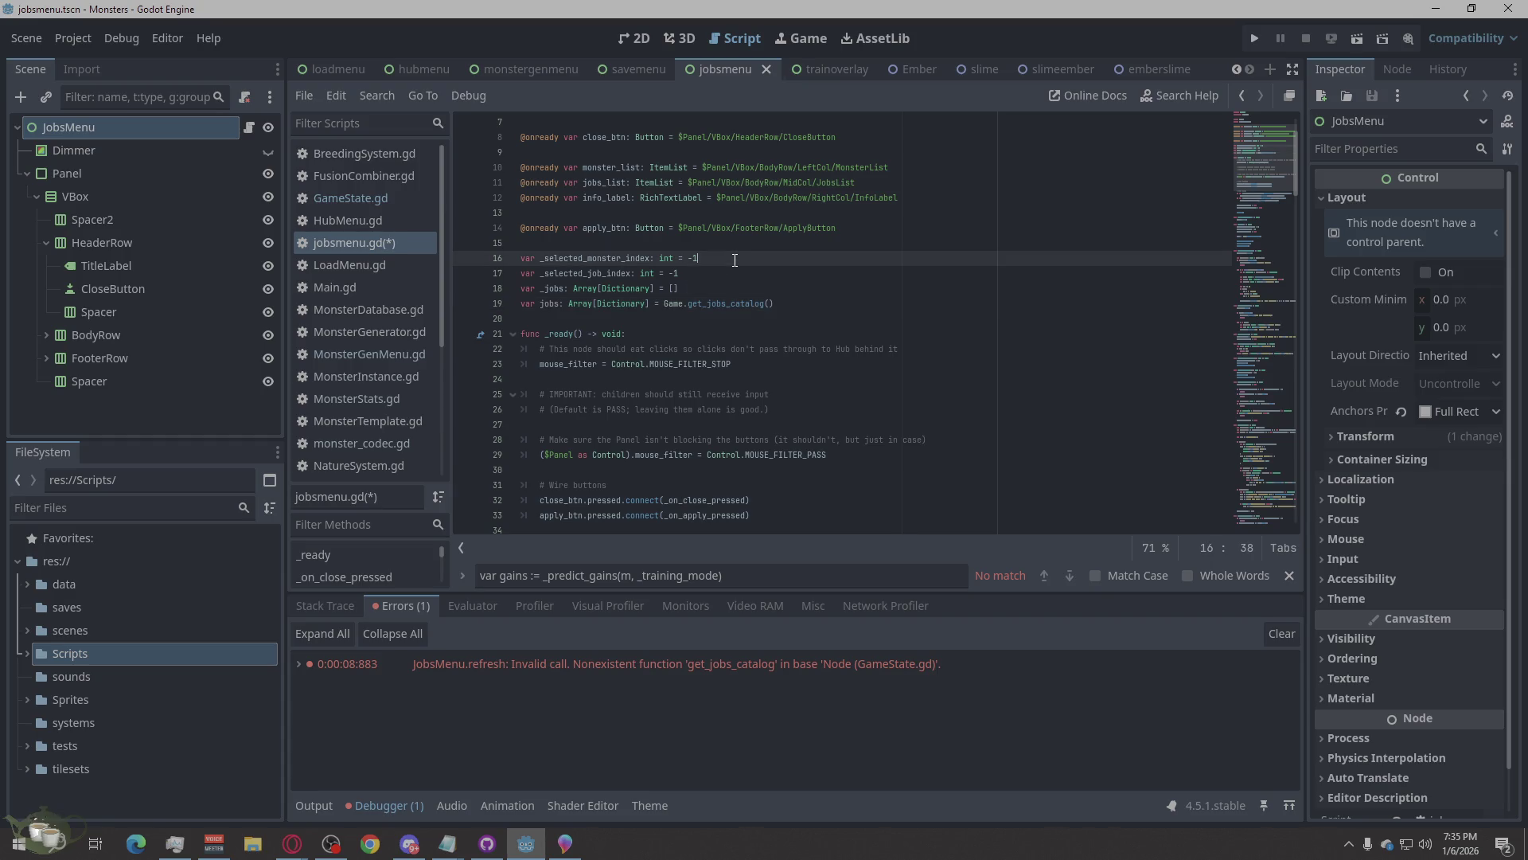
key(ctrl+s)
Search jobsmenu.gd for GameState, which returns no match.
click(292, 844)
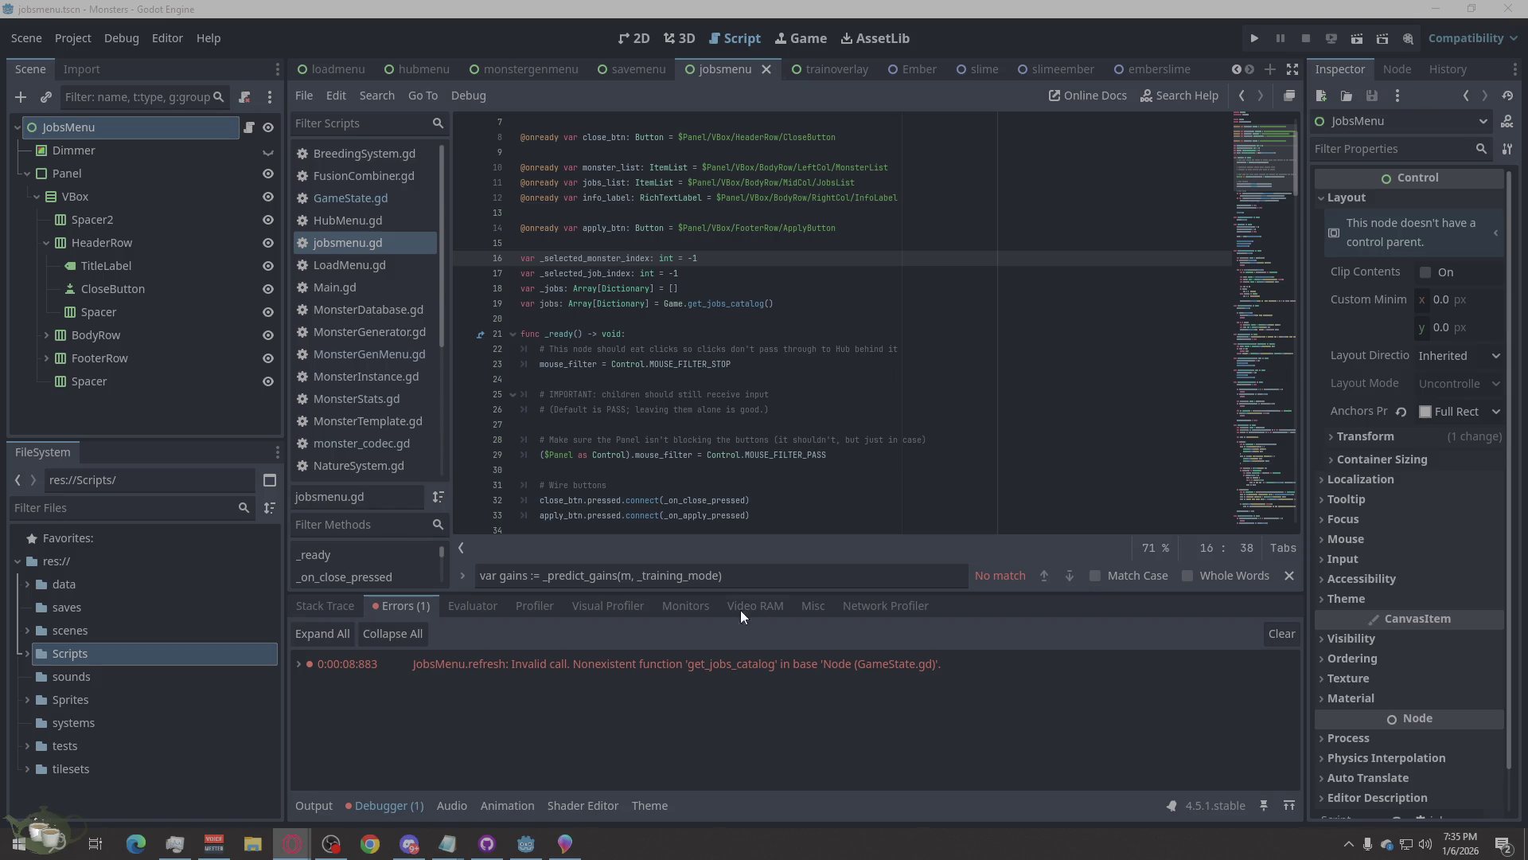
click(737, 578)
text(GameState)
key(ctrl+a)
key(ctrl+v)
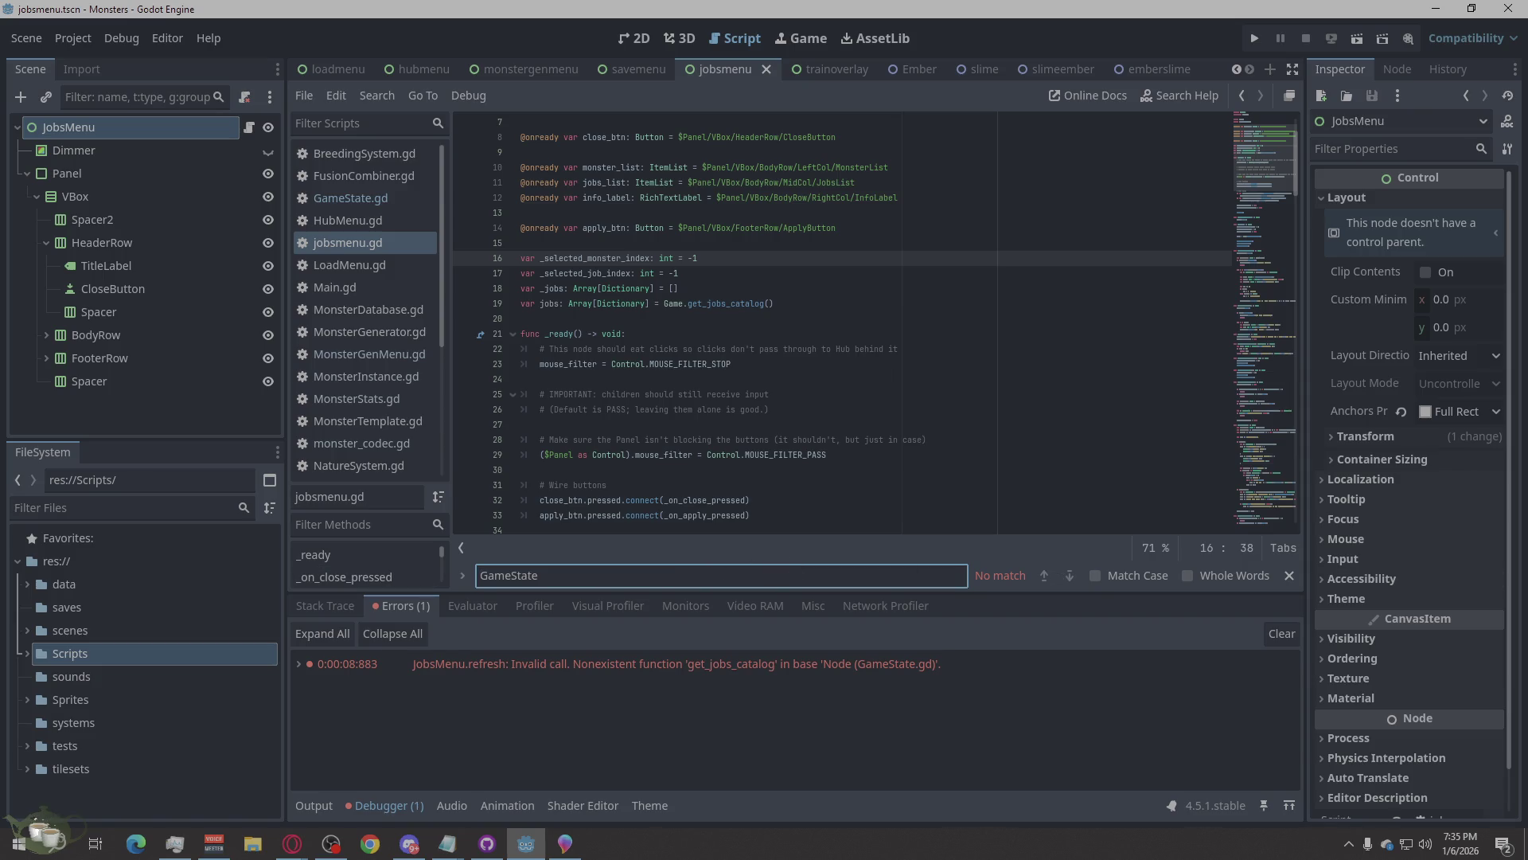
key(alt+Tab)
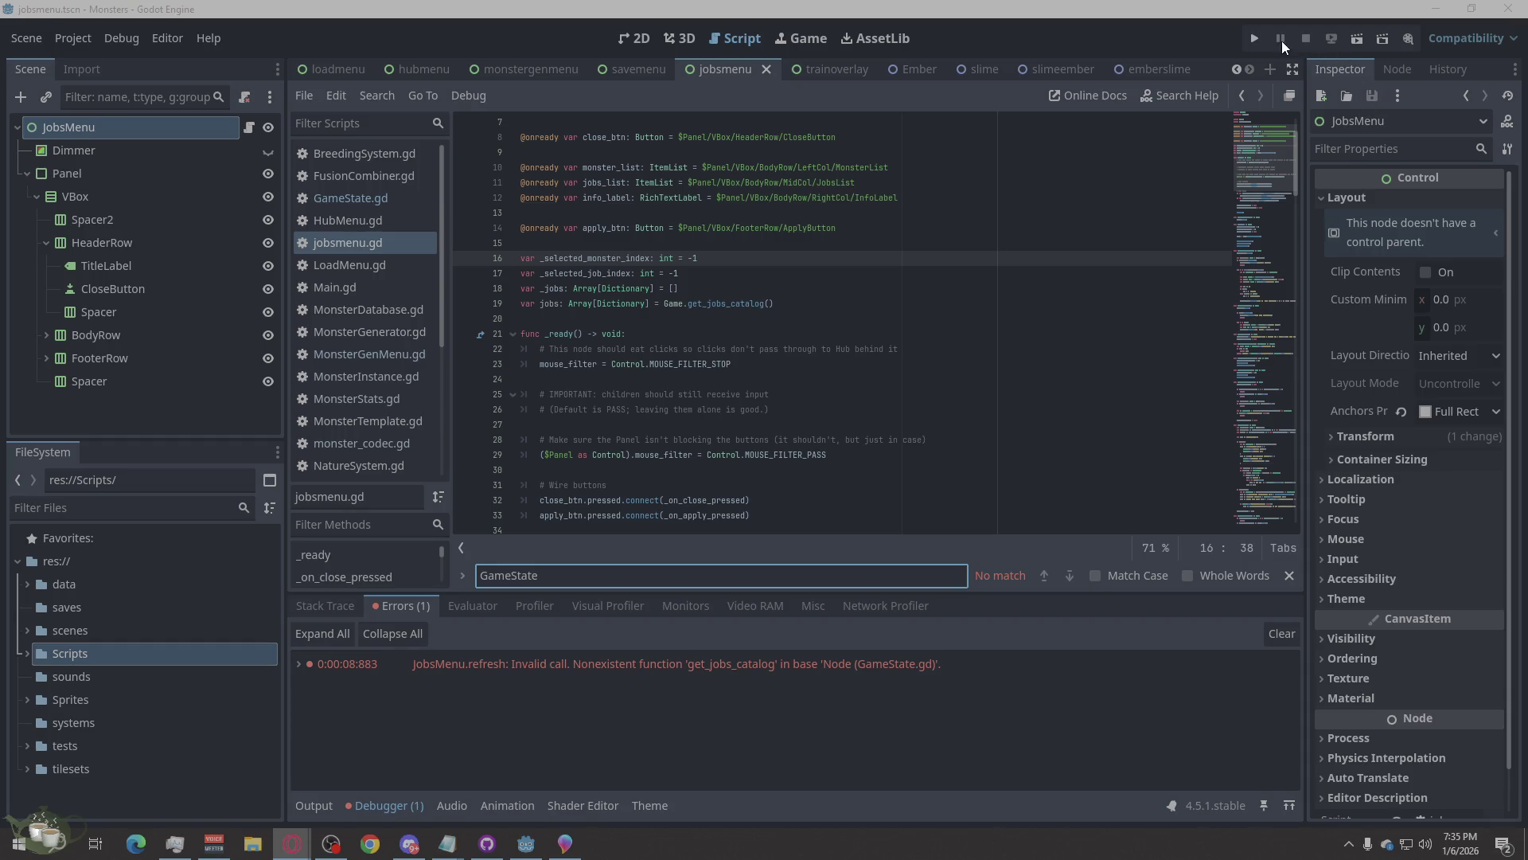
Run the game, start a new game, and browse the three job descriptions on the Jobs Board.
click(1255, 35)
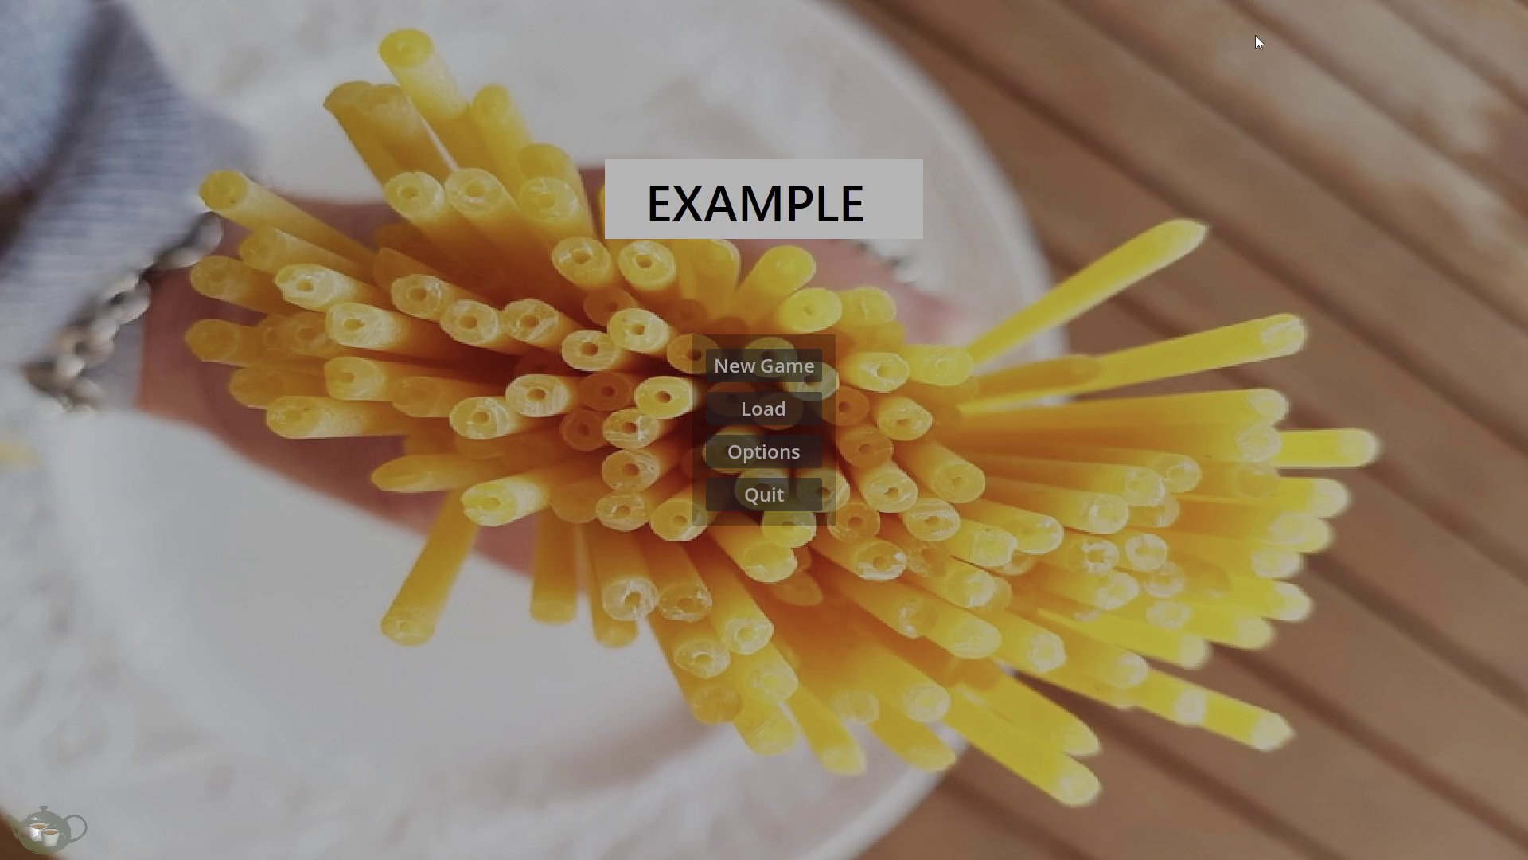
click(760, 365)
click(1377, 217)
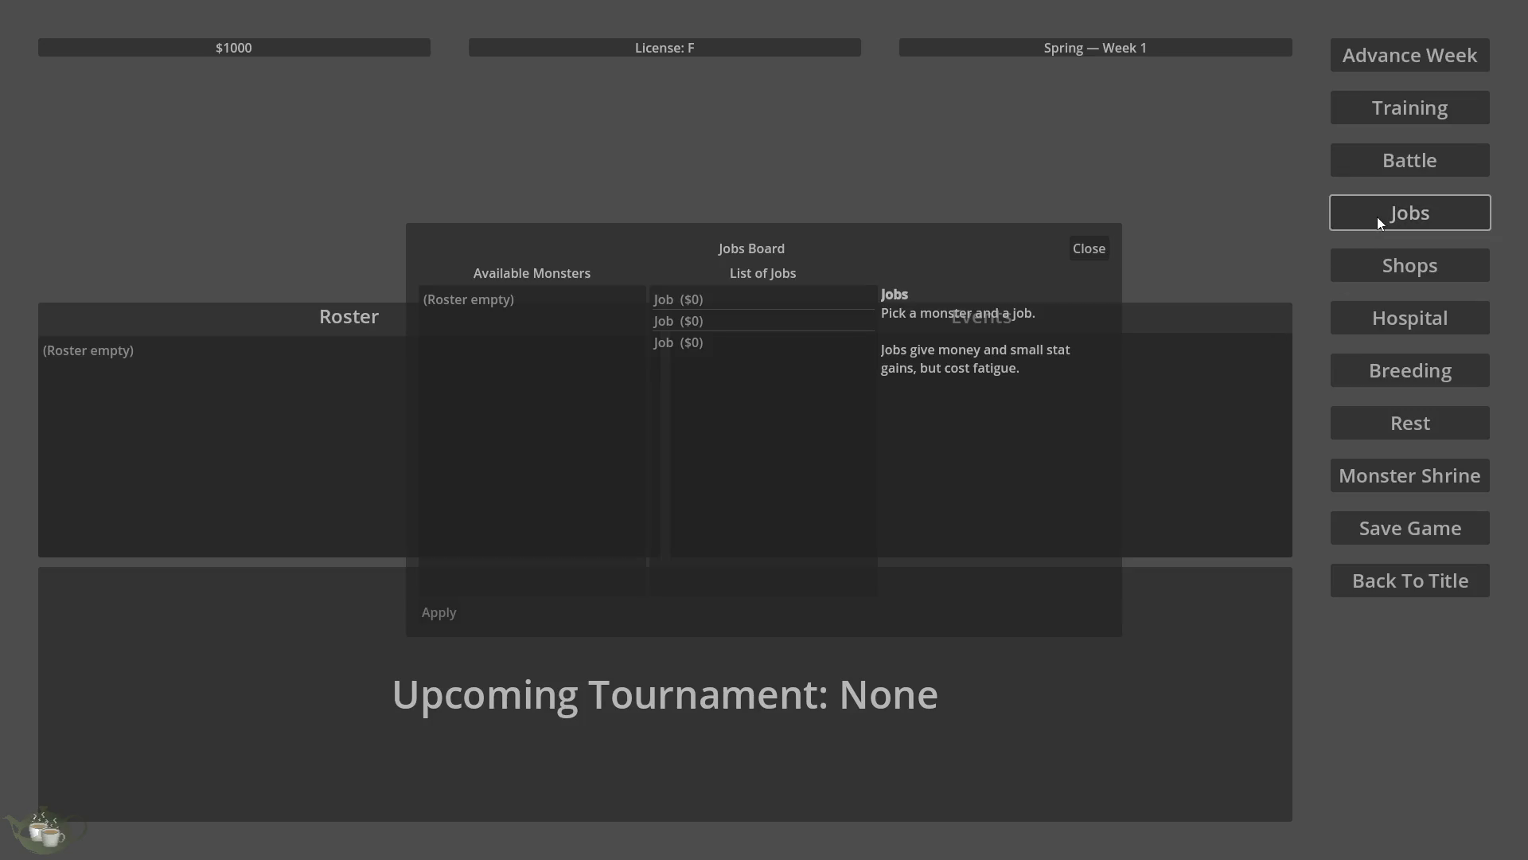
click(699, 297)
click(705, 322)
click(705, 346)
click(716, 322)
click(720, 302)
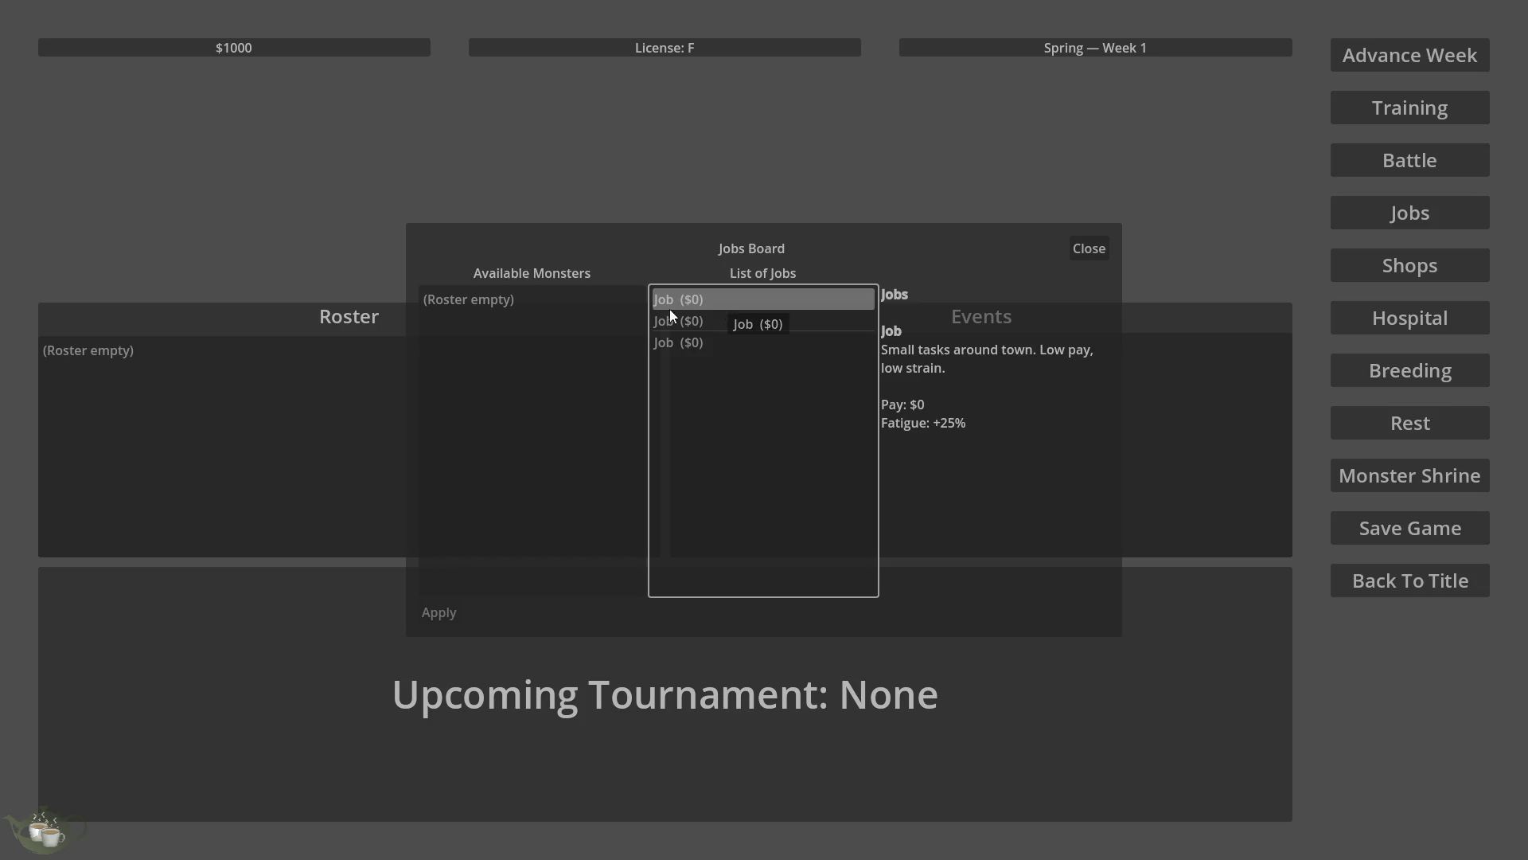
click(484, 300)
click(1089, 248)
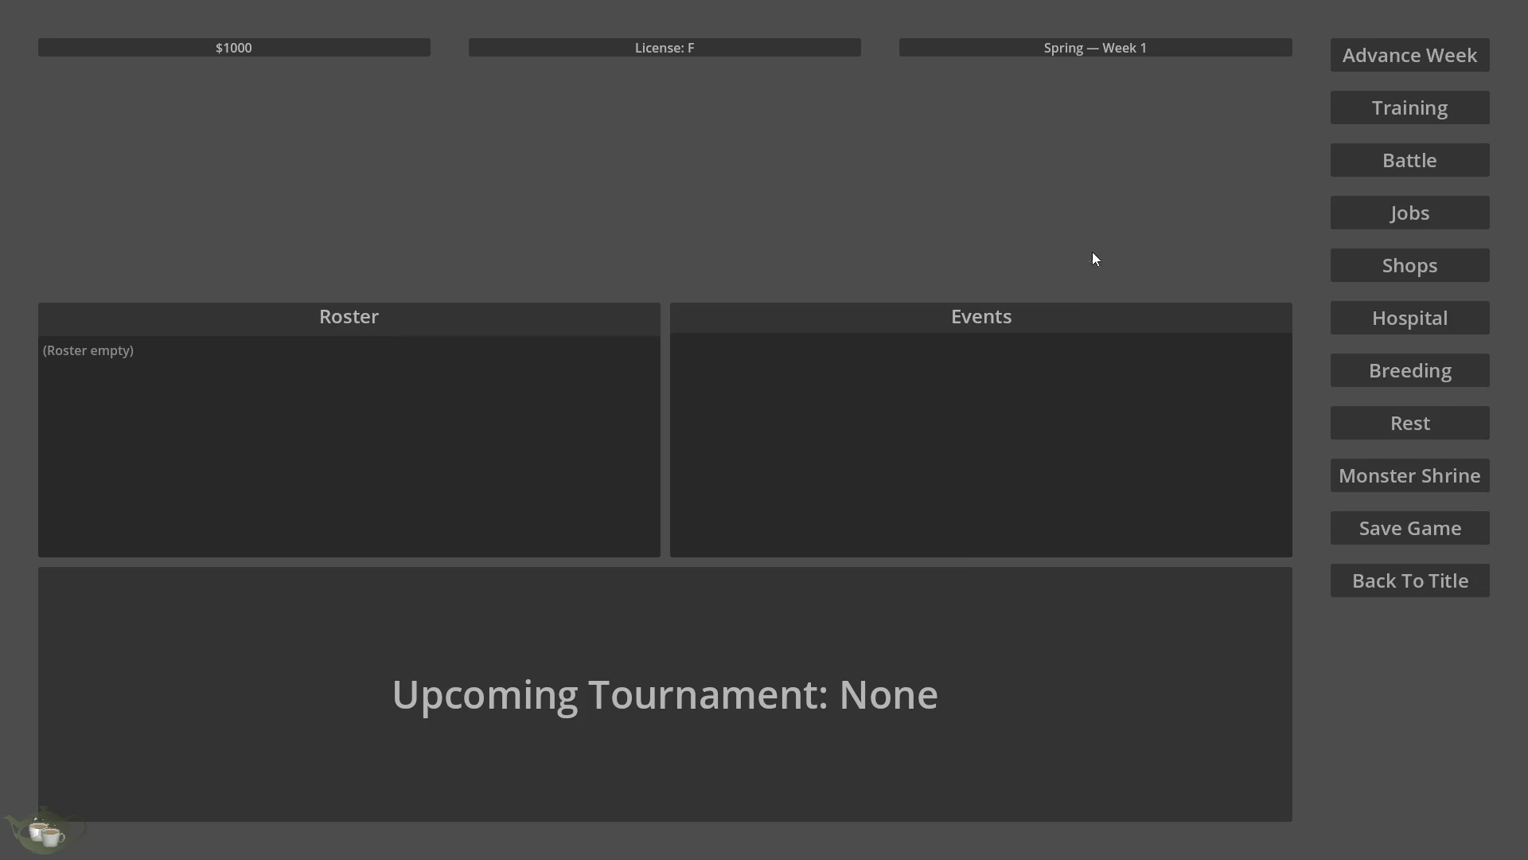
Generate and add a Construct at the Monster Shrine, then apply the second job to it.
click(1426, 484)
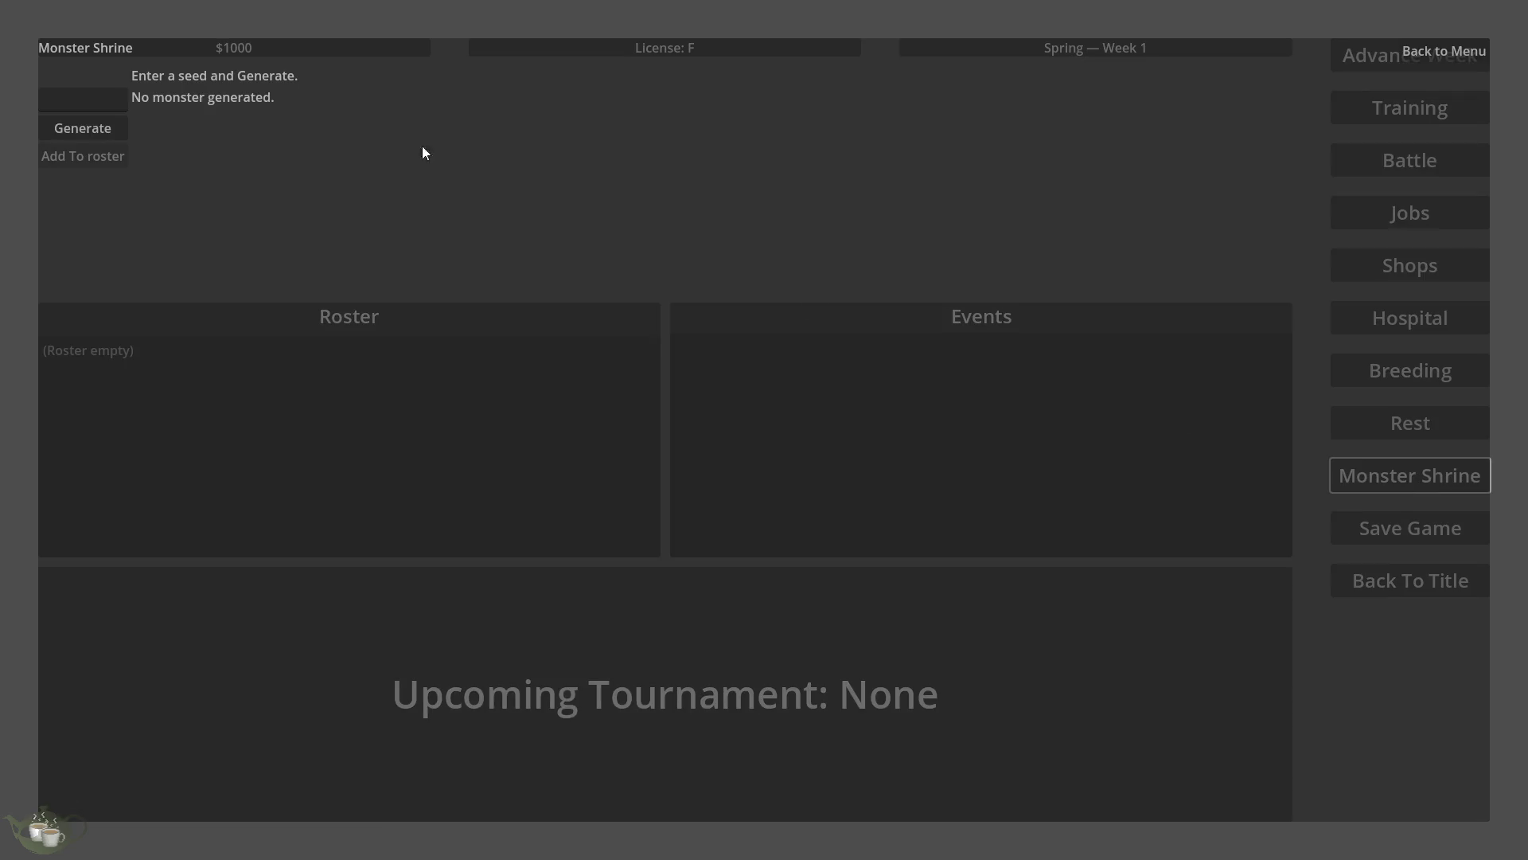
click(82, 125)
click(99, 164)
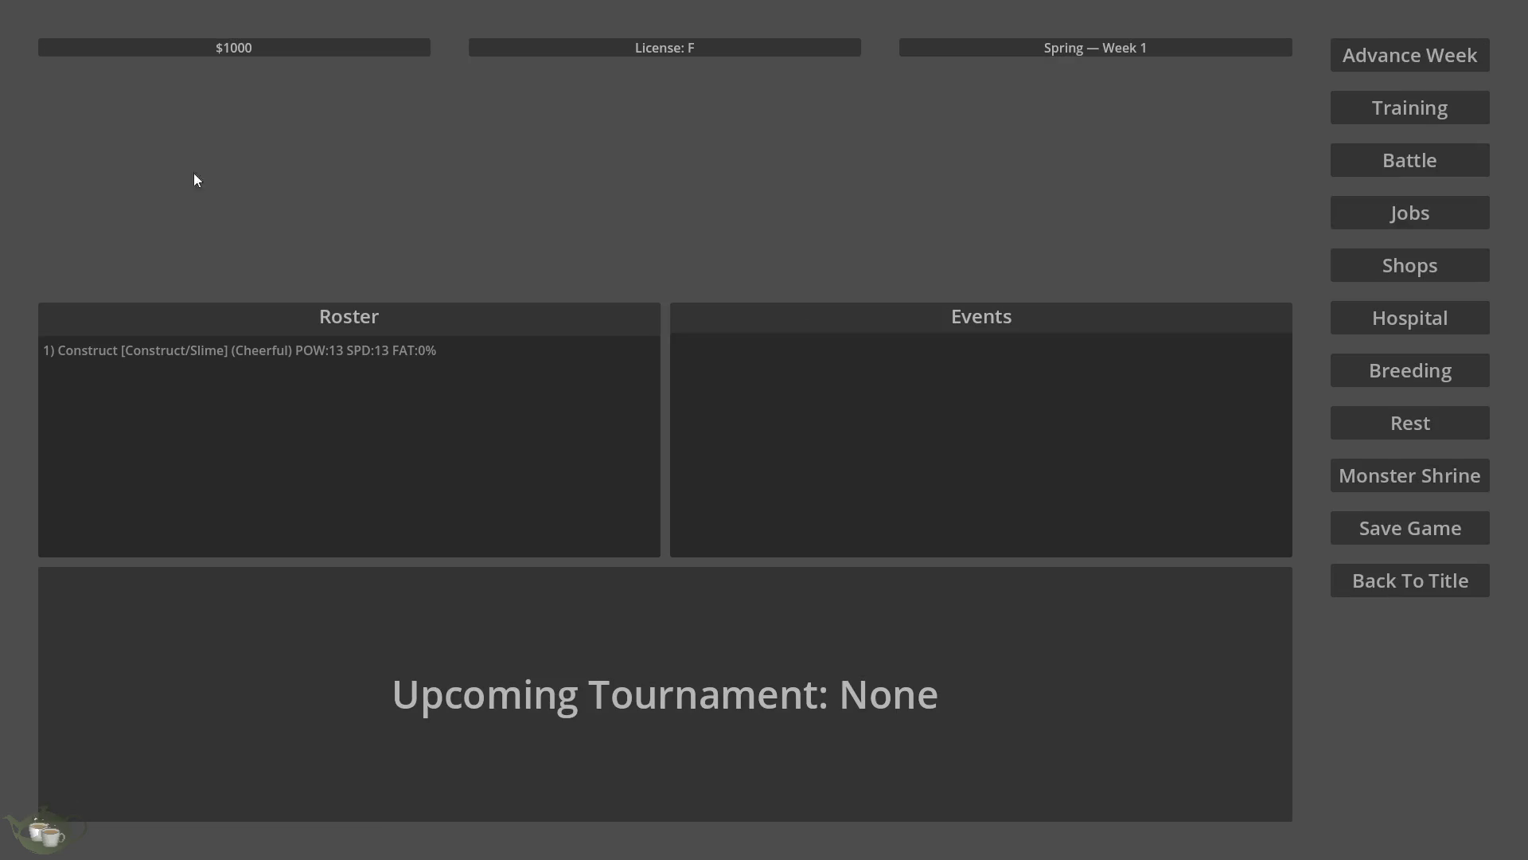
click(1446, 213)
click(551, 293)
click(751, 322)
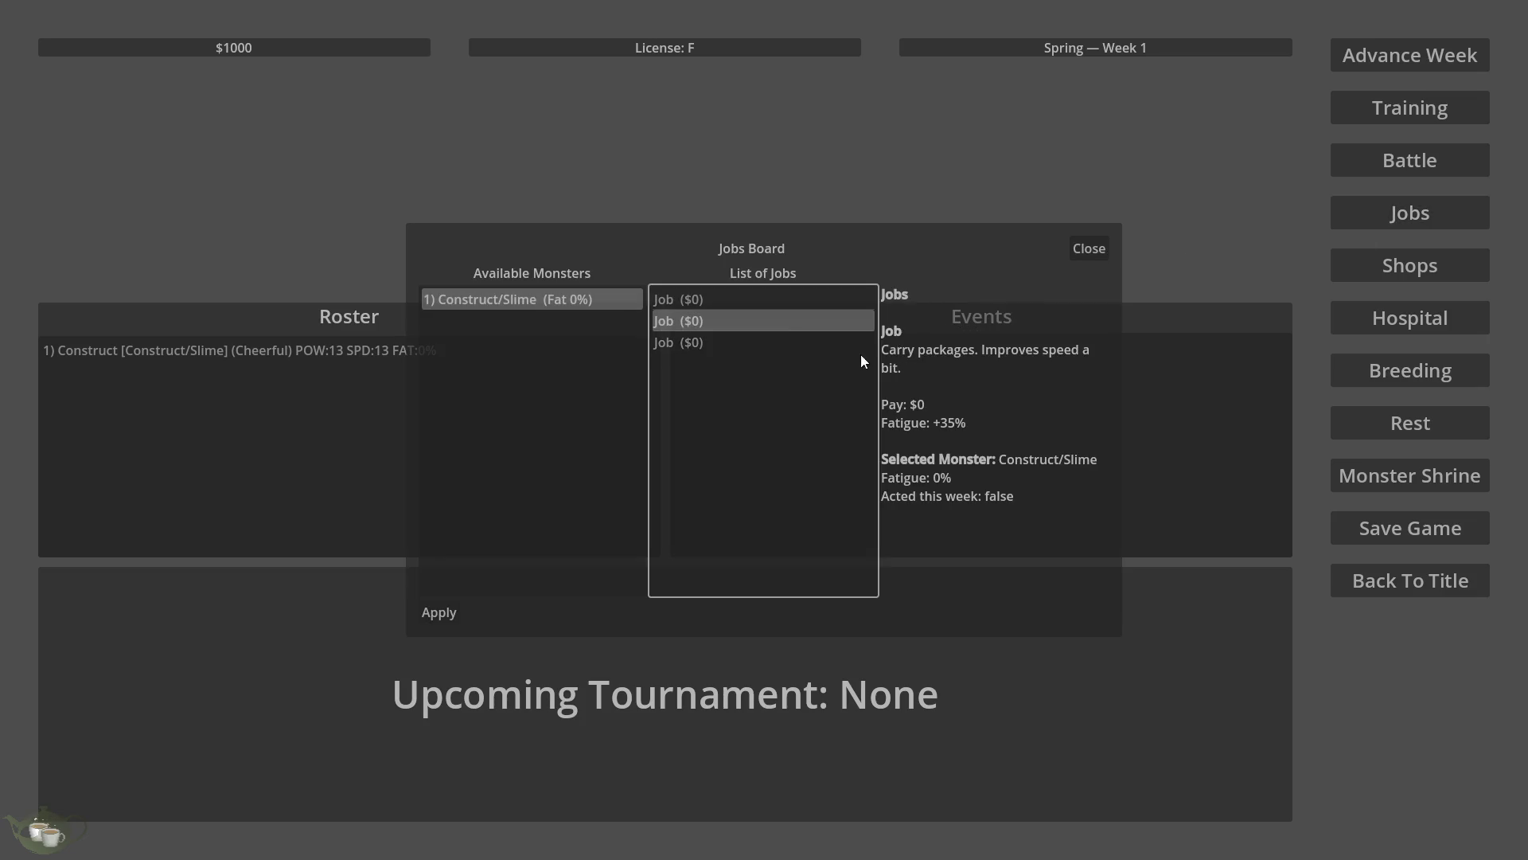
click(441, 619)
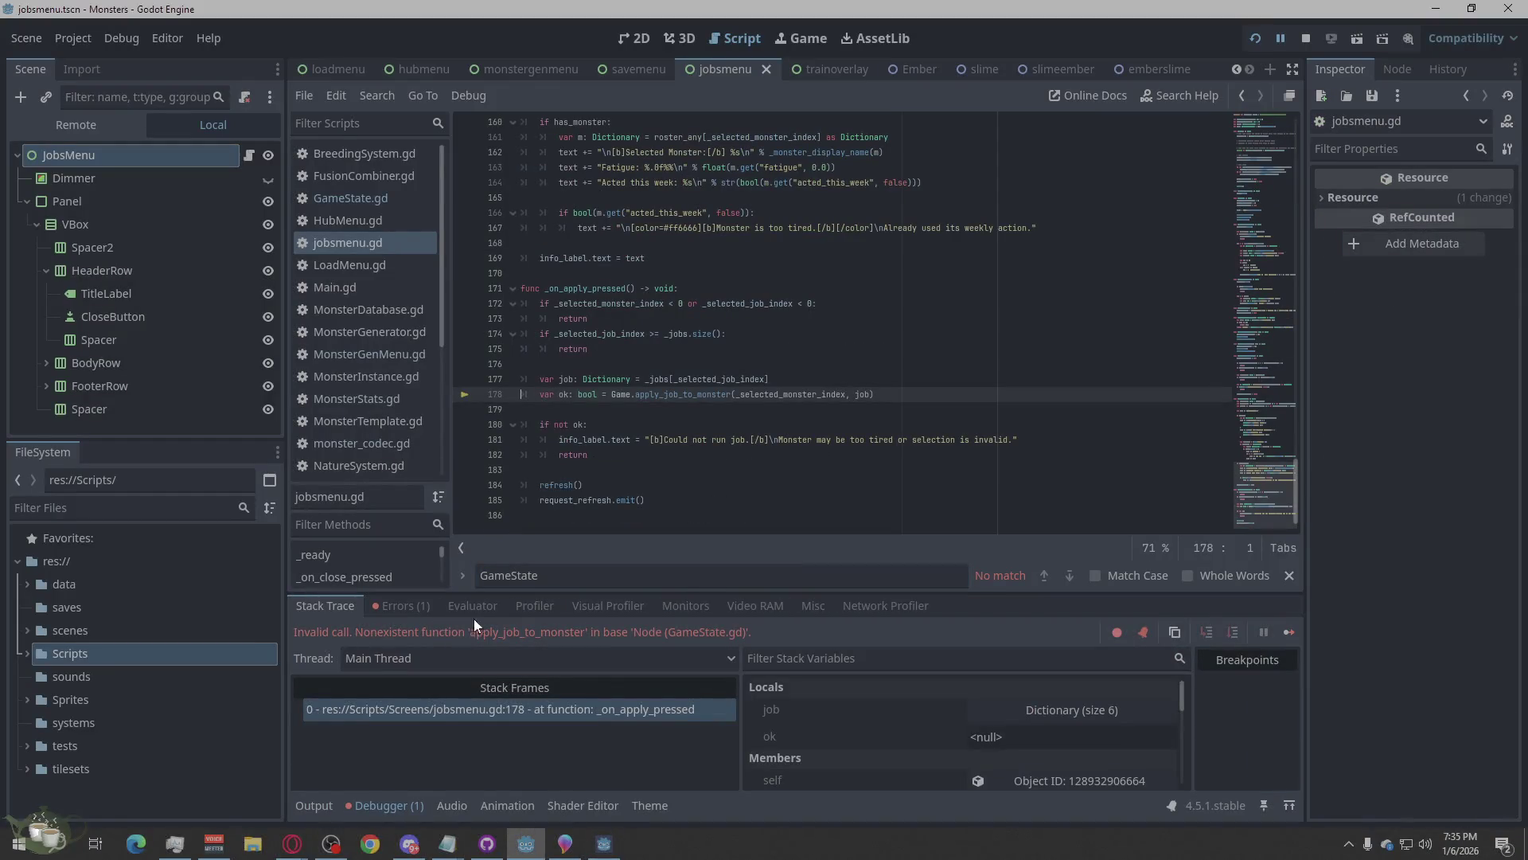
Copy the apply_job_to_monster error from the Debugger's Errors list, then return to the jobsmenu scene.
click(403, 614)
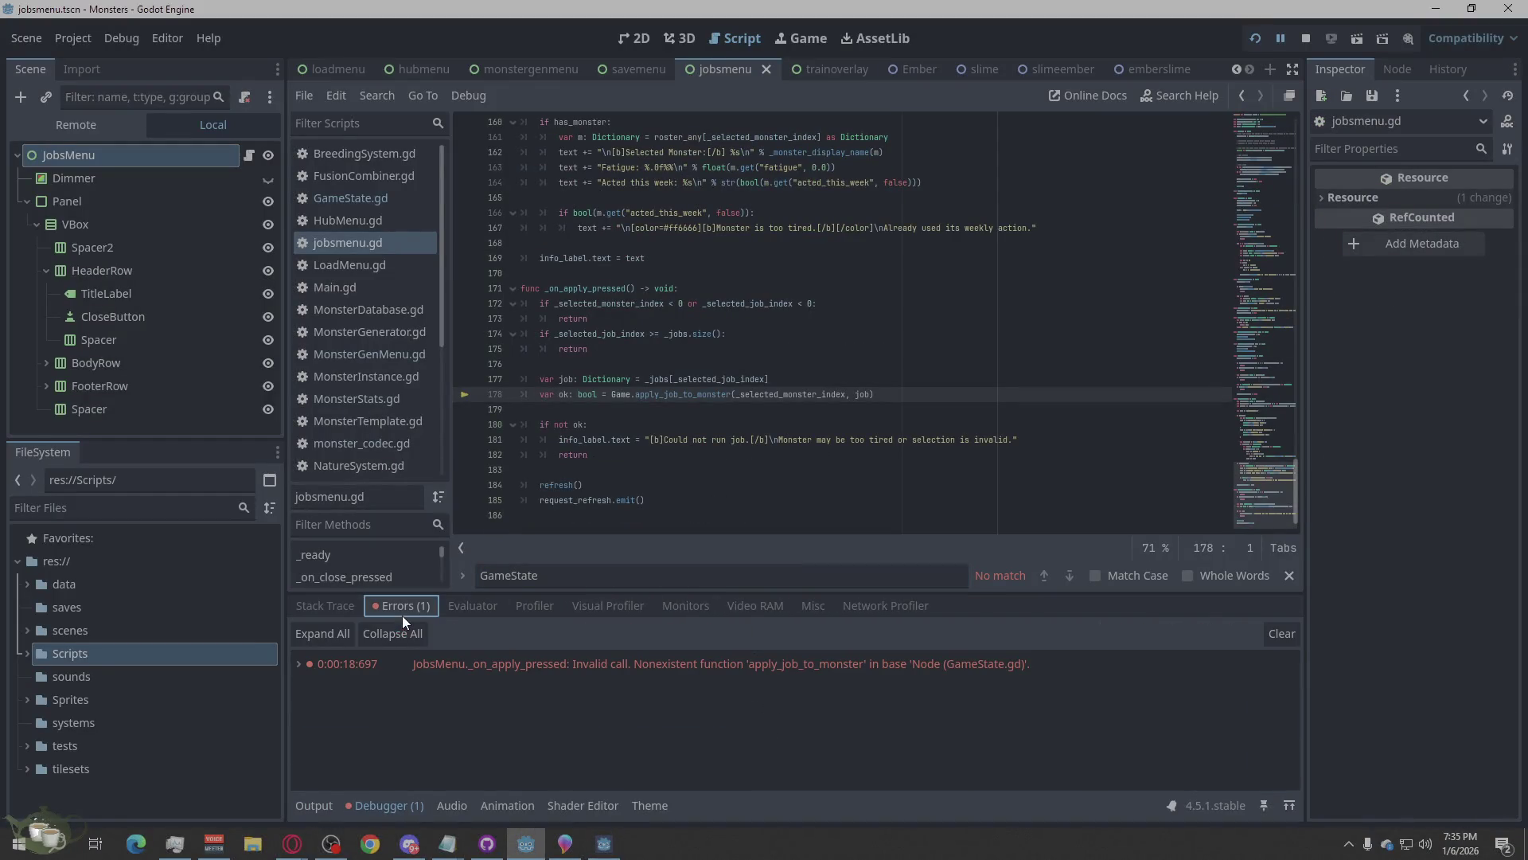
right_click(1082, 675)
click(1154, 684)
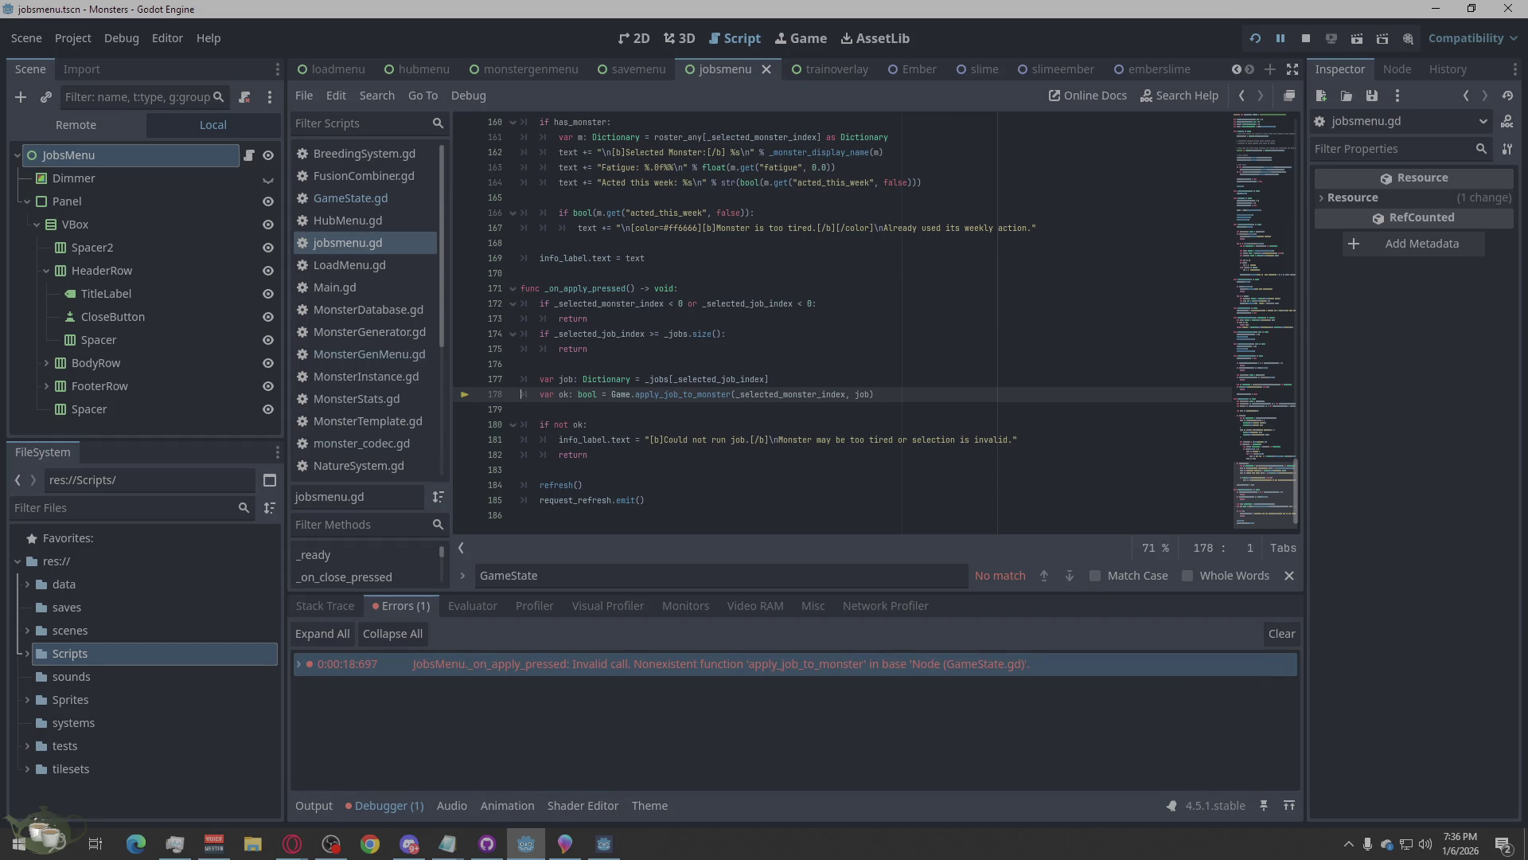
key(alt+Tab)
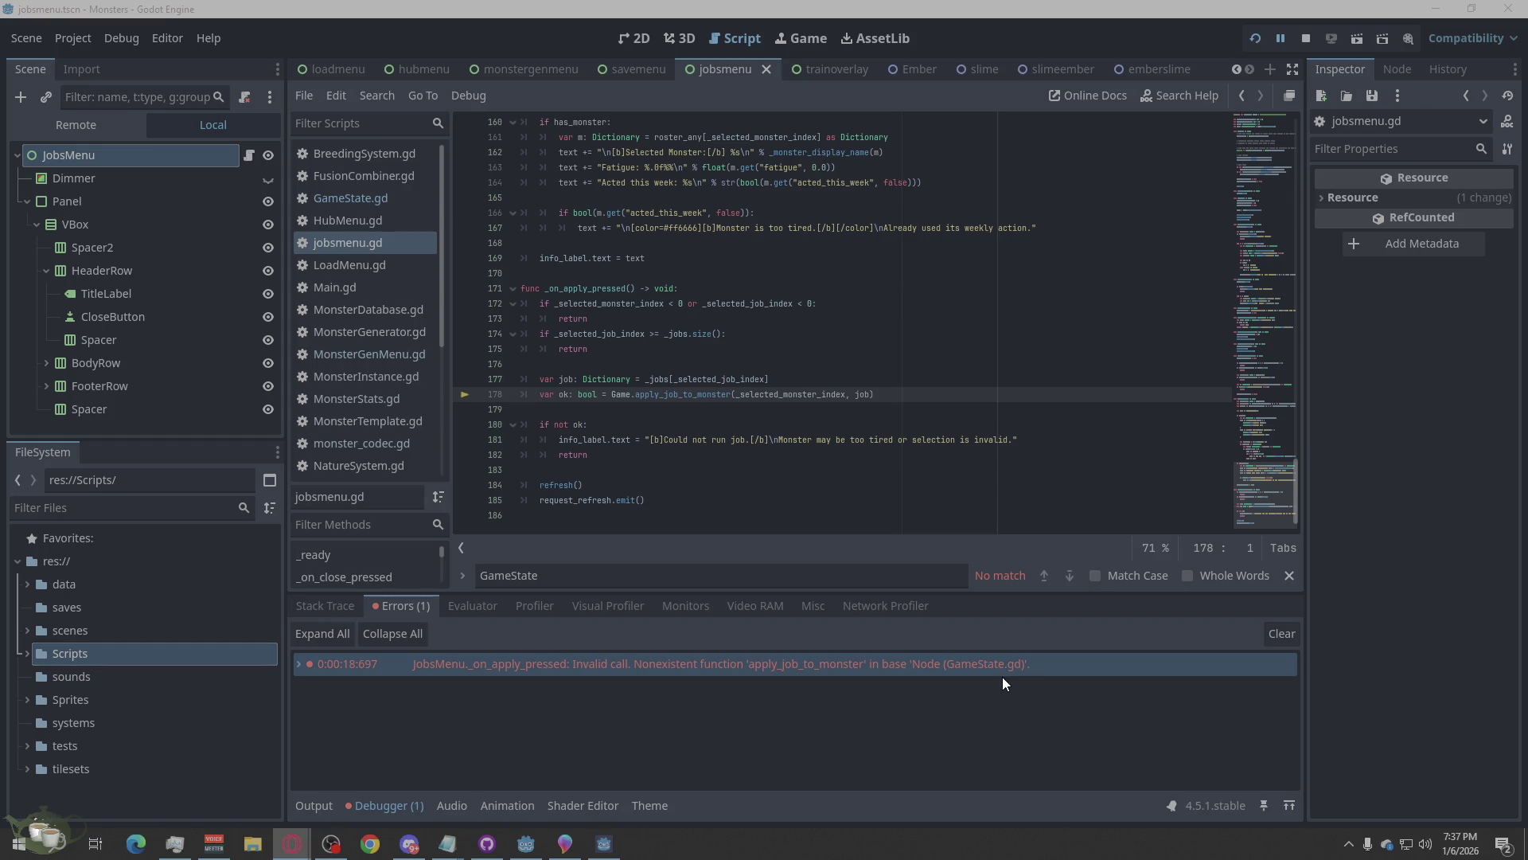
click(1395, 580)
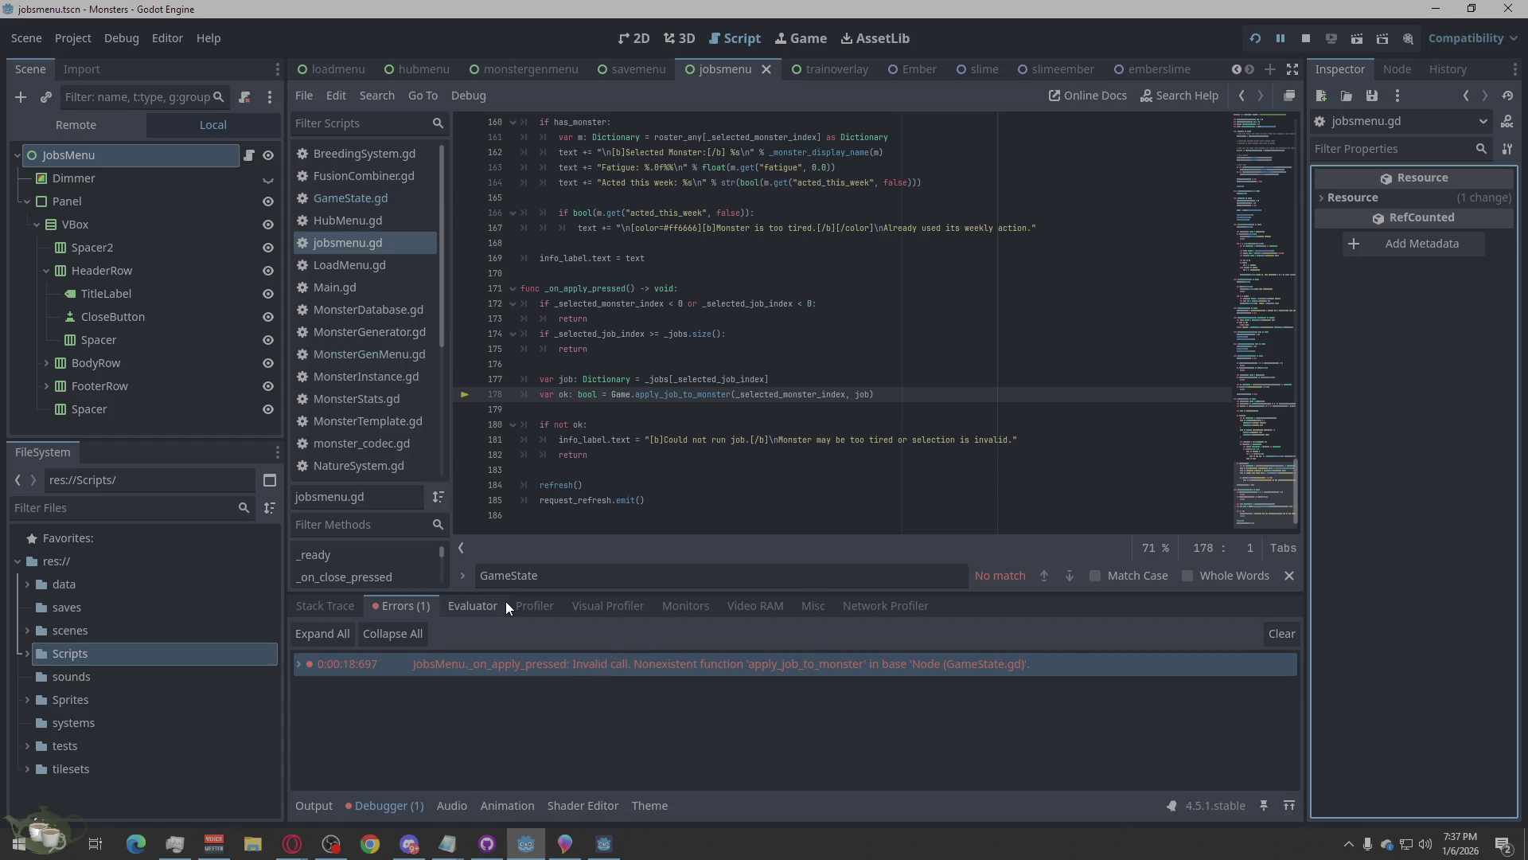
click(726, 69)
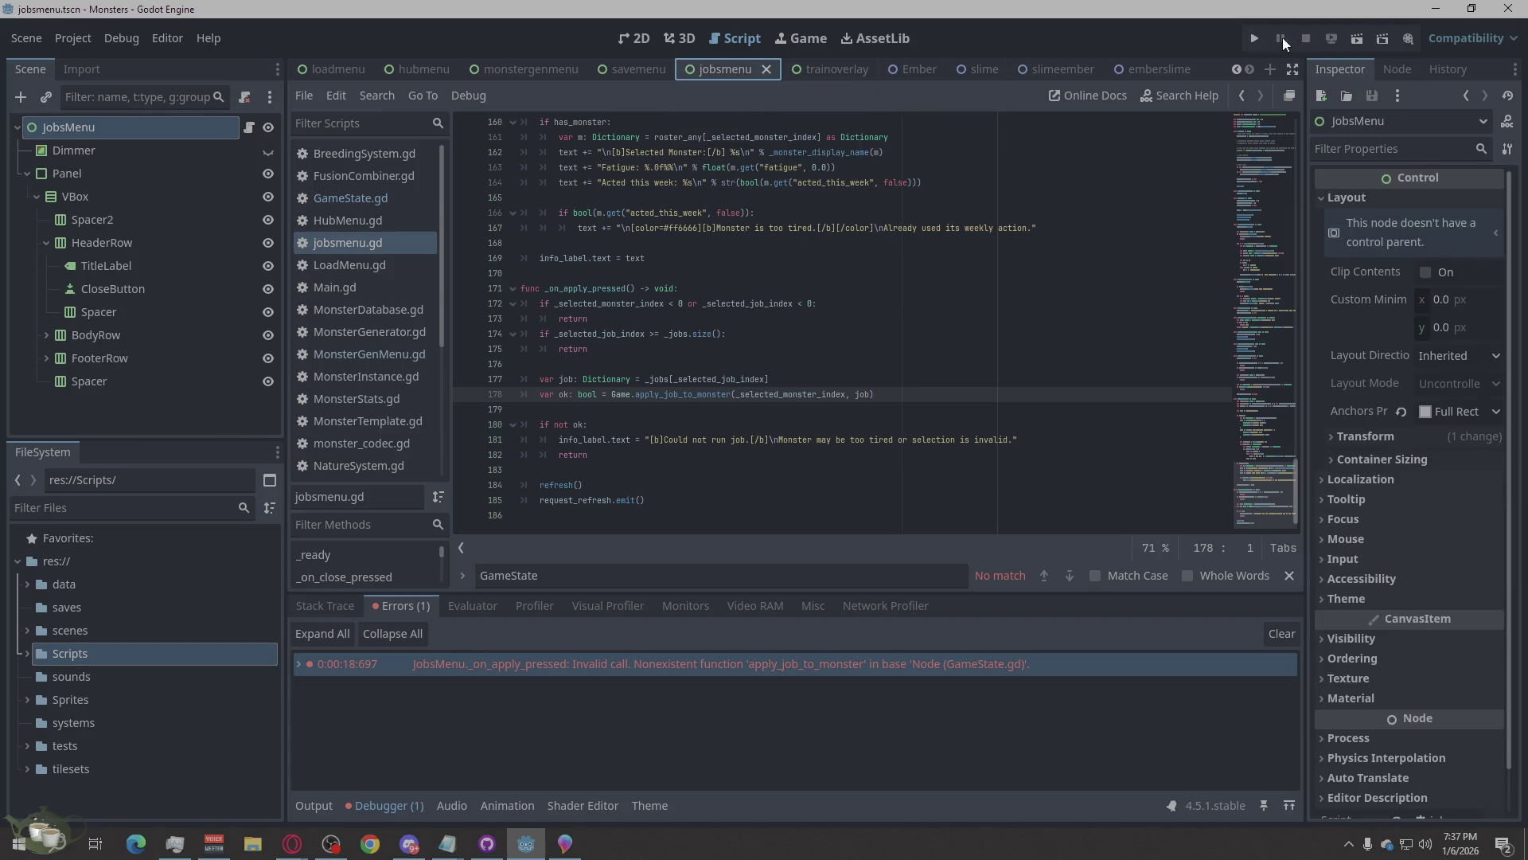
Relaunch the game with a new game and add a generated Beast/Metal monster to the roster.
click(1254, 44)
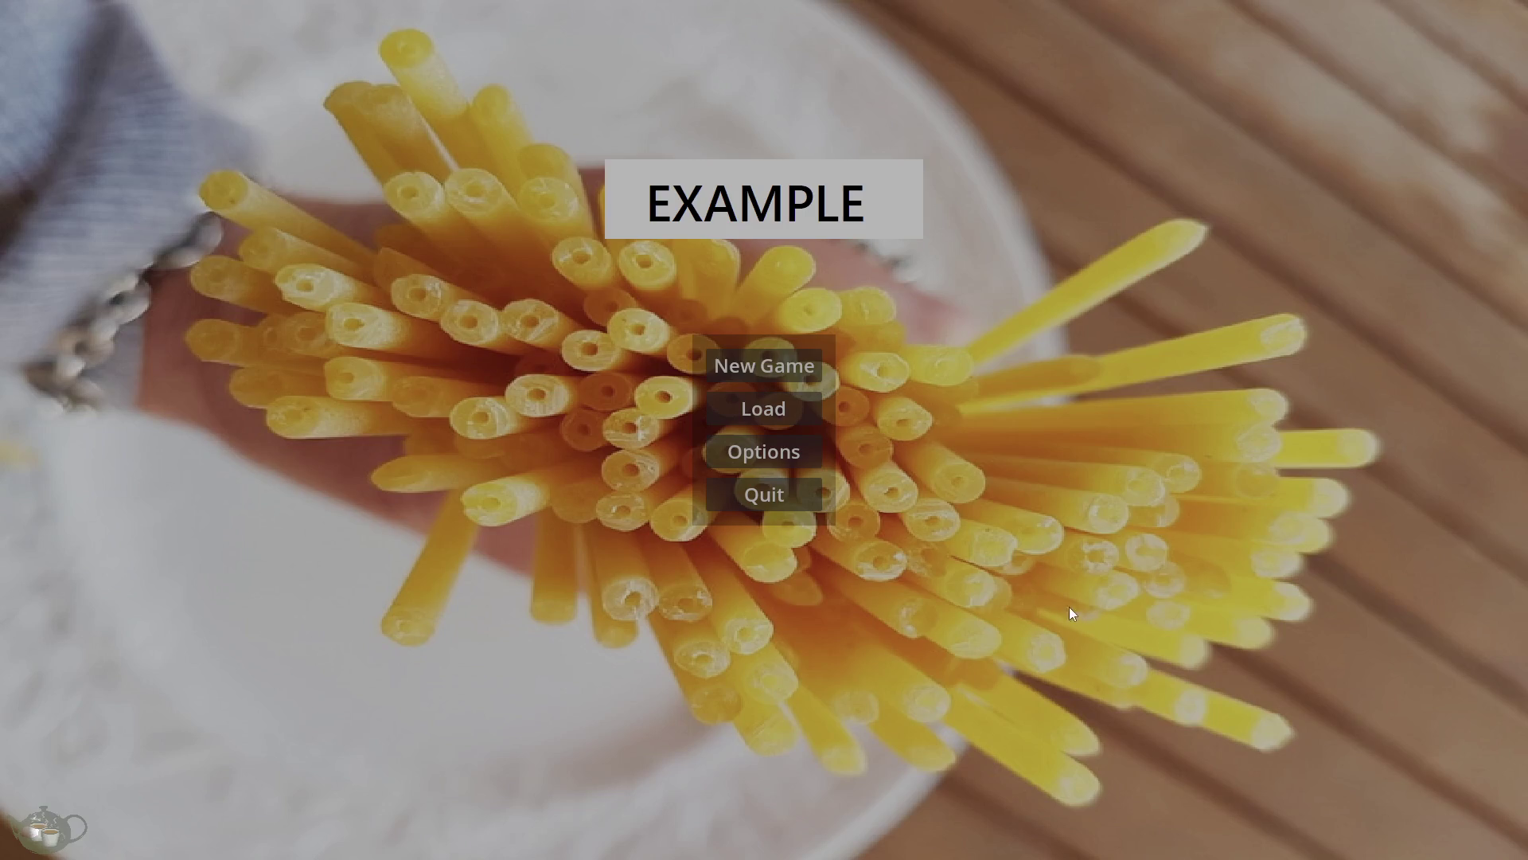
click(796, 368)
click(1409, 106)
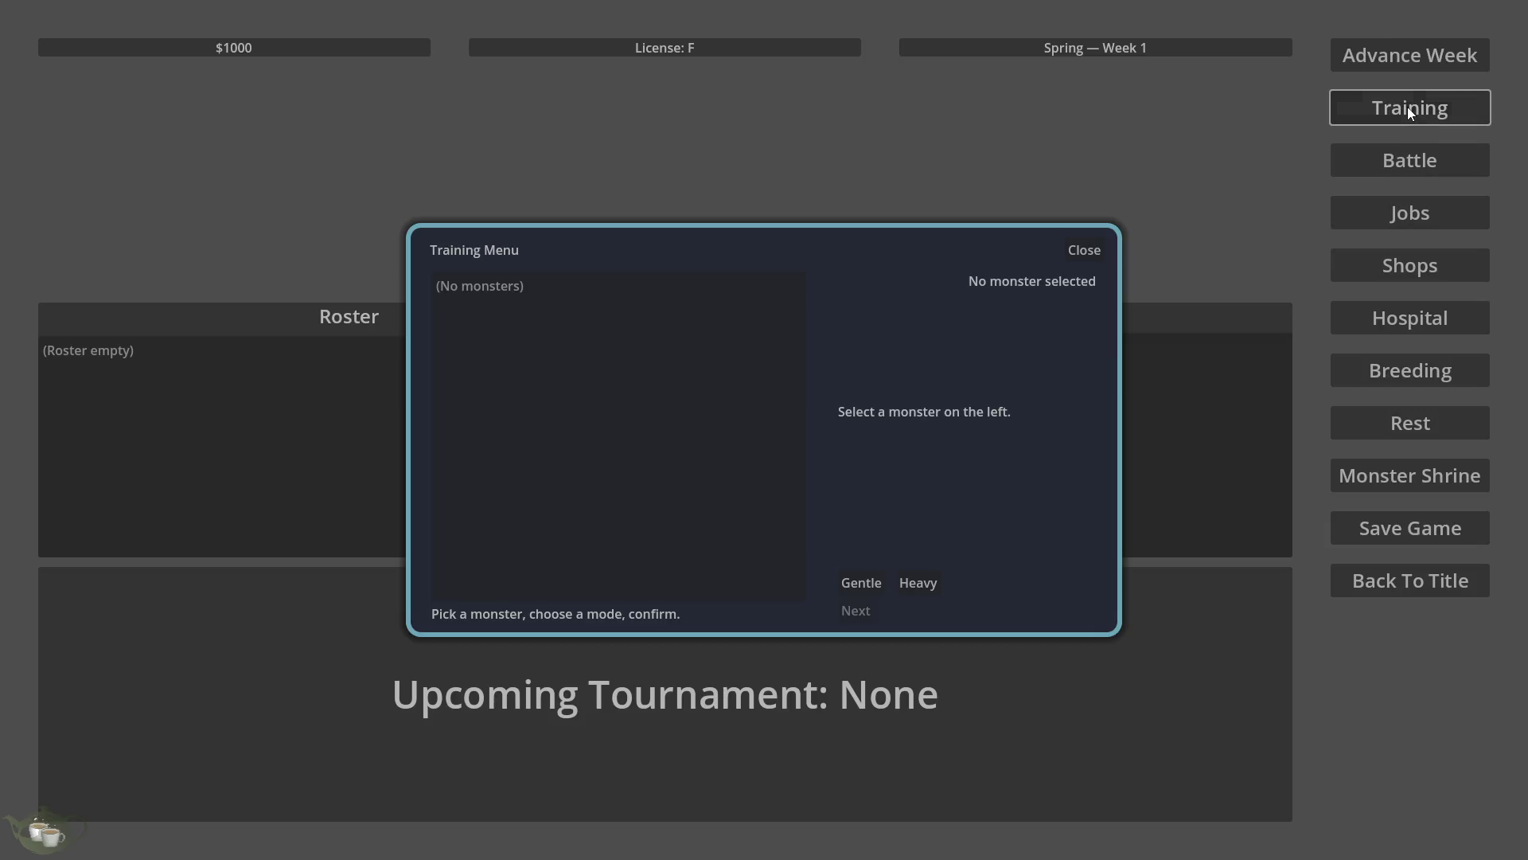
click(1078, 251)
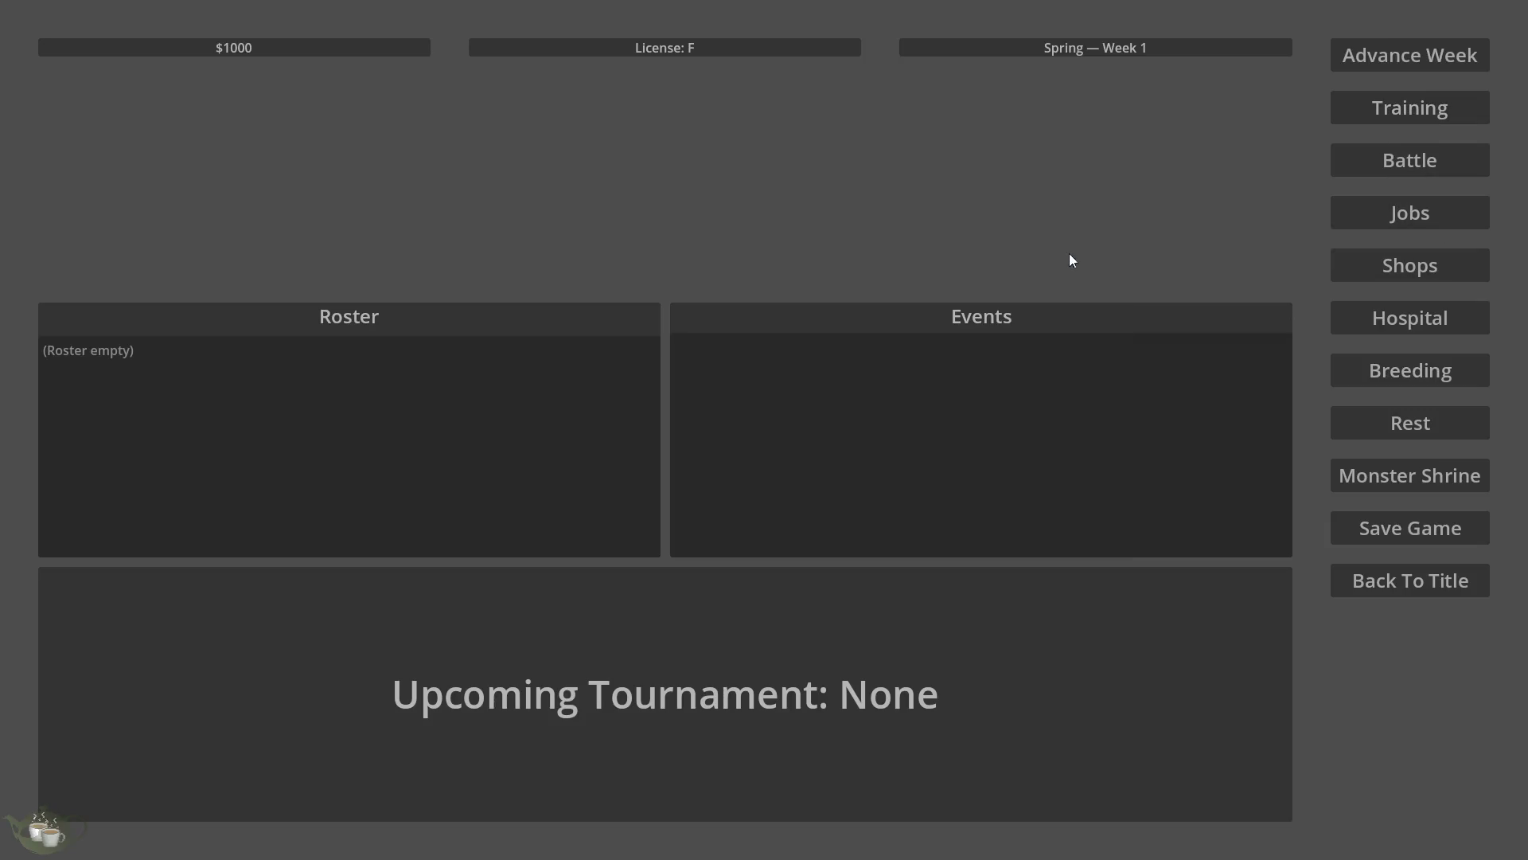
click(1439, 490)
click(100, 130)
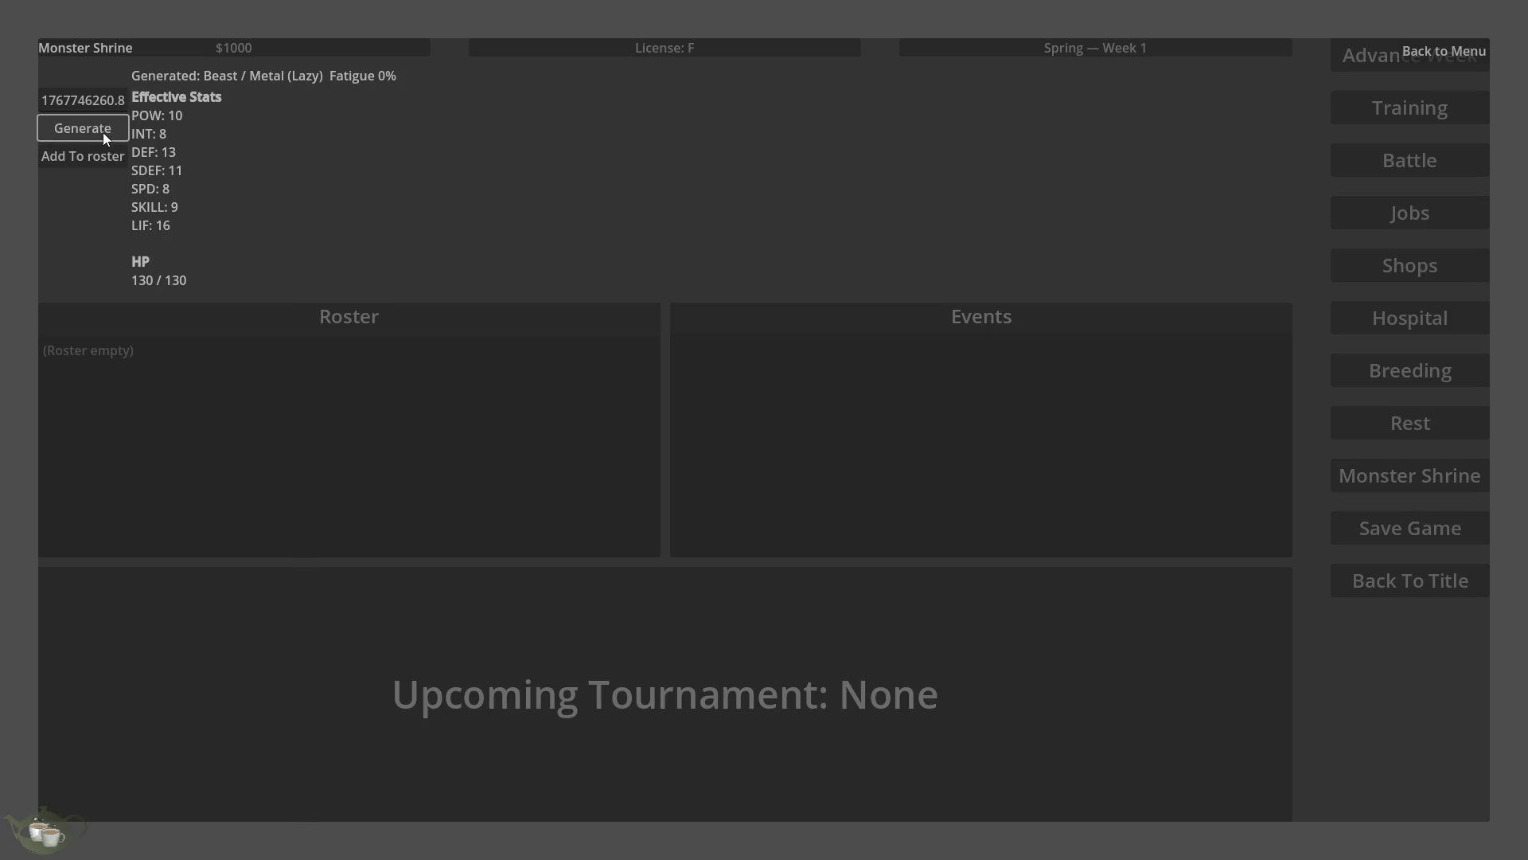
click(78, 160)
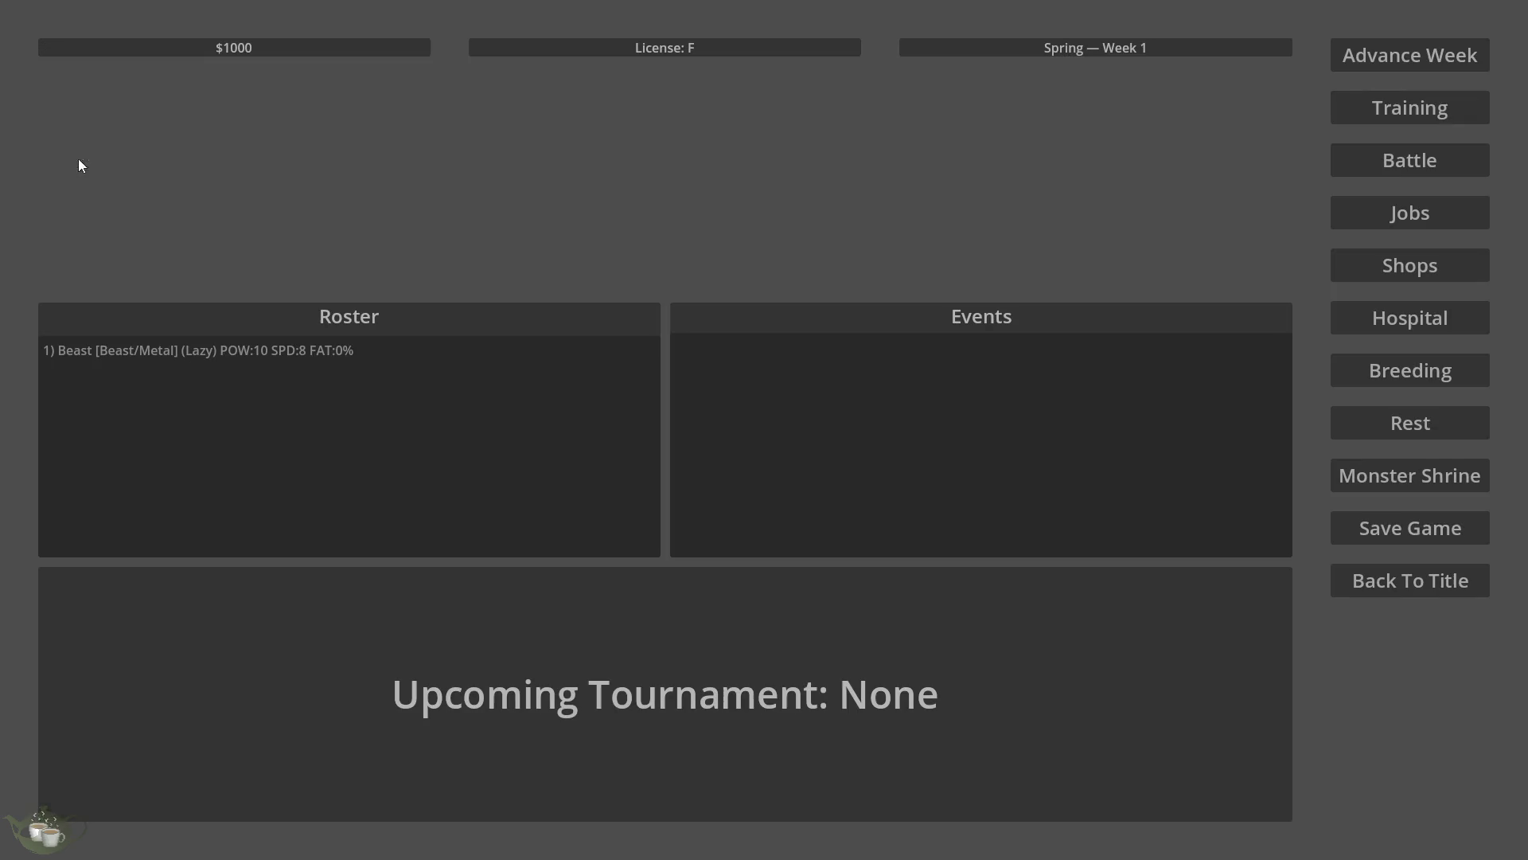
Train Beast/Metal once with Gentle training, then return to the title screen and quit.
click(1423, 116)
click(556, 285)
click(875, 586)
click(863, 611)
click(822, 442)
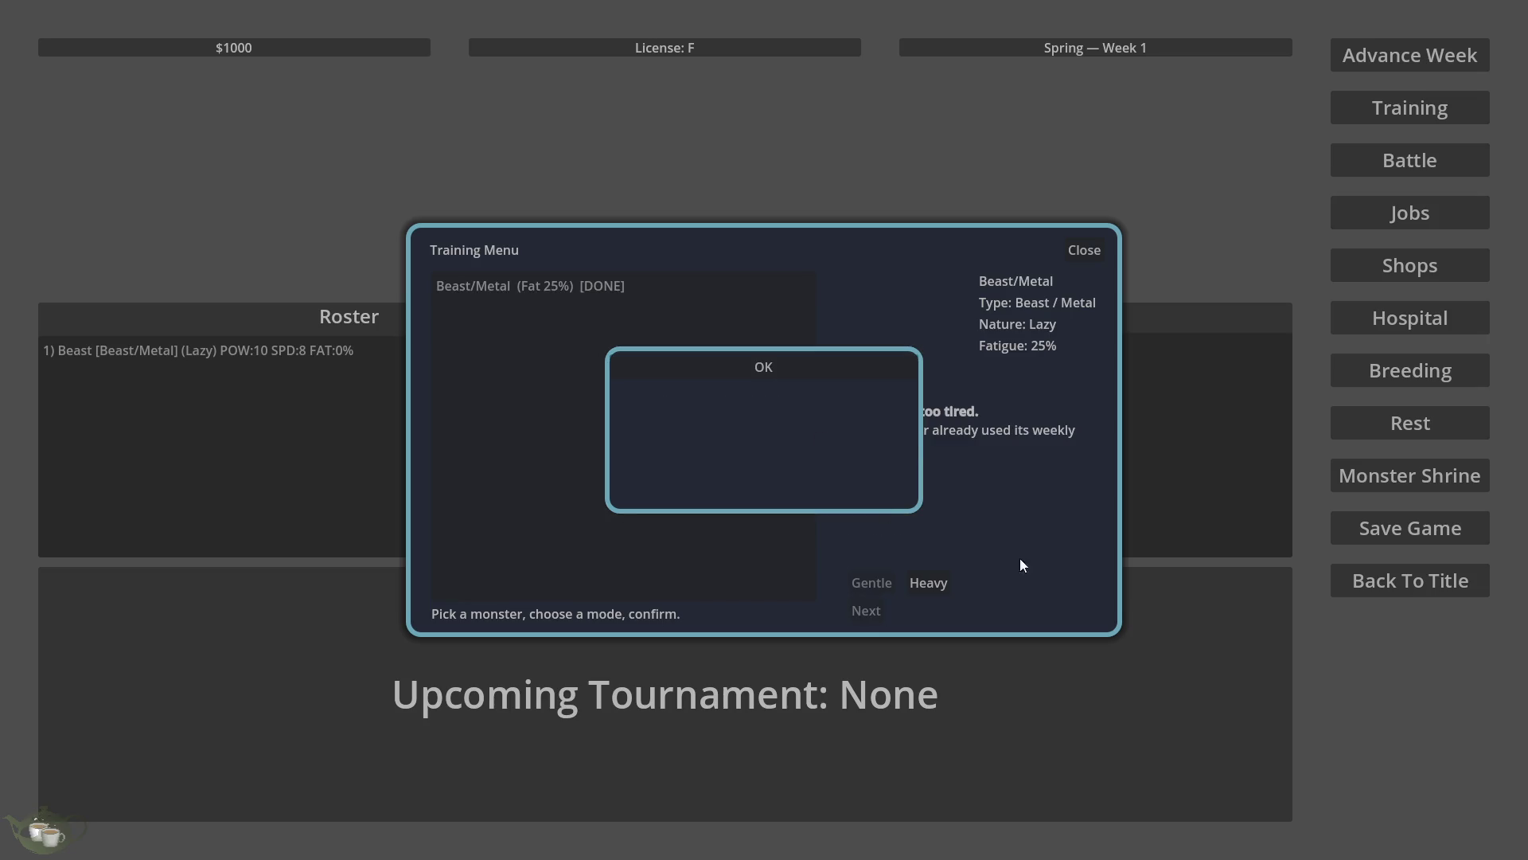
click(842, 370)
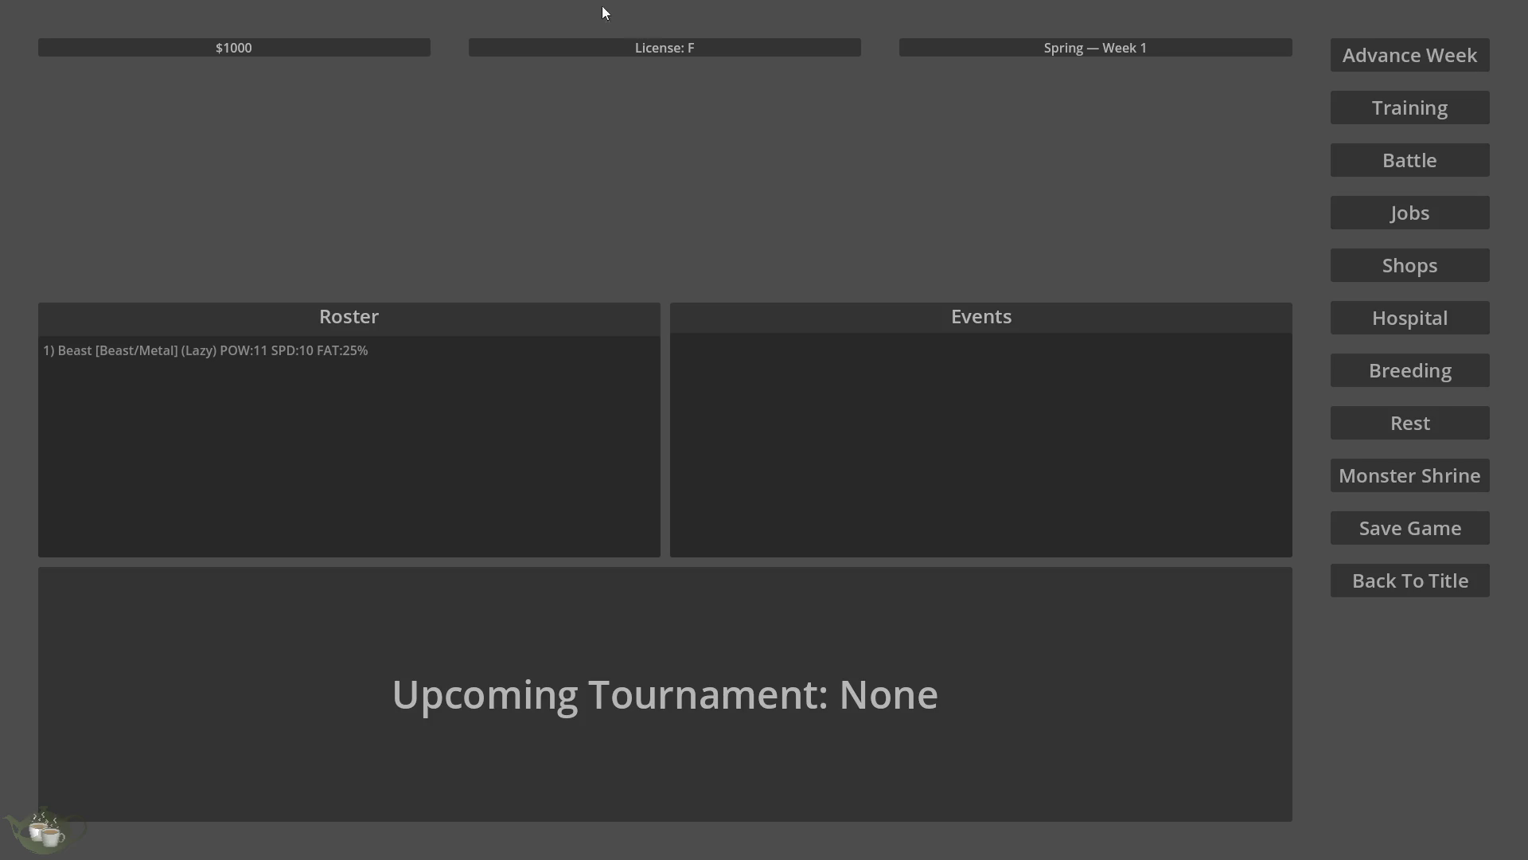
click(1403, 584)
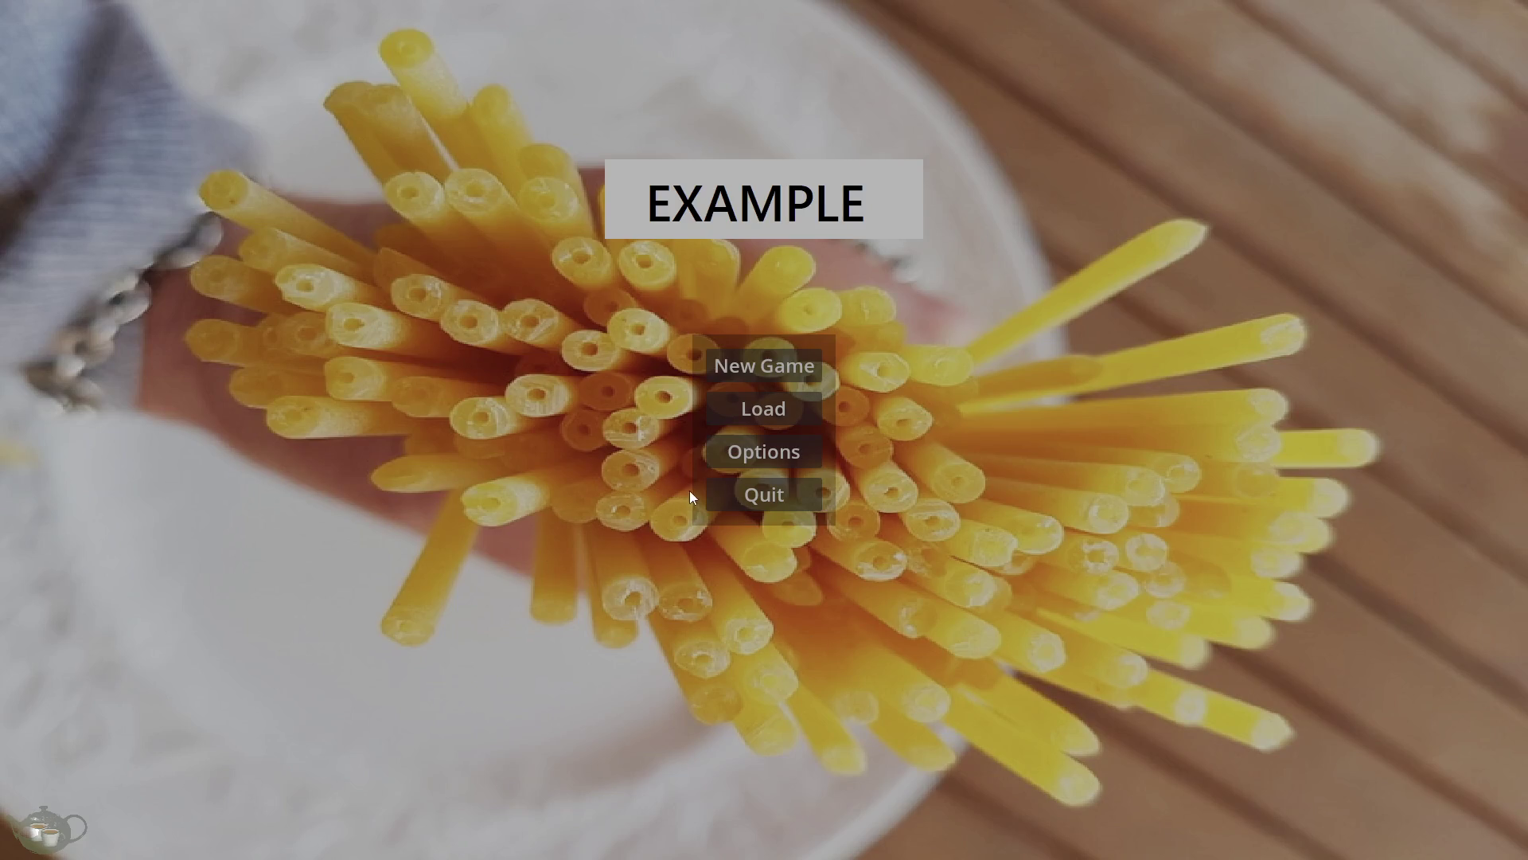
click(764, 494)
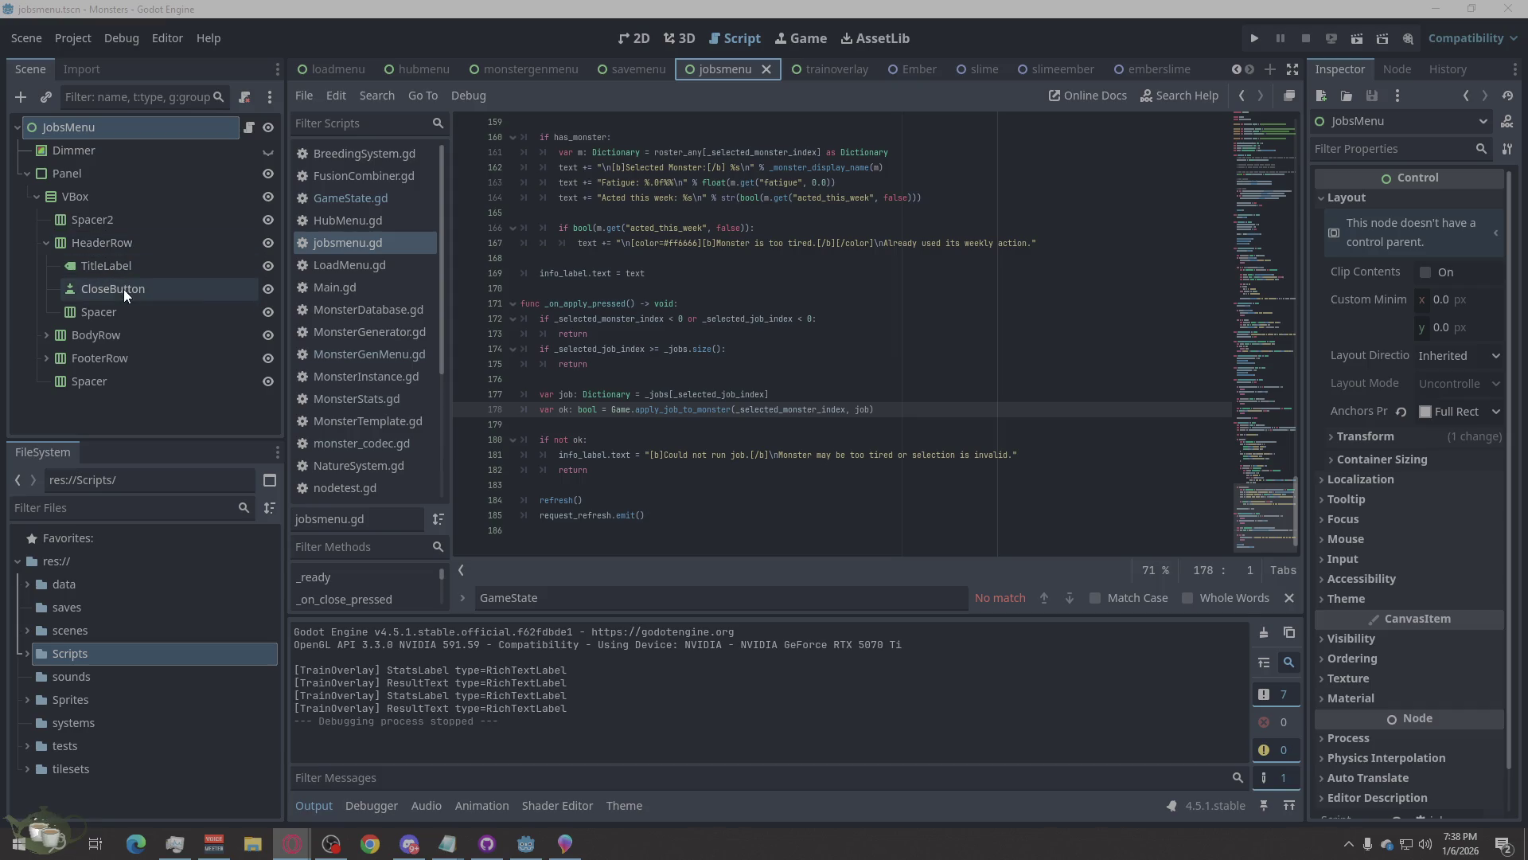
Collapse HeaderRow, expand BodyRow, and unfold LeftCol to show MonstersLabel and MonsterList.
click(46, 241)
click(45, 266)
scroll(64, 263, down, 1)
click(56, 273)
click(56, 296)
click(51, 315)
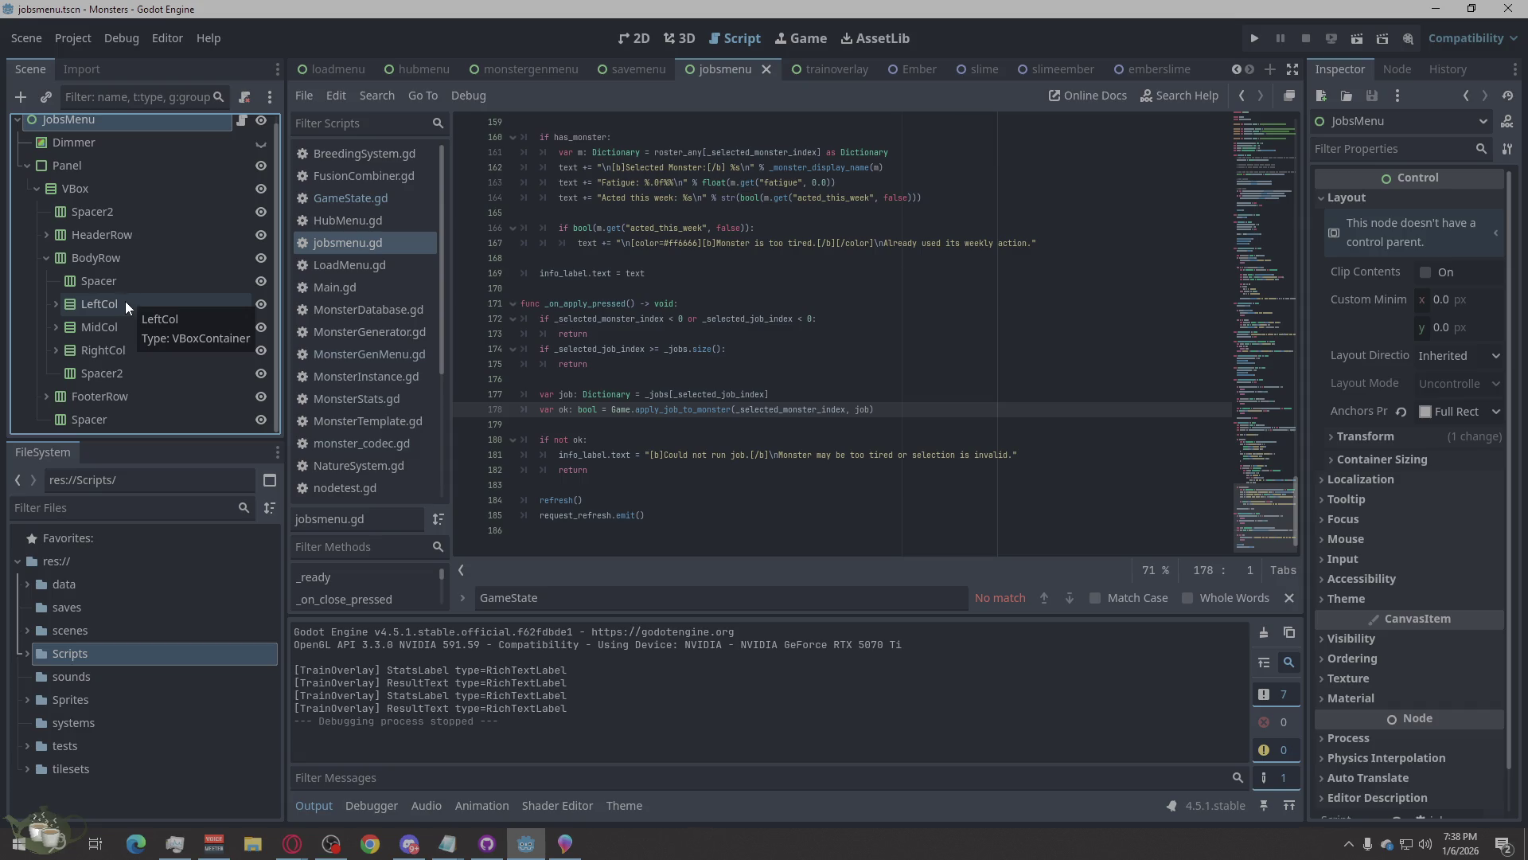
click(56, 303)
scroll(130, 280, down, 1)
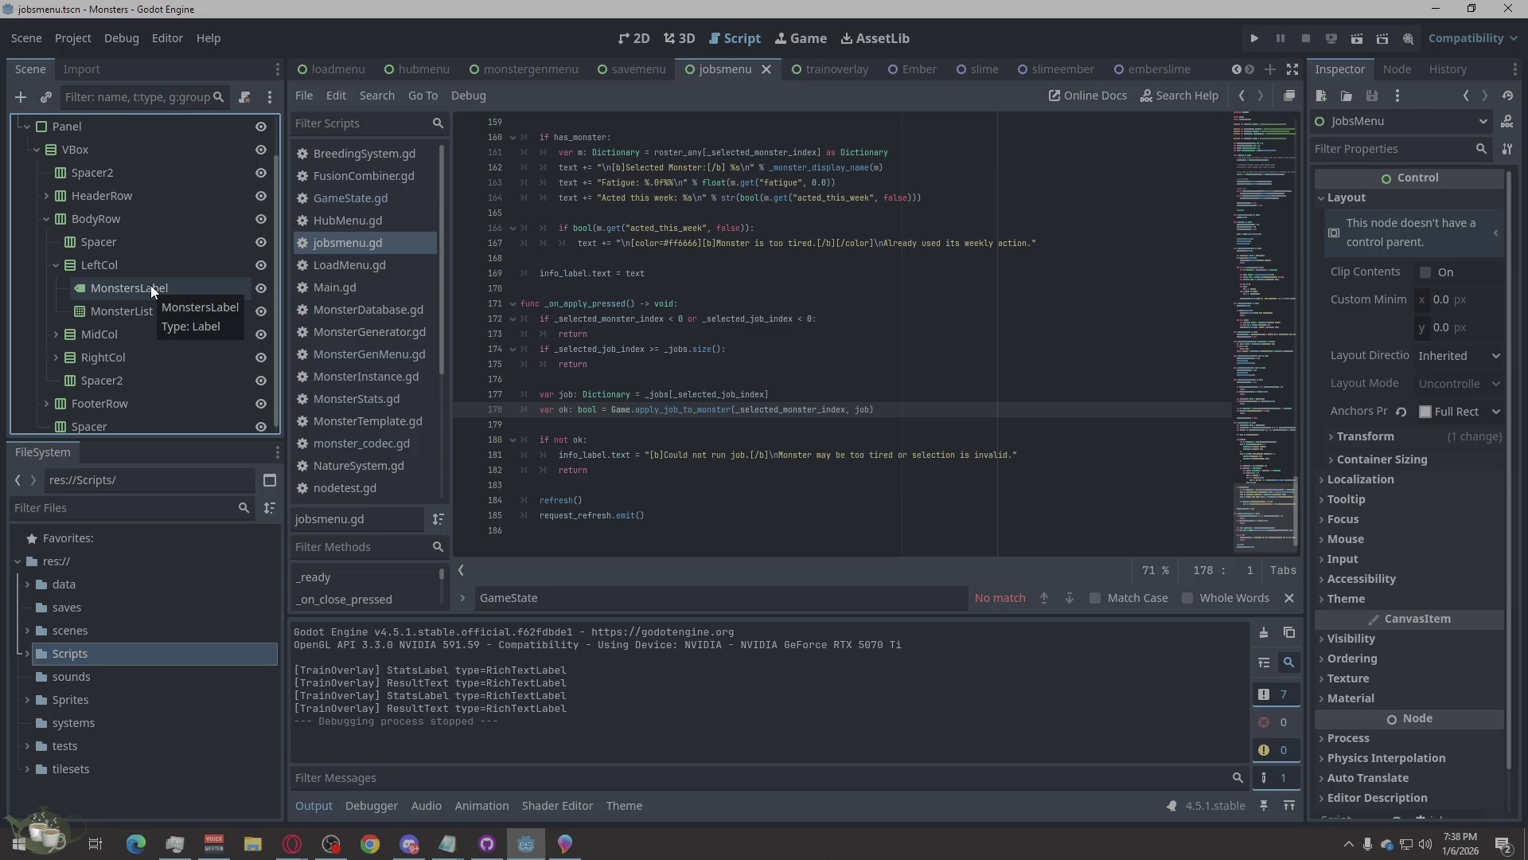
scroll(155, 302, down, 1)
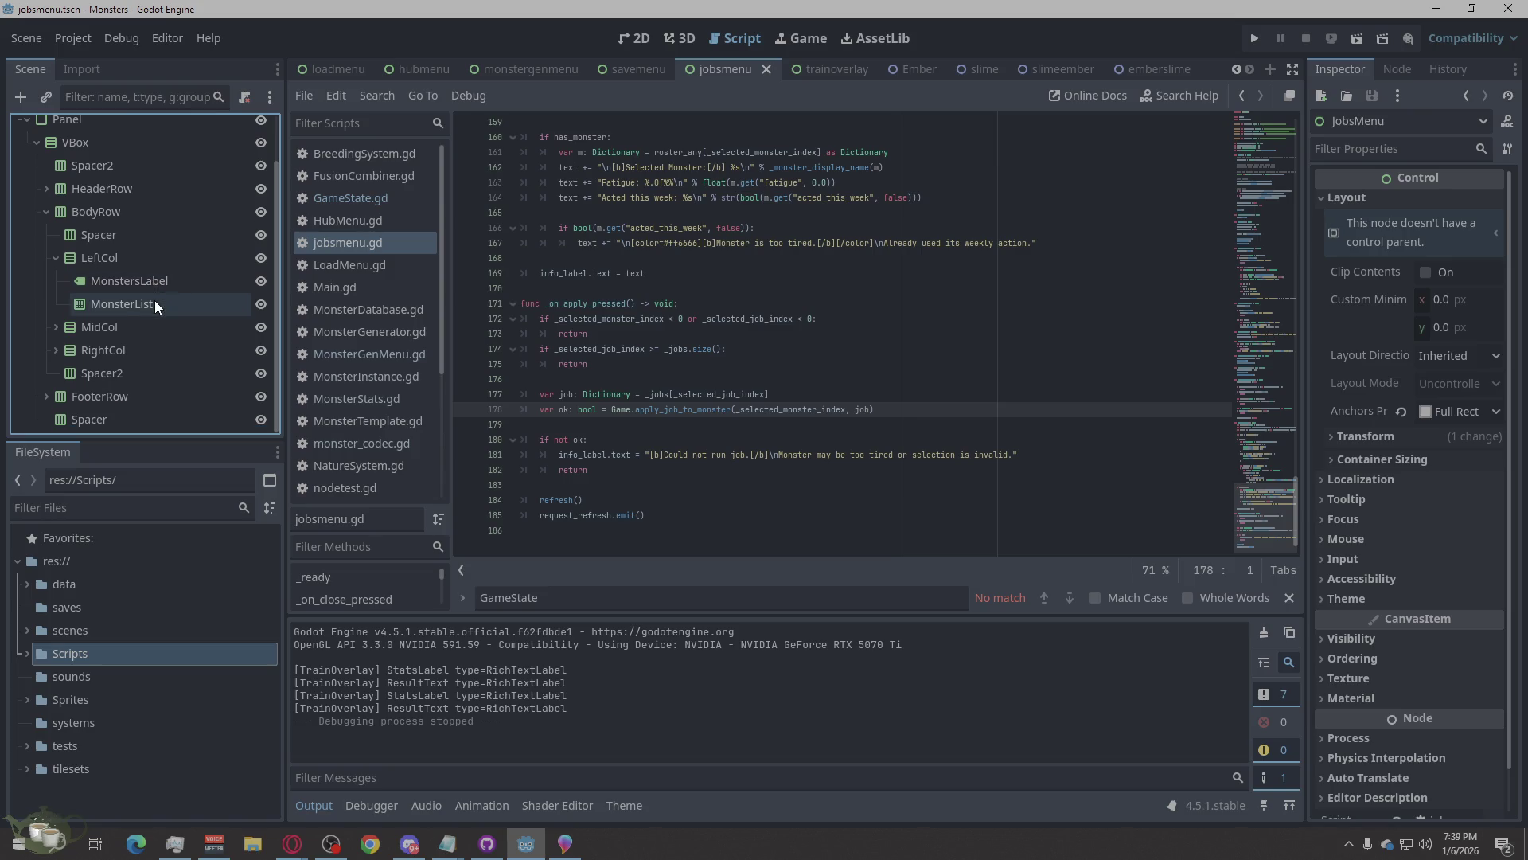
Unfold MidCol to show JobsLabel and JobsList, and expand FooterRow to reveal ApplyButton.
click(55, 258)
click(55, 327)
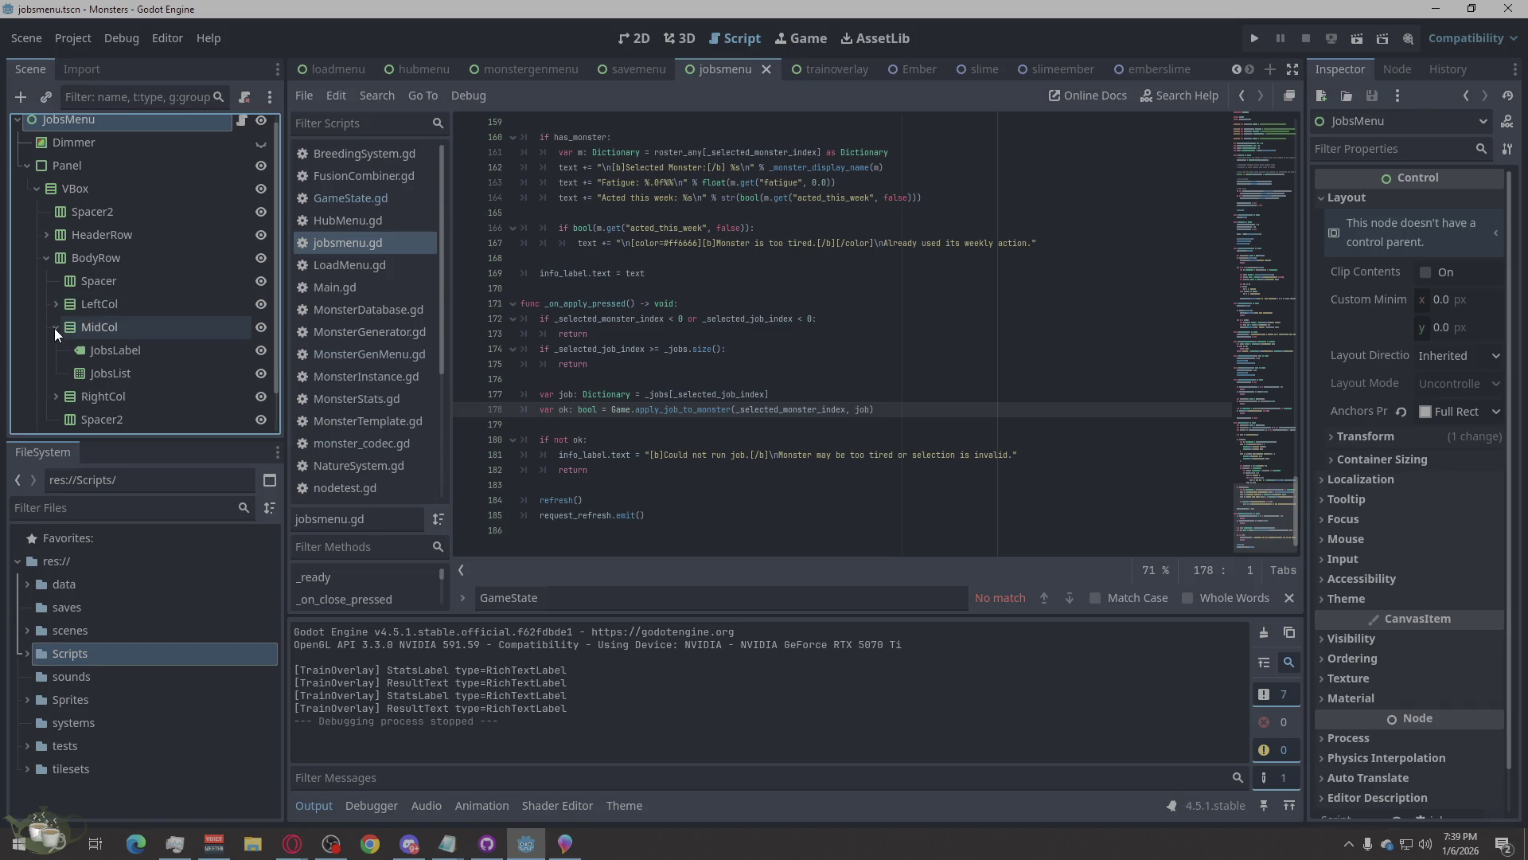
scroll(131, 282, down, 2)
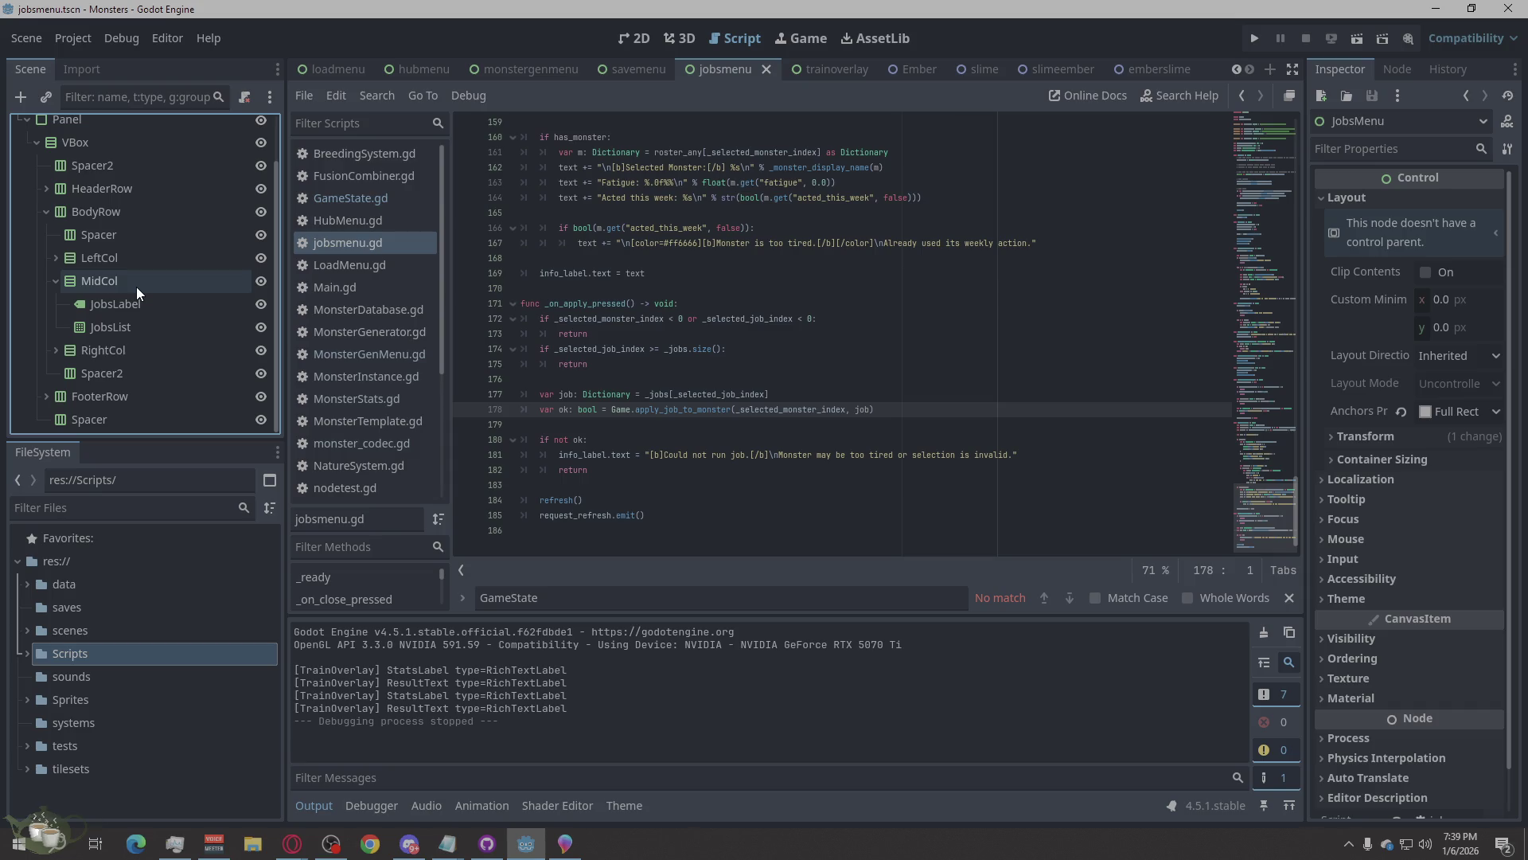
click(44, 397)
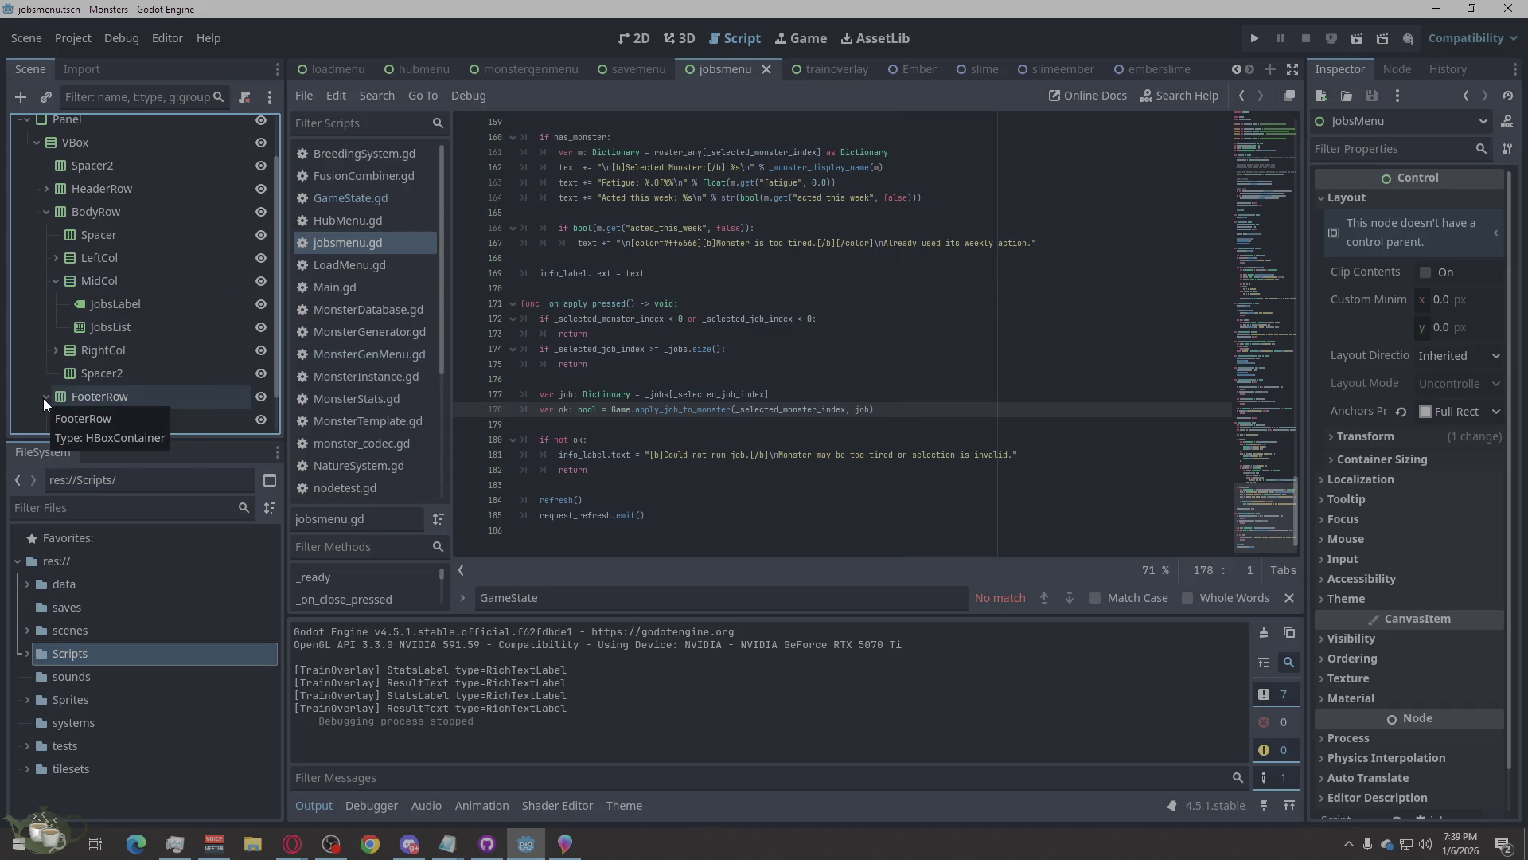
scroll(169, 298, down, 1)
scroll(169, 298, down, 1)
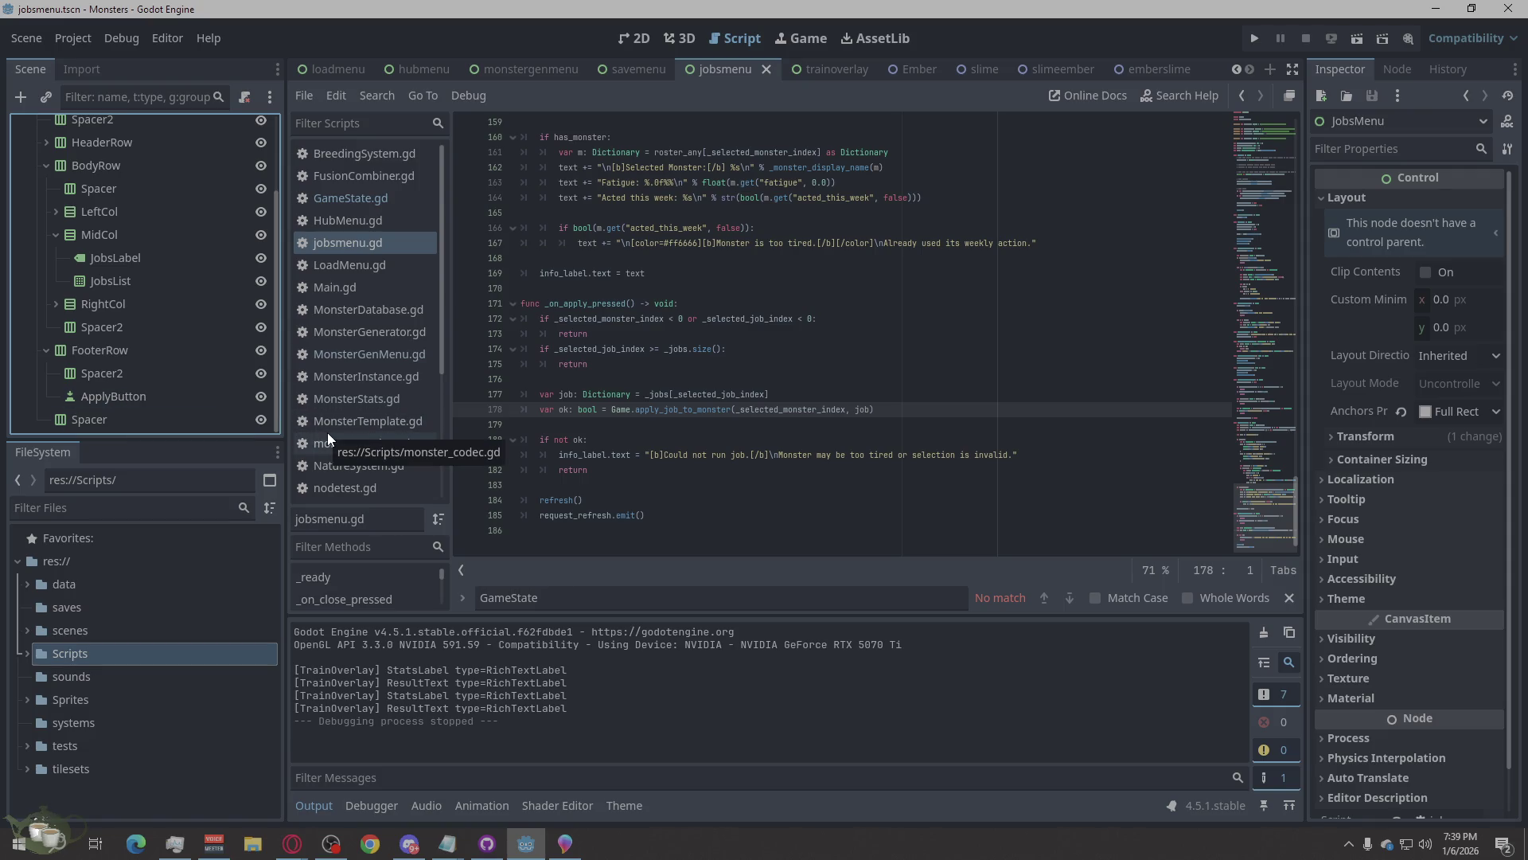
Unfold RightCol to reveal InfoTitle and InfoLabel, and select InfoTitle.
right_click(123, 398)
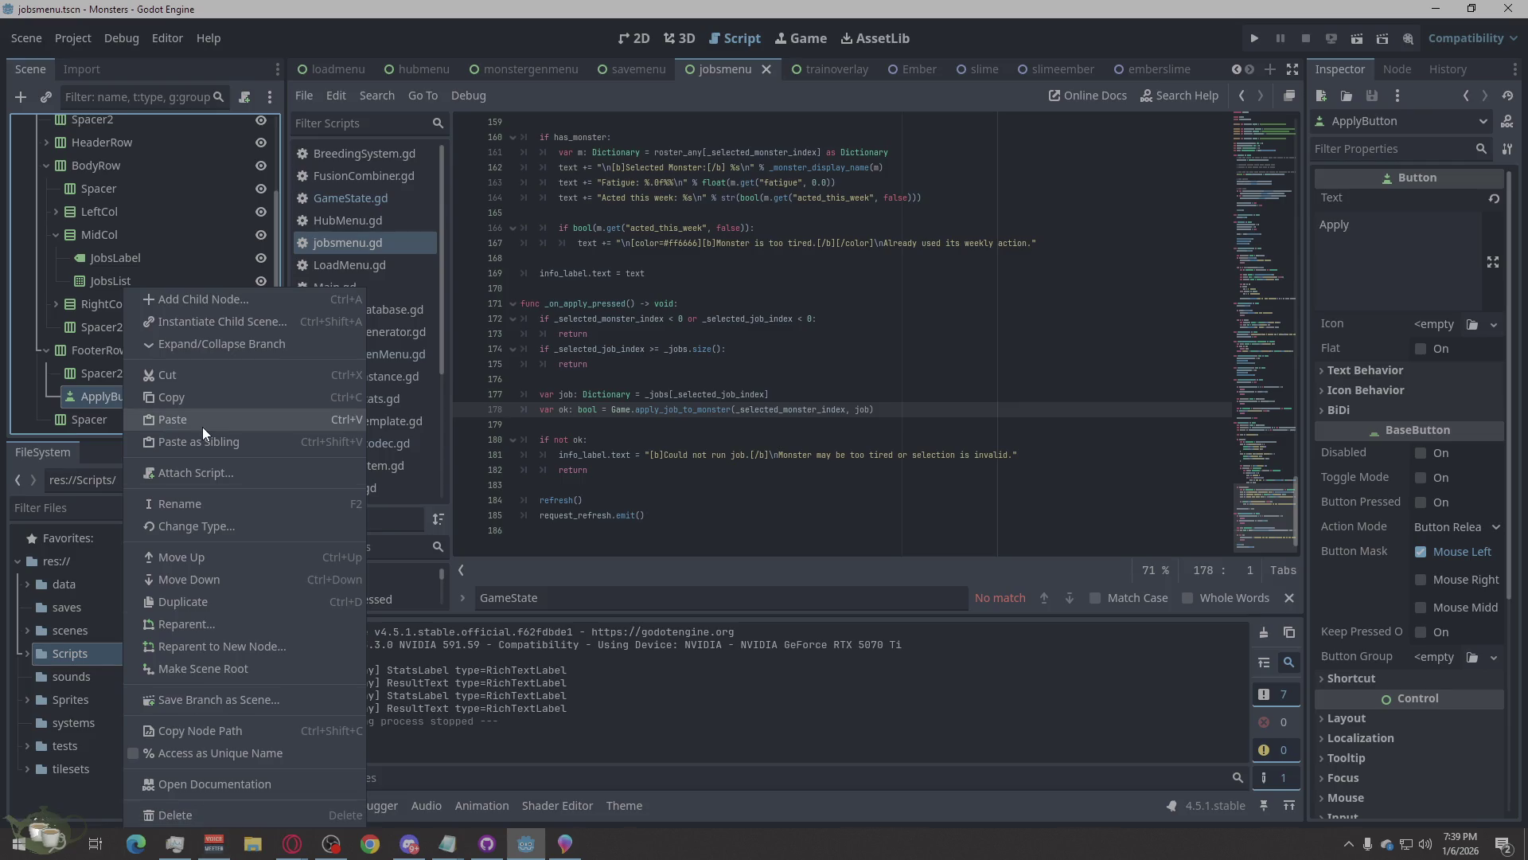
scroll(79, 404, up, 3)
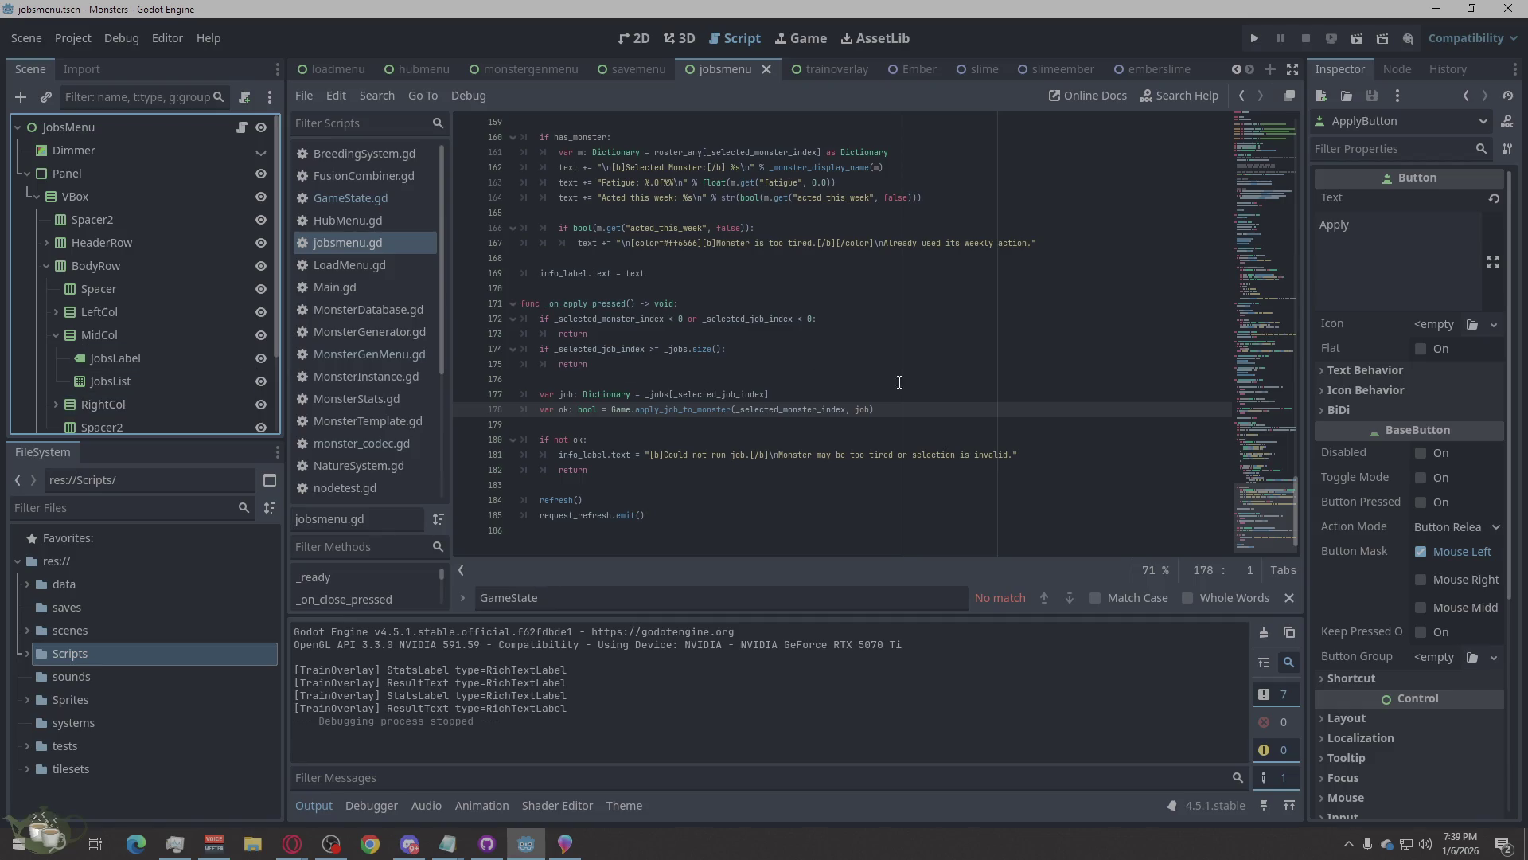
scroll(106, 328, down, 3)
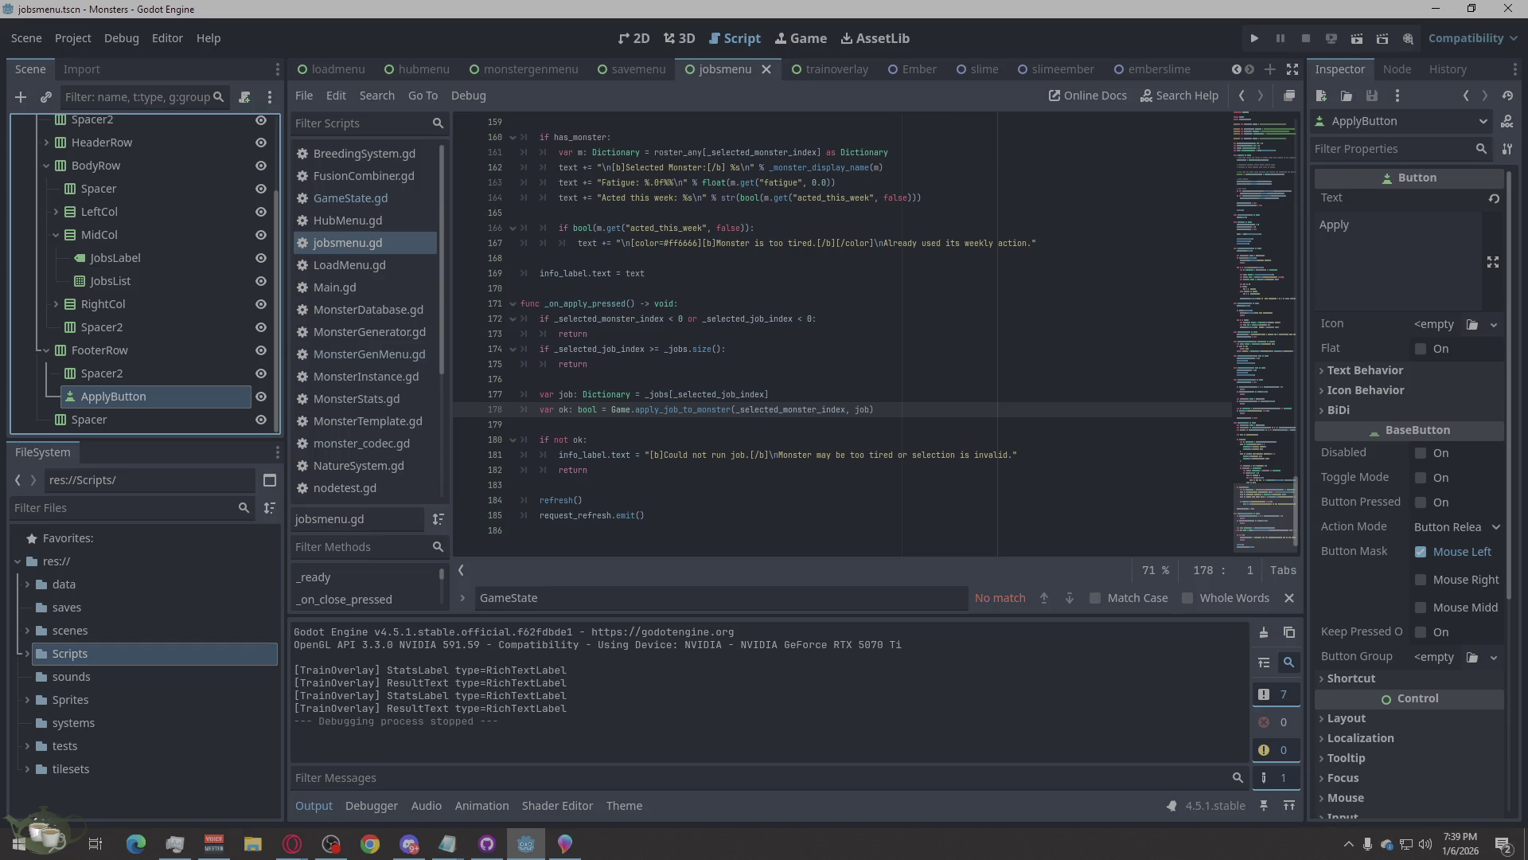
key(alt+Tab)
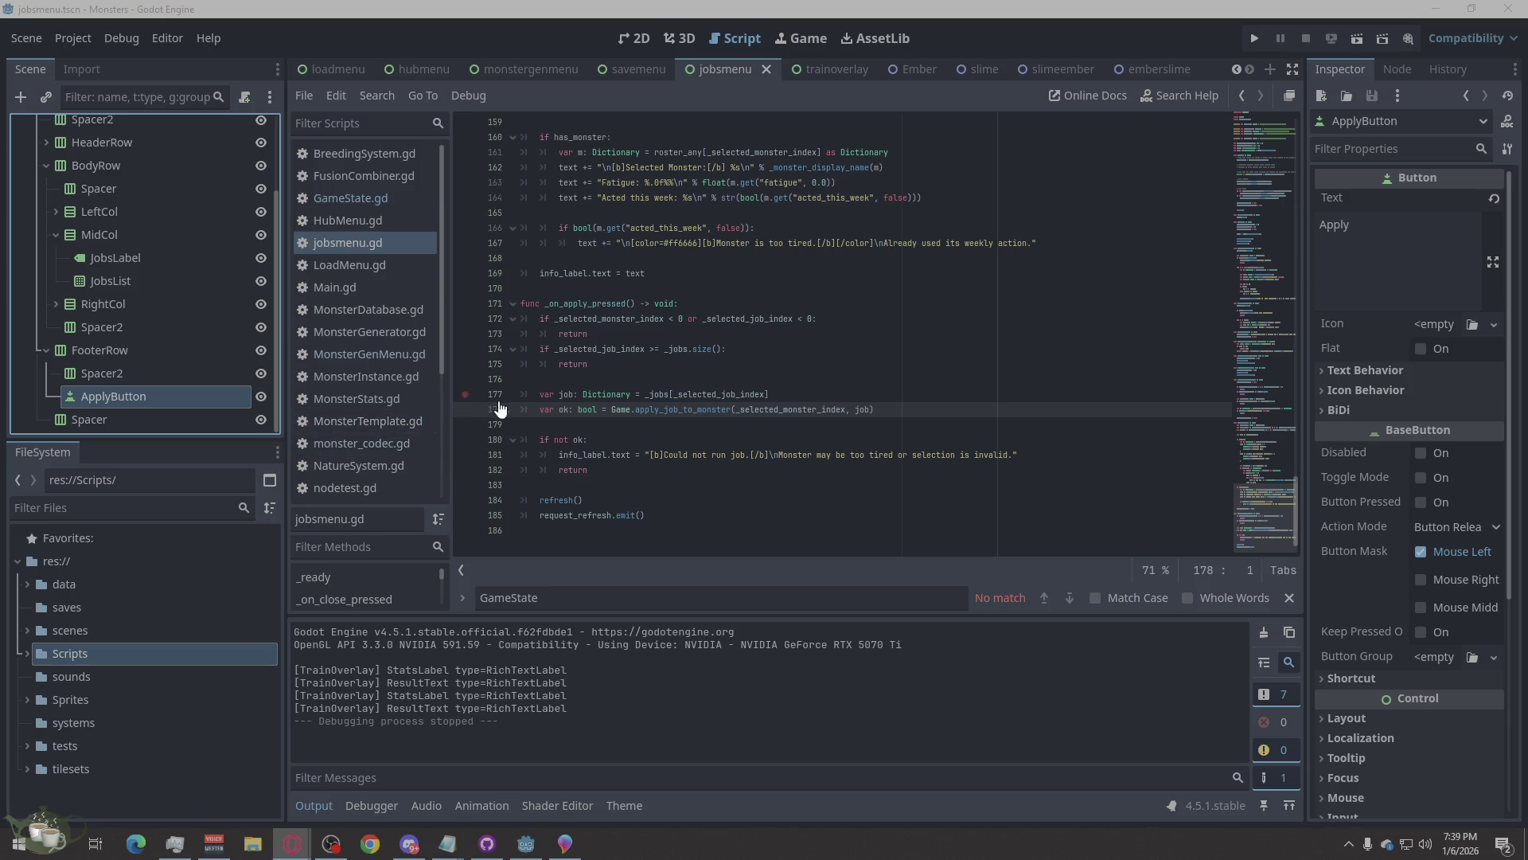
click(54, 309)
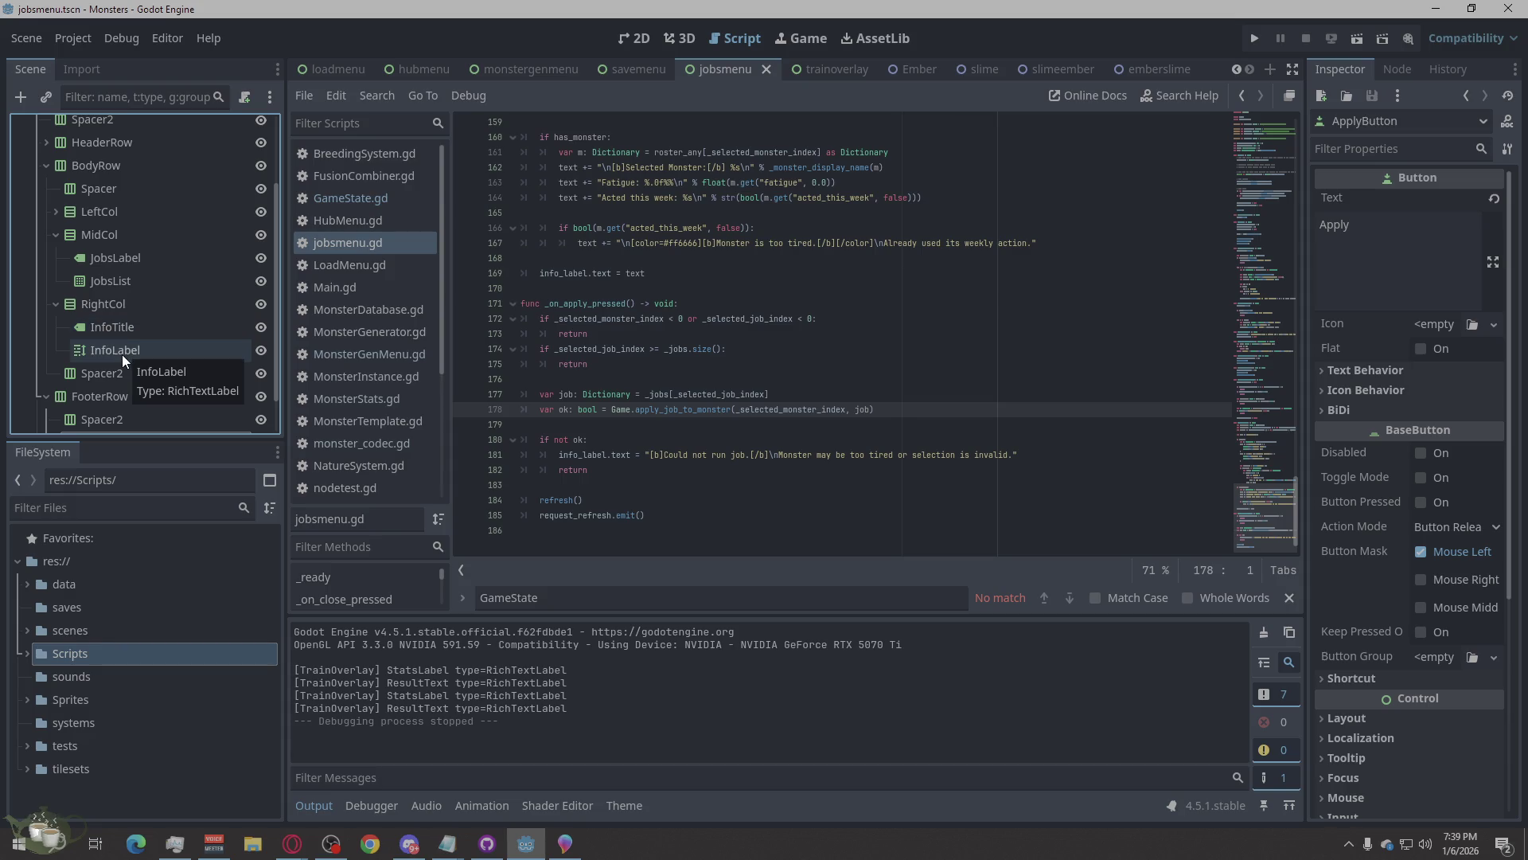
click(120, 324)
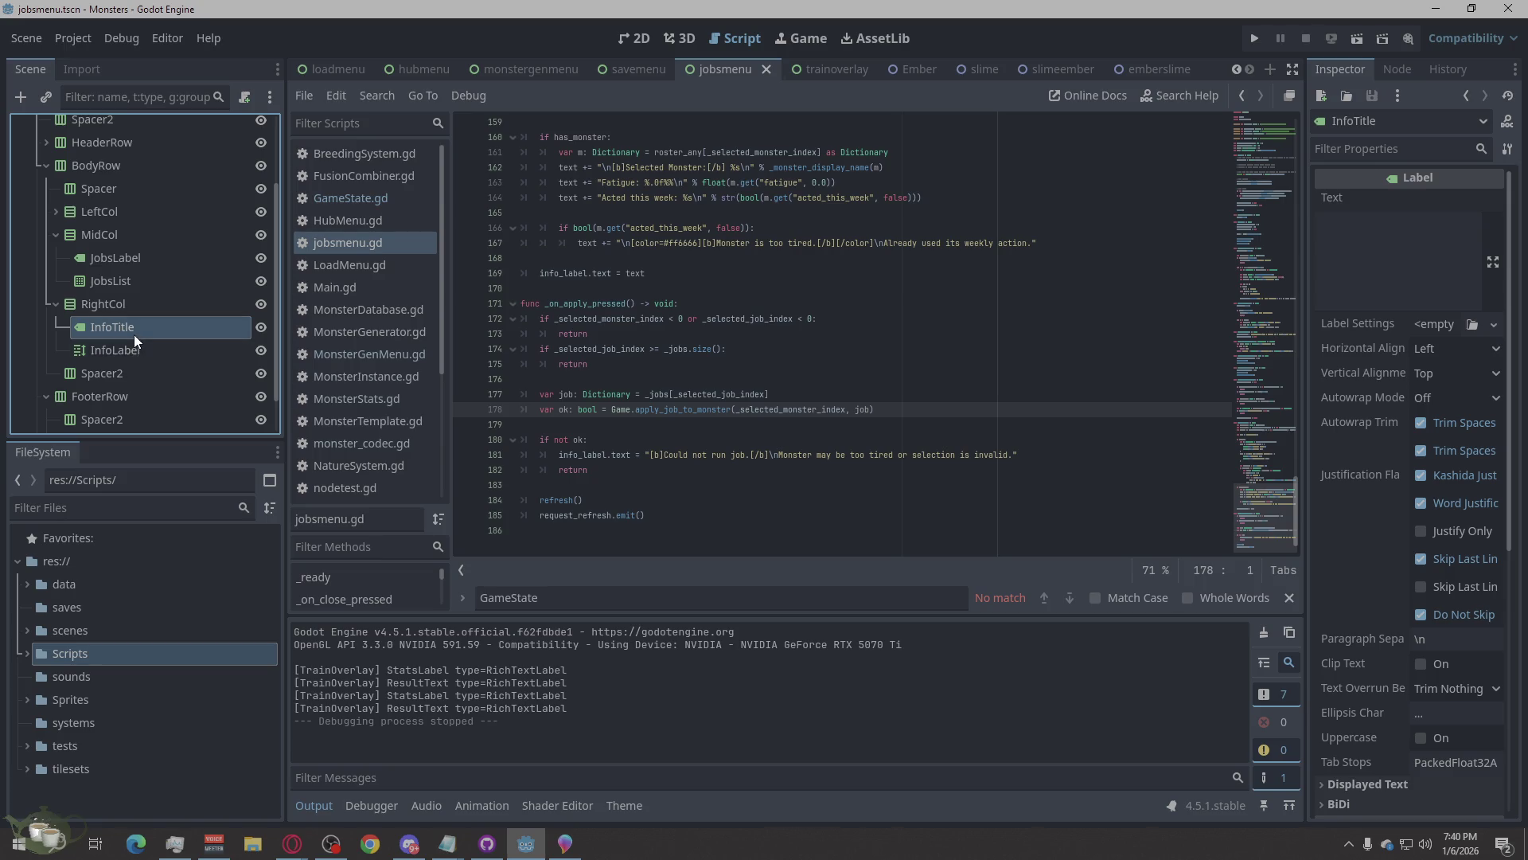
Rename the InfoTitle Label to 'ResultLabel' and drag it beneath InfoLabel in RightCol.
click(134, 333)
text(Rsult)
key(BackSpace)
key(BackSpace)
text(esult)
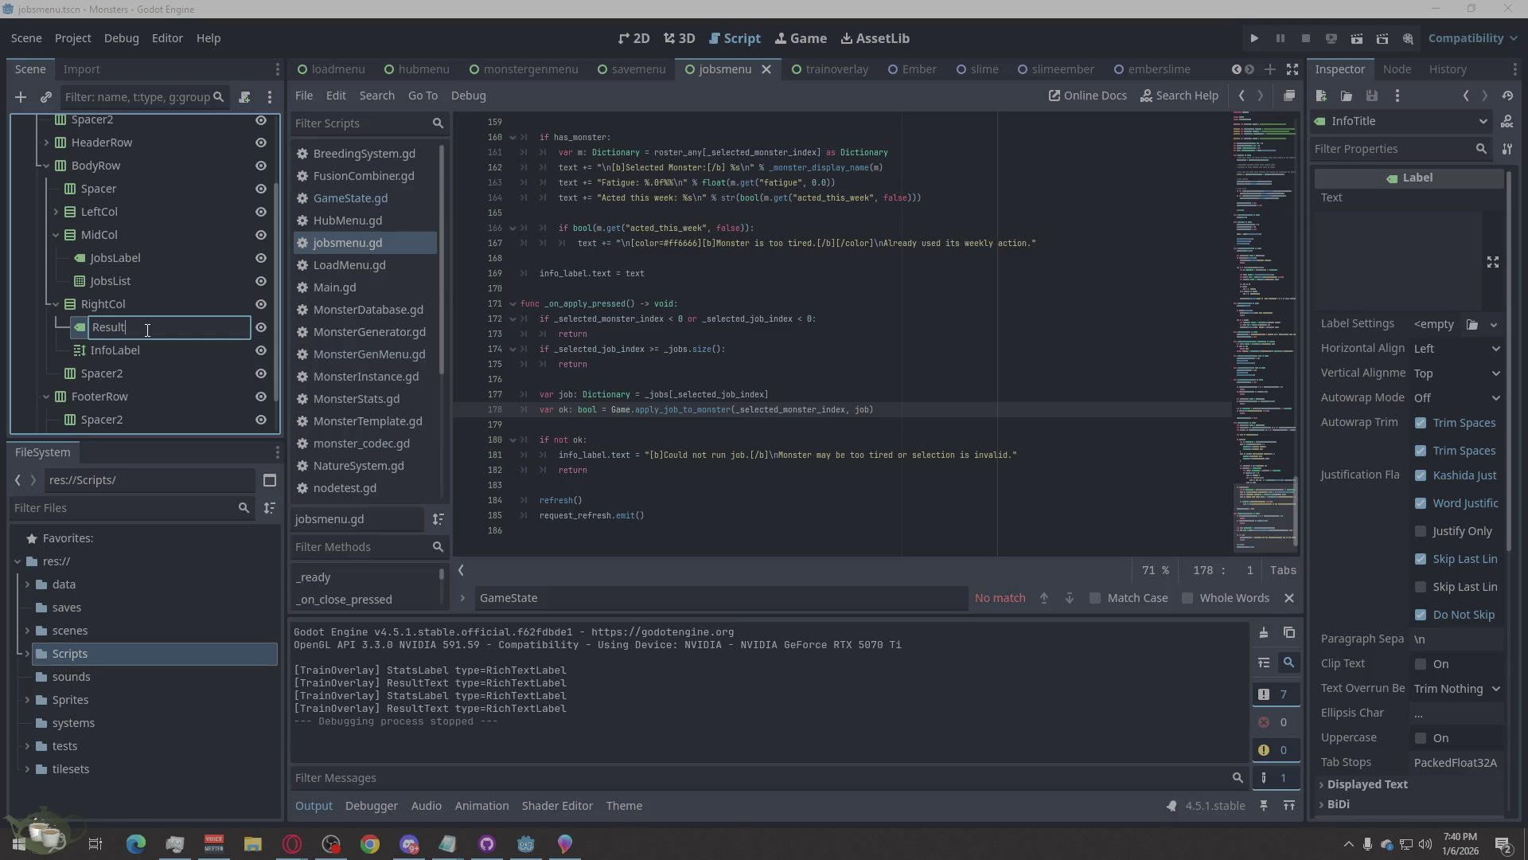
text(Label)
click(136, 345)
drag(125, 328, 122, 356)
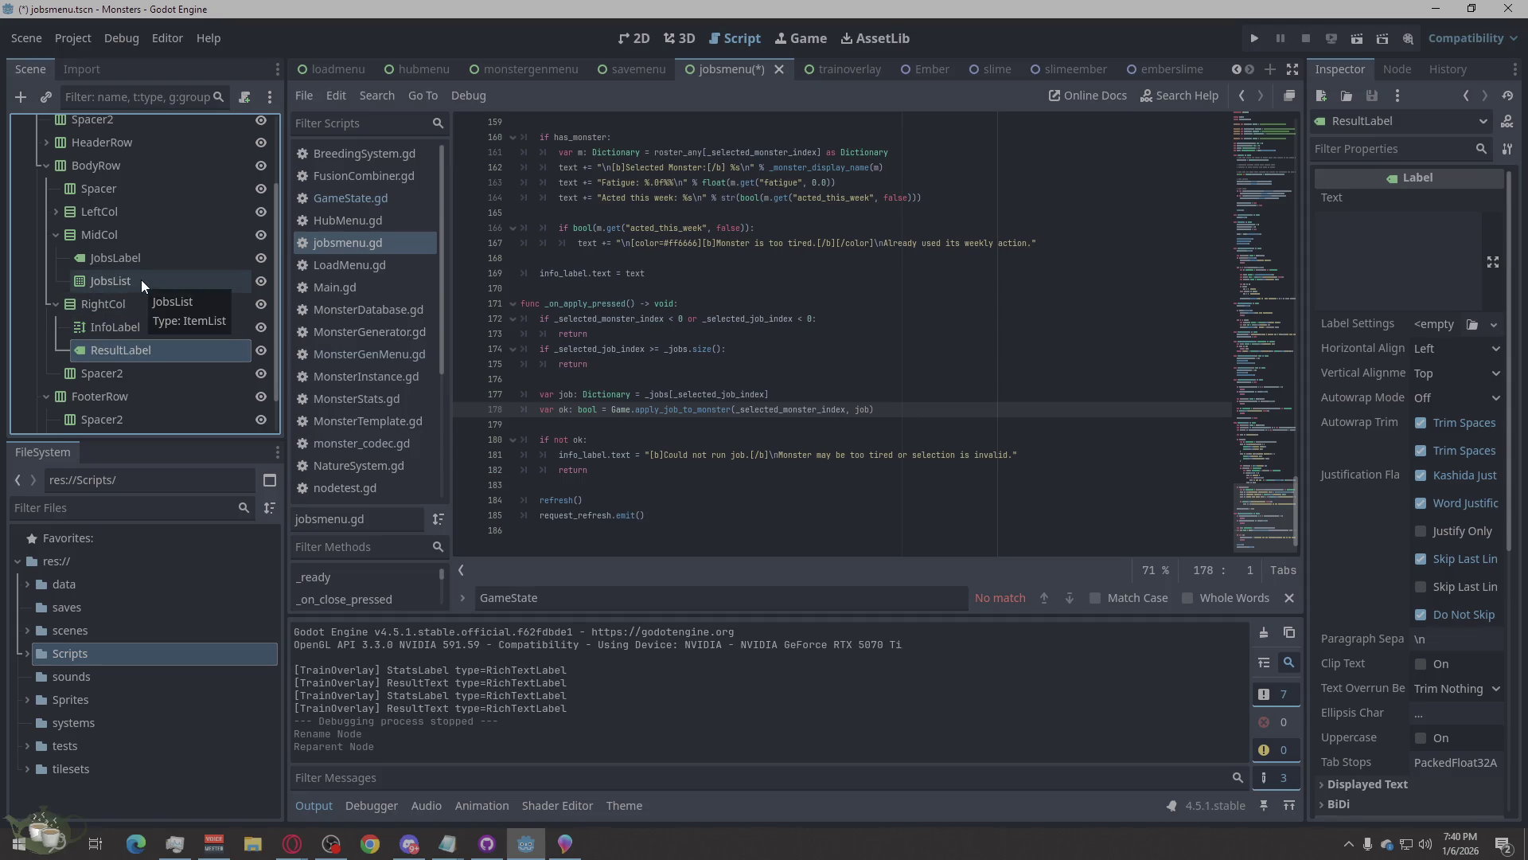
scroll(141, 279, up, 1)
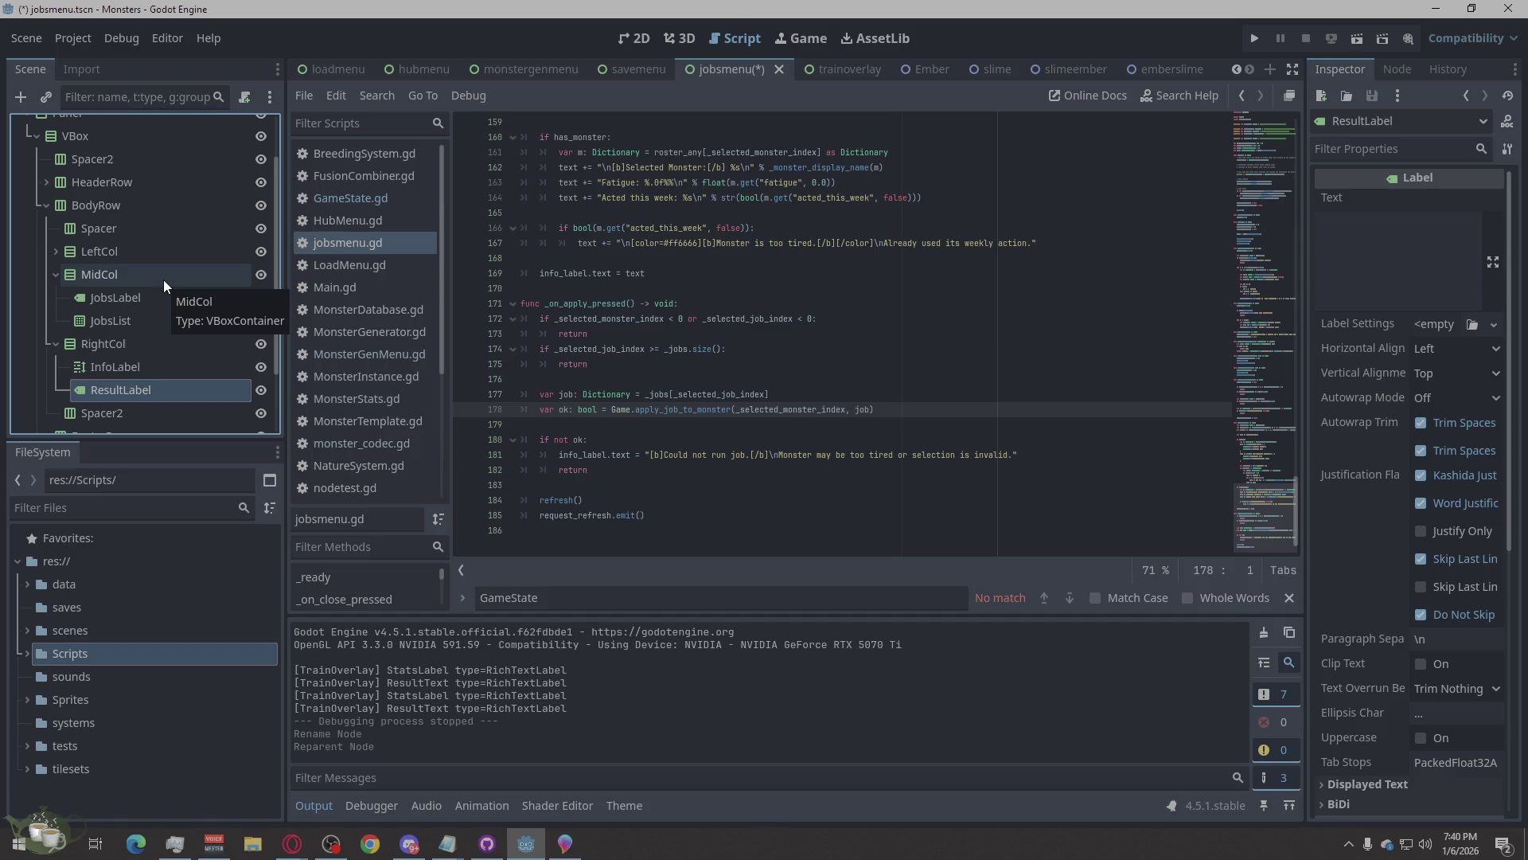
scroll(164, 280, down, 3)
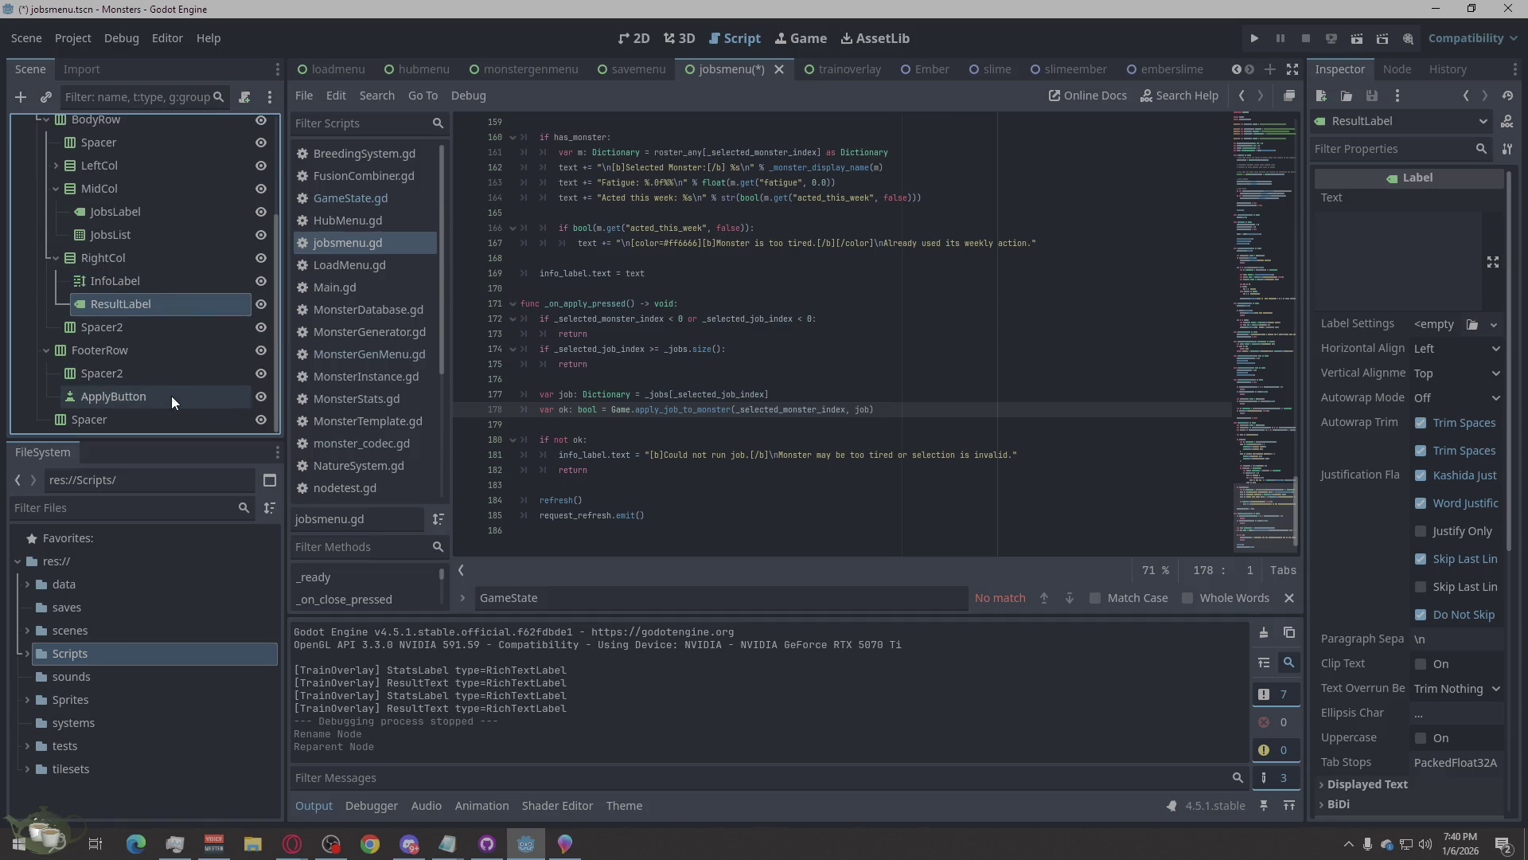
key(alt+Tab)
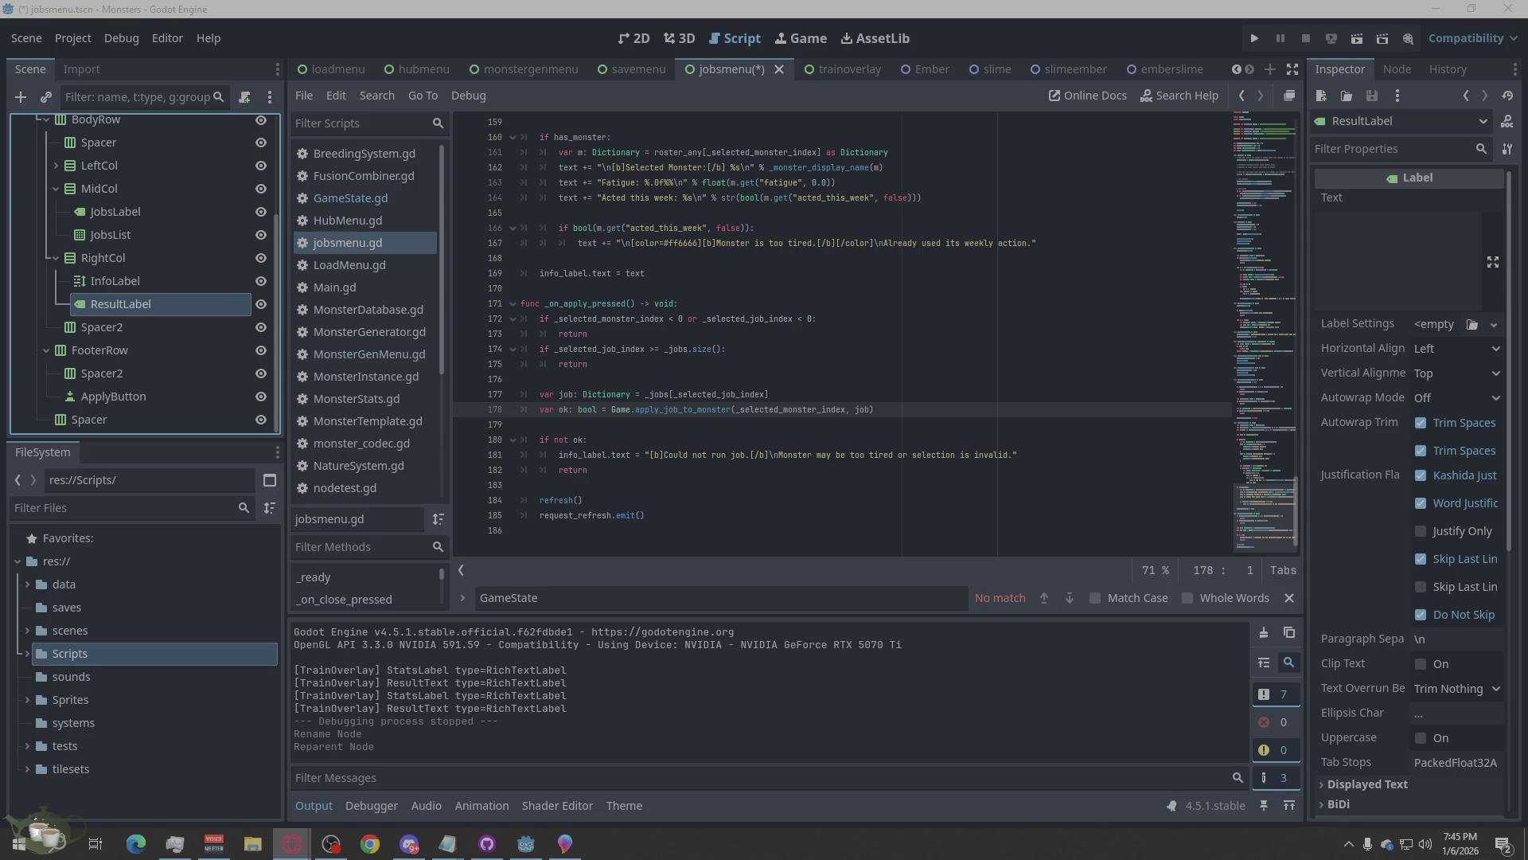
Save the jobsmenu scene and script, then run the project to reach the title screen.
click(861, 213)
key(ctrl+s)
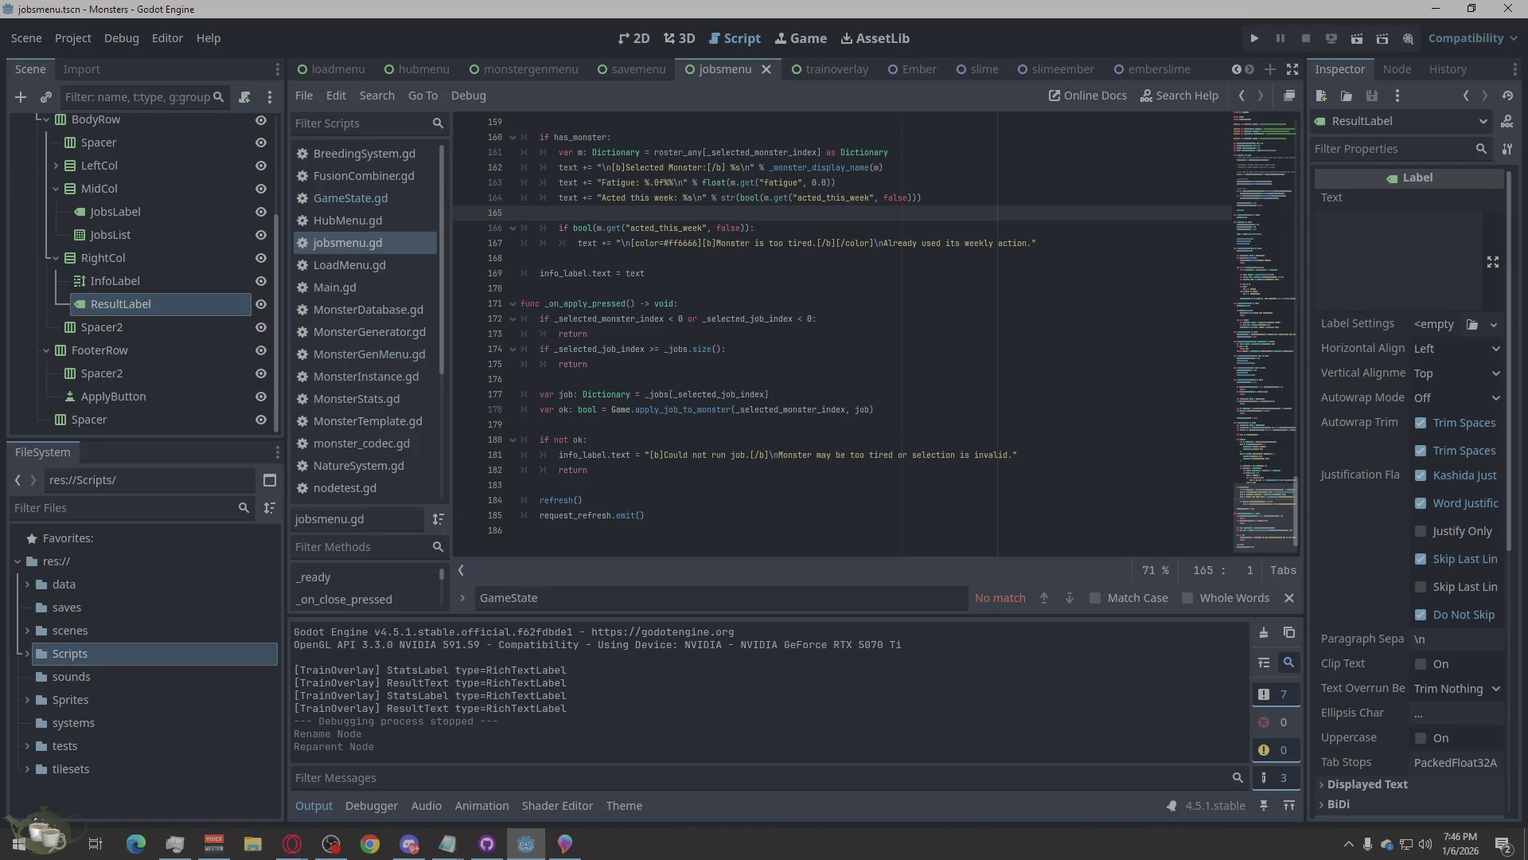
key(alt+Tab)
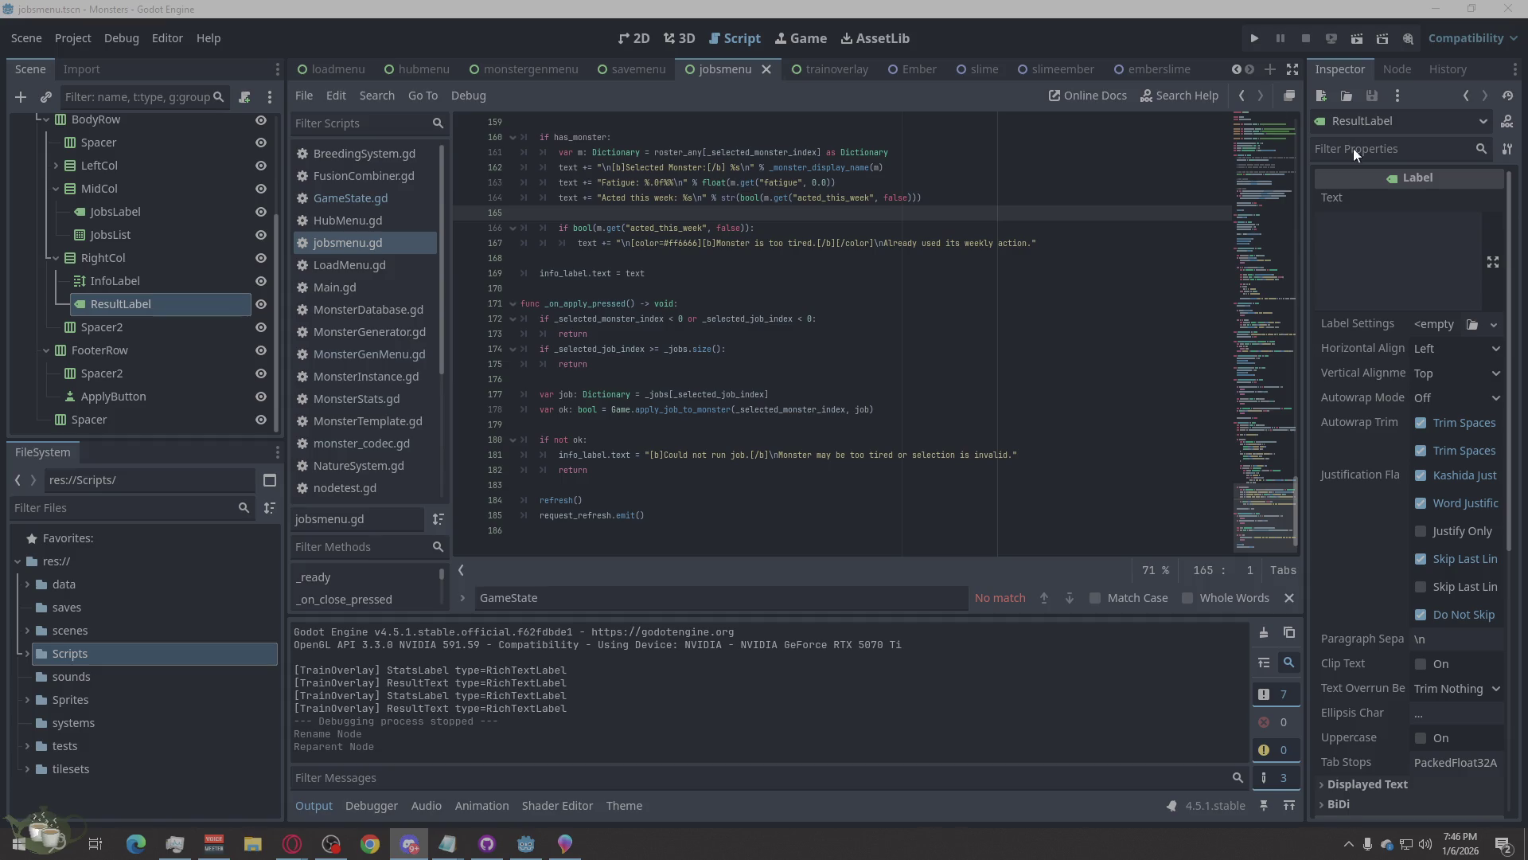
click(1254, 39)
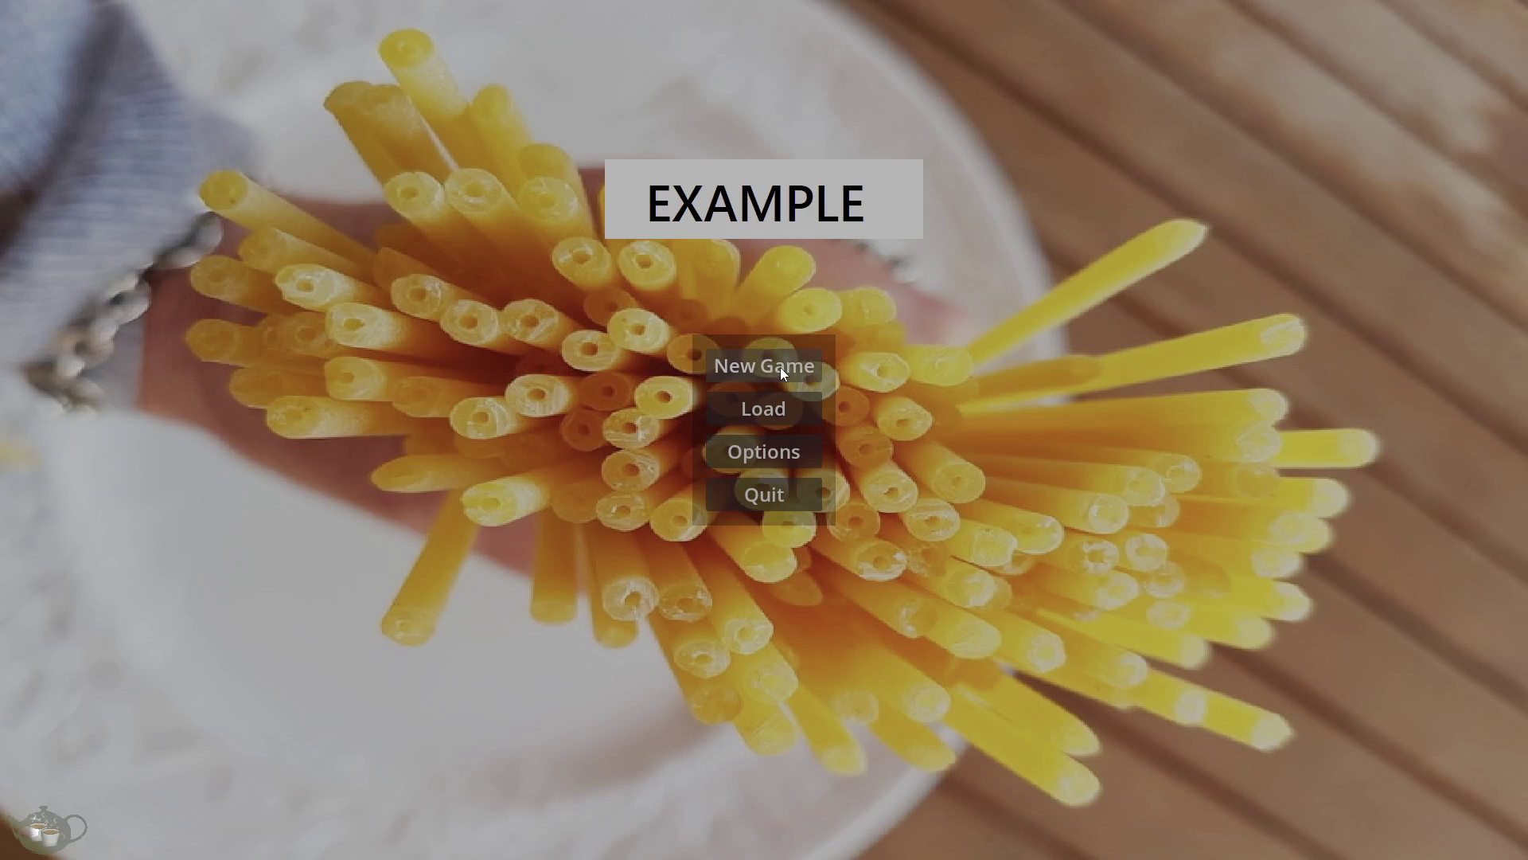
click(776, 364)
click(1411, 594)
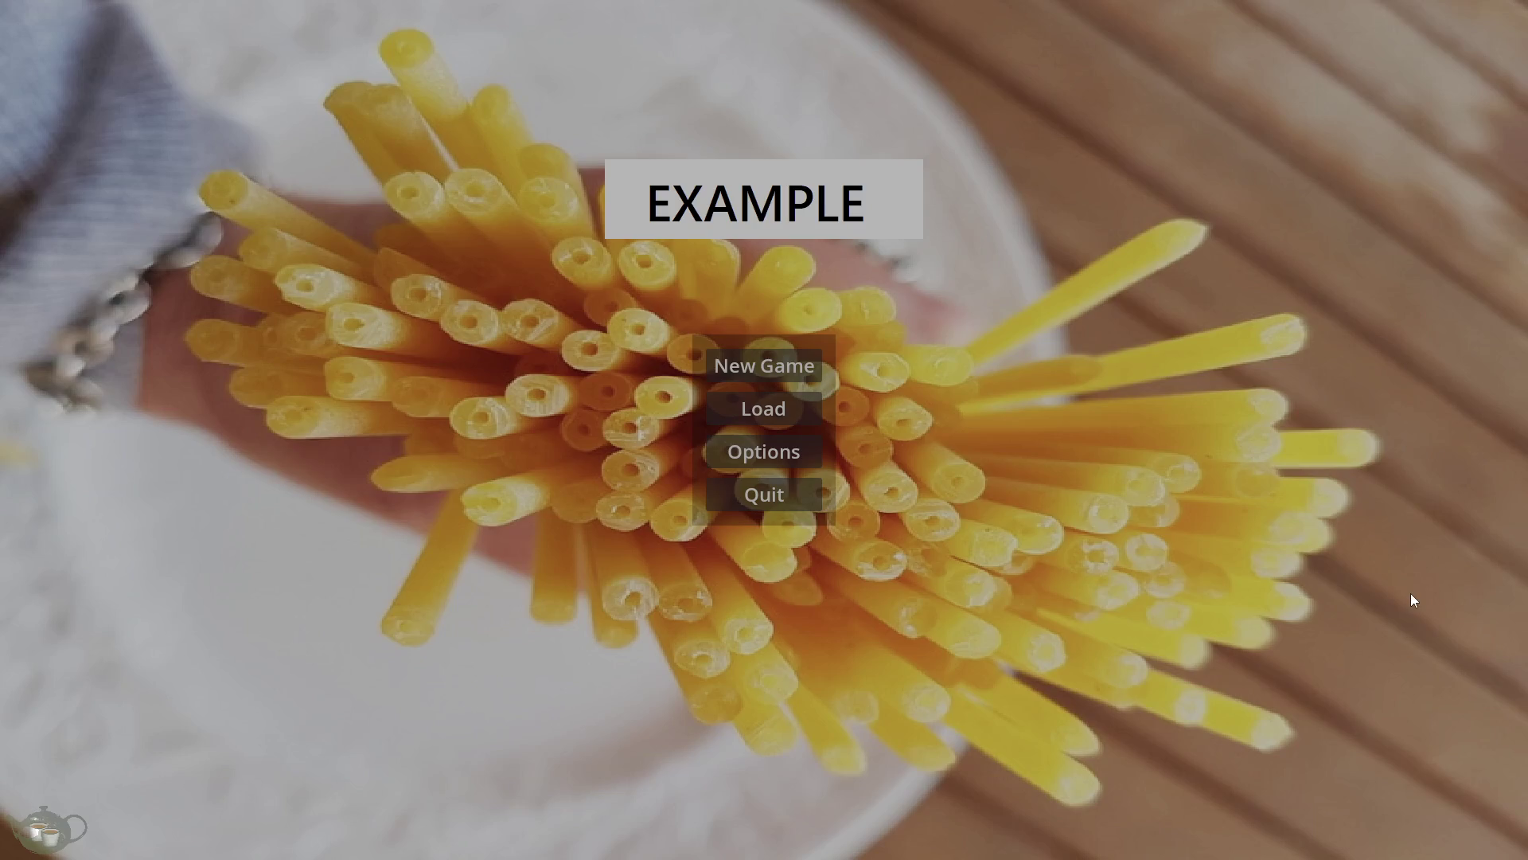
click(760, 500)
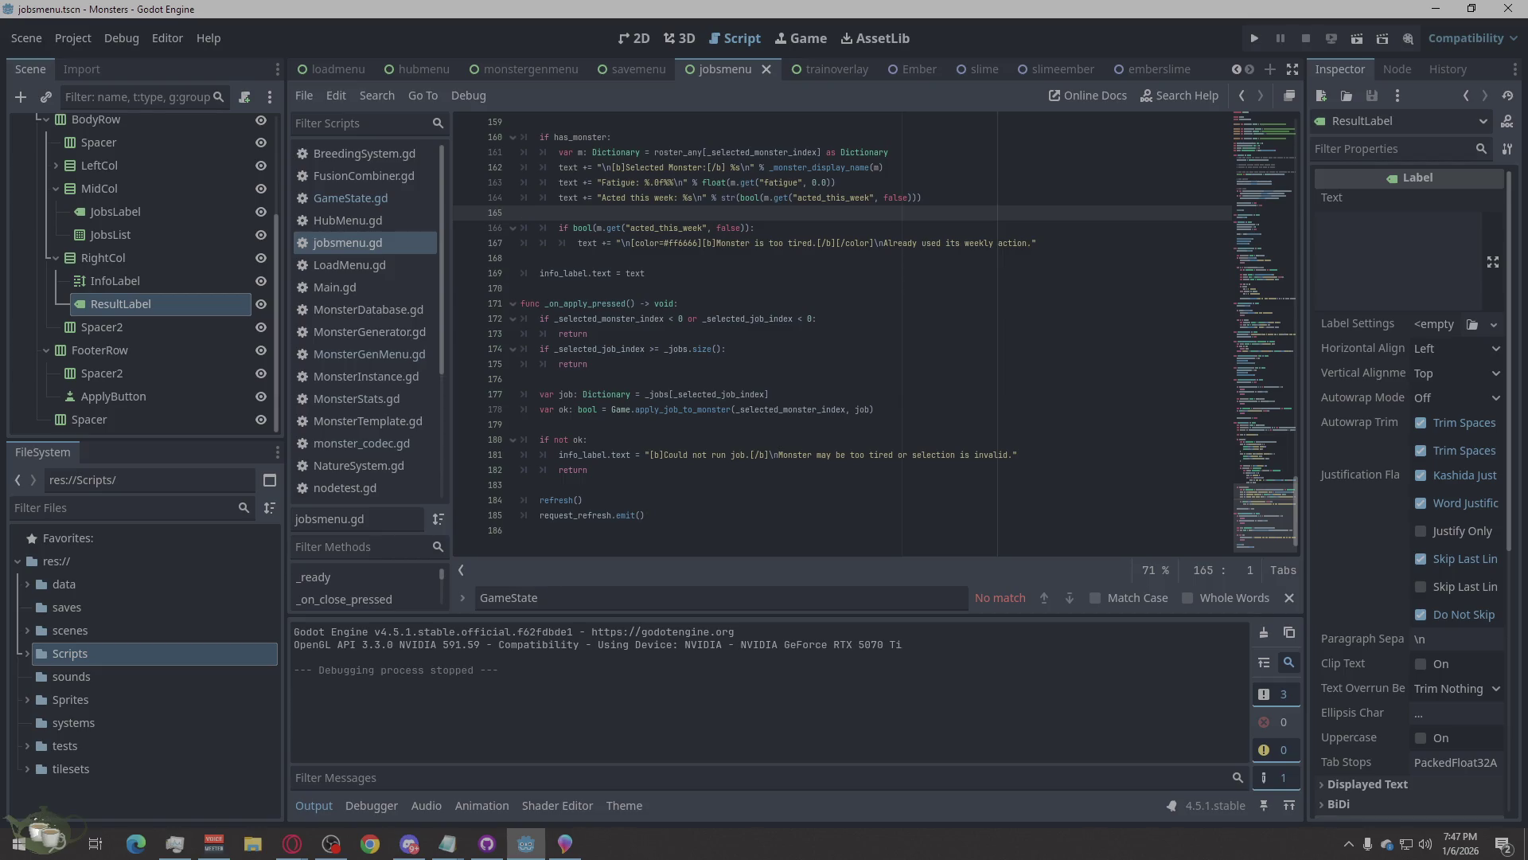
key(alt+Tab)
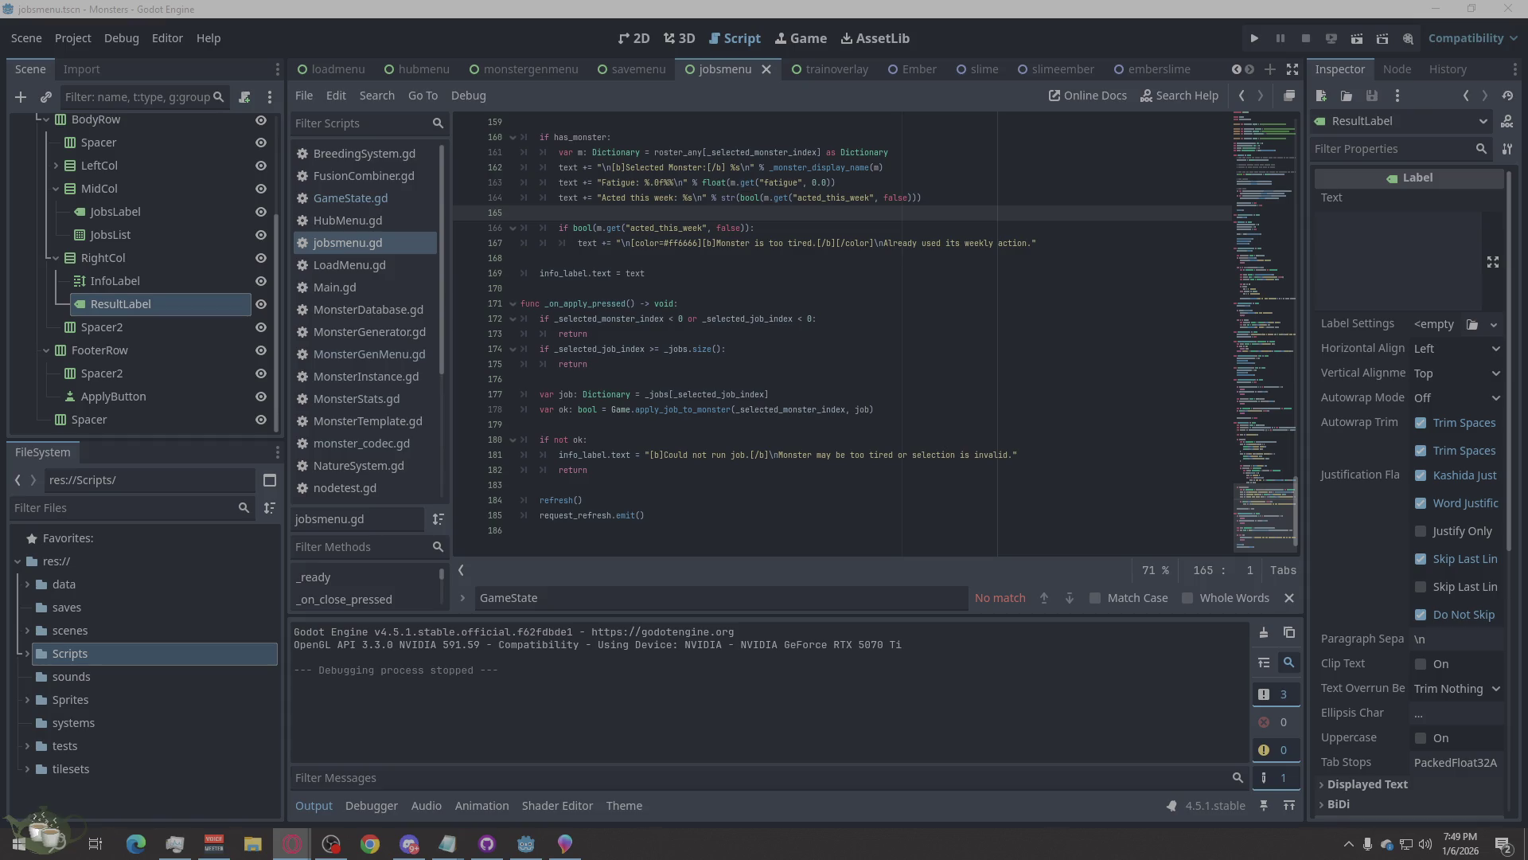
scroll(112, 215, up, 3)
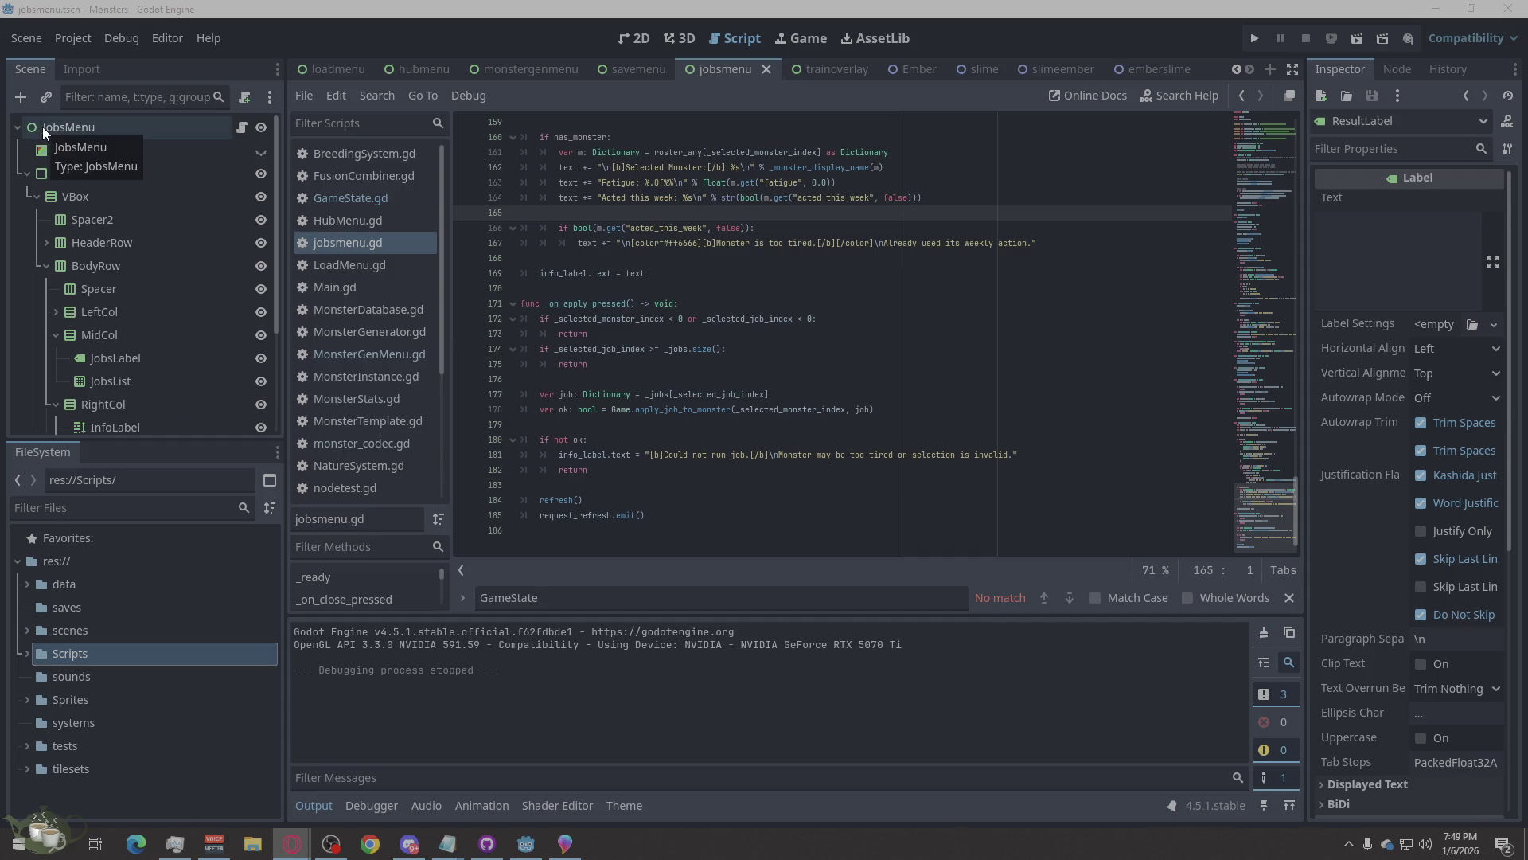
Add a Control child node under the JobsMenu root.
right_click(42, 126)
click(120, 148)
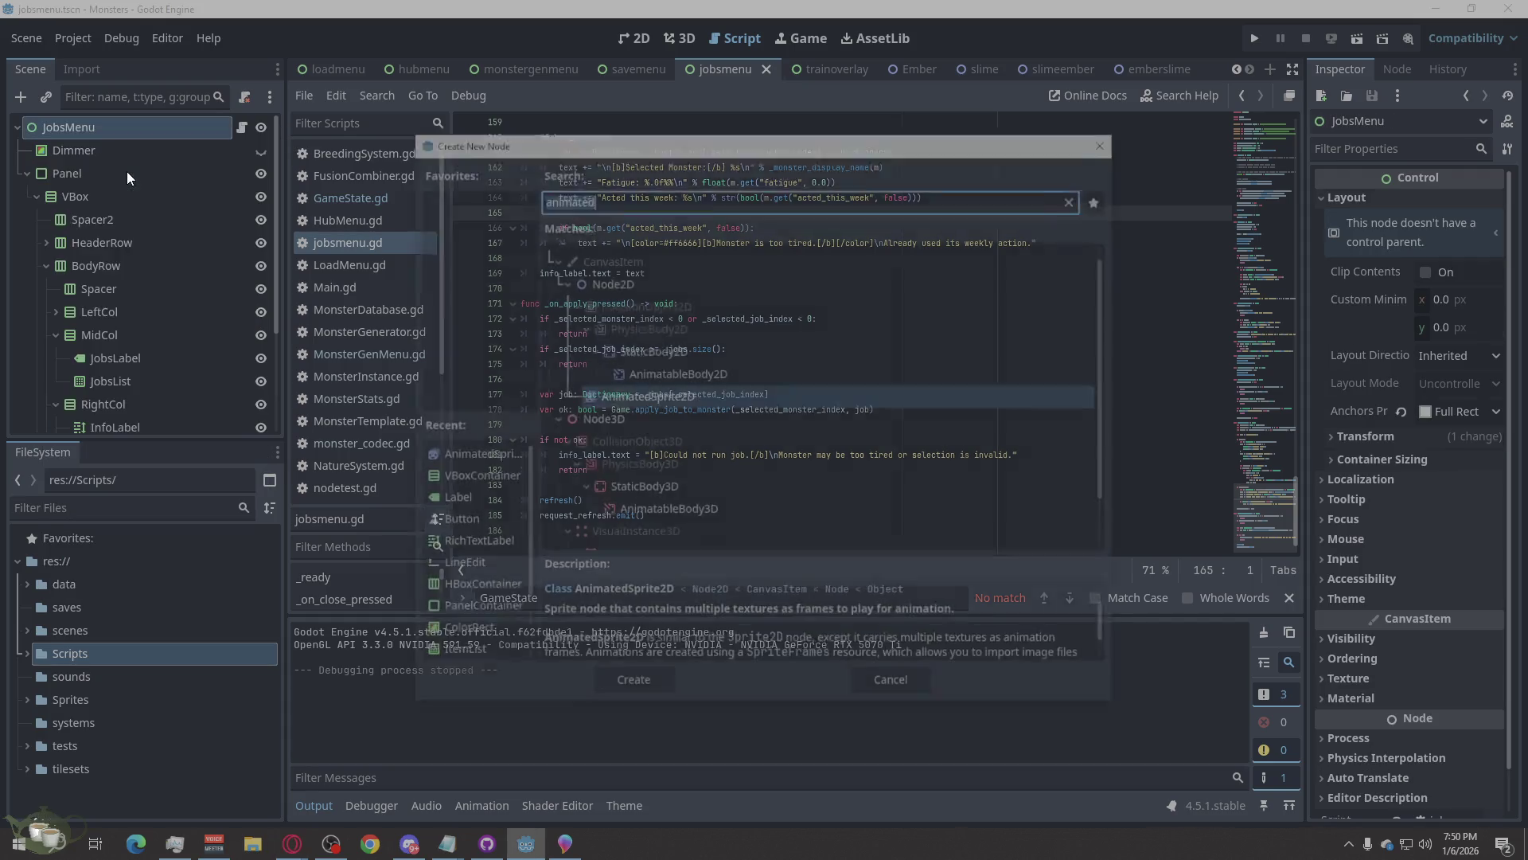
text(control)
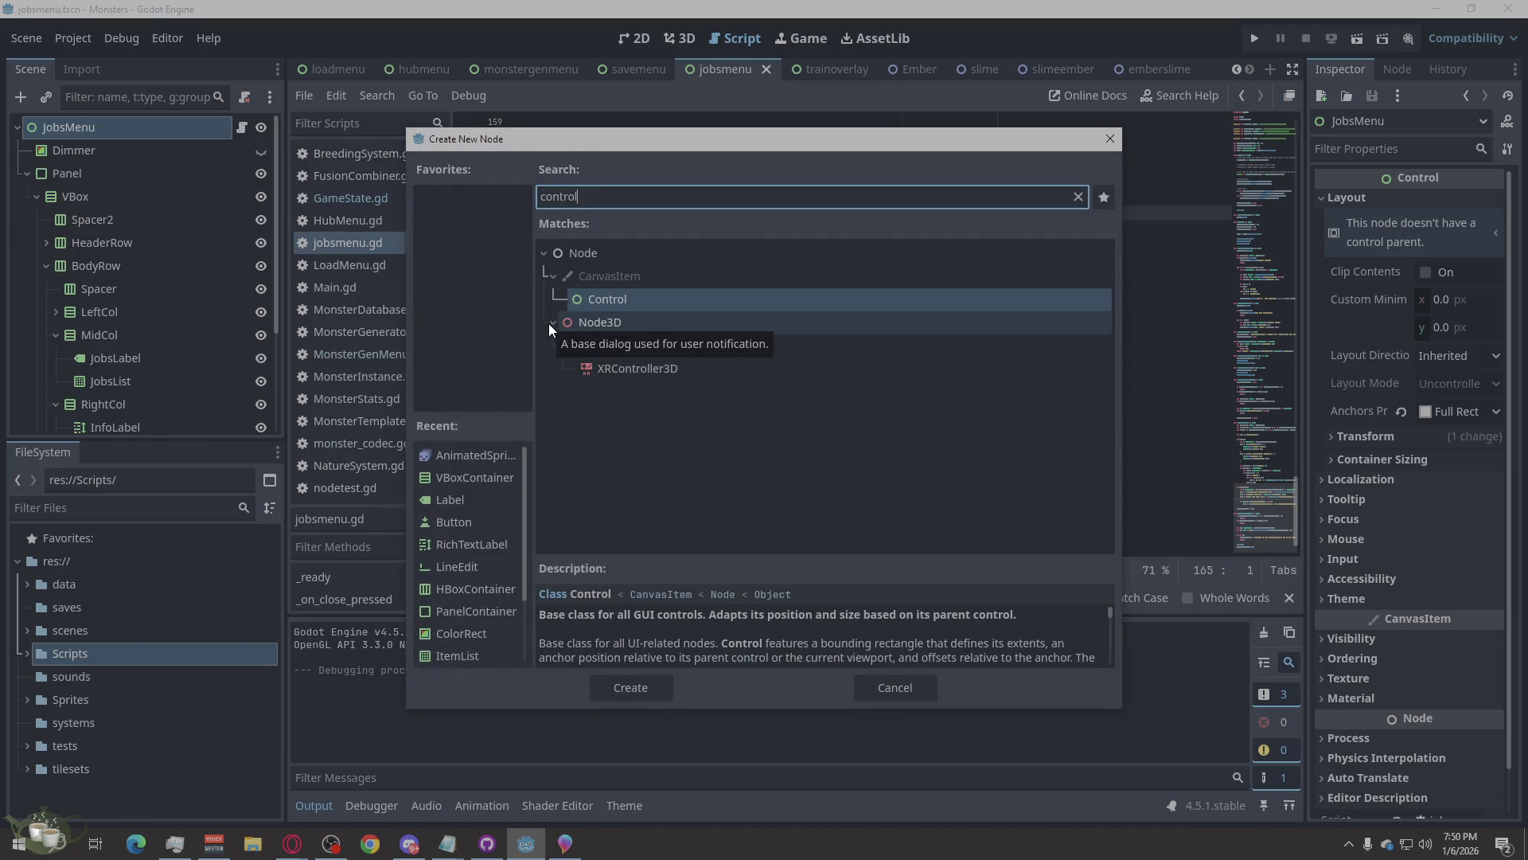
click(632, 687)
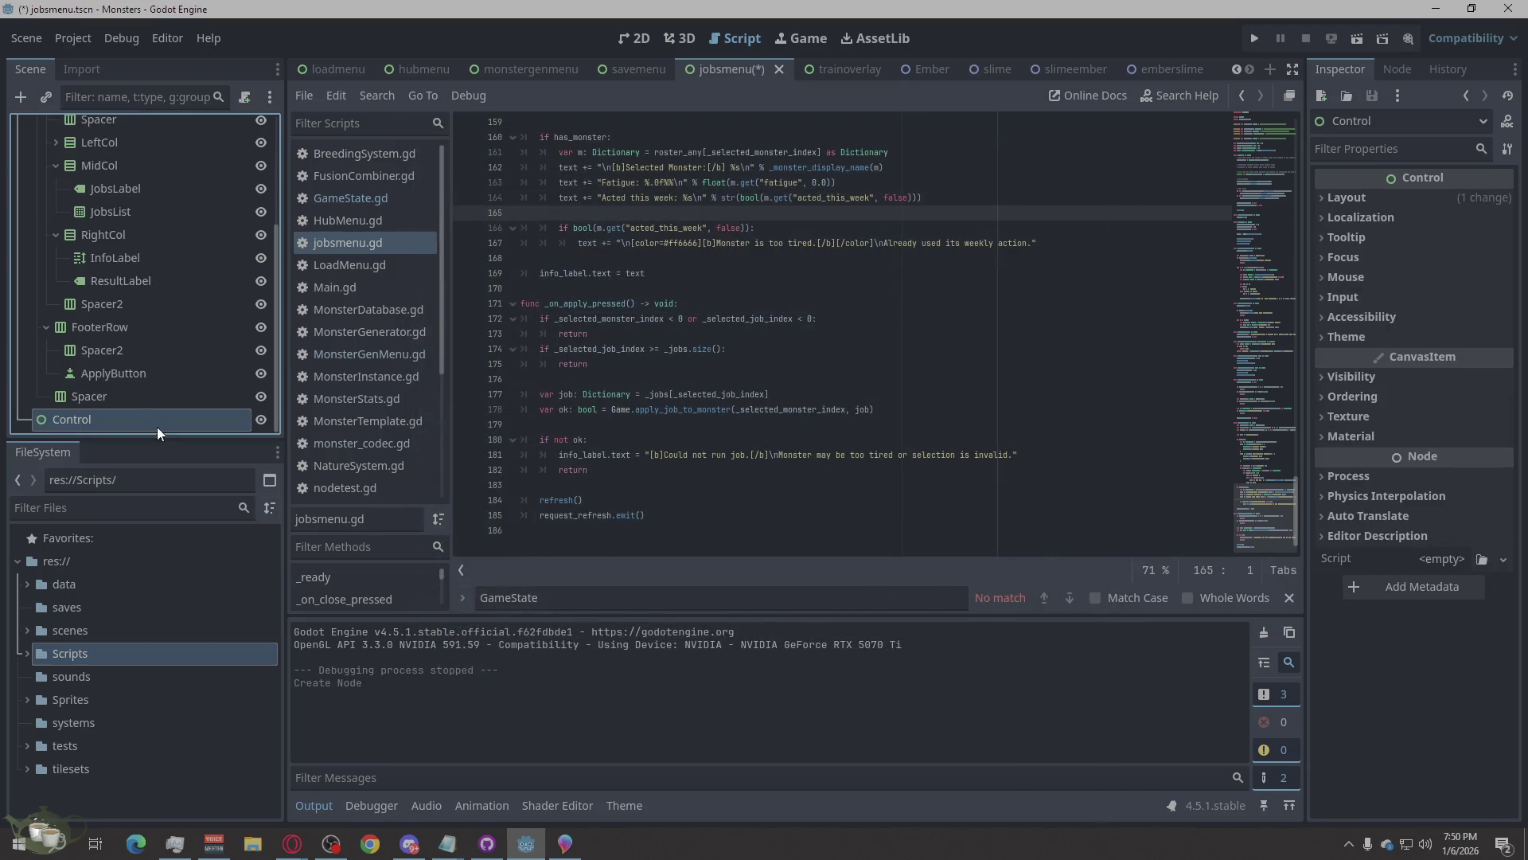
Rename the new Control node to ConfirmPopup.
double_click(111, 419)
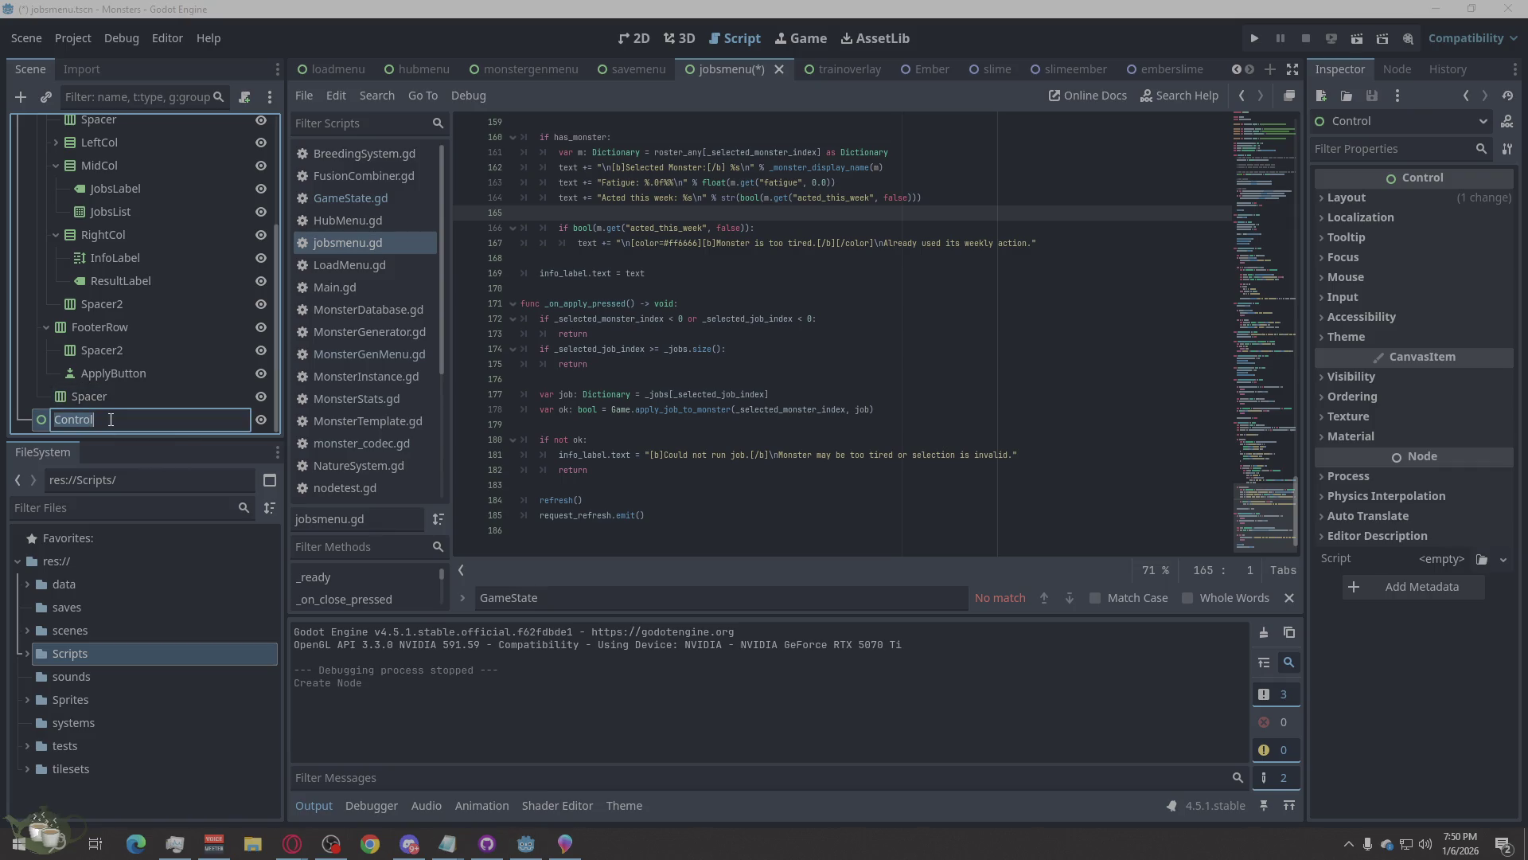
text(ConfirmPop)
text(U)
key(BackSpace)
text(u)
text(p)
key(Return)
double_click(127, 419)
click(37, 417)
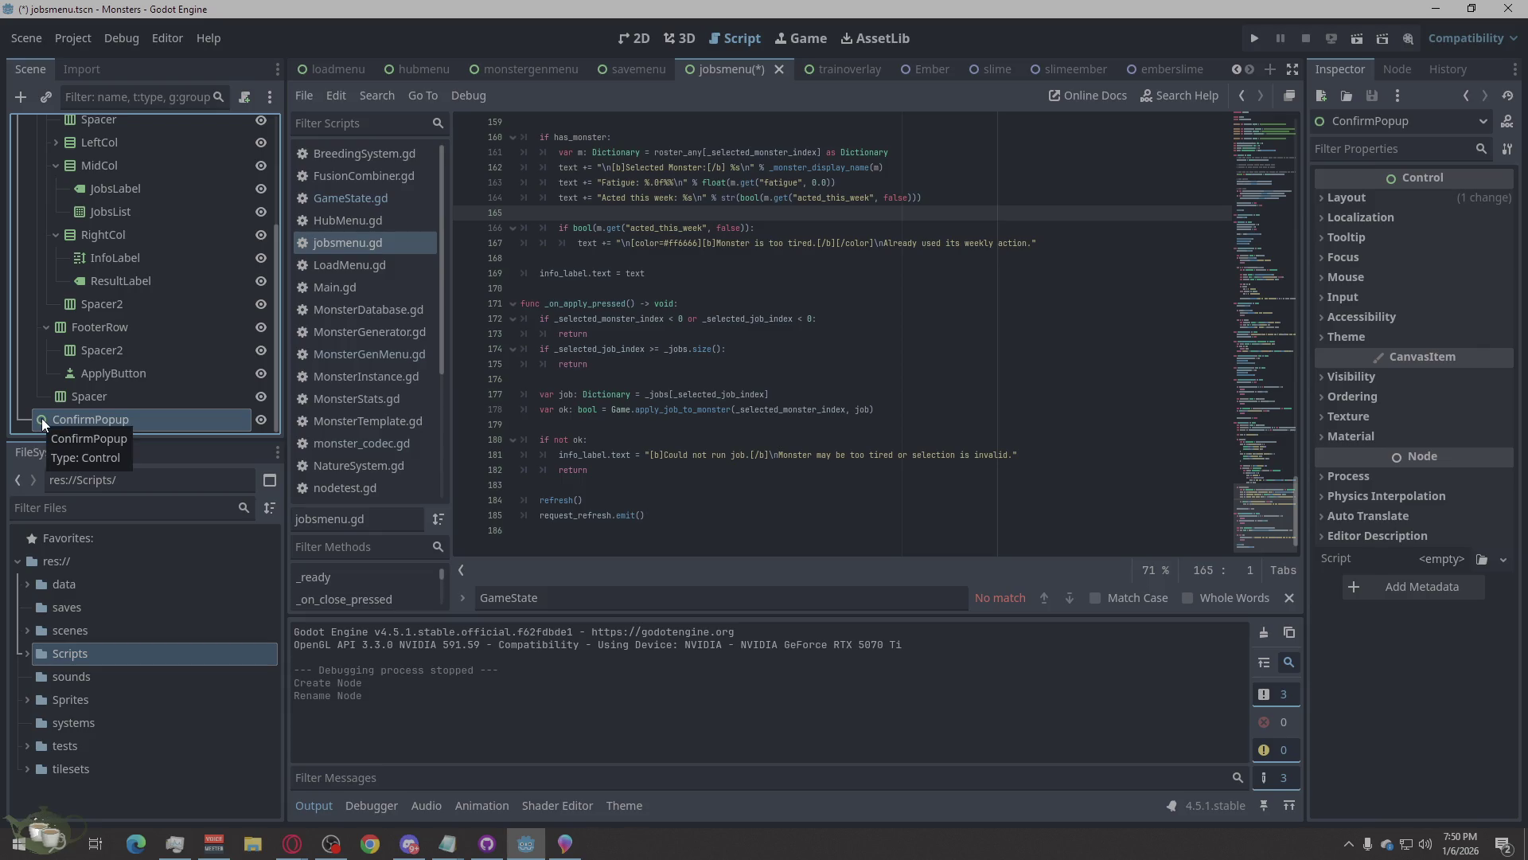
right_click(42, 418)
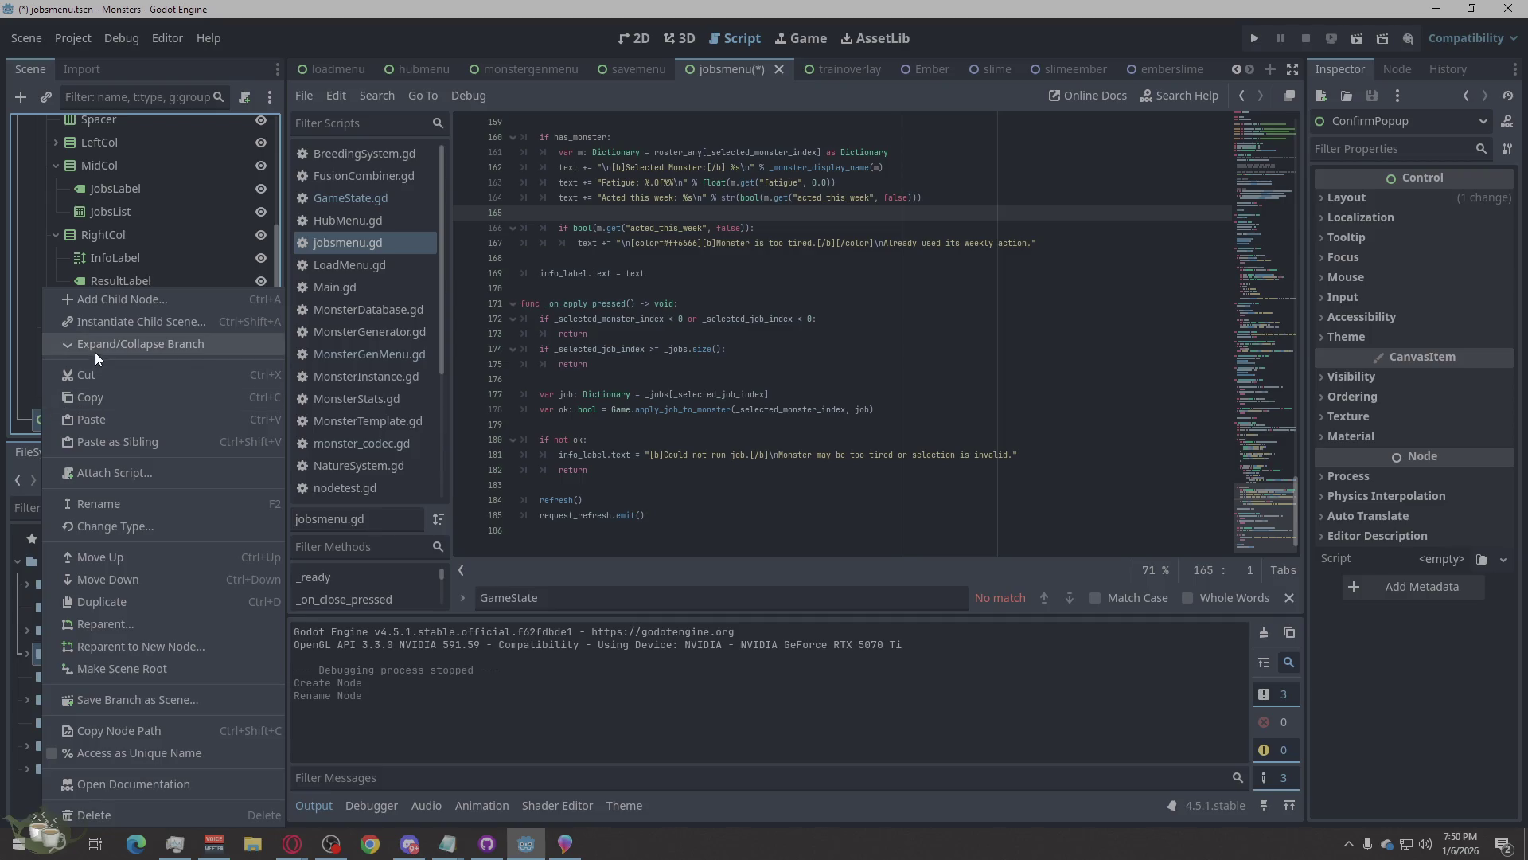
Add a PanelContainer under ConfirmPopup with a VBoxContainer inside it.
click(121, 302)
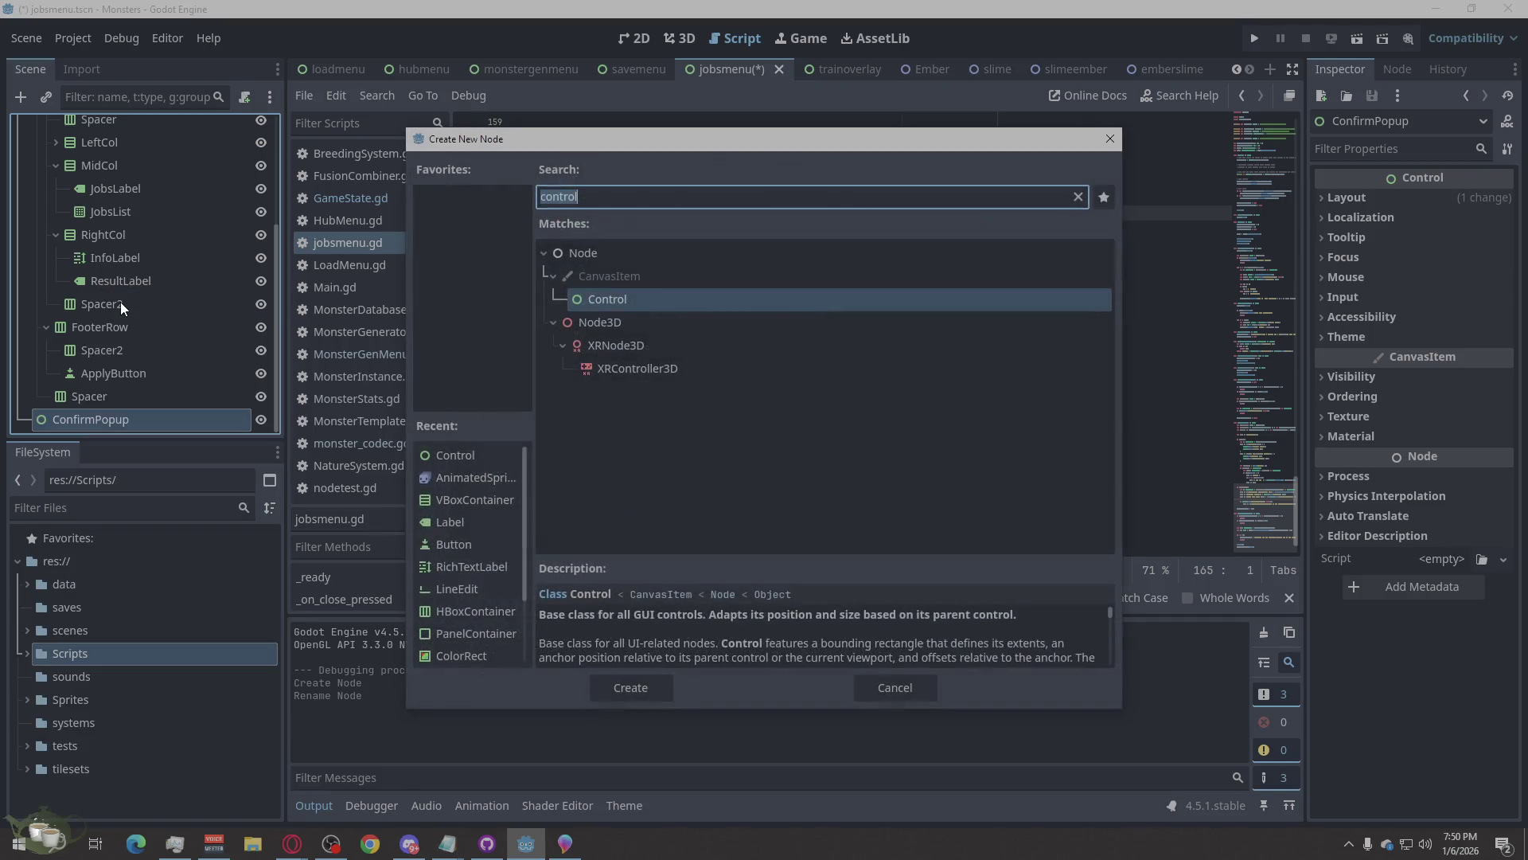
text(Panel)
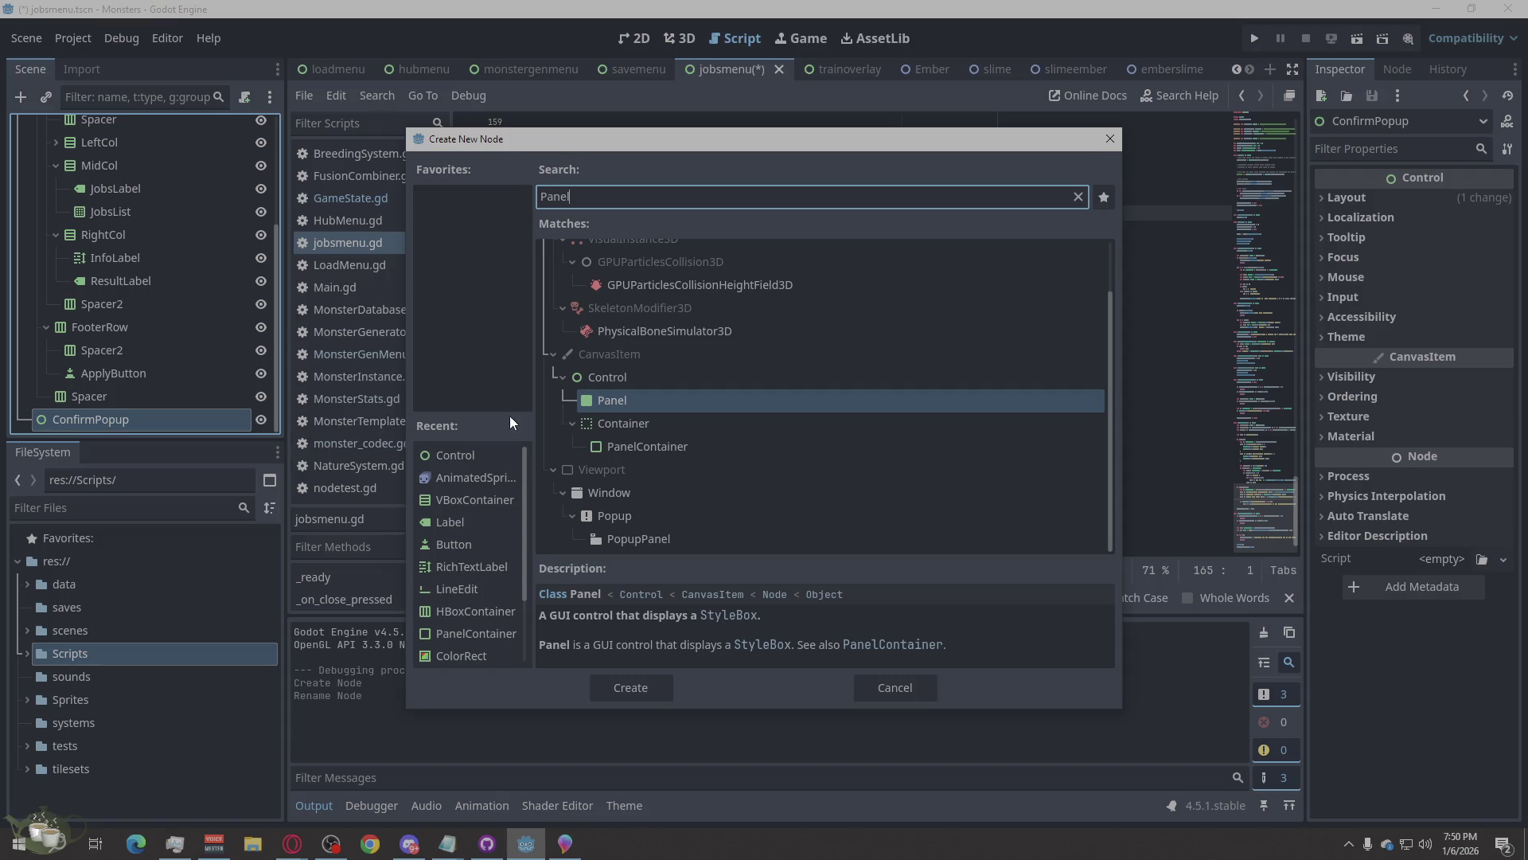
click(628, 446)
click(632, 692)
right_click(113, 424)
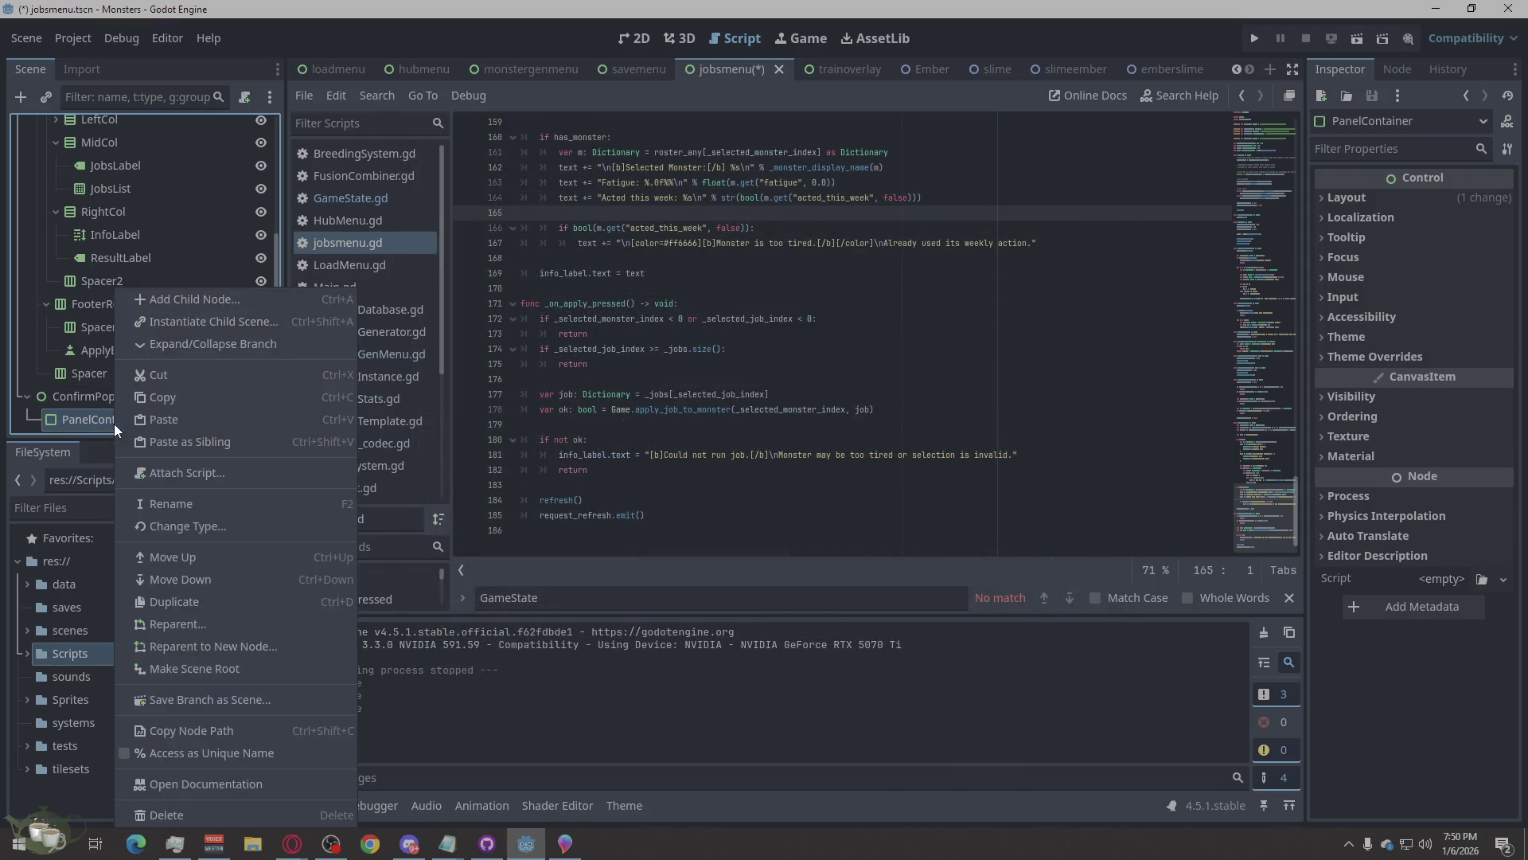
click(221, 305)
text(V)
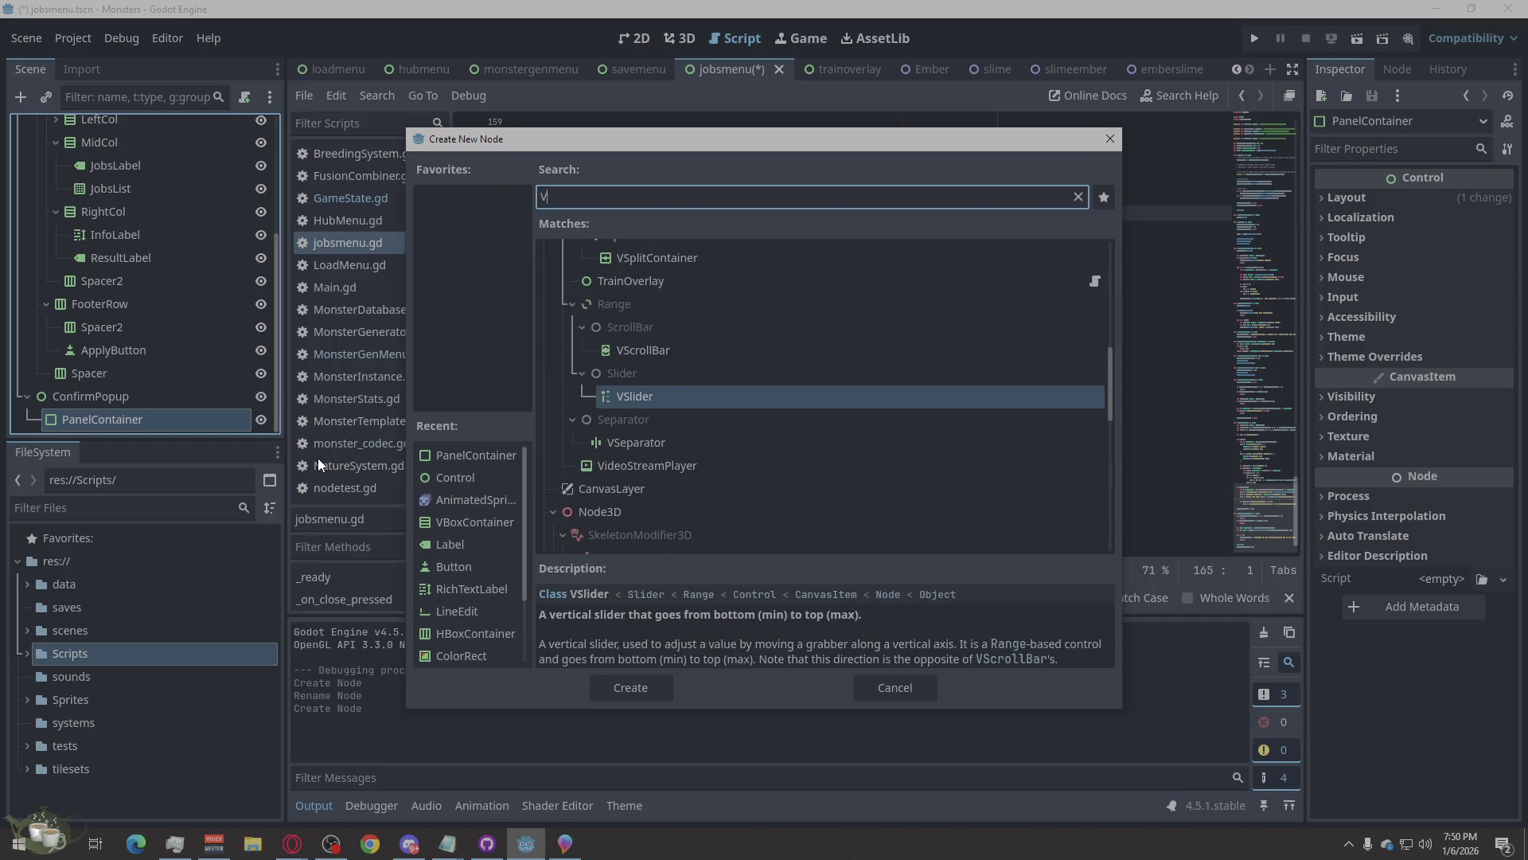
text(box)
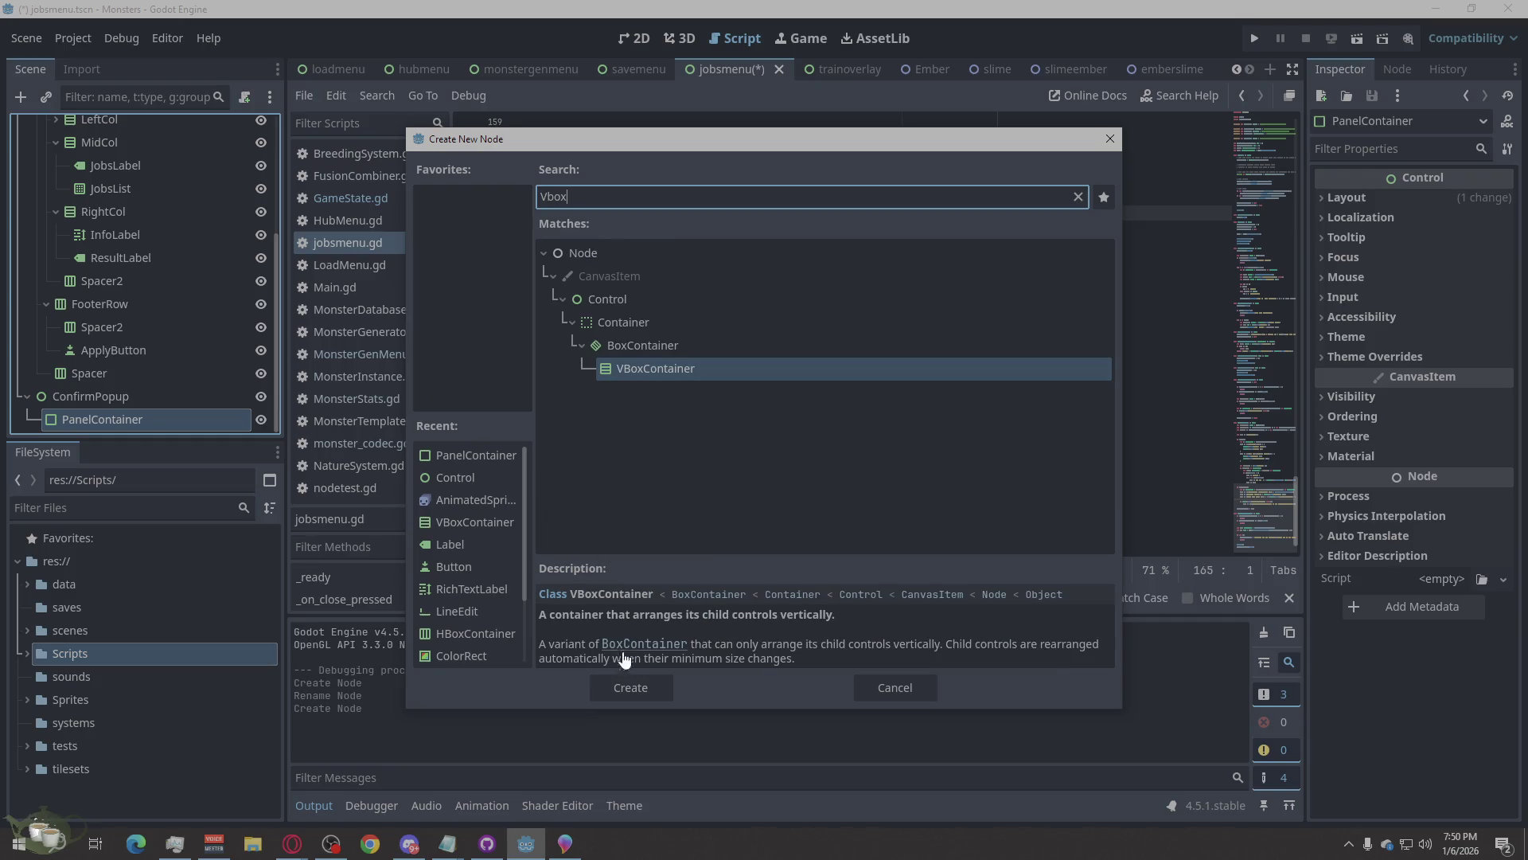
click(624, 679)
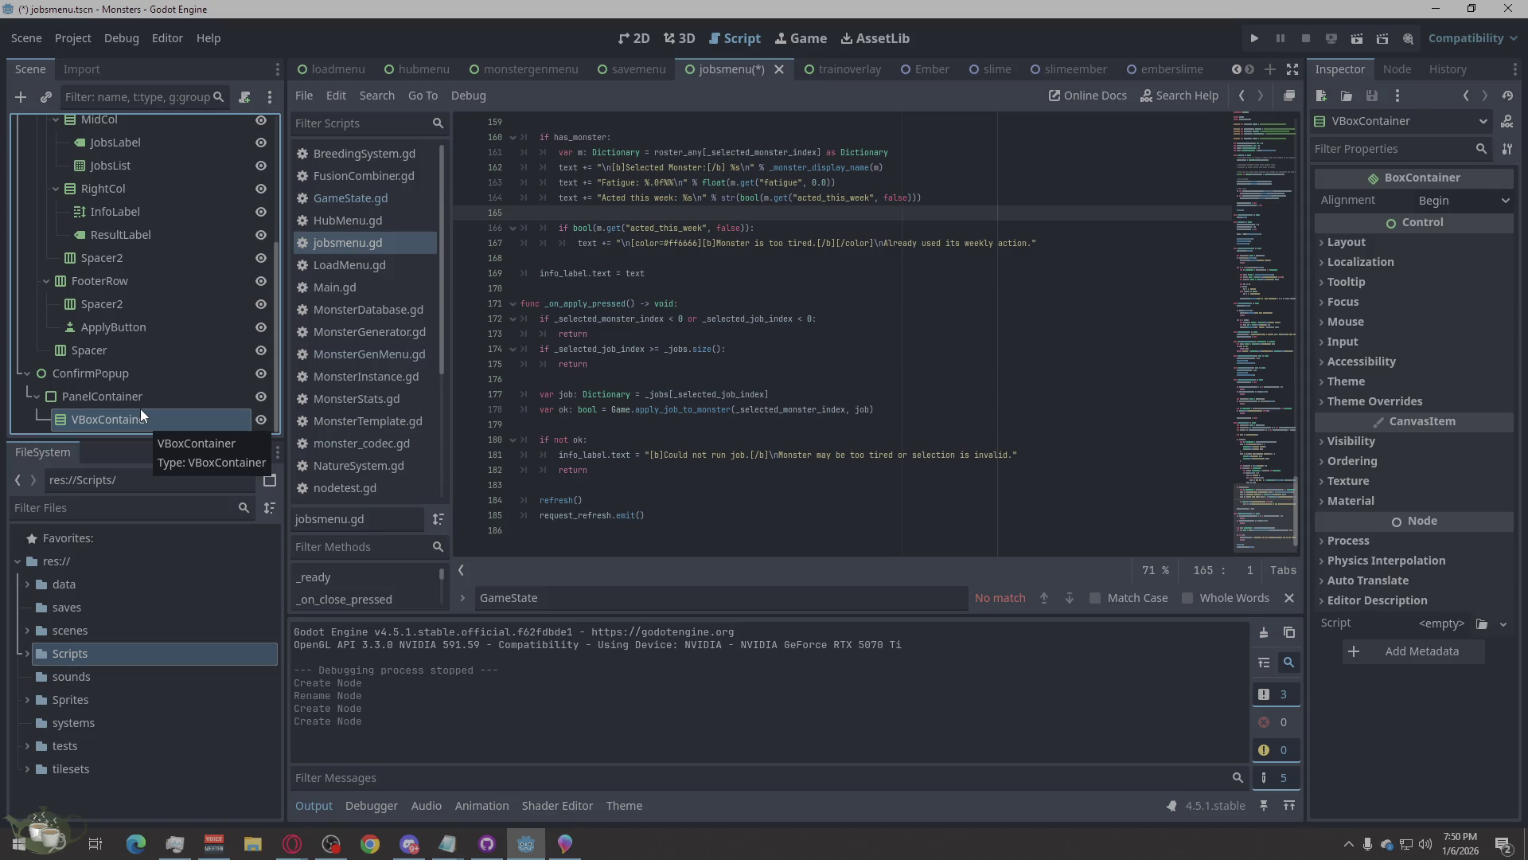
Add a Label node inside the VBoxContainer.
key(ctrl+a)
text(Lab)
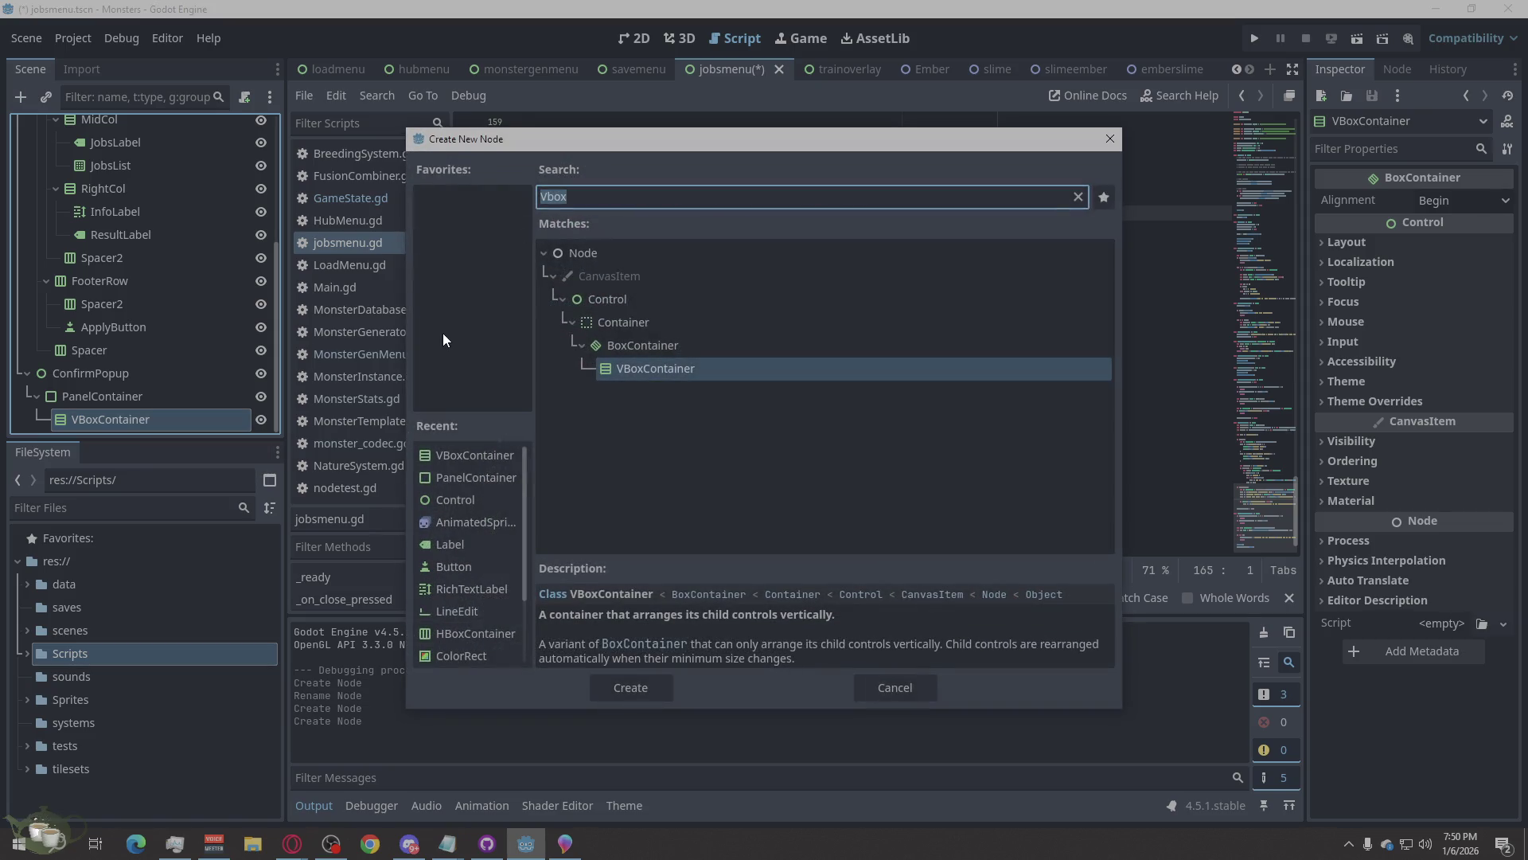
text(el)
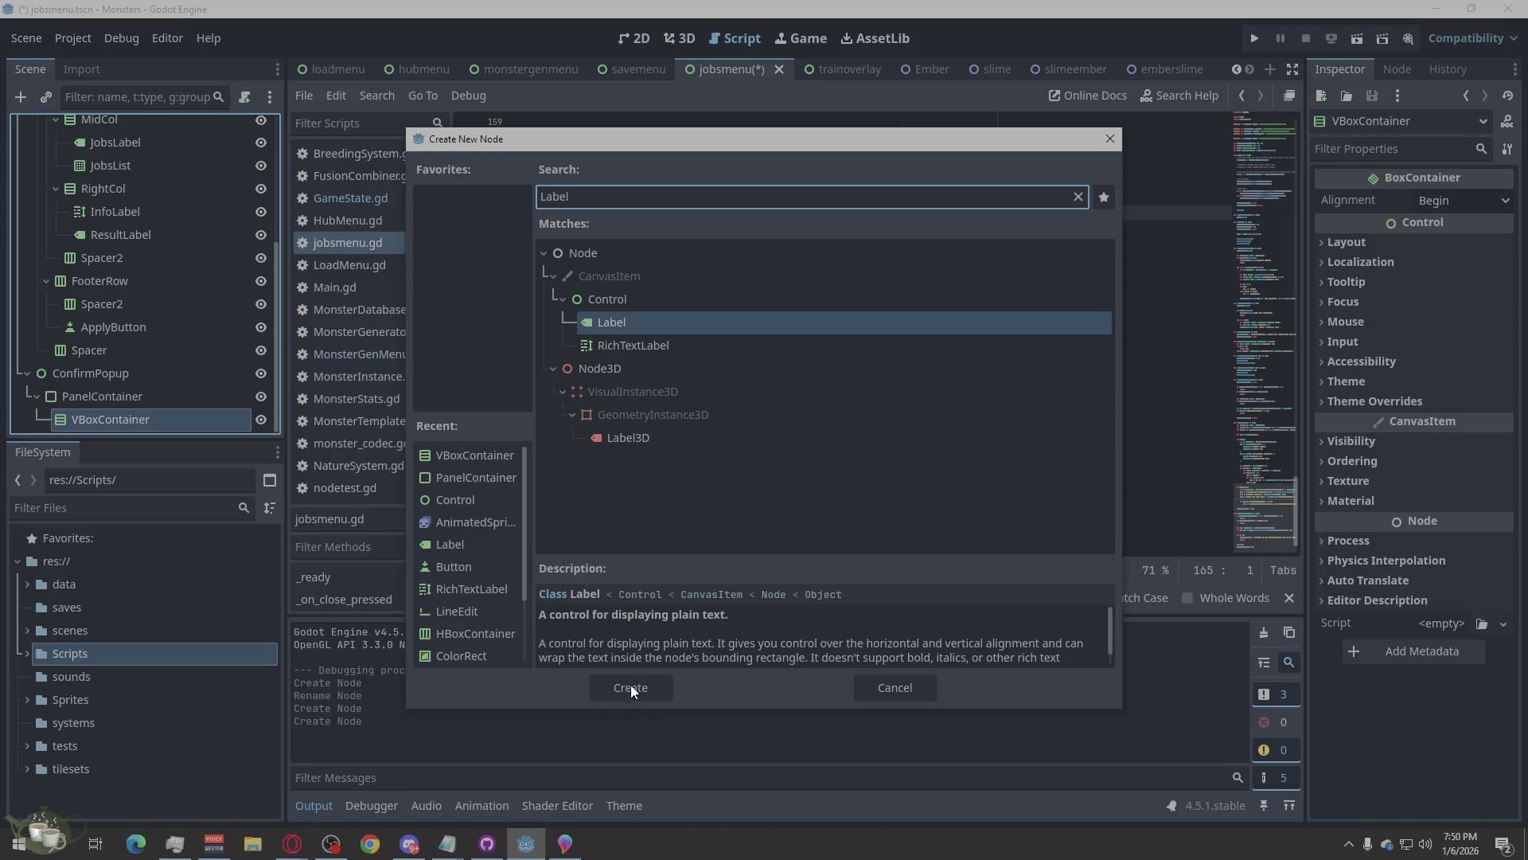
click(625, 685)
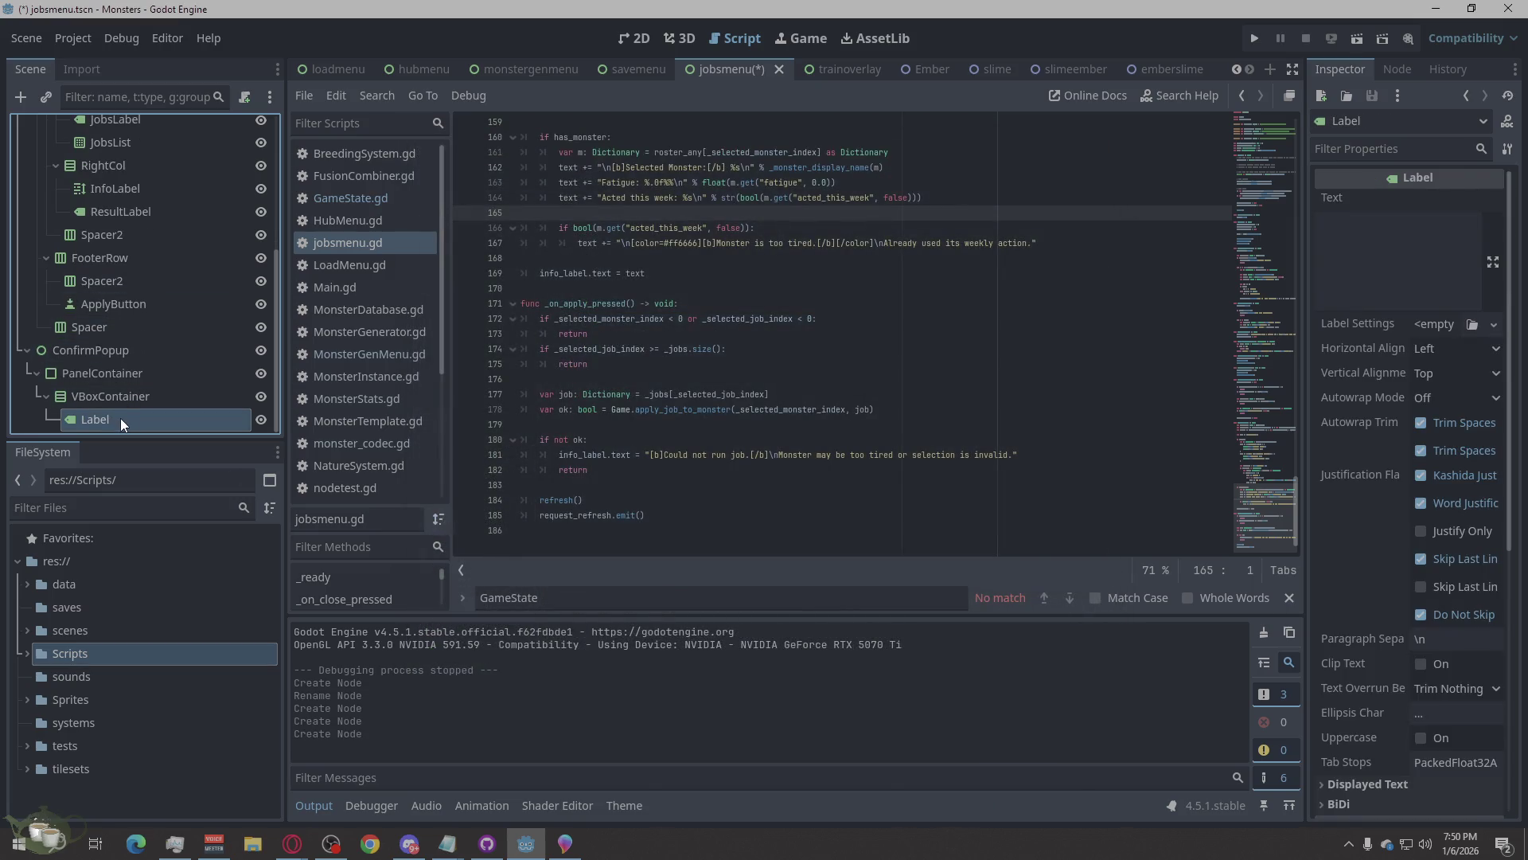
click(102, 399)
Add an HBoxContainer under VBoxContainer holding a Button and a duplicate of it.
right_click(102, 399)
click(216, 297)
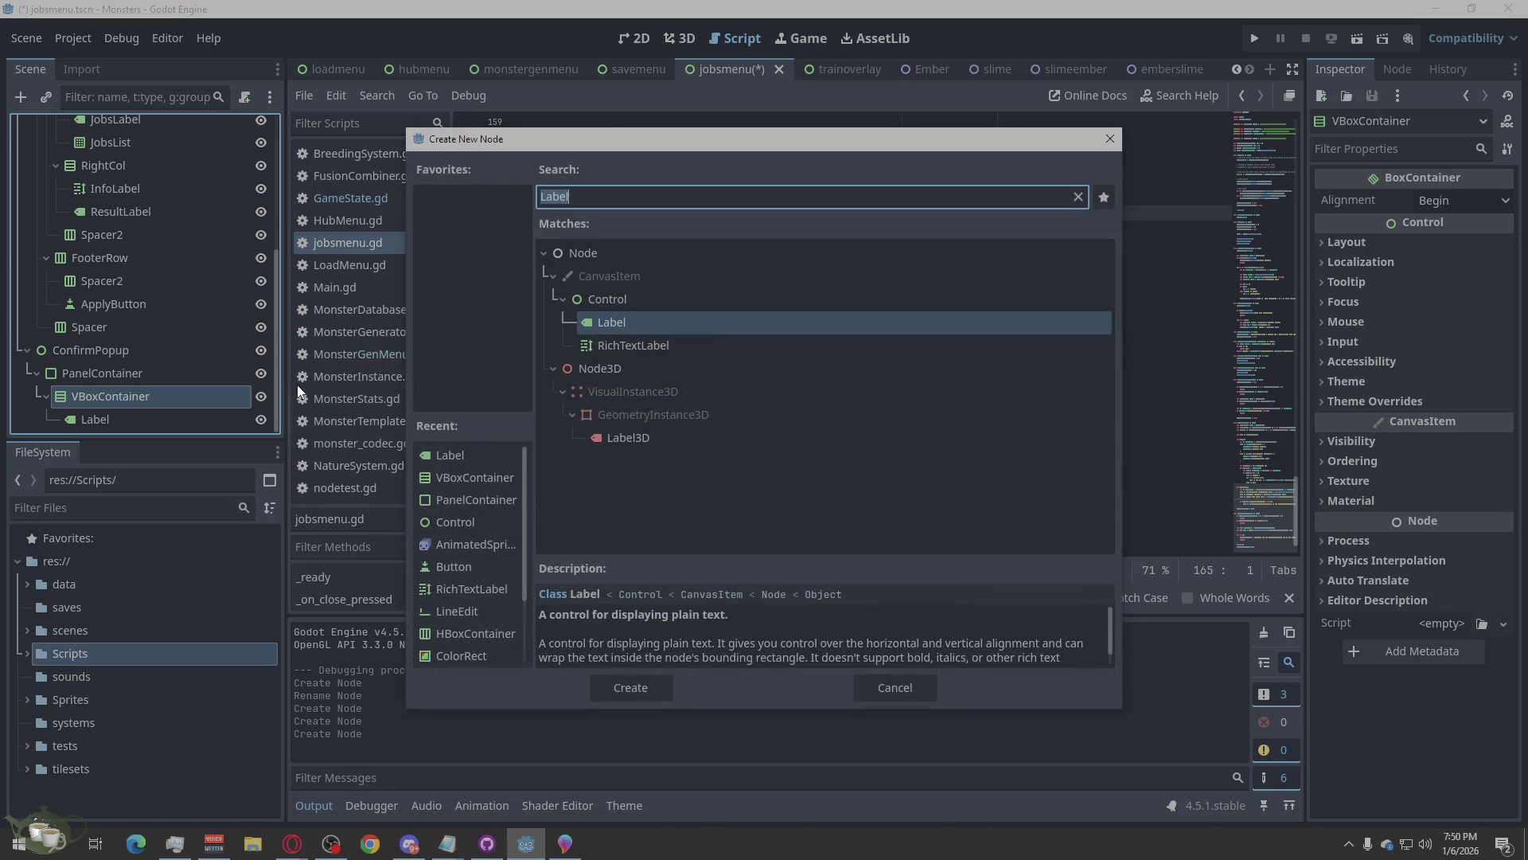
text(Hbox)
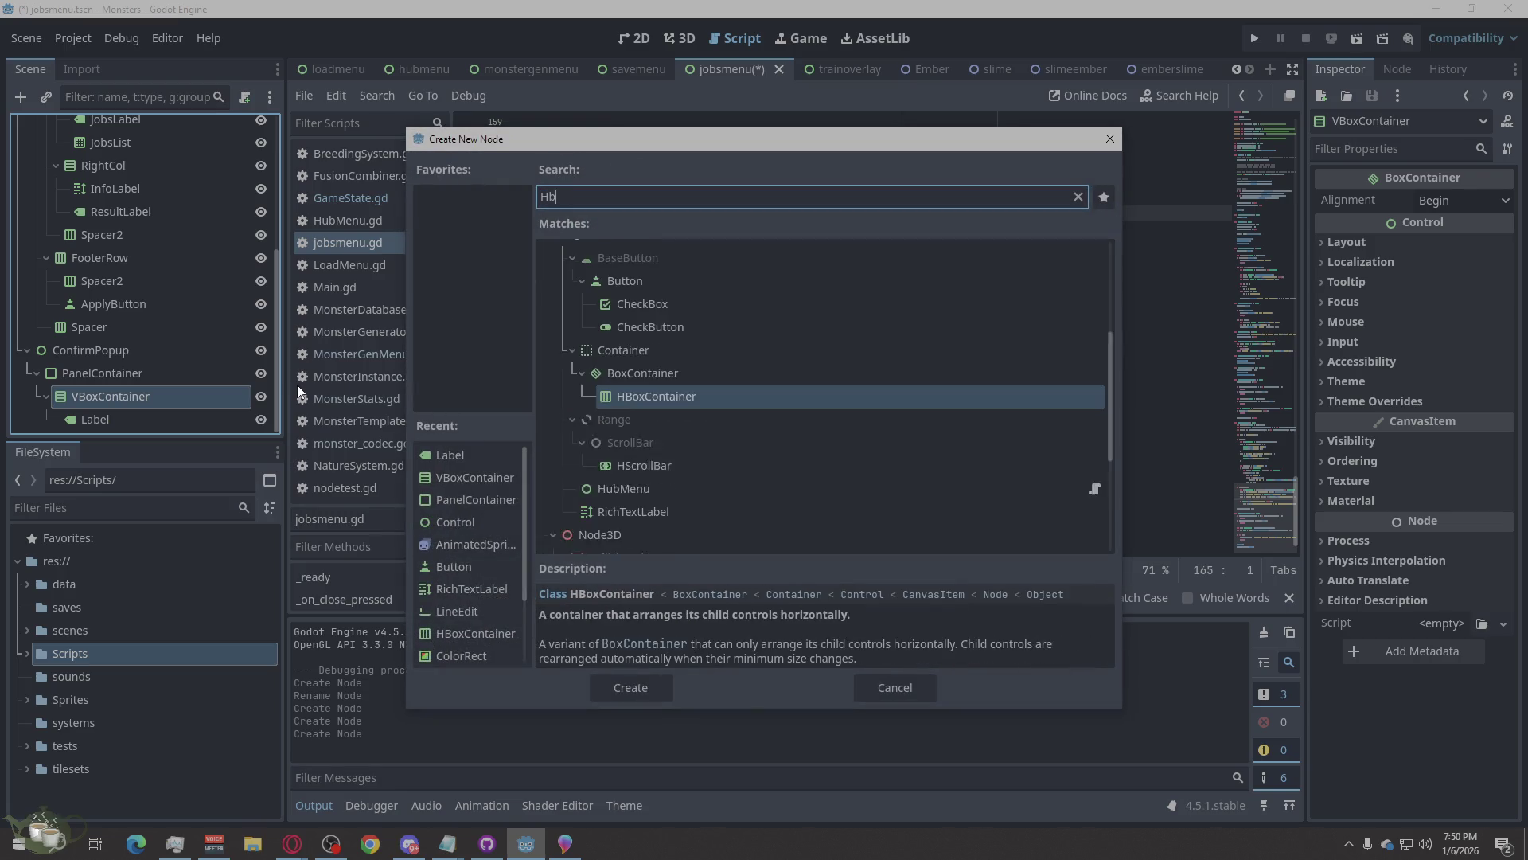
click(652, 689)
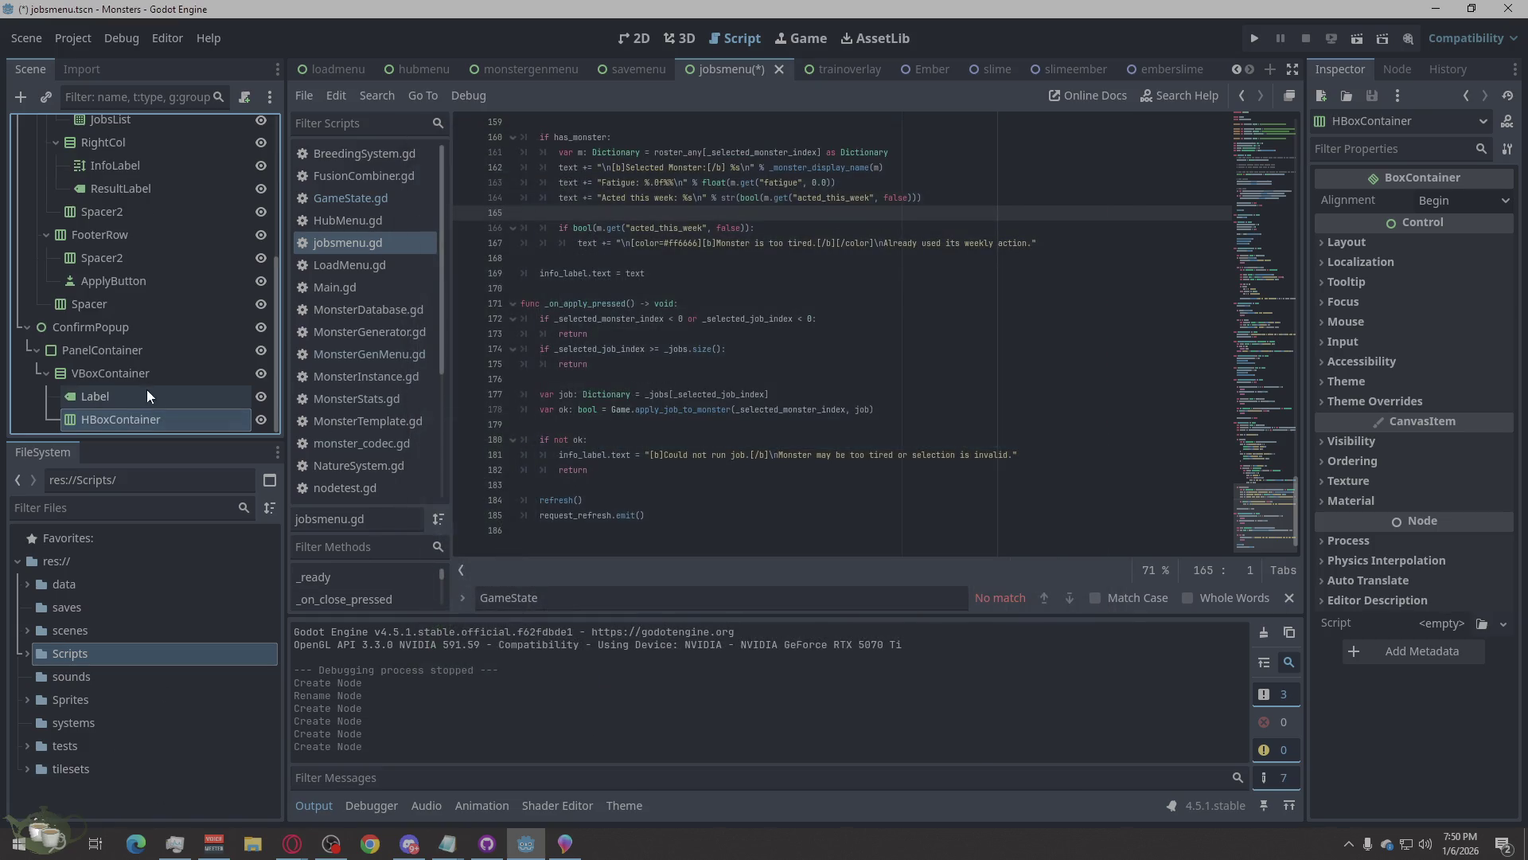
right_click(121, 414)
click(229, 300)
text(Bu)
click(631, 687)
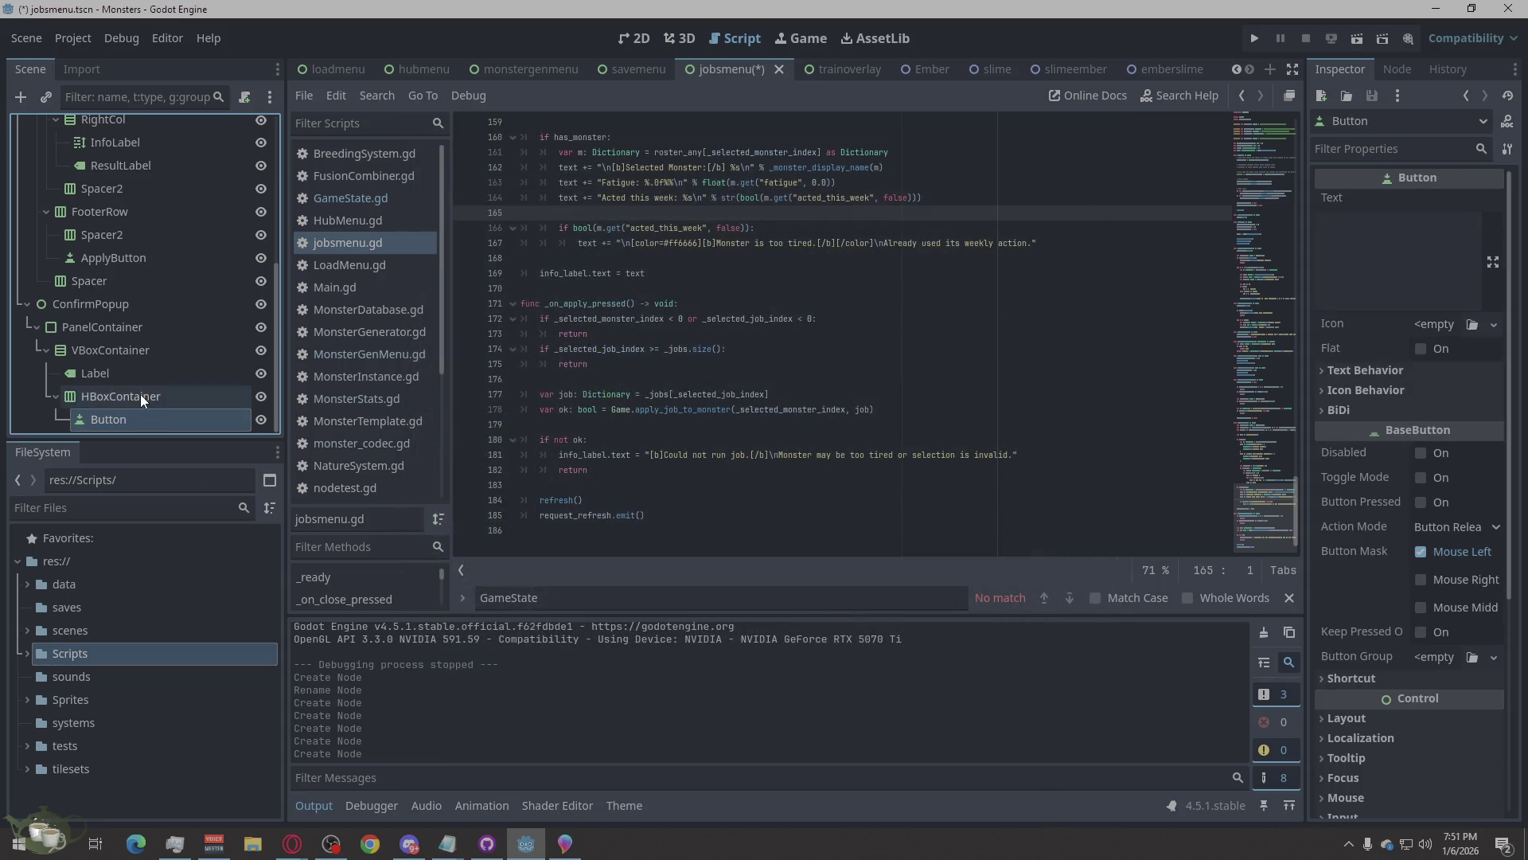
right_click(93, 419)
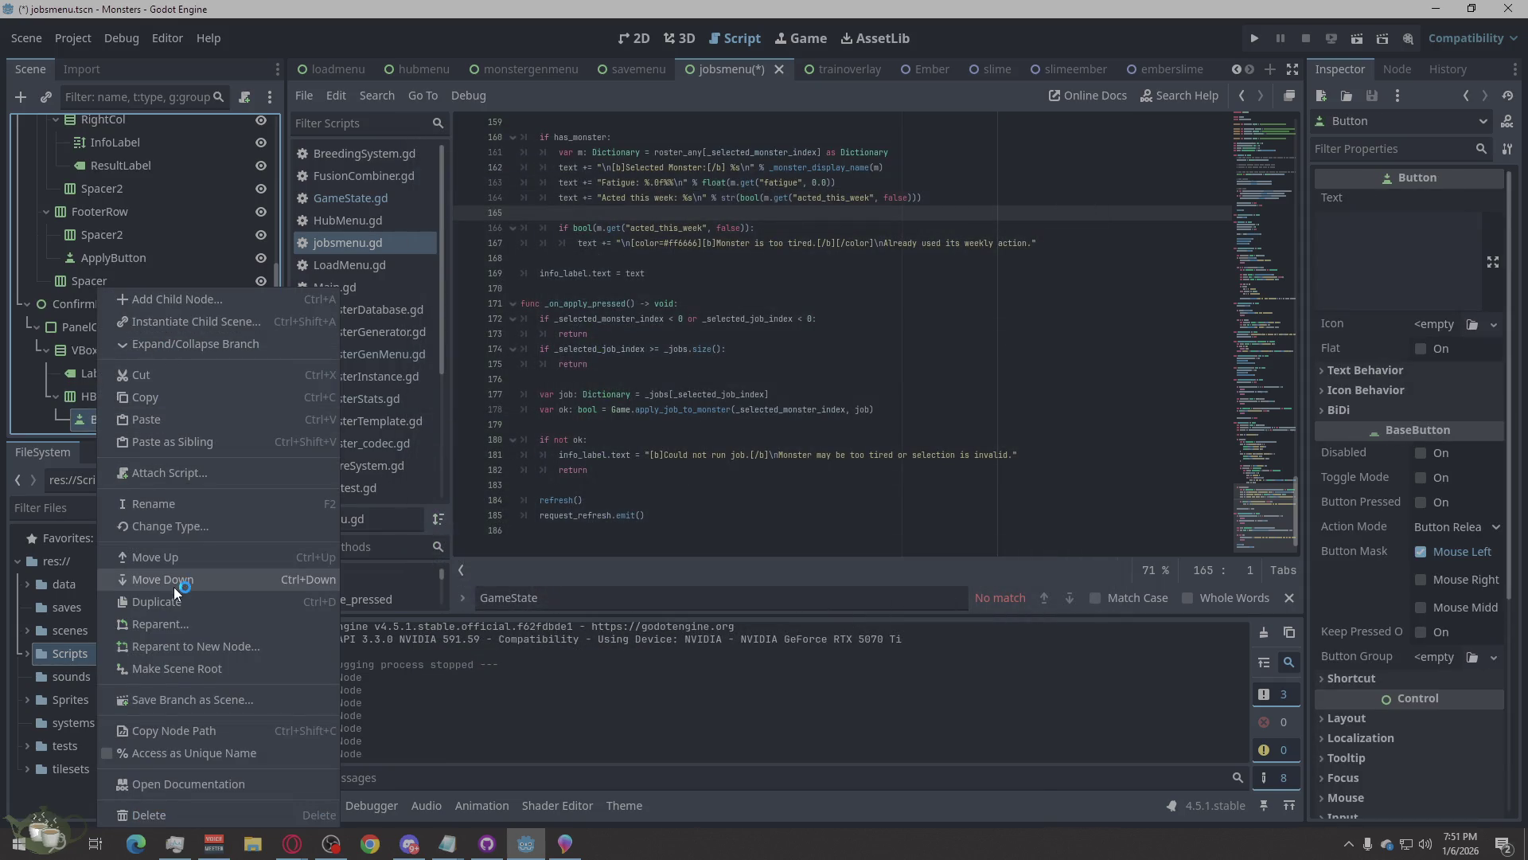
click(179, 601)
Rename the buttons YesButton and NoButton, the HBoxContainer Buttons, and the Label ConfirmText.
double_click(111, 398)
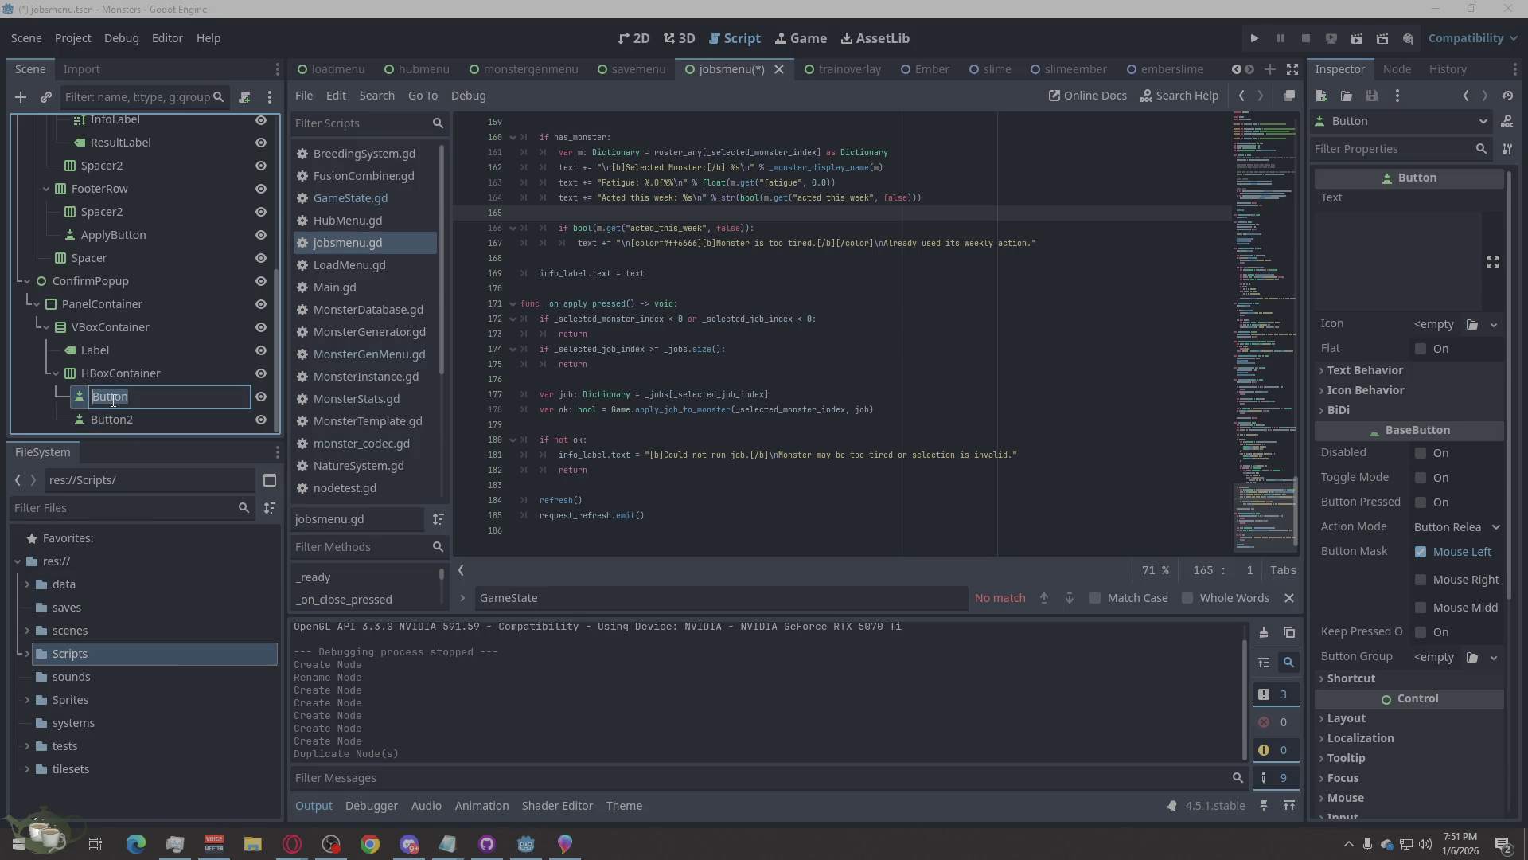
text(YesButton)
click(125, 413)
double_click(124, 413)
text(NoButton)
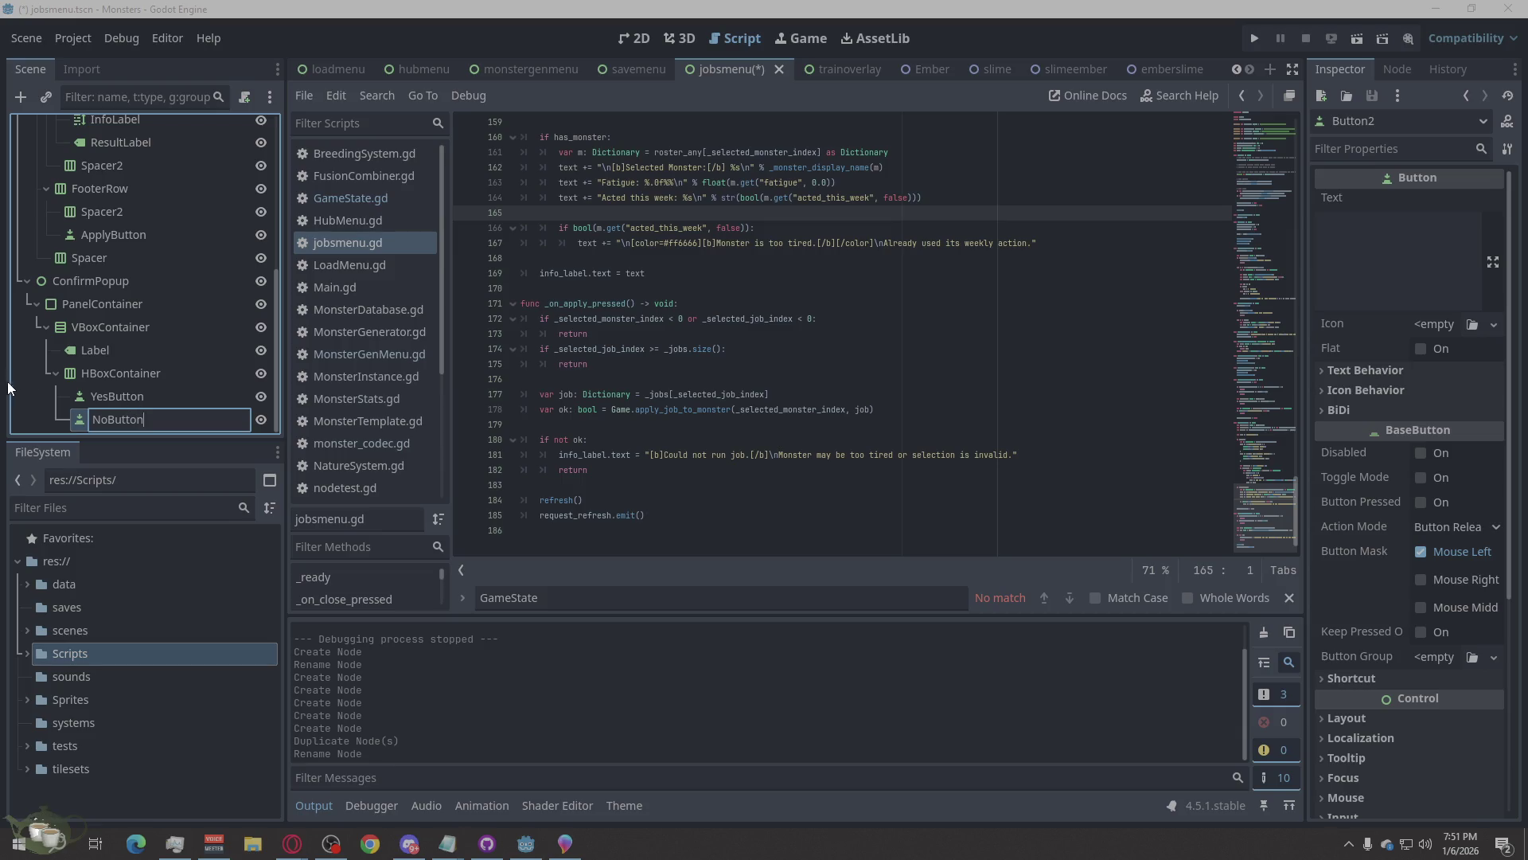
key(Return)
double_click(121, 371)
text(Buttons)
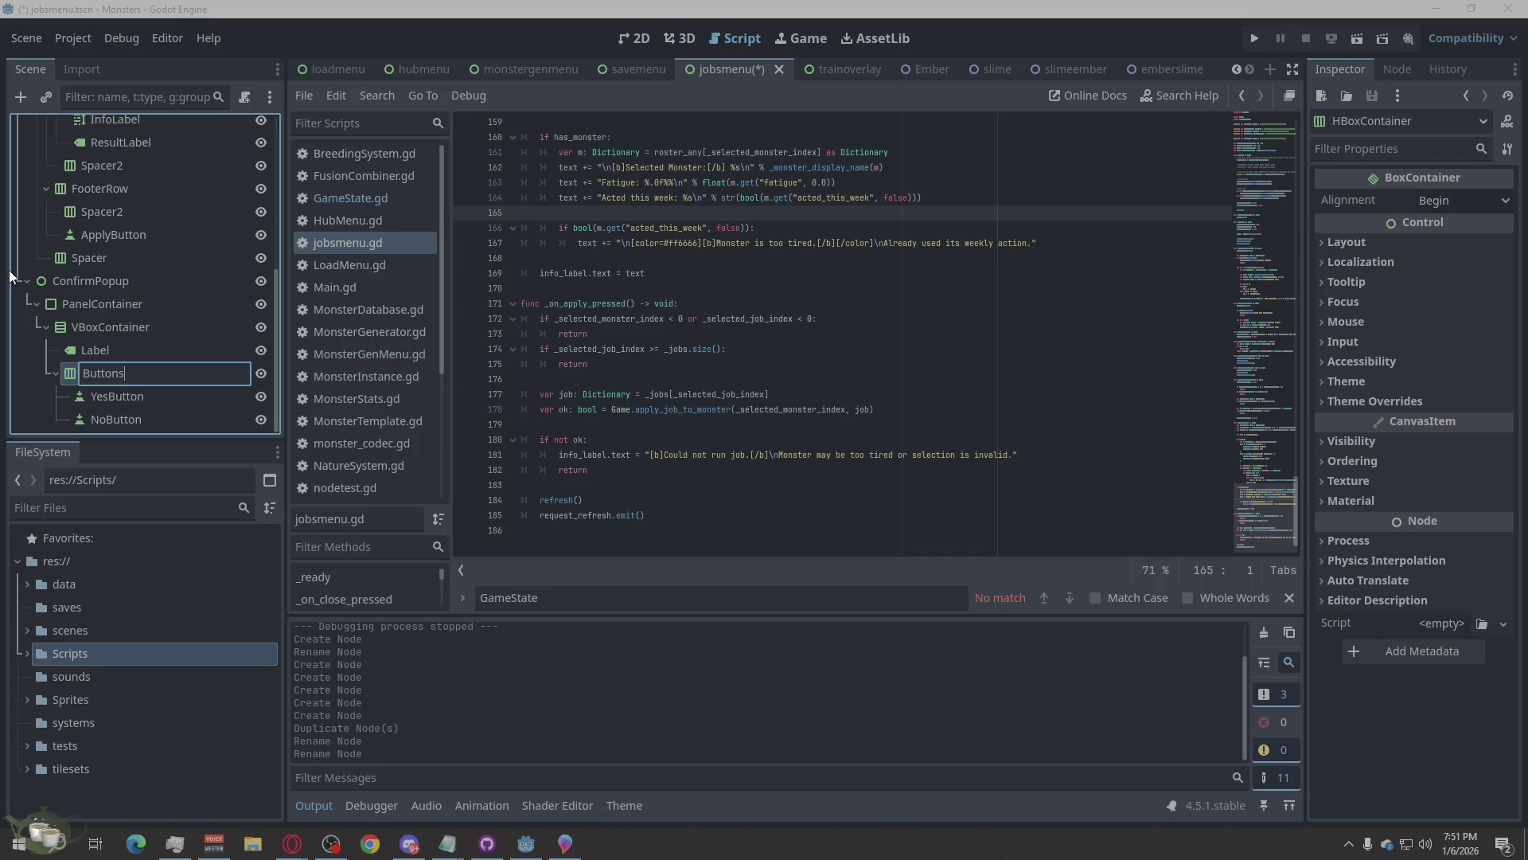
click(117, 355)
double_click(117, 355)
text(ConfirmText)
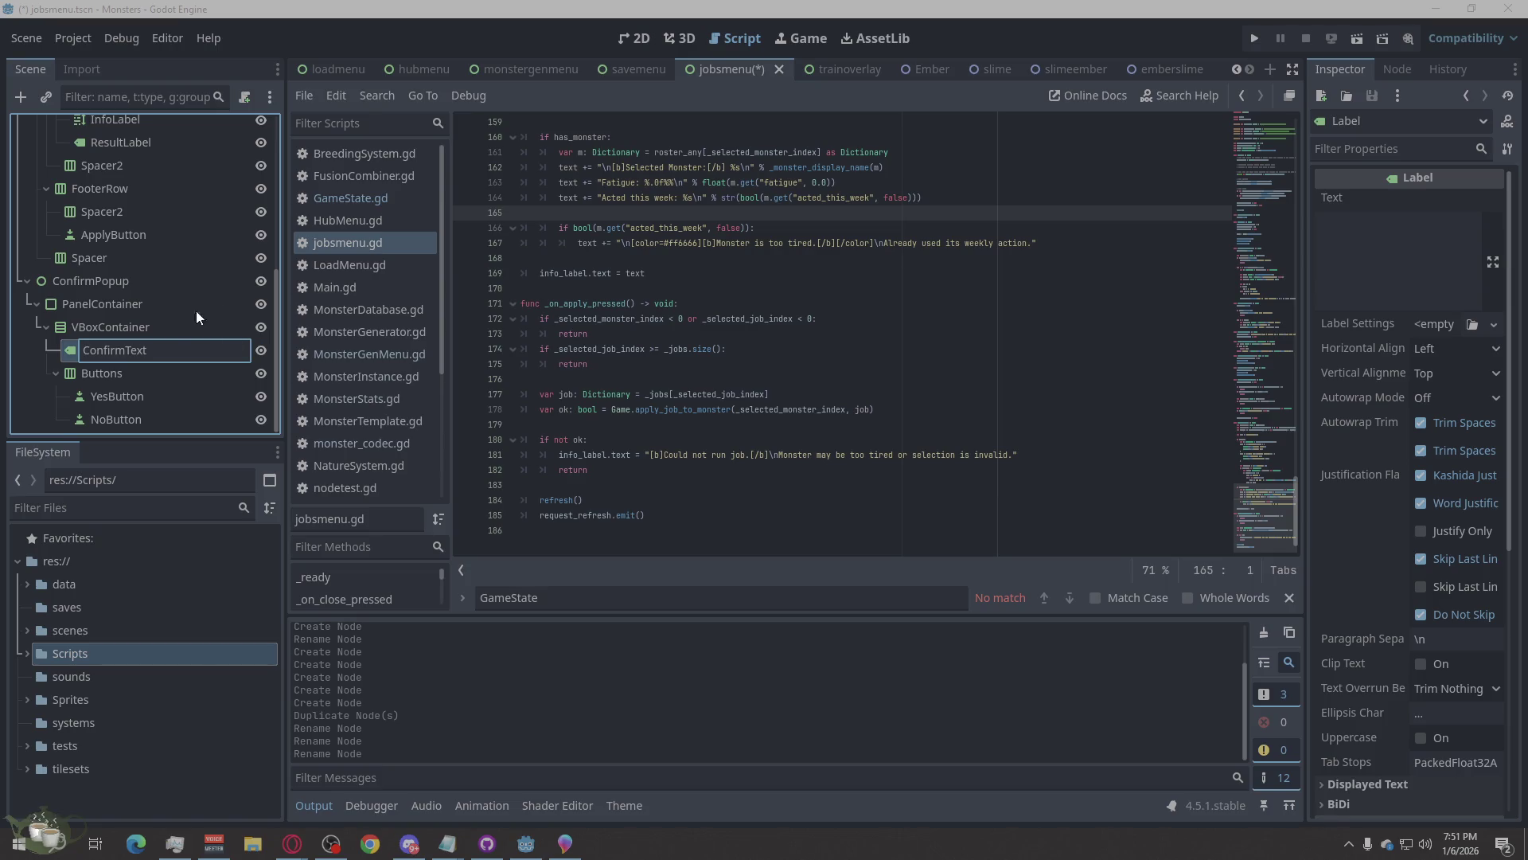
Rename the VBoxContainer to VBox.
click(123, 323)
double_click(123, 323)
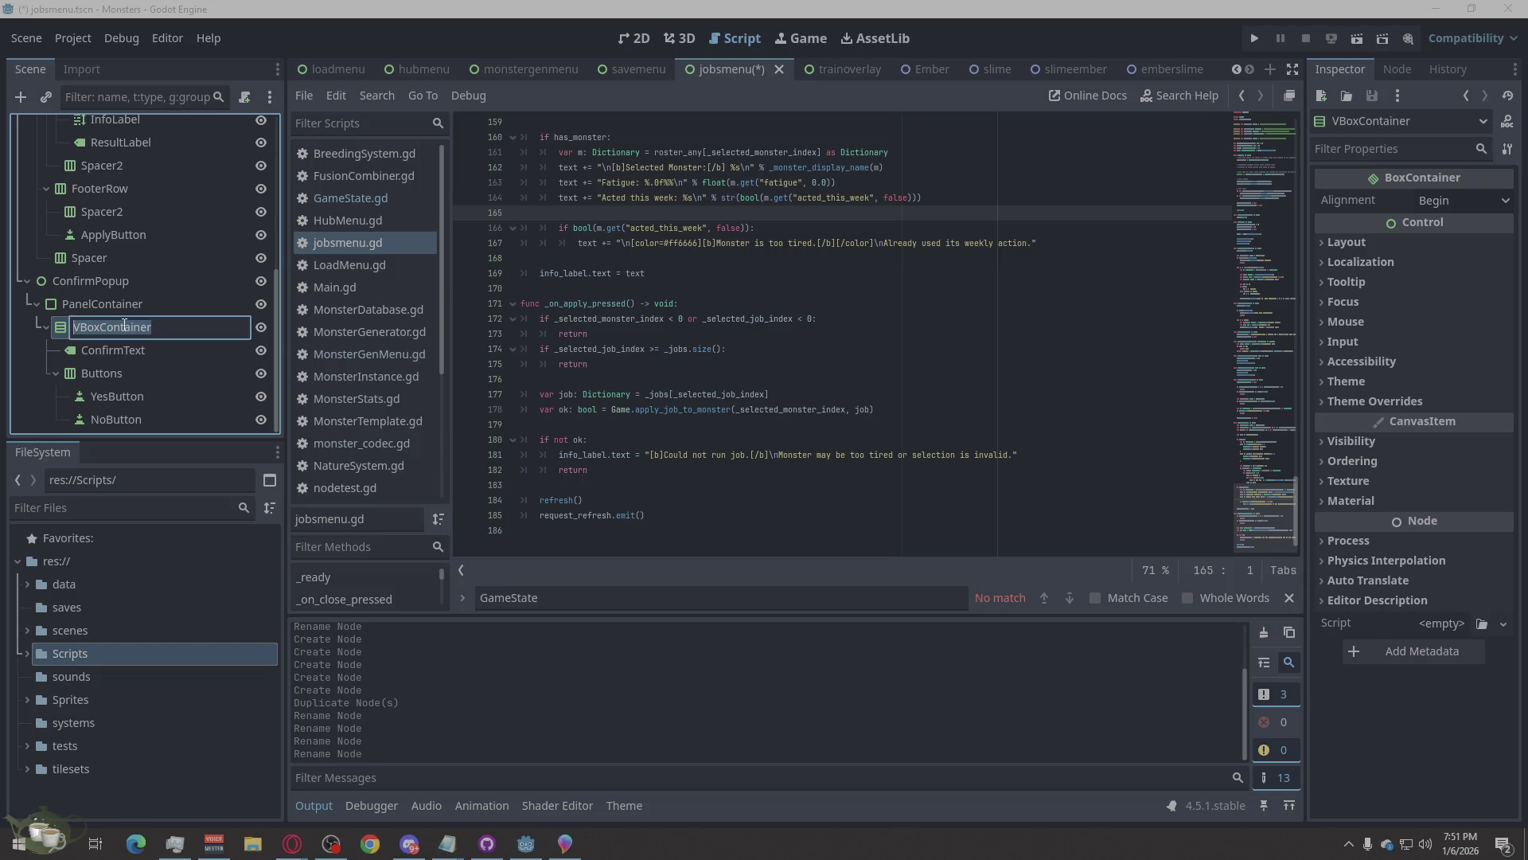
text(VBo)
text(x)
click(125, 308)
Rename the PanelContainer to Panel and hide ConfirmPopup in the editor.
click(127, 308)
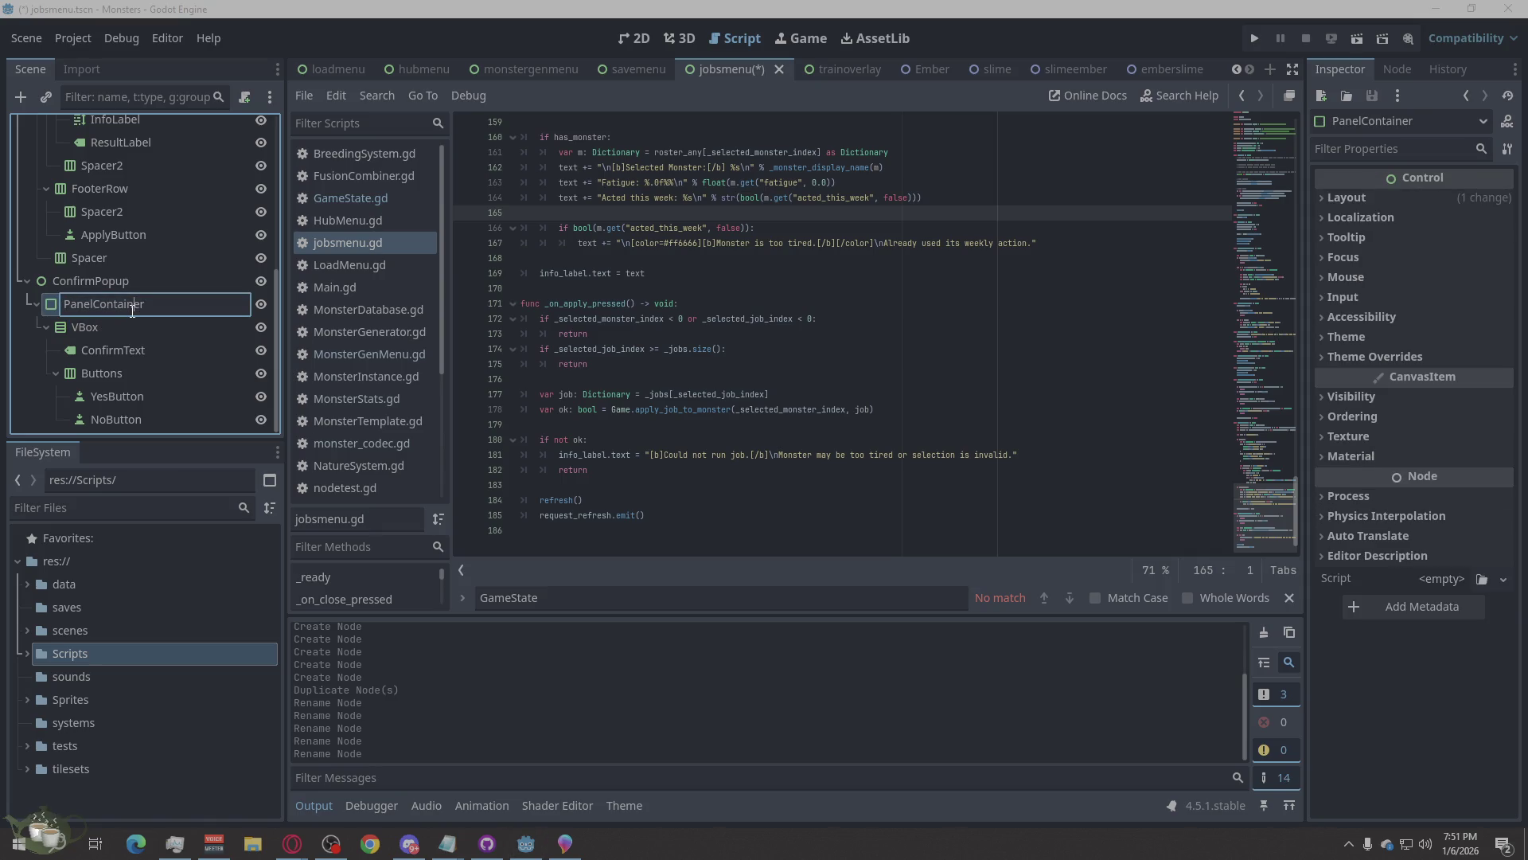
text(Panle)
key(BackSpace)
key(BackSpace)
text(el)
key(Return)
click(260, 281)
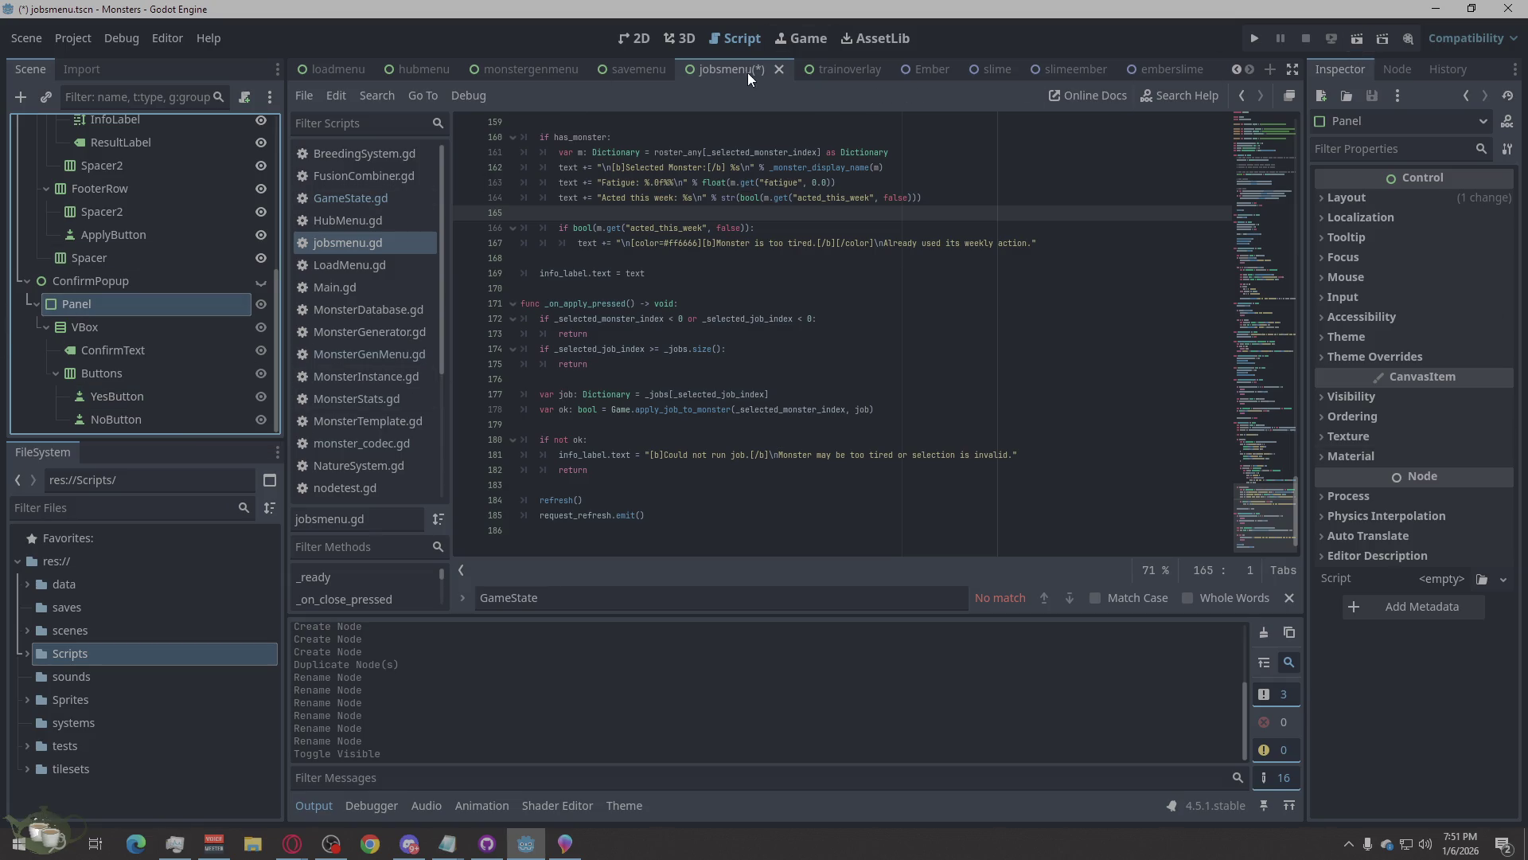
Show the Jobs Board in the 2D view, unhide ConfirmPopup and check its Layout properties.
click(639, 40)
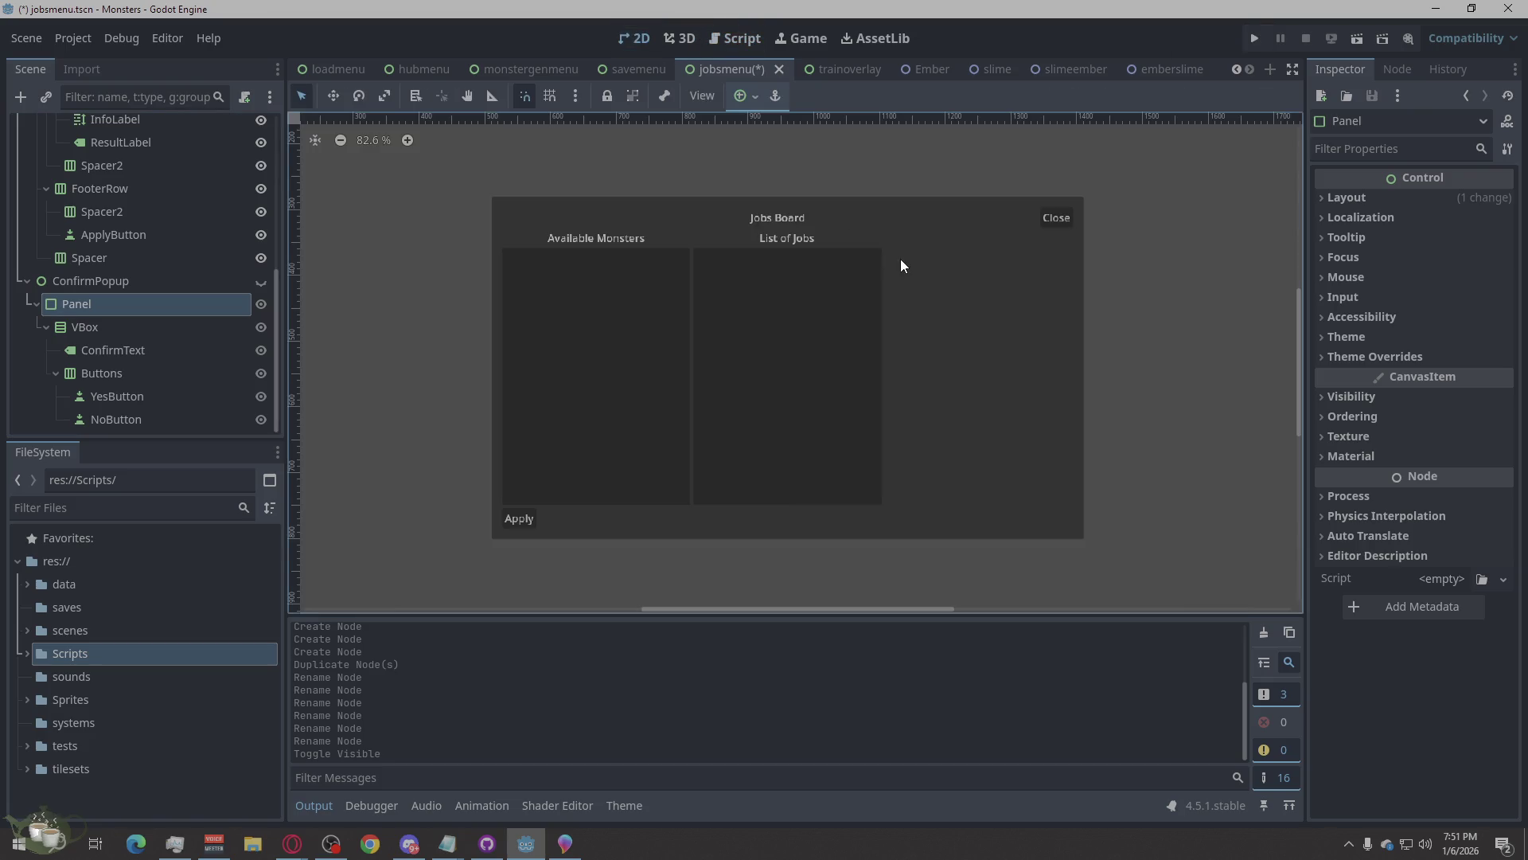
click(261, 282)
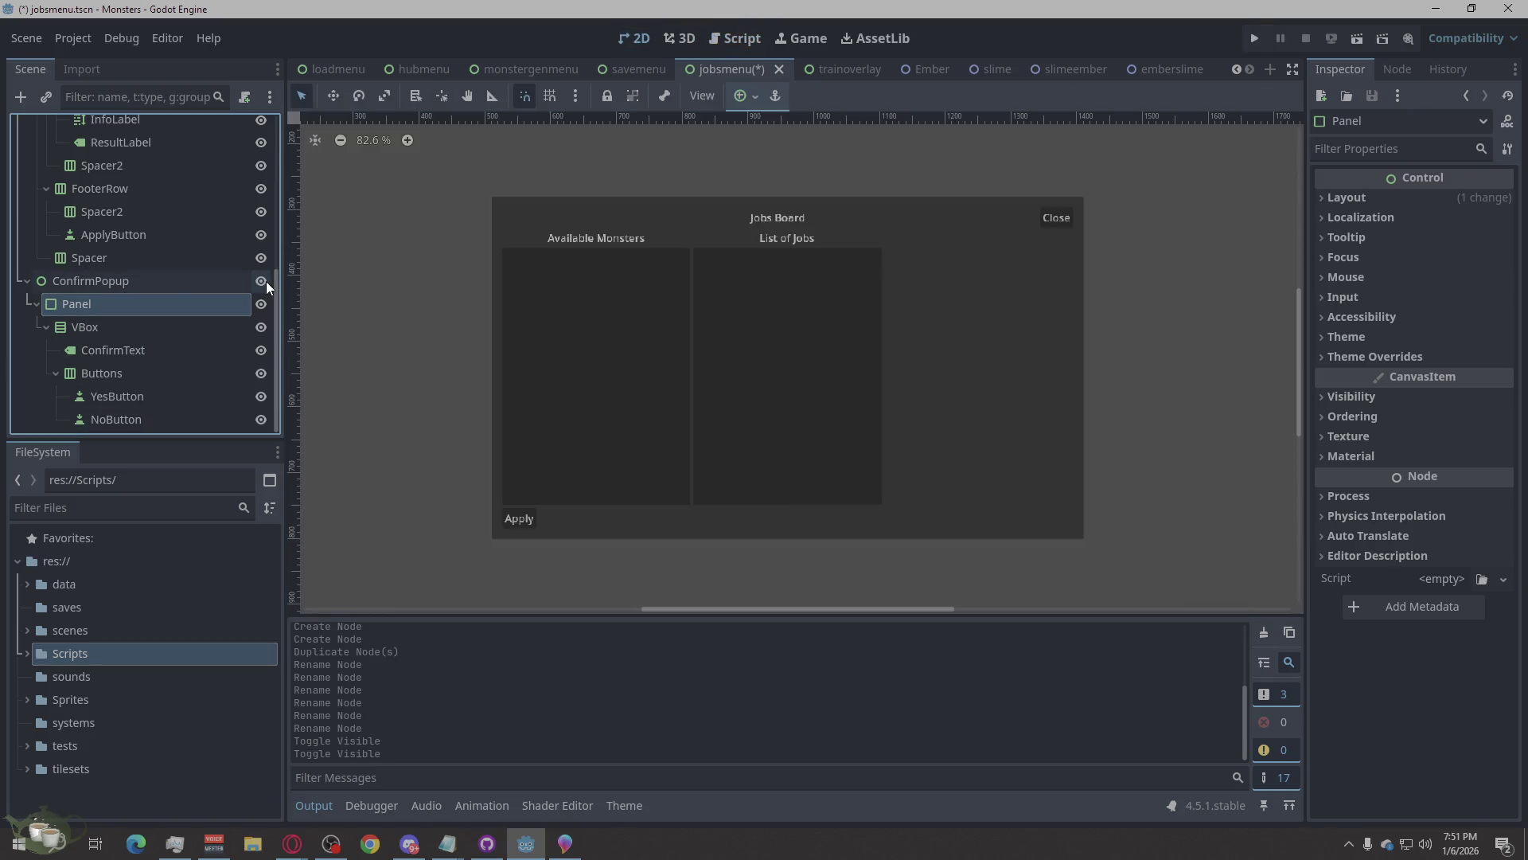
click(156, 288)
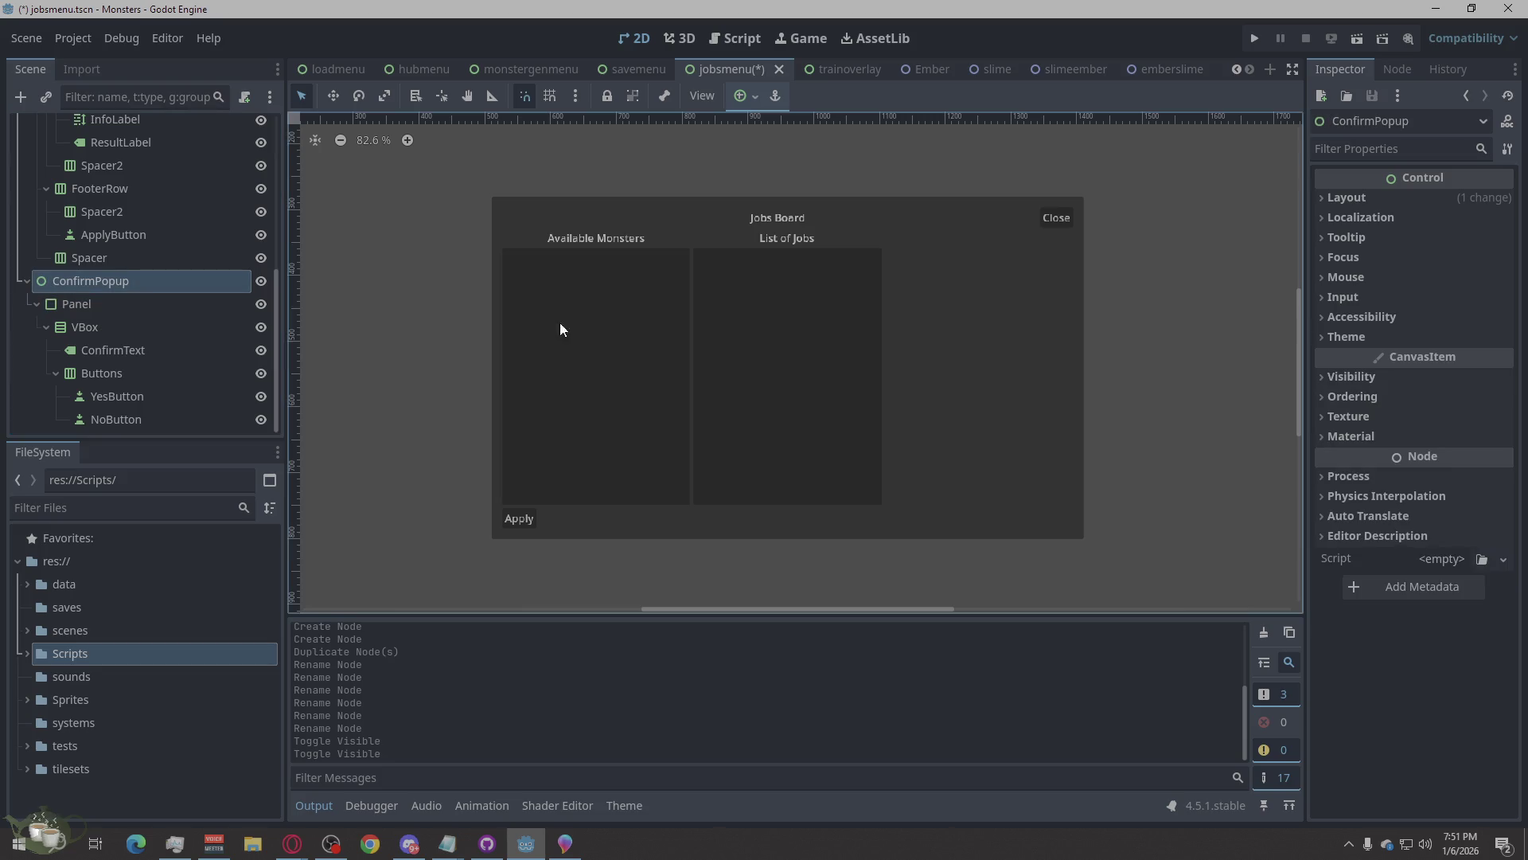
click(1375, 200)
click(1383, 413)
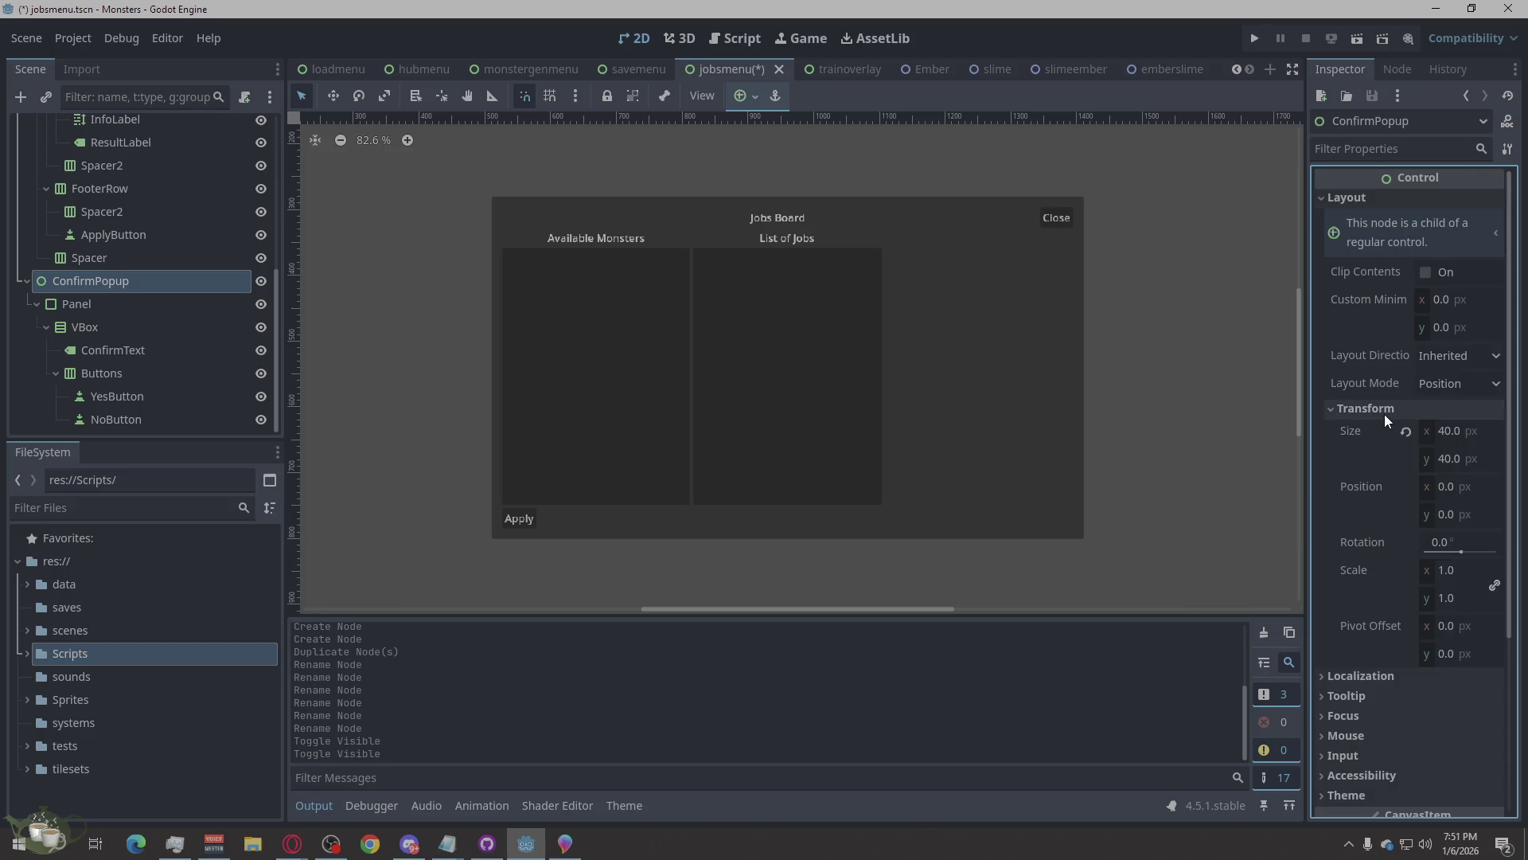
click(1384, 414)
Set the Panel's Layout Mode to Anchors with the Full Rect anchors preset.
click(146, 306)
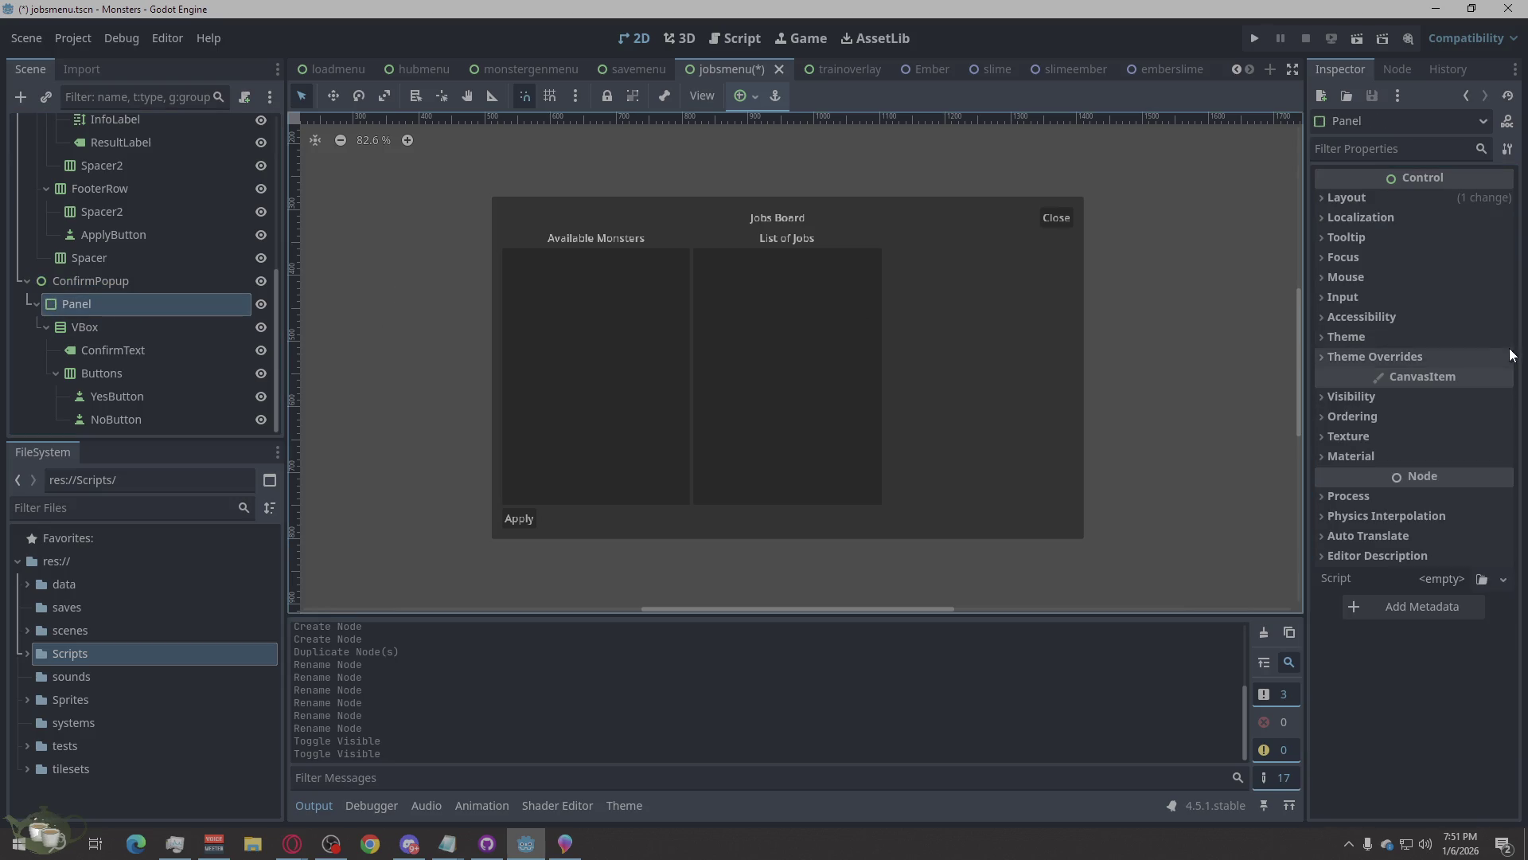
click(1369, 336)
click(1369, 337)
click(1373, 355)
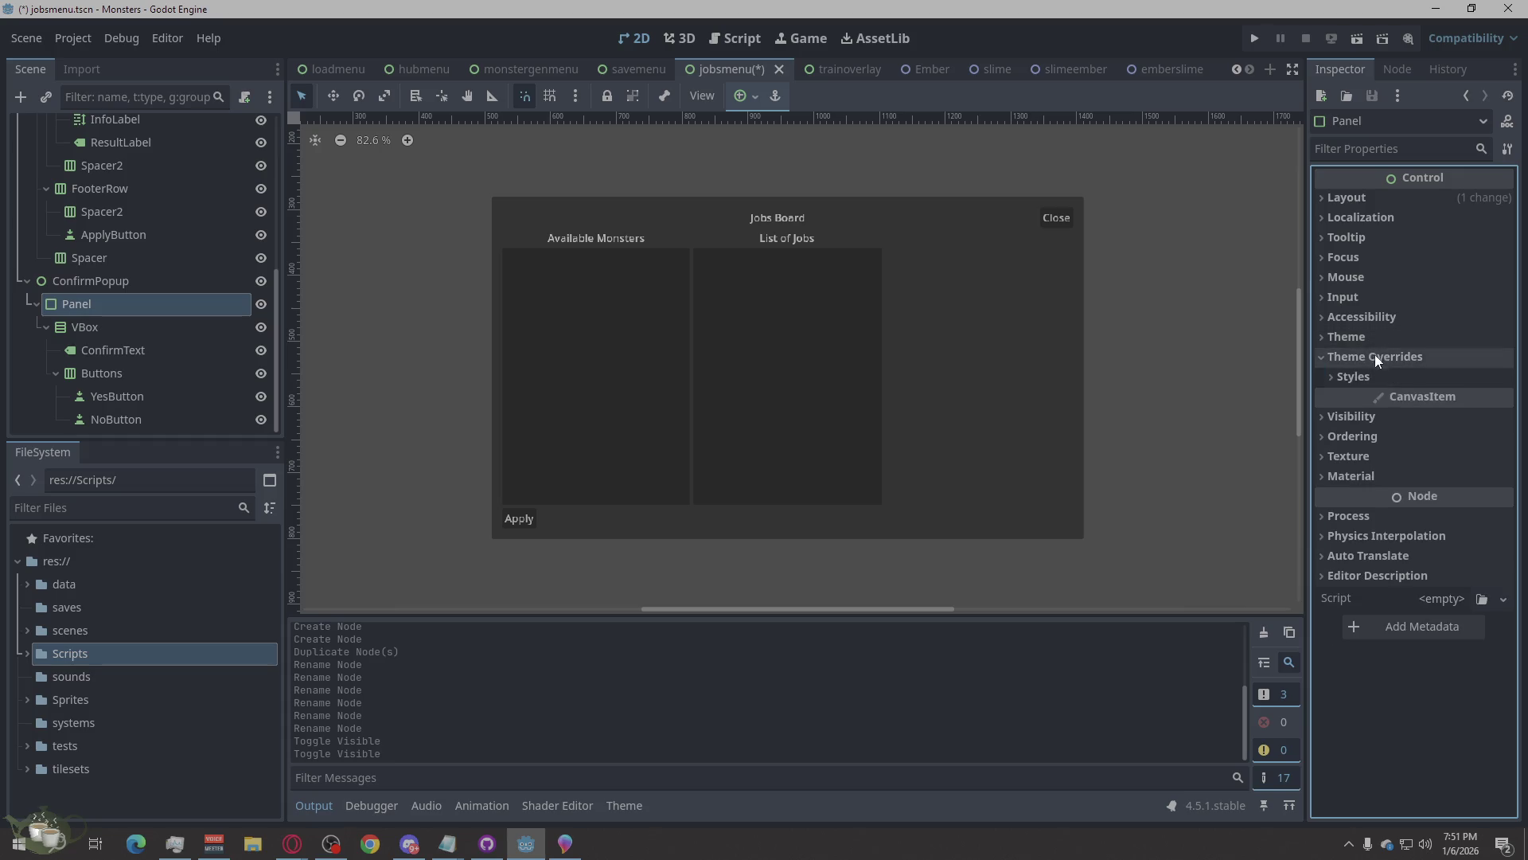
click(1375, 357)
click(1373, 201)
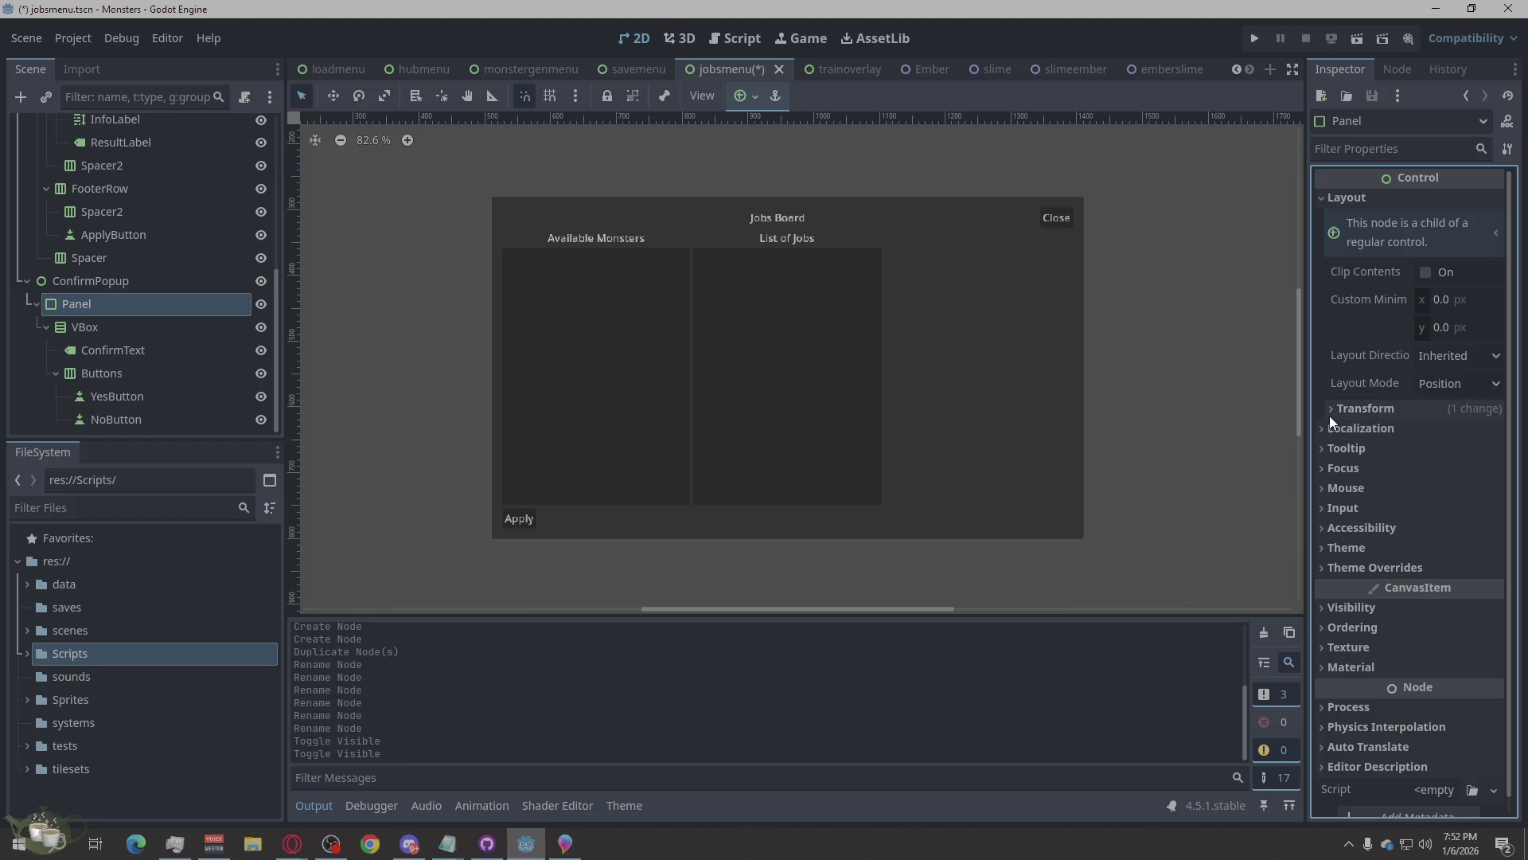
click(1436, 386)
click(1449, 436)
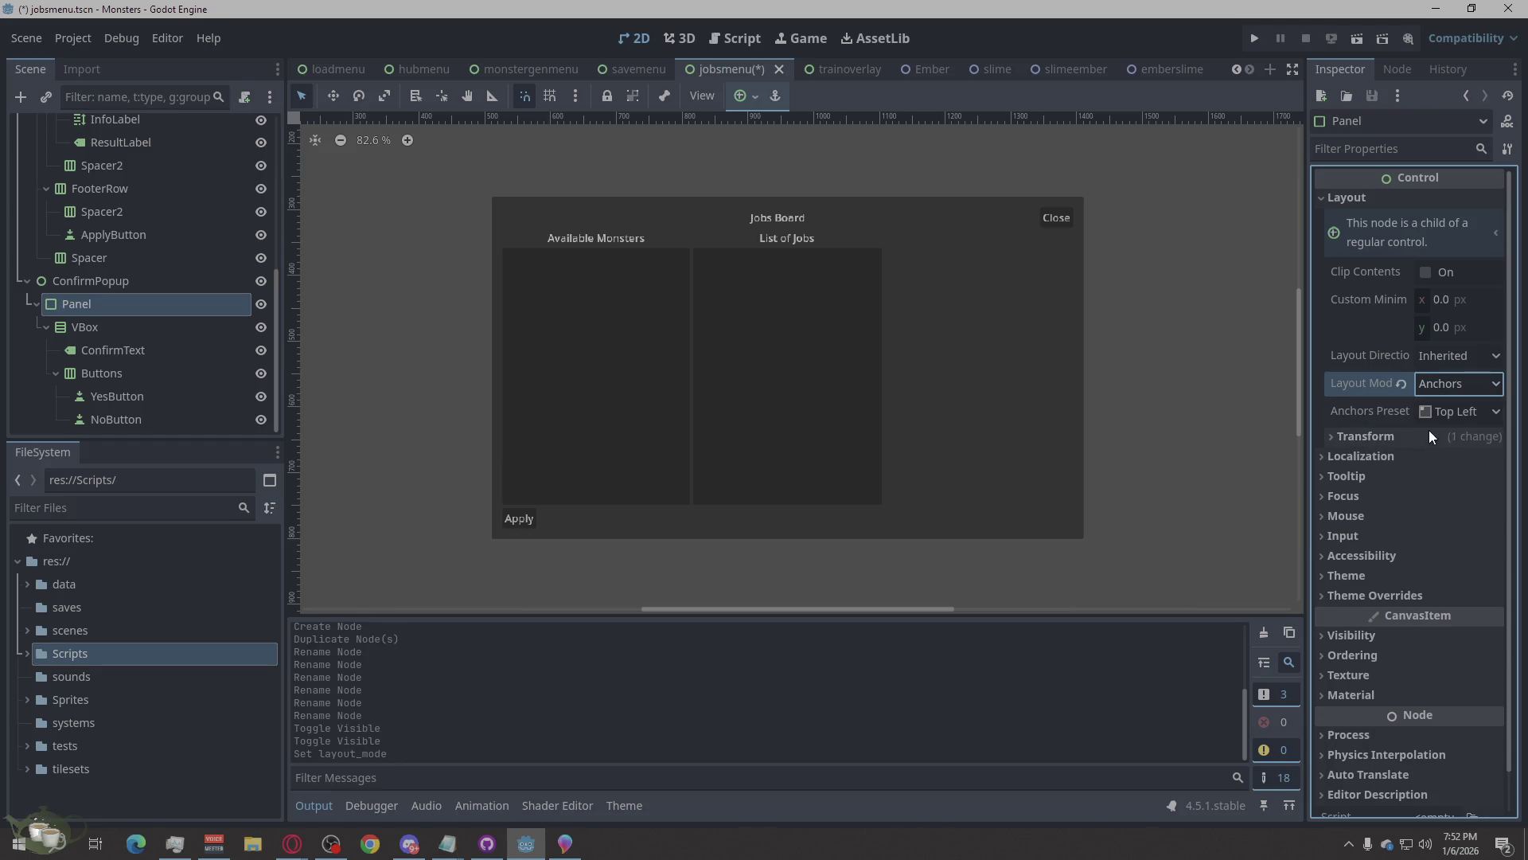
click(1439, 412)
click(1434, 457)
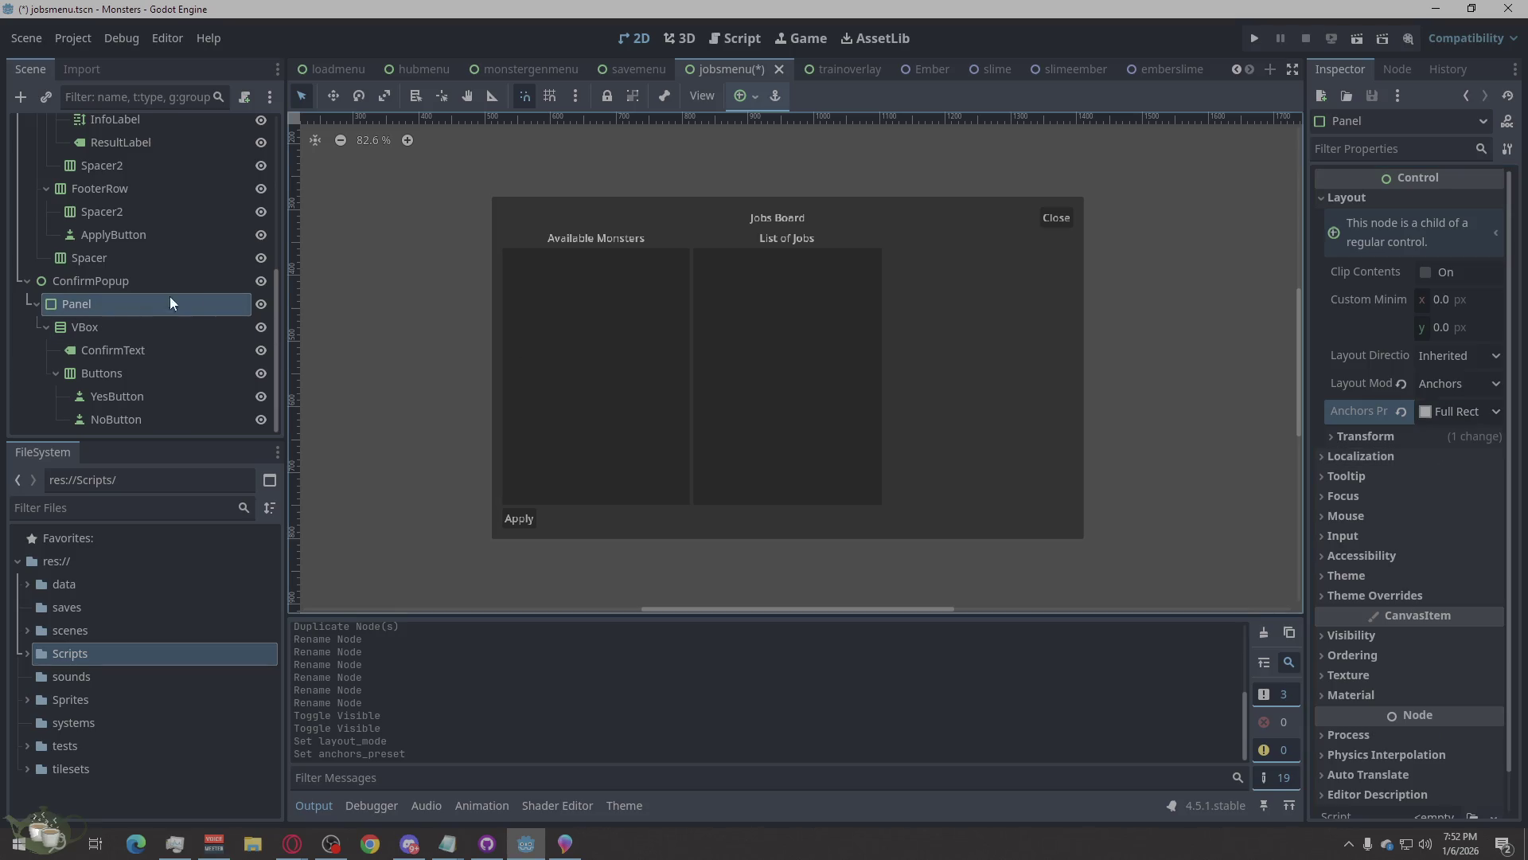
click(262, 280)
click(262, 280)
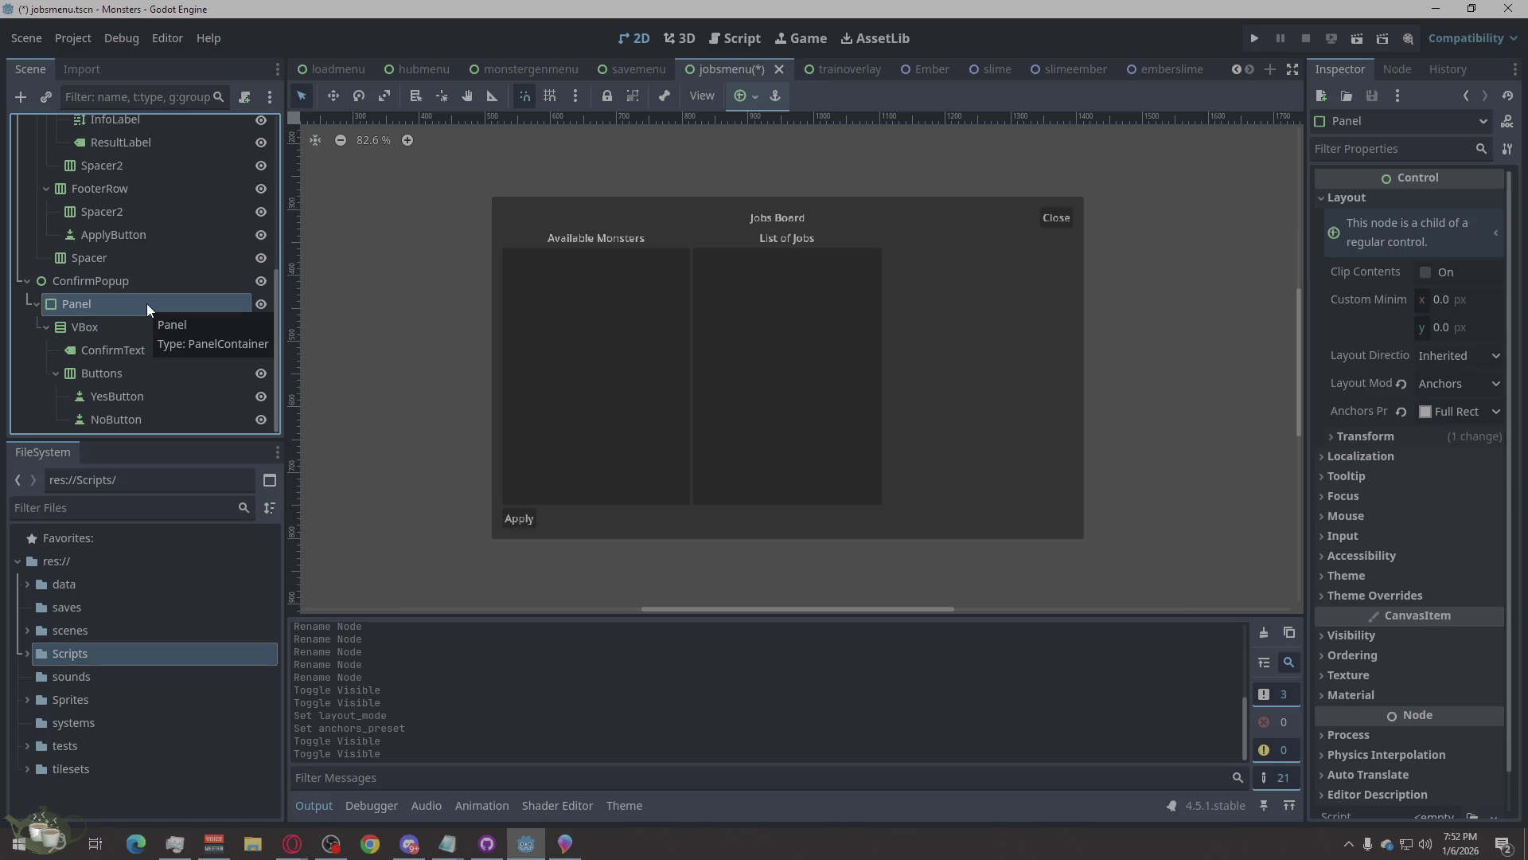
click(121, 337)
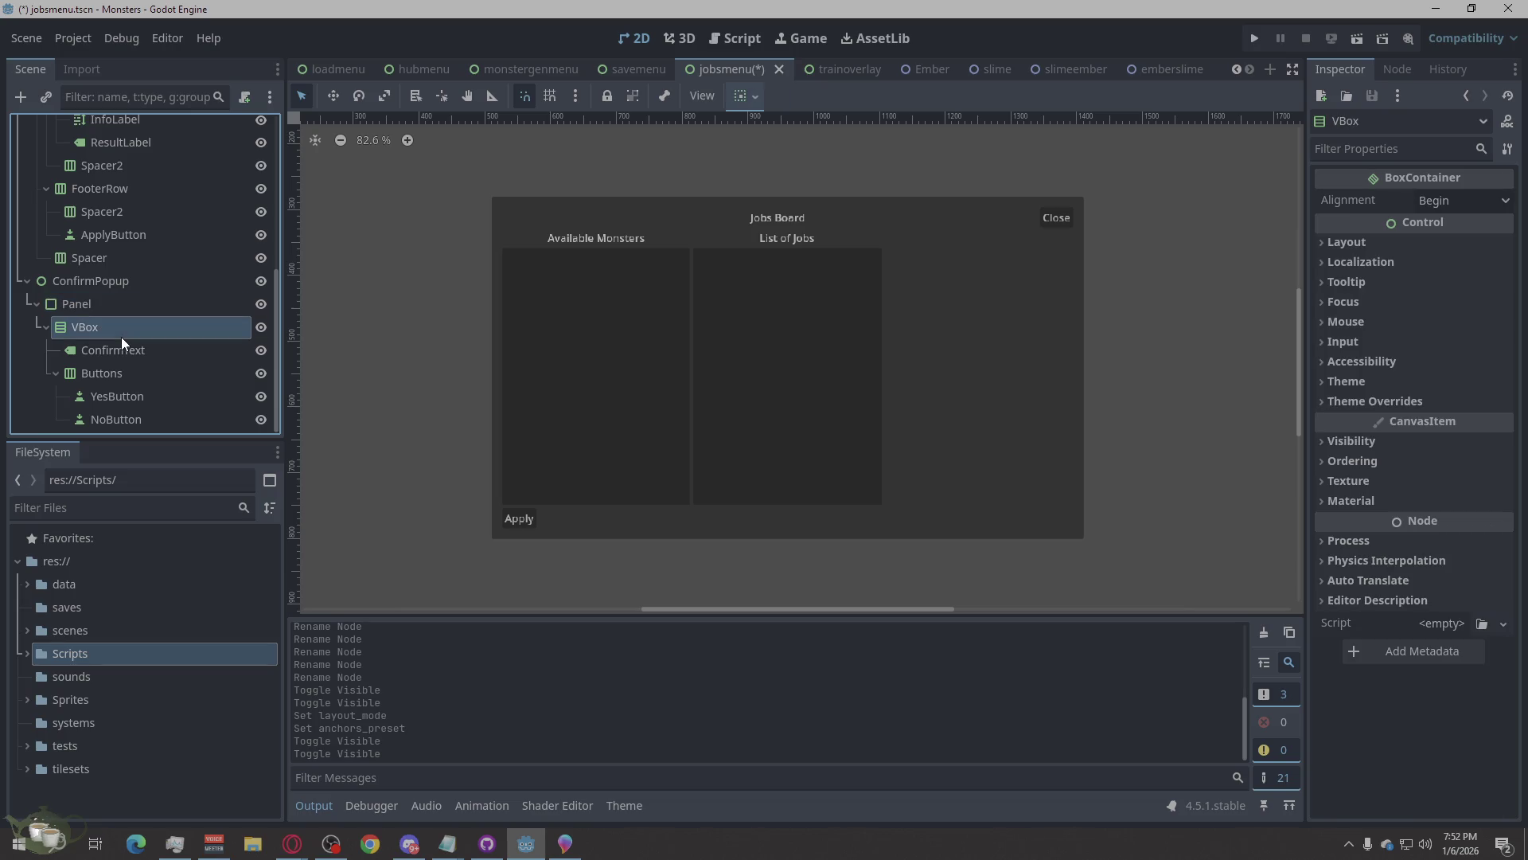
Inspect the VBox layout settings and the popup's child nodes, toggling ConfirmPopup's visibility.
click(1375, 241)
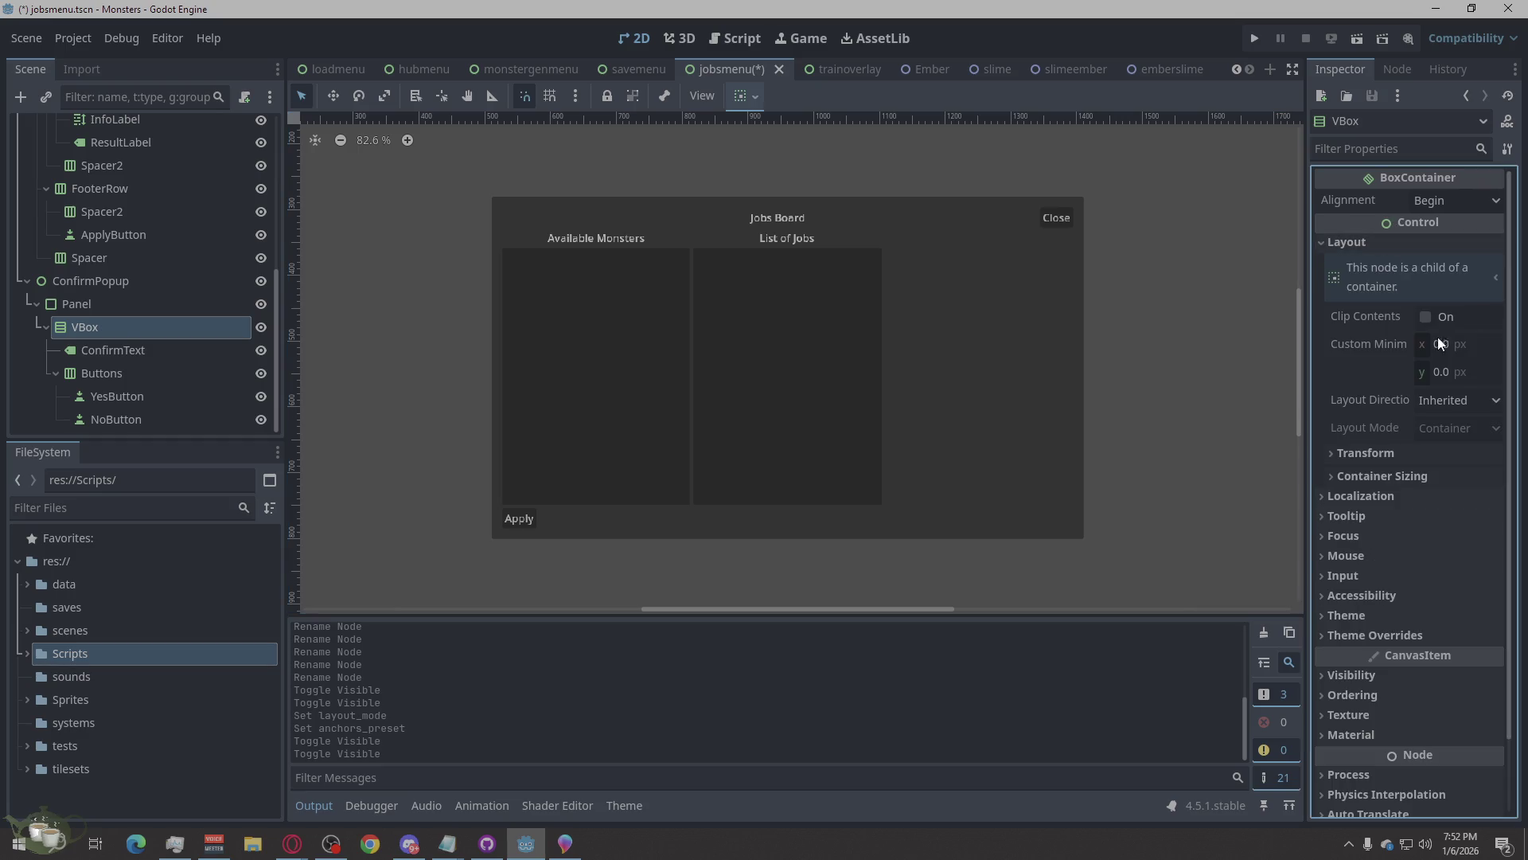
click(1363, 477)
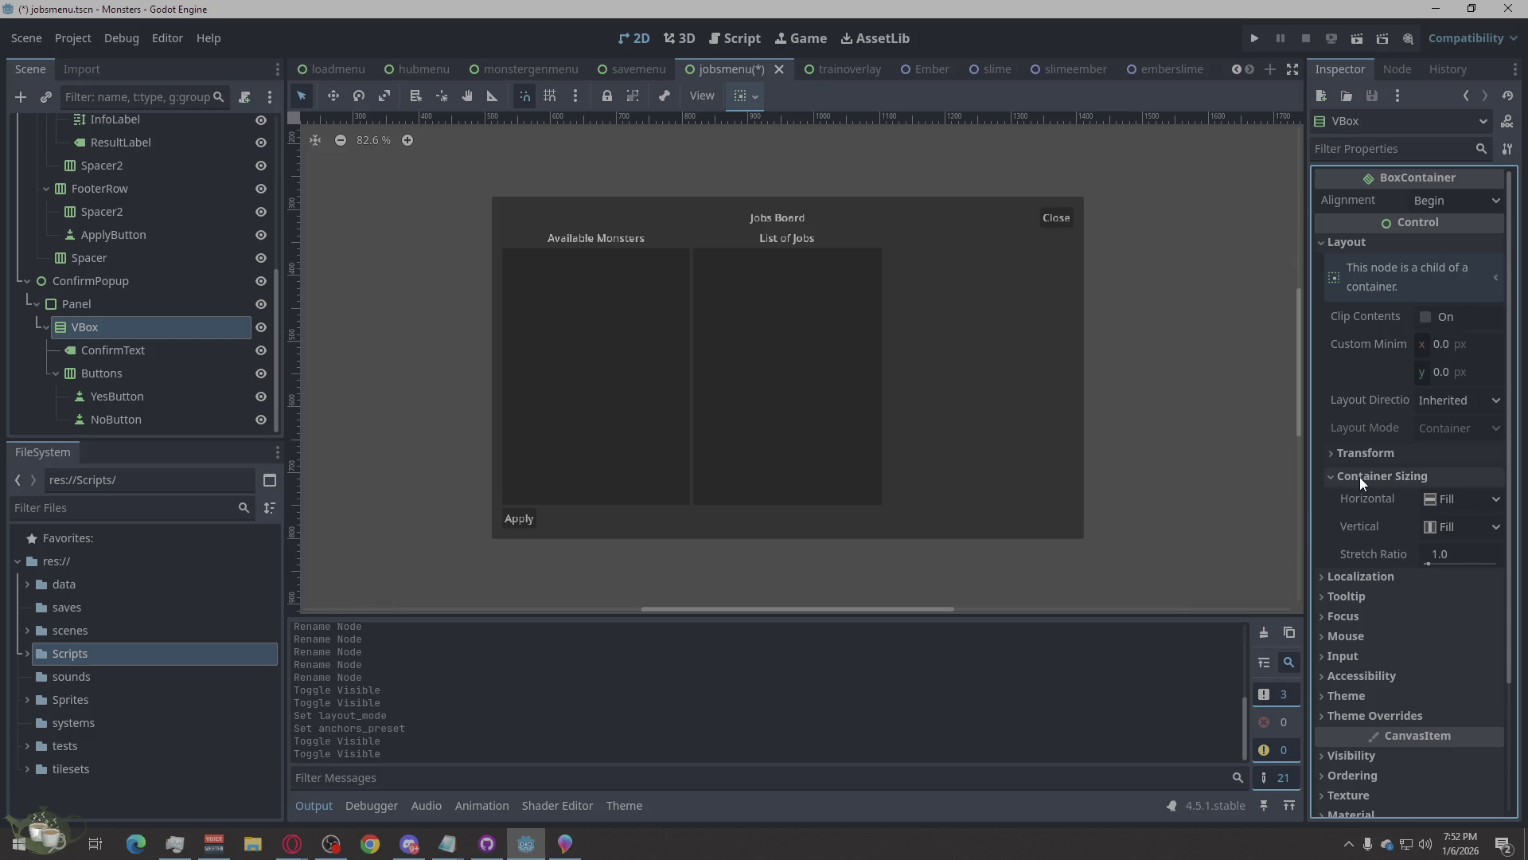
click(1359, 476)
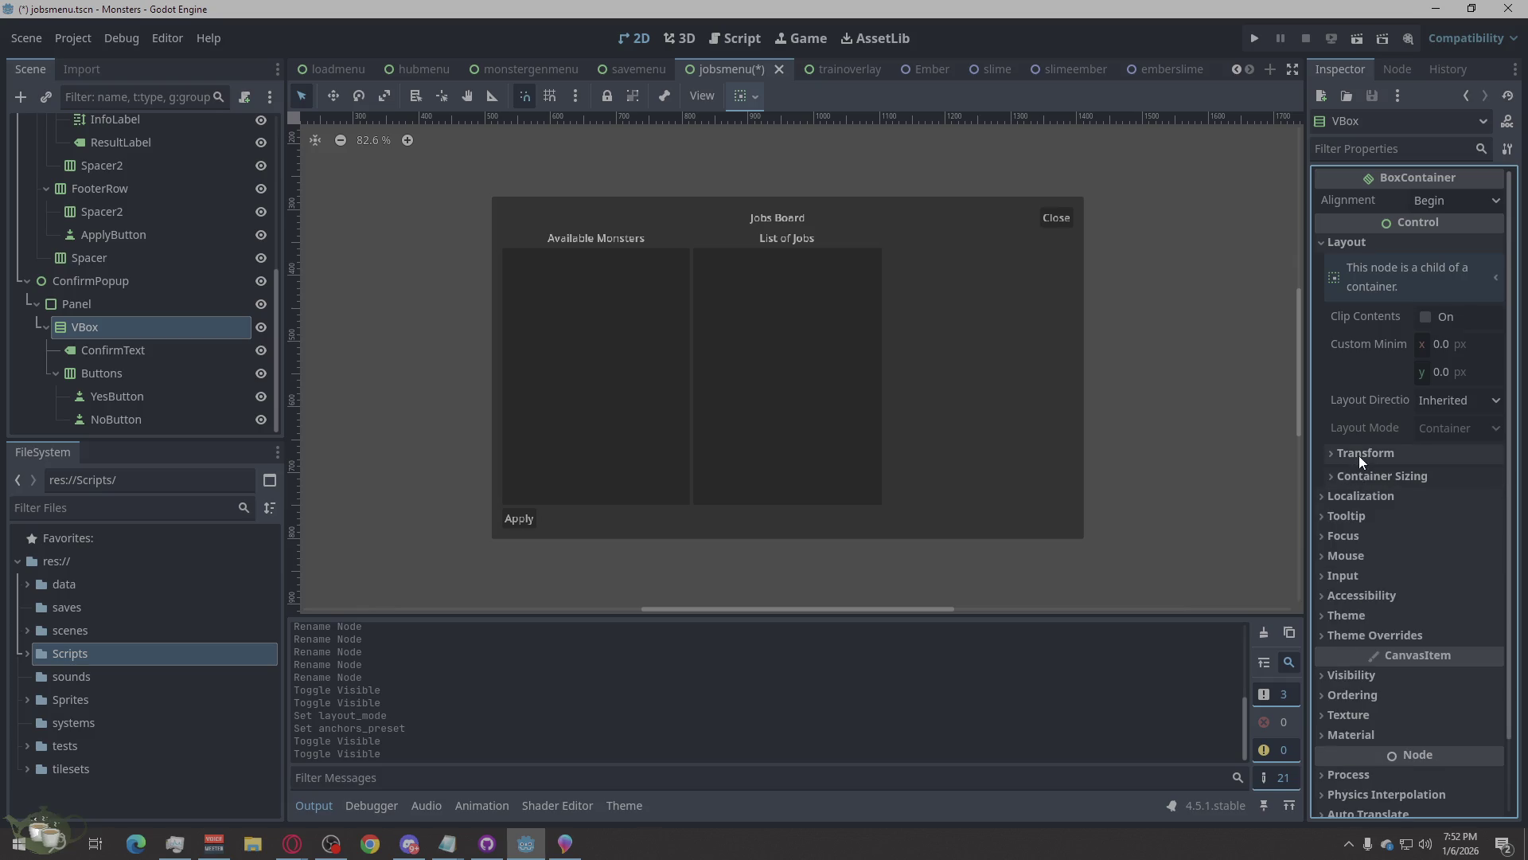
click(140, 351)
click(119, 371)
click(124, 348)
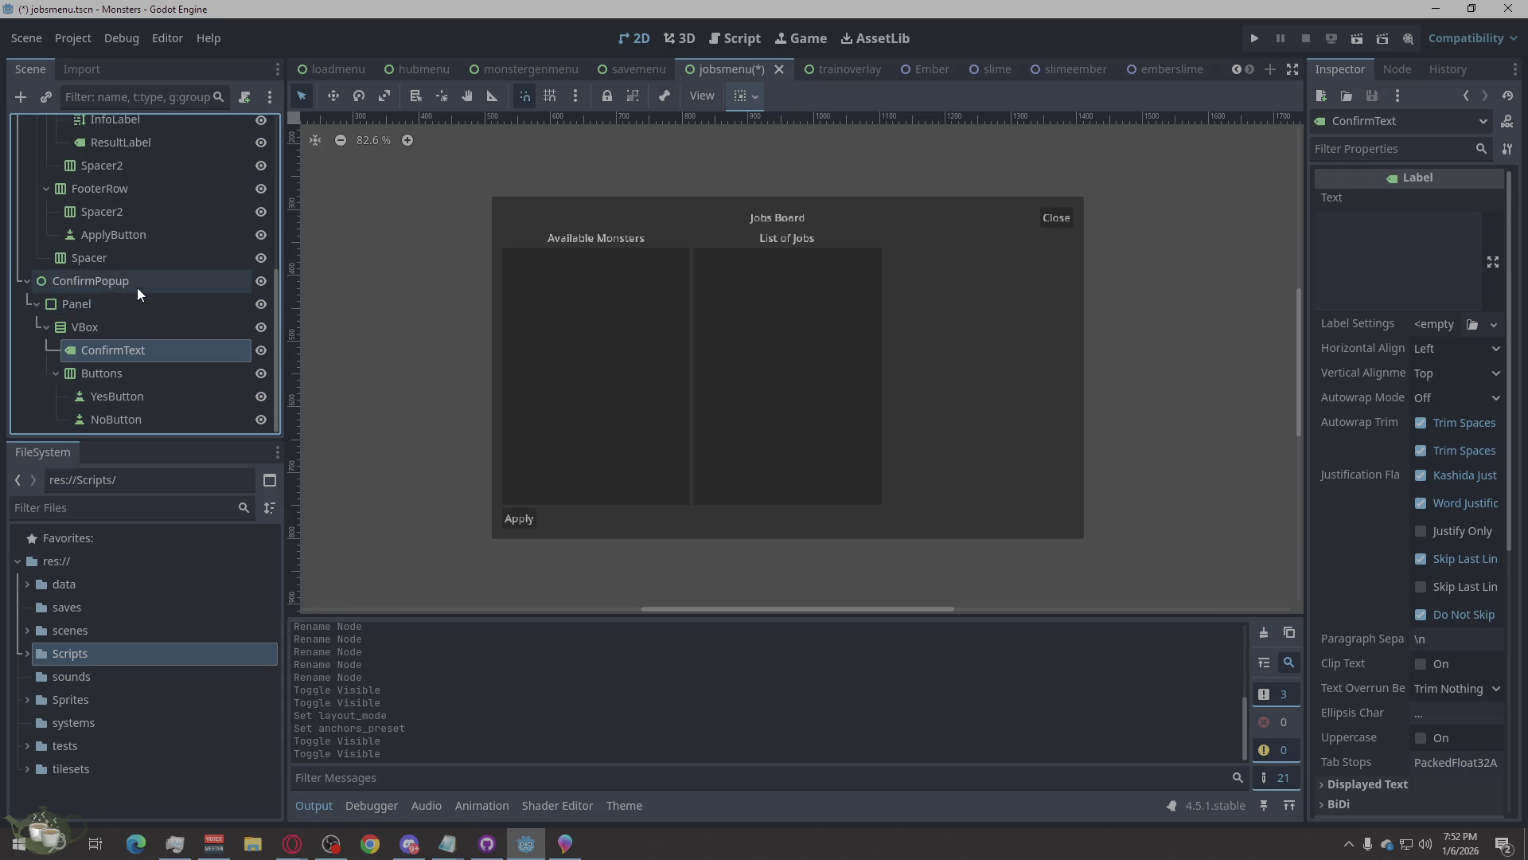
click(137, 286)
click(261, 281)
click(261, 280)
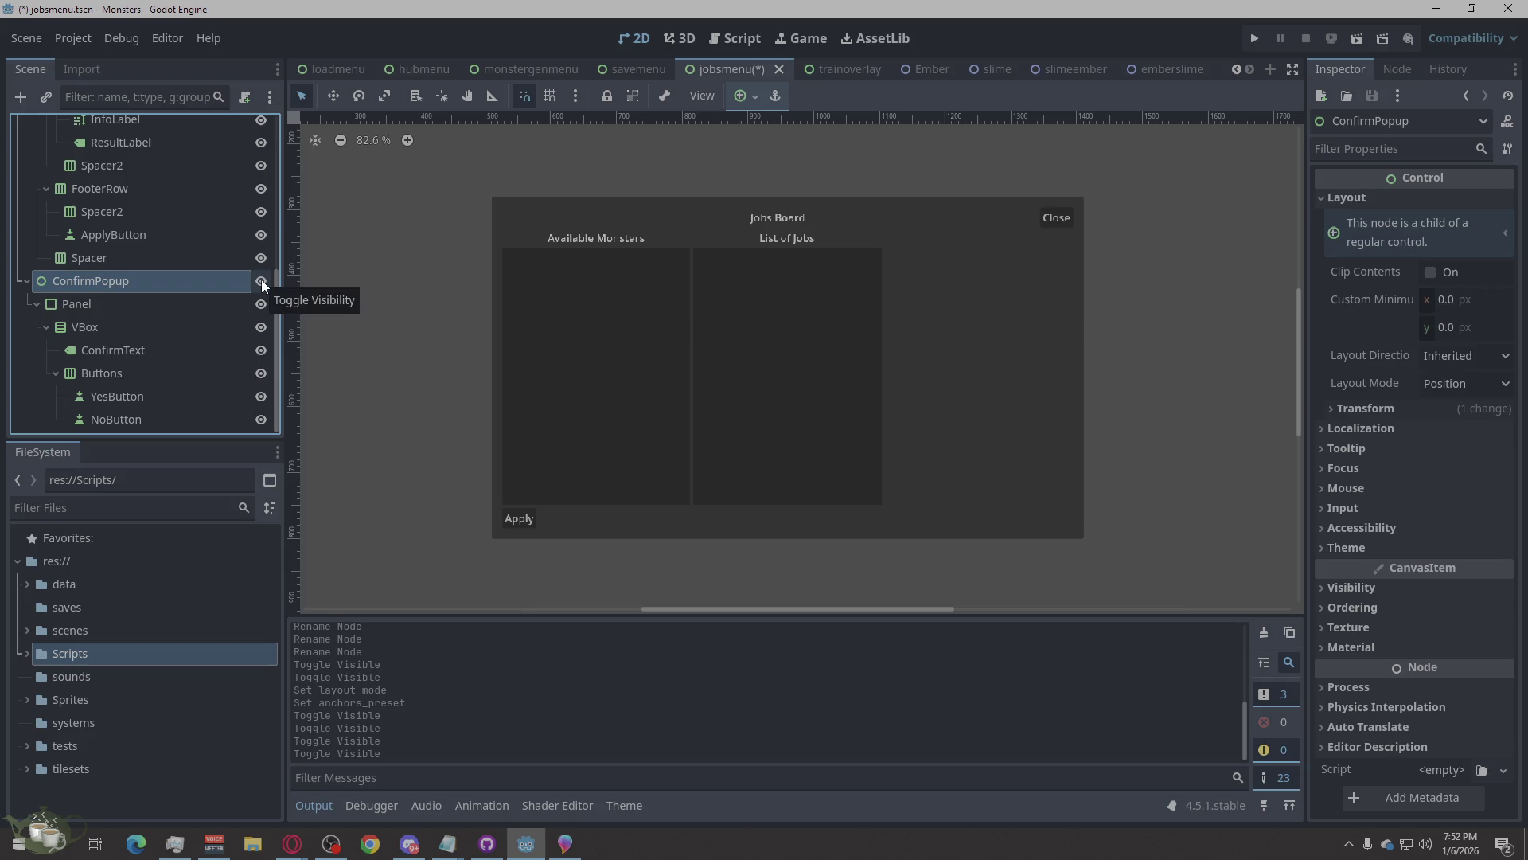
click(176, 301)
scroll(176, 301, up, 4)
scroll(176, 301, up, 3)
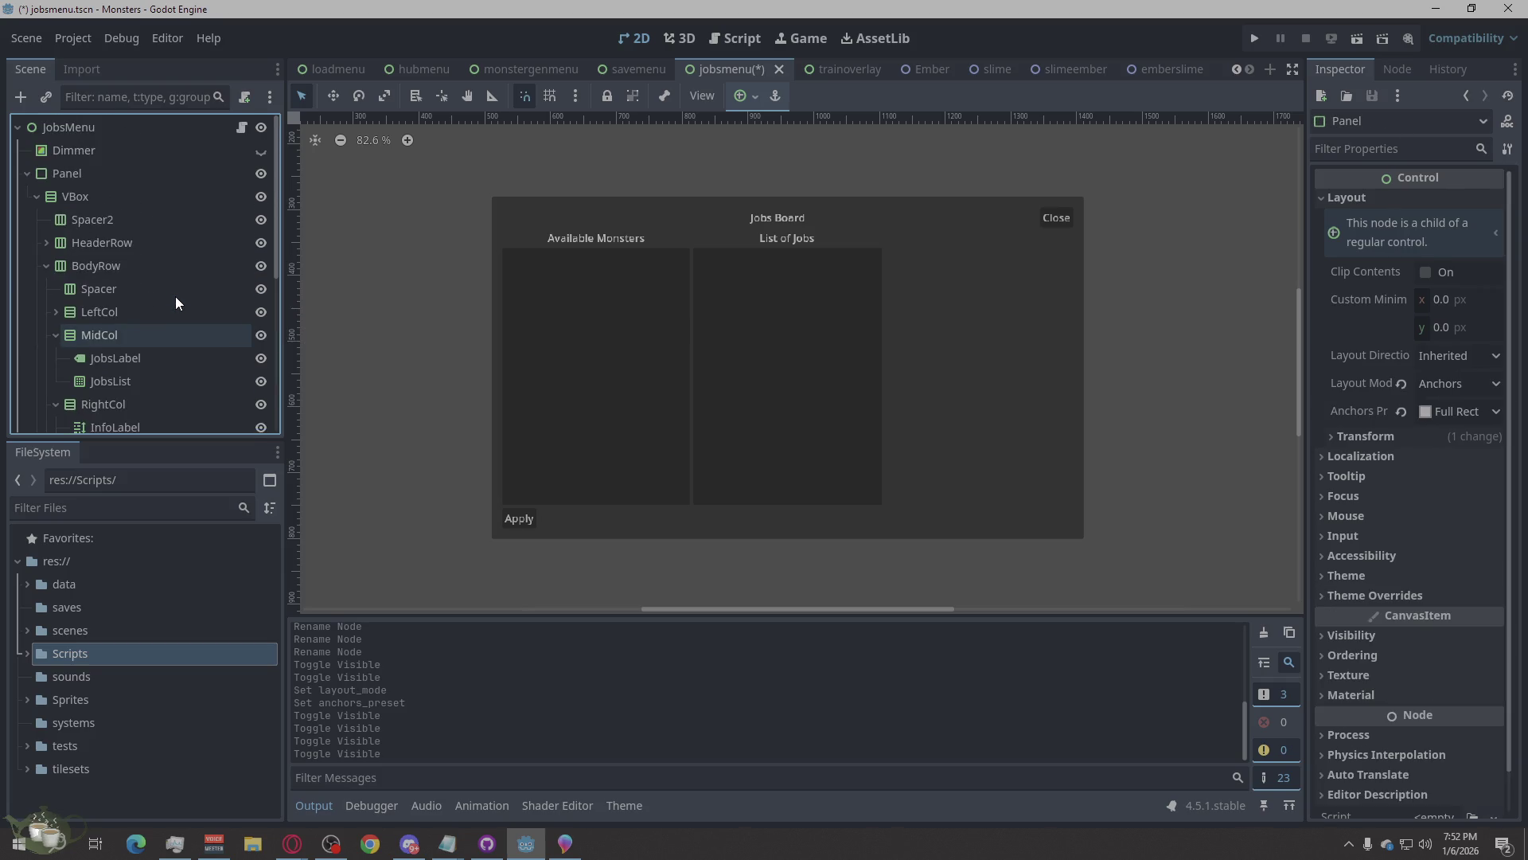
scroll(176, 303, down, 5)
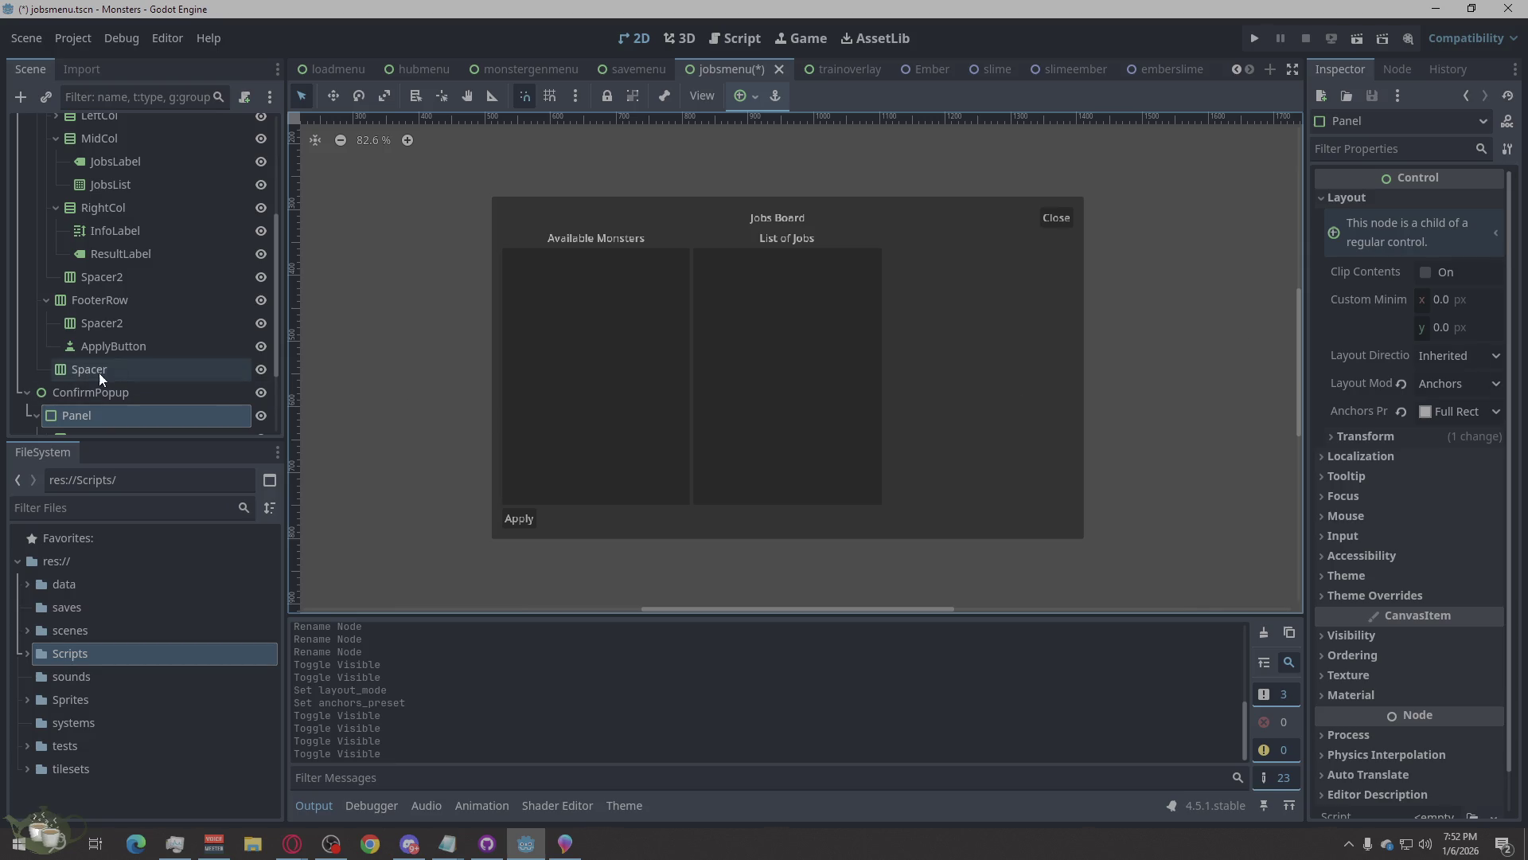
Expand ConfirmPopup's Mouse settings to confirm its filter is Stop.
click(108, 392)
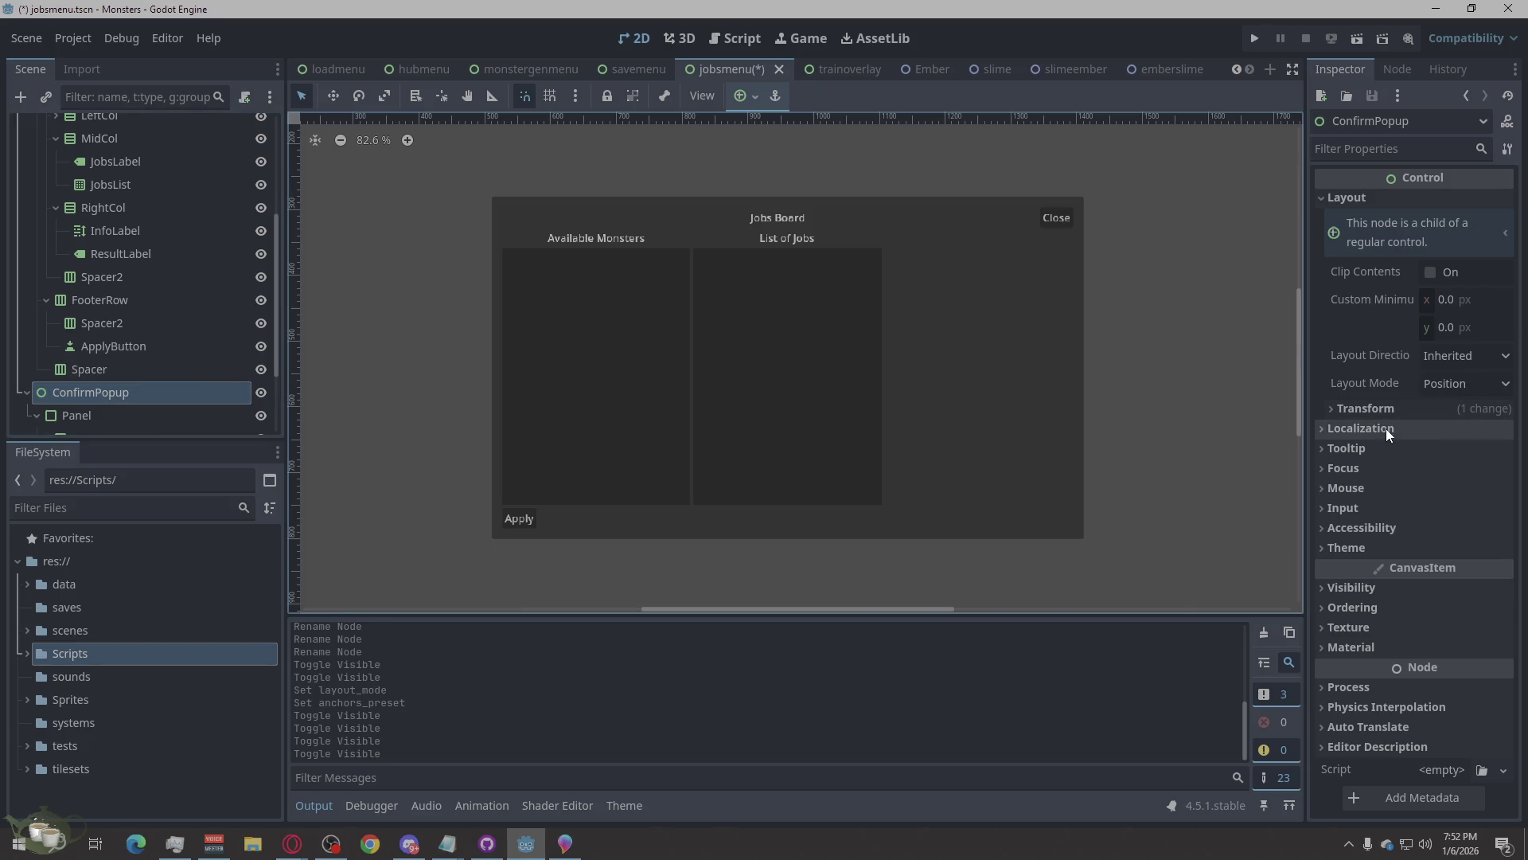
click(1372, 482)
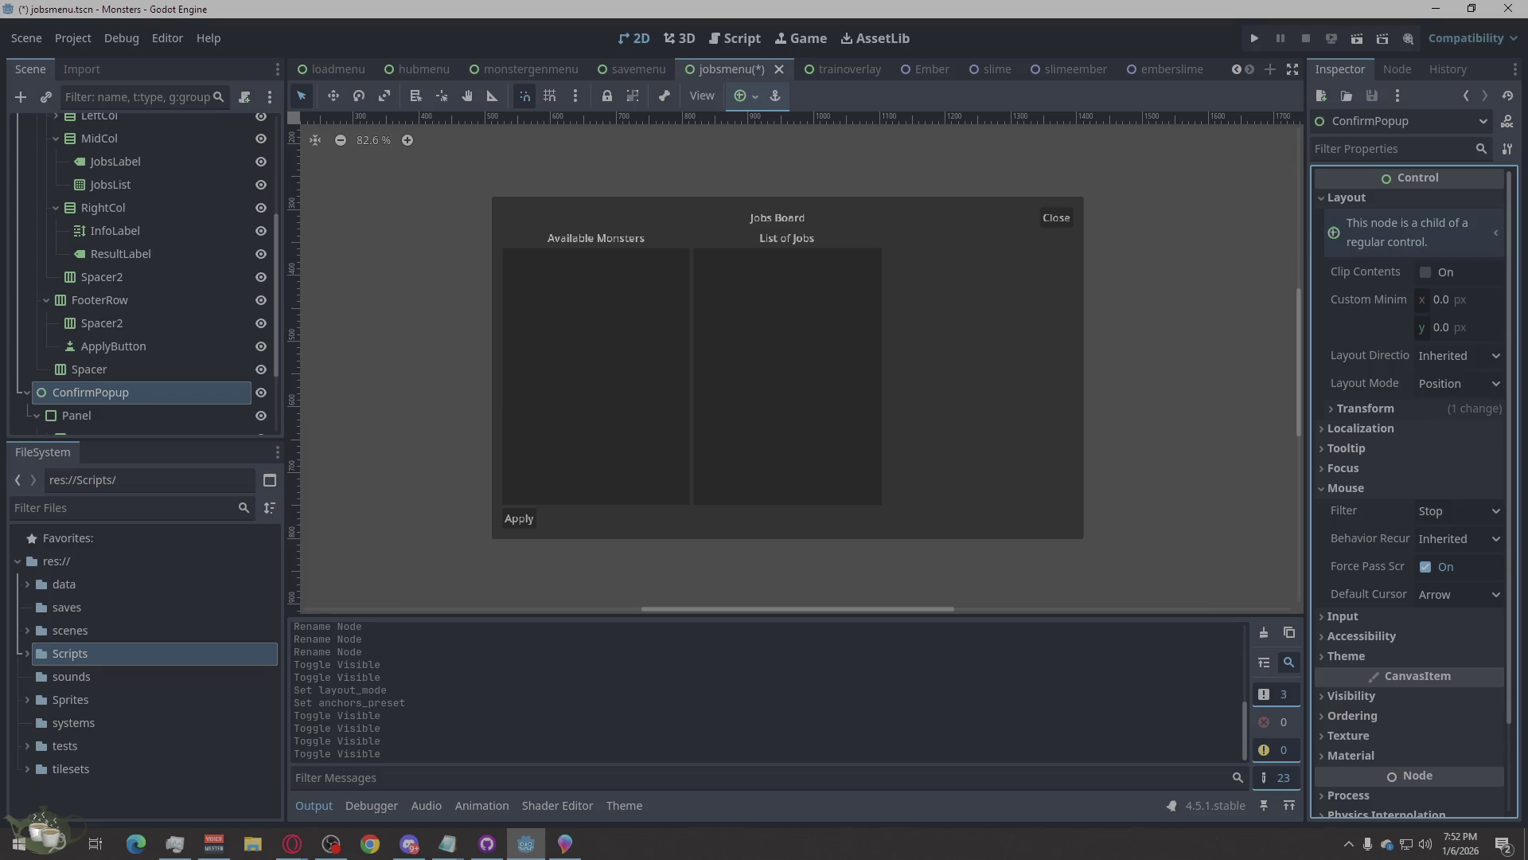
scroll(218, 355, down, 3)
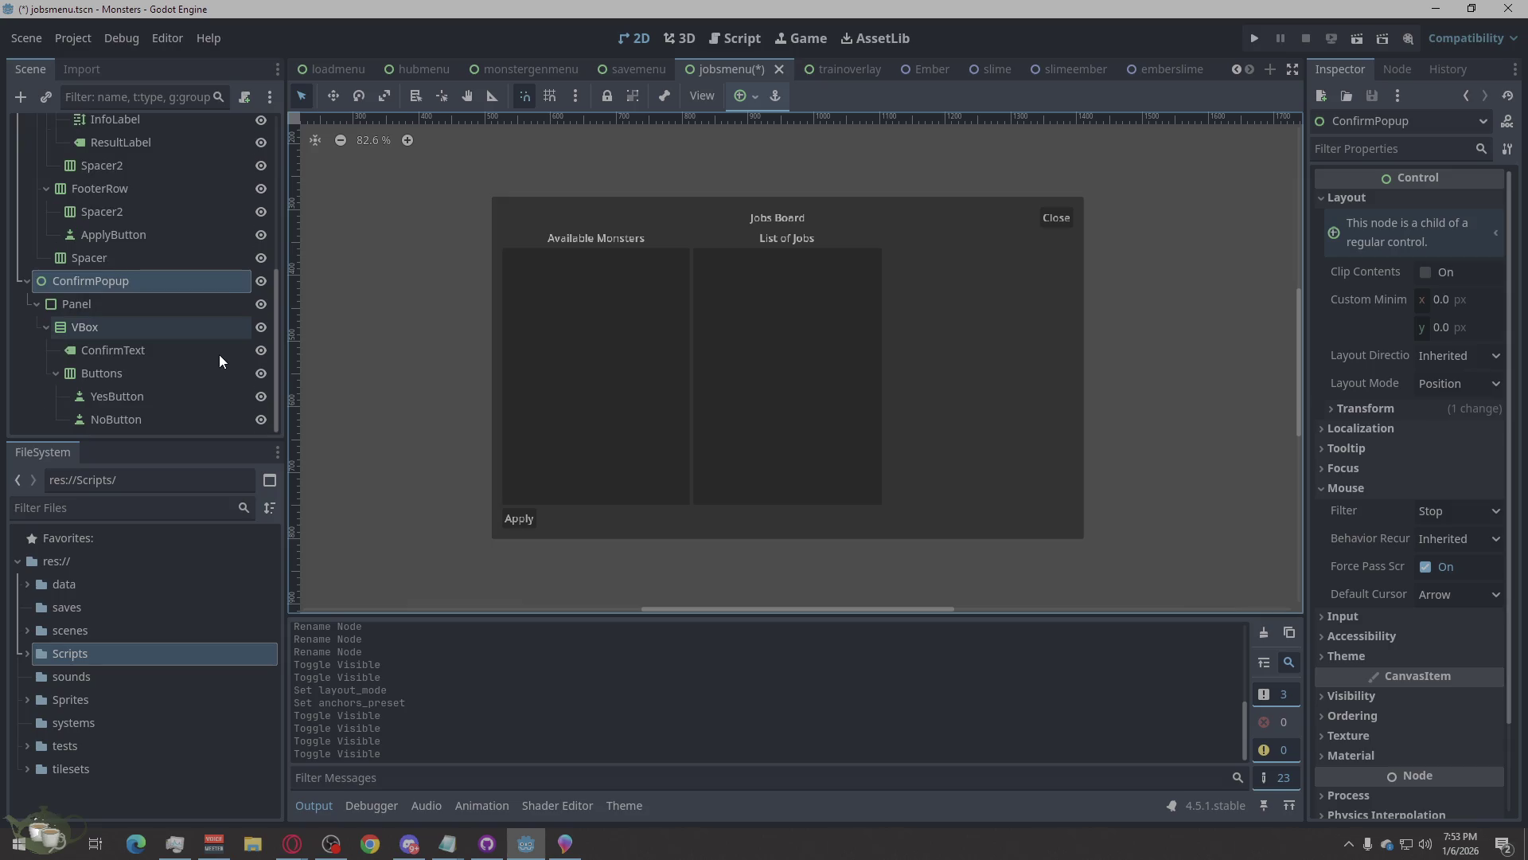
click(117, 389)
Set YesButton's text to 'Yes' and NoButton's text to 'No'.
click(1341, 240)
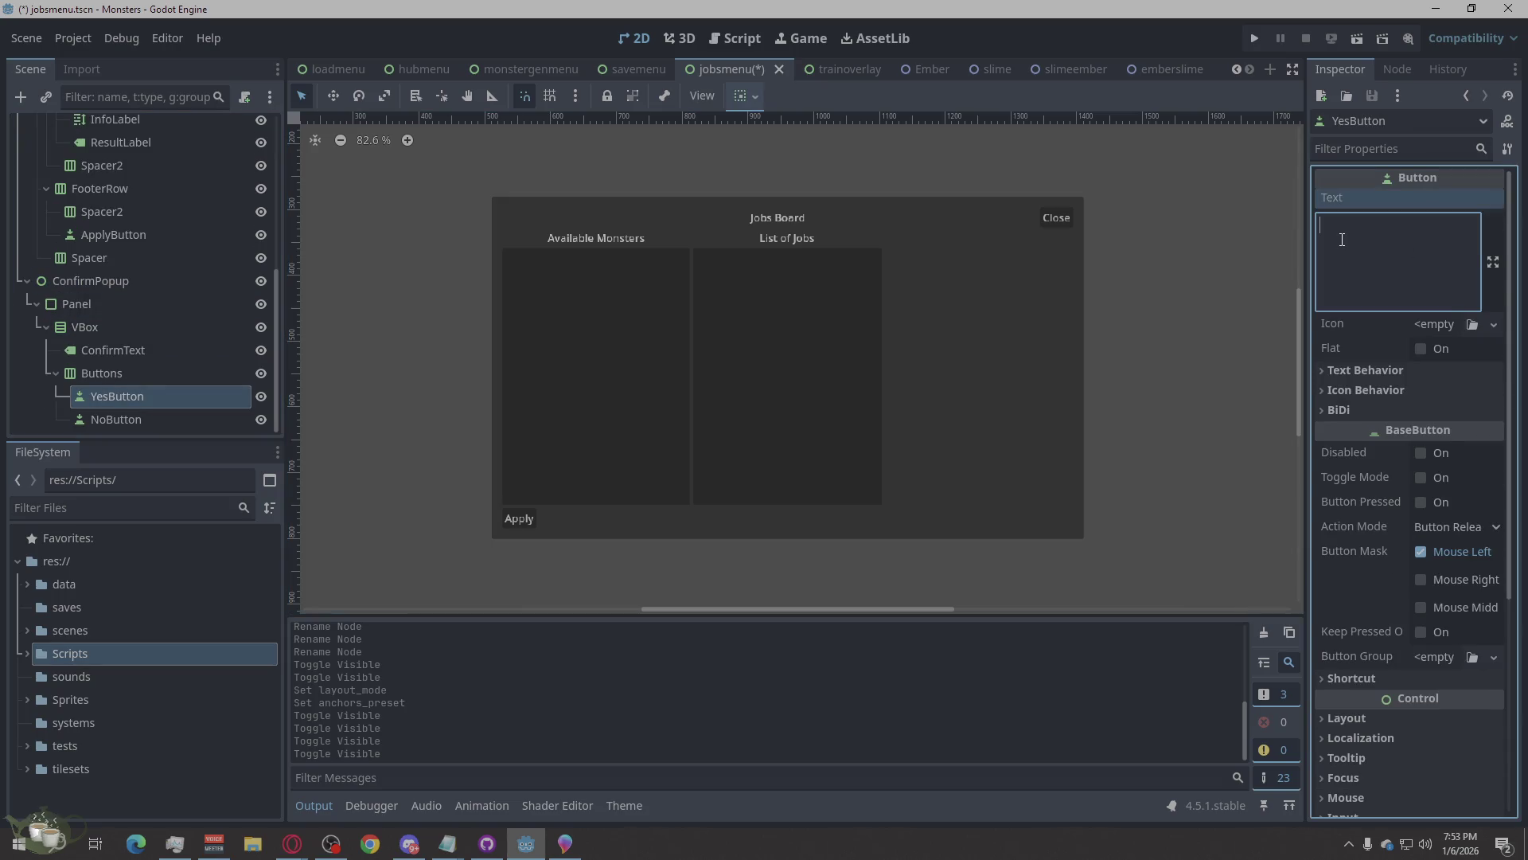
text(Yes)
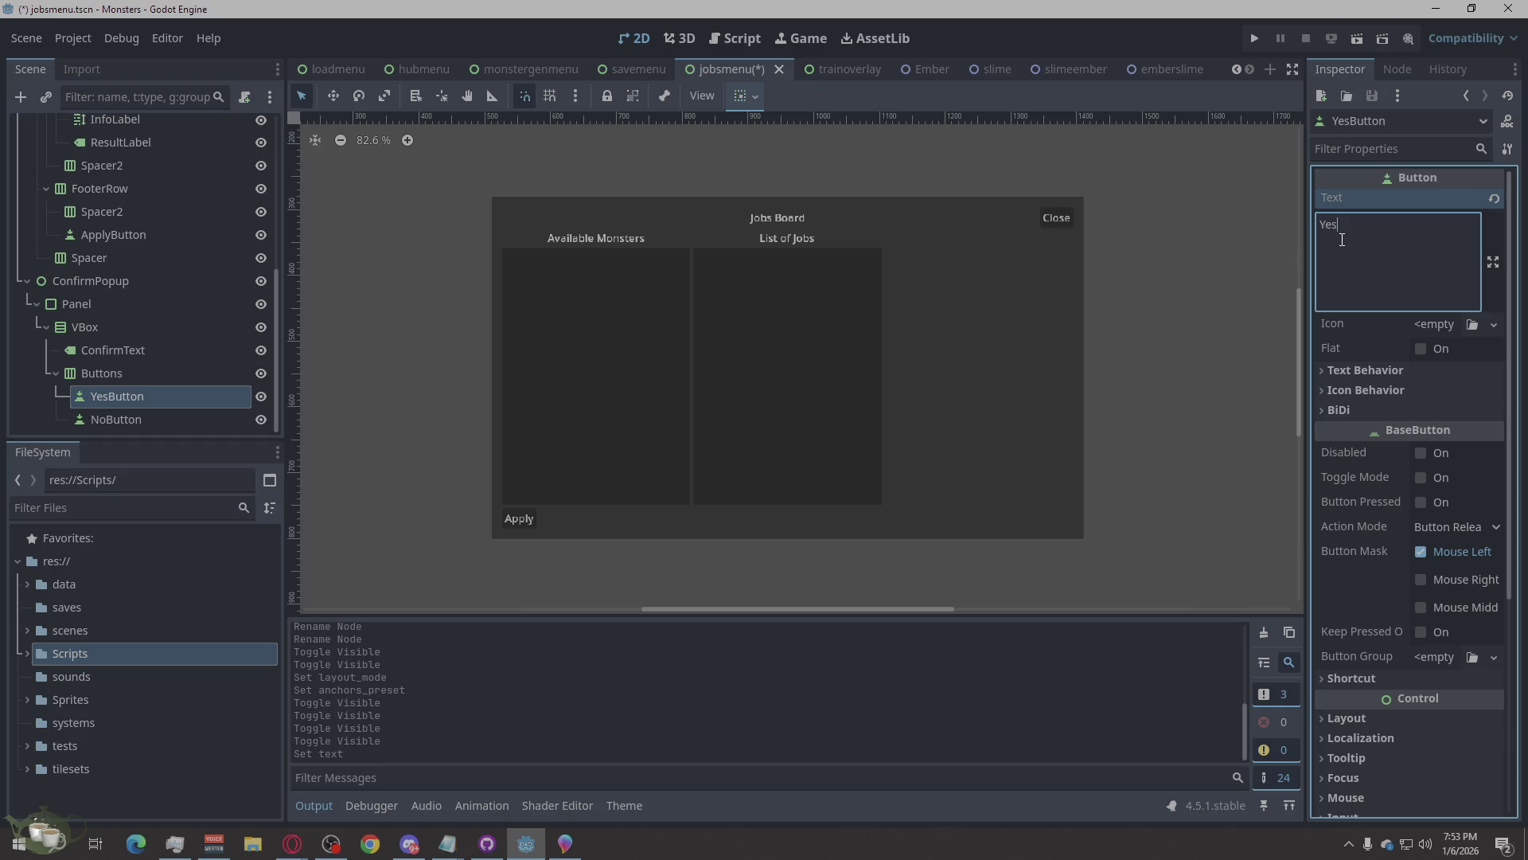
click(164, 413)
click(1405, 246)
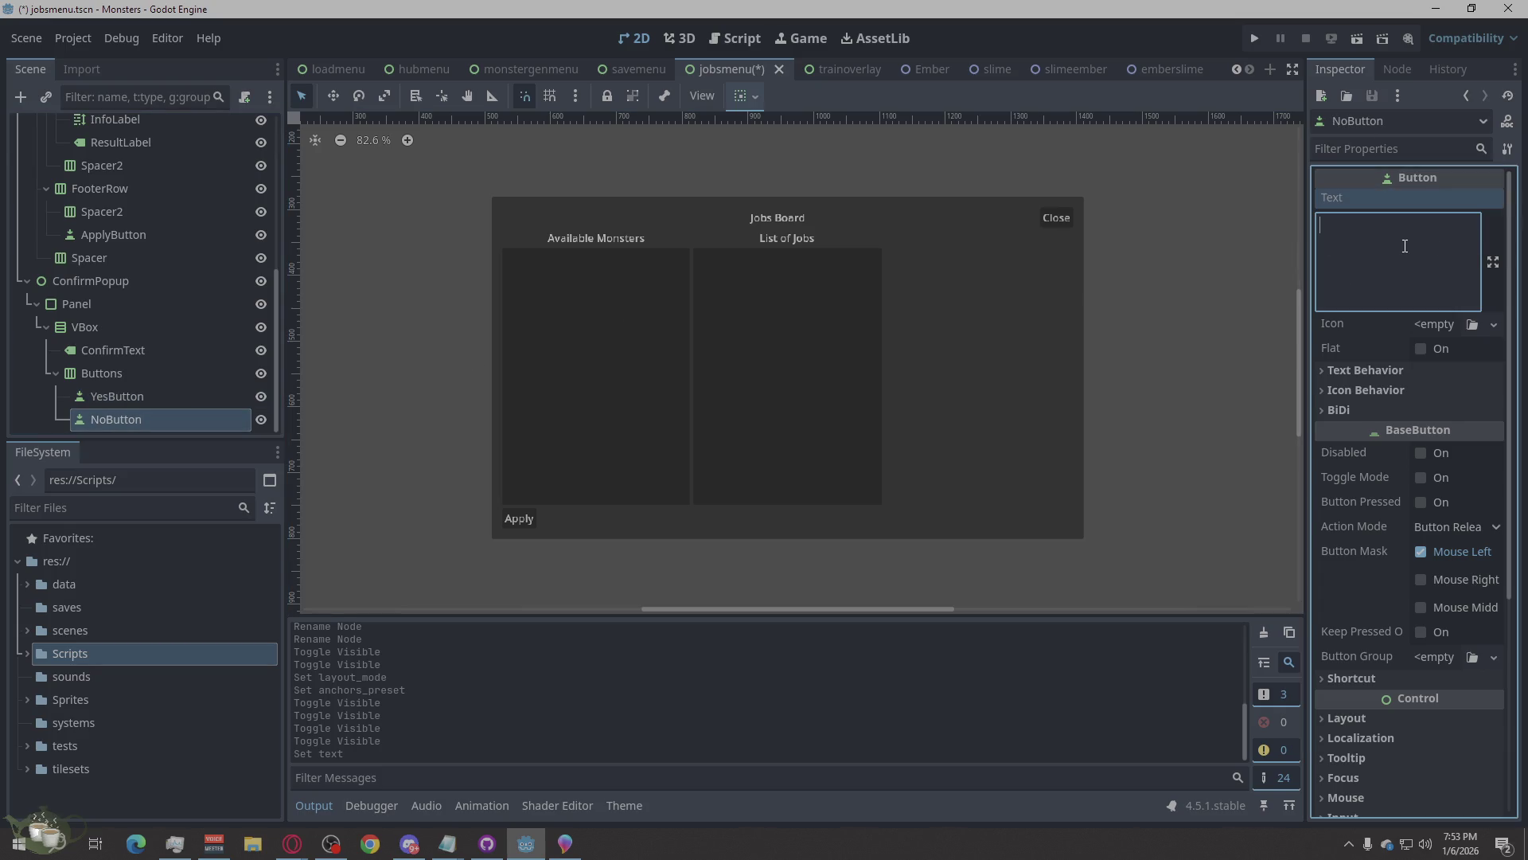
text(No)
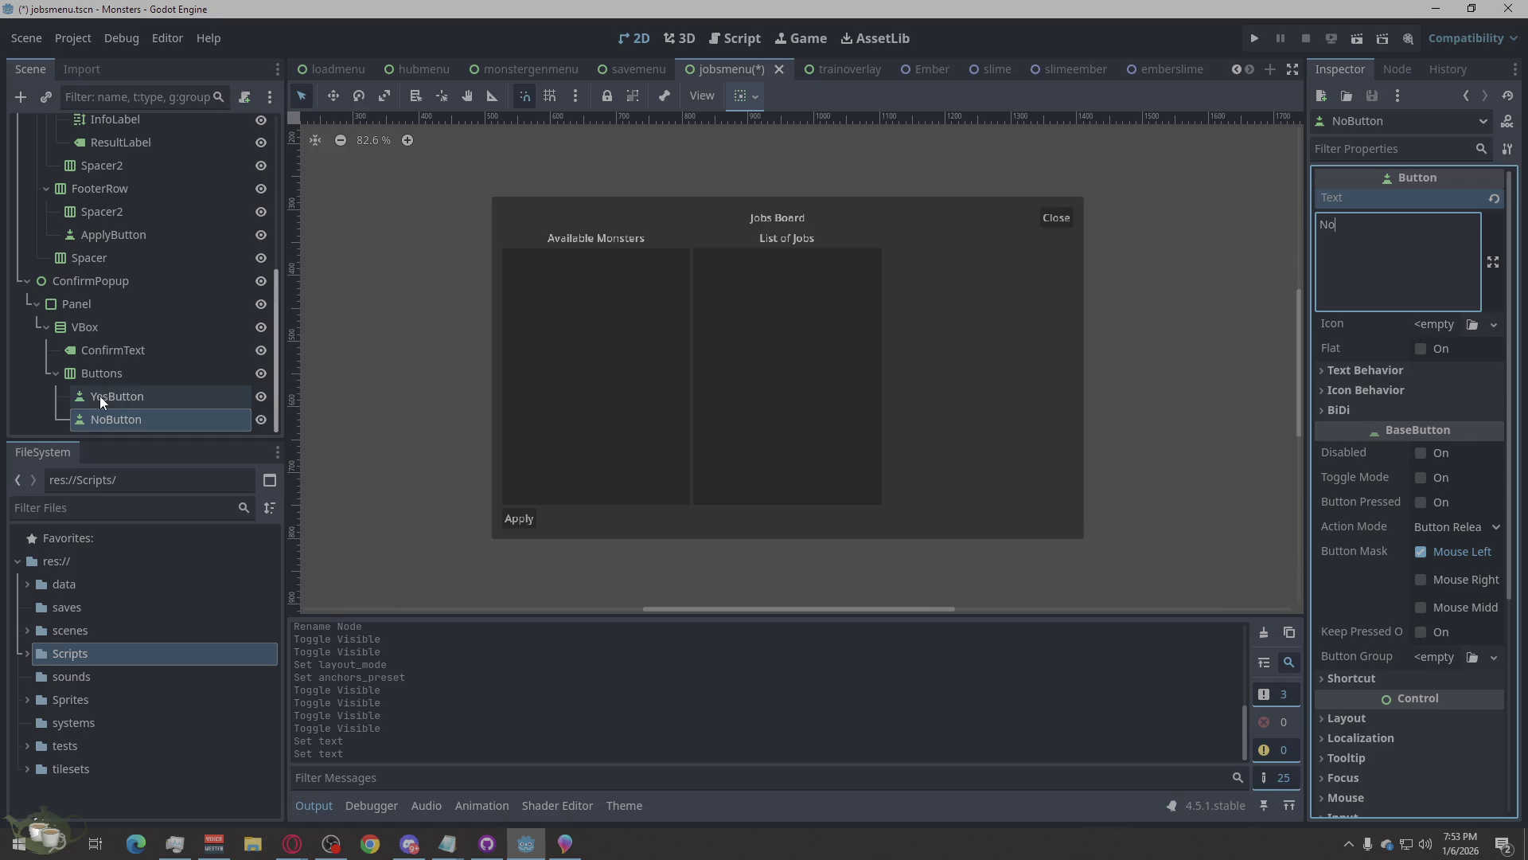
click(137, 326)
Reselect ConfirmPopup and save the jobsmenu scene.
click(122, 282)
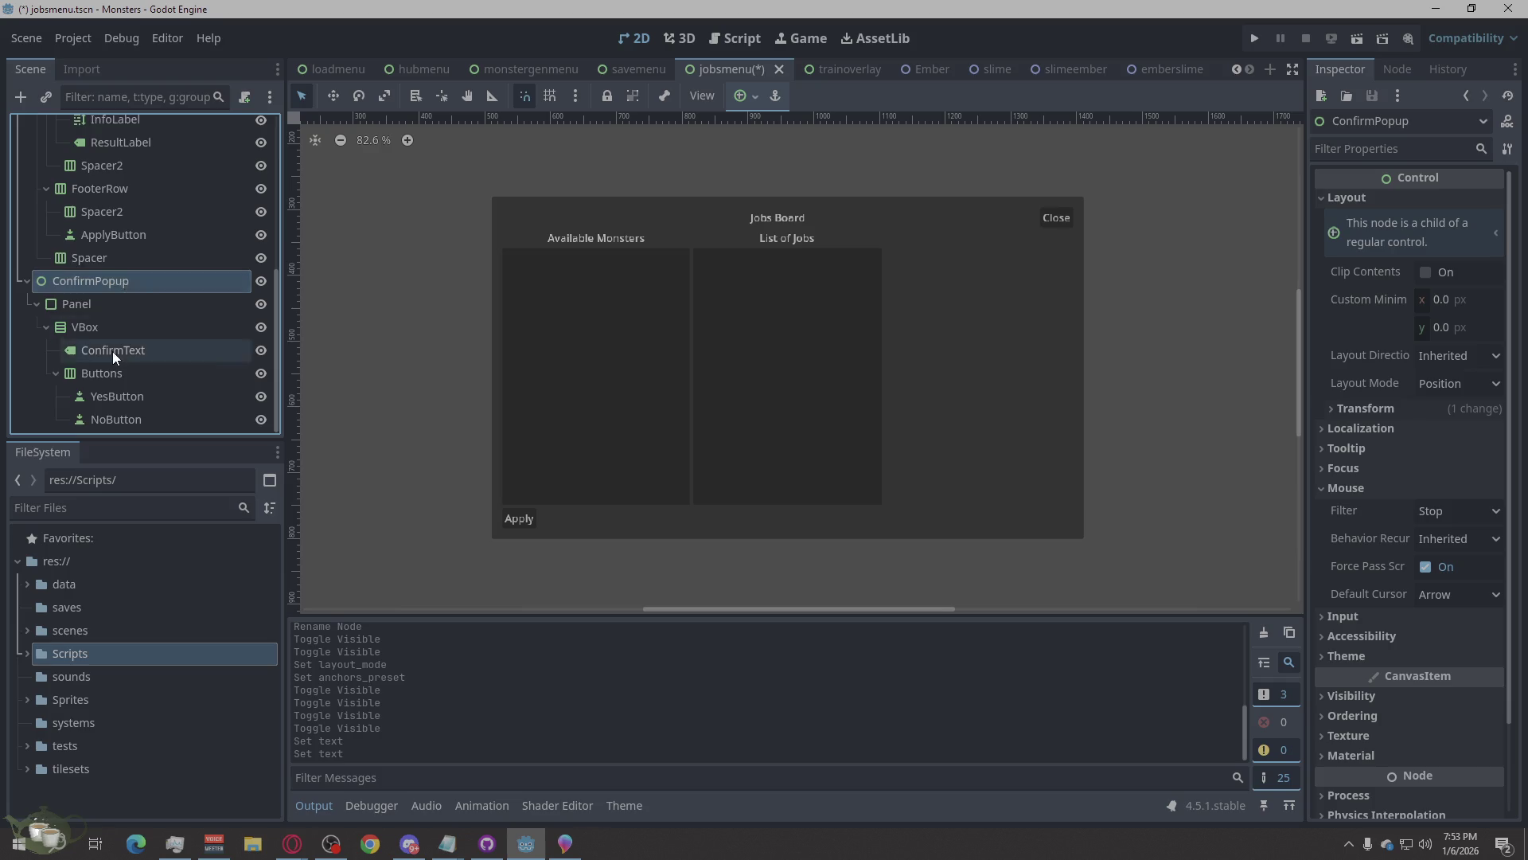
scroll(112, 351, up, 5)
key(ctrl+s)
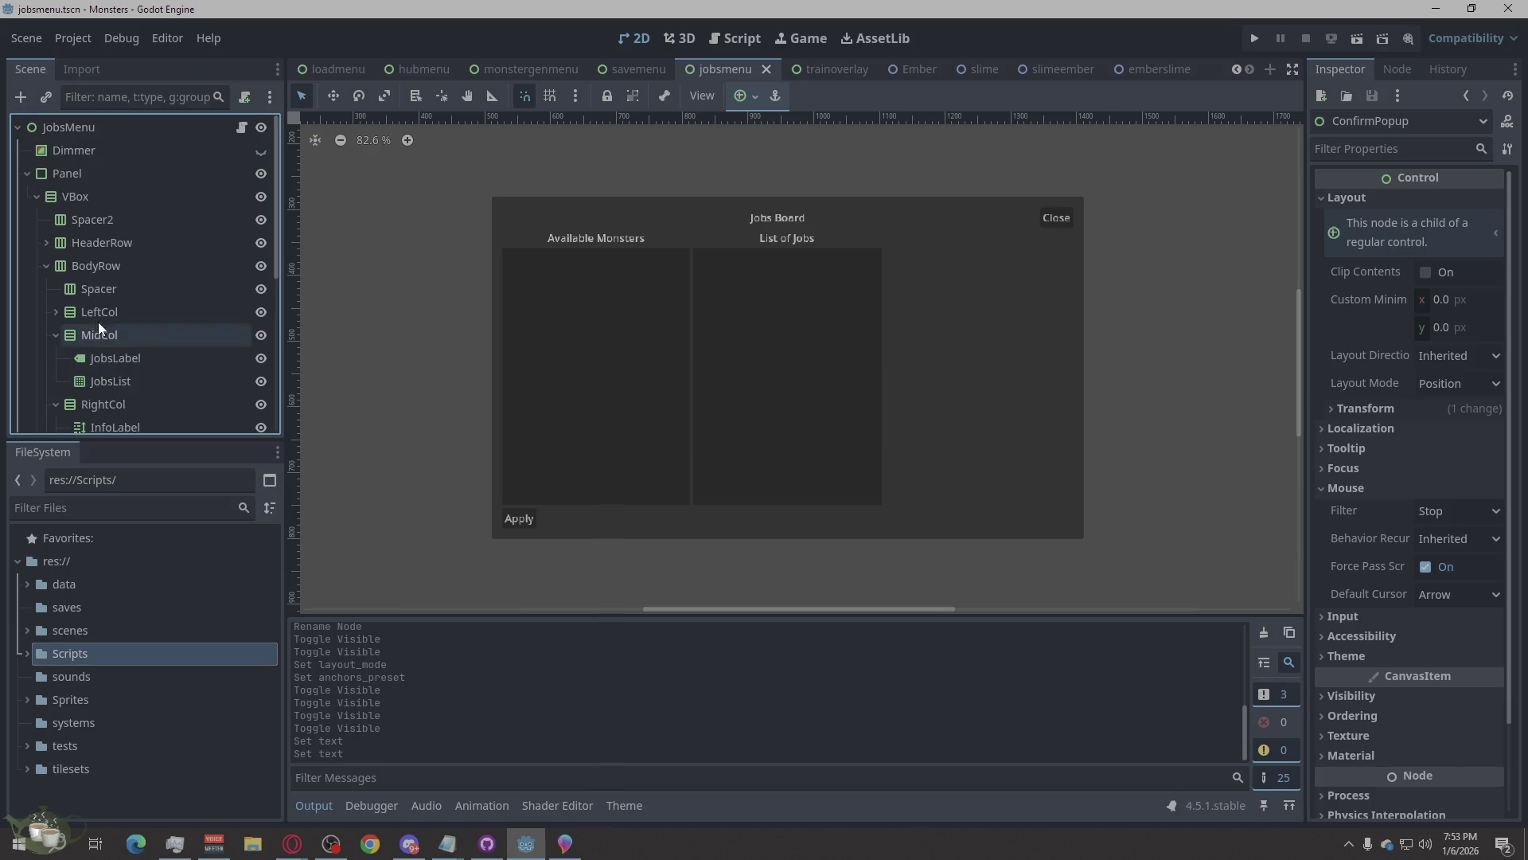
scroll(70, 293, down, 3)
scroll(70, 293, down, 5)
right_click(54, 285)
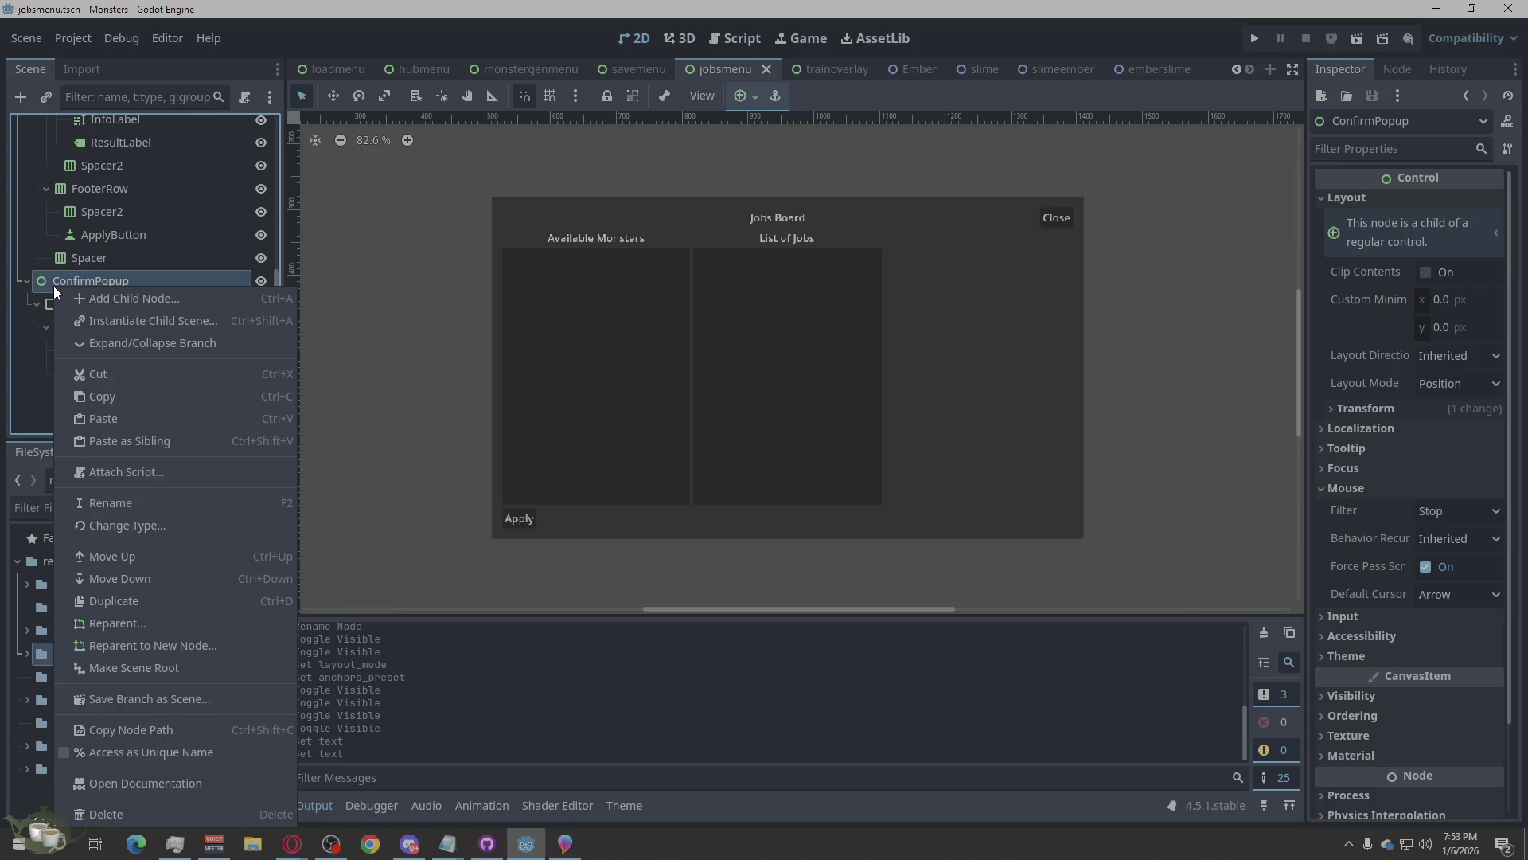
click(109, 575)
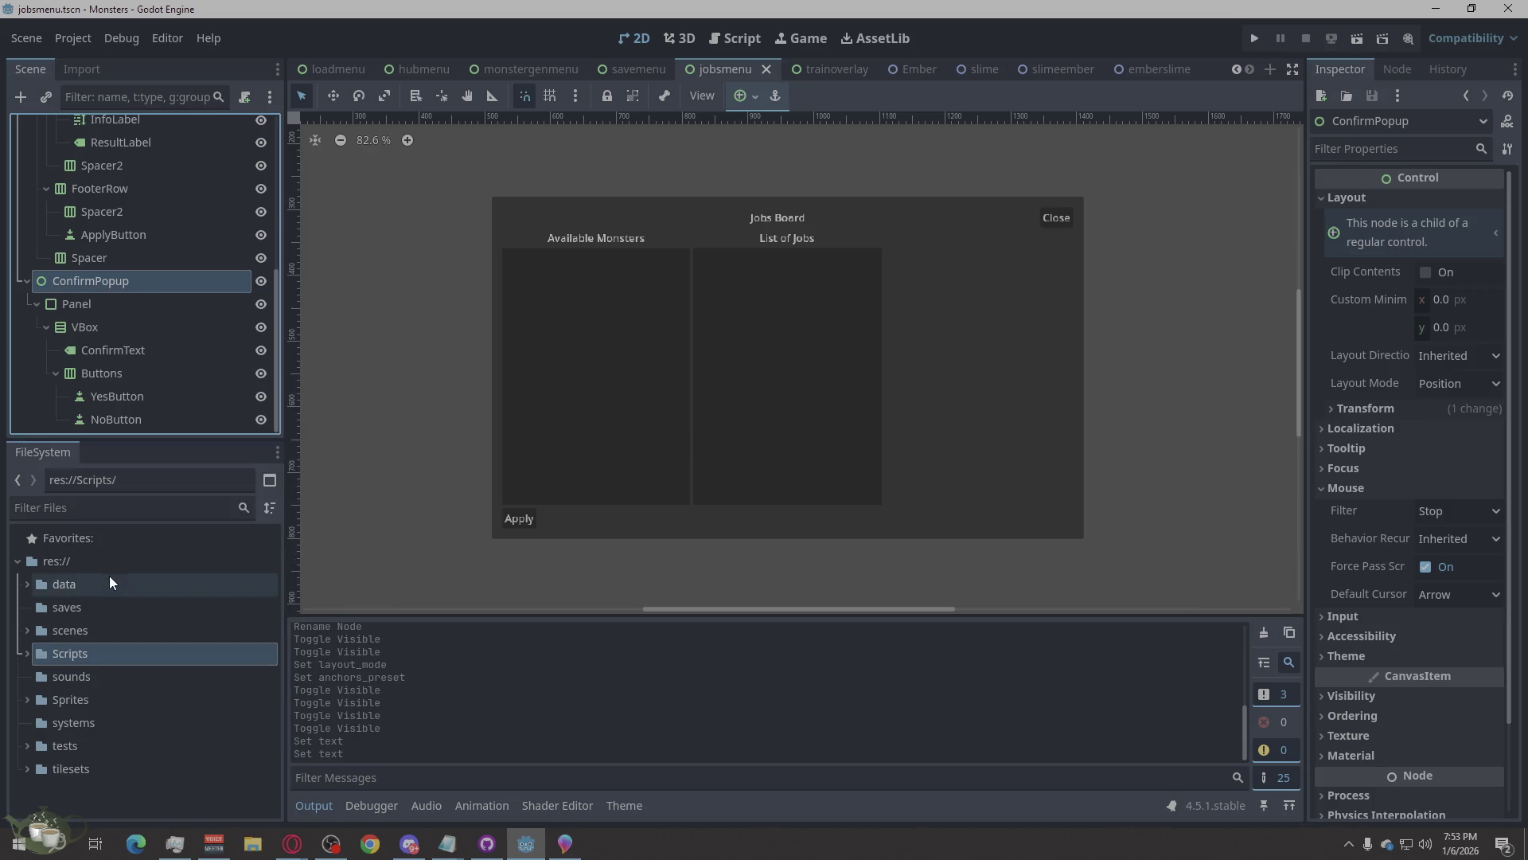
scroll(86, 296, up, 10)
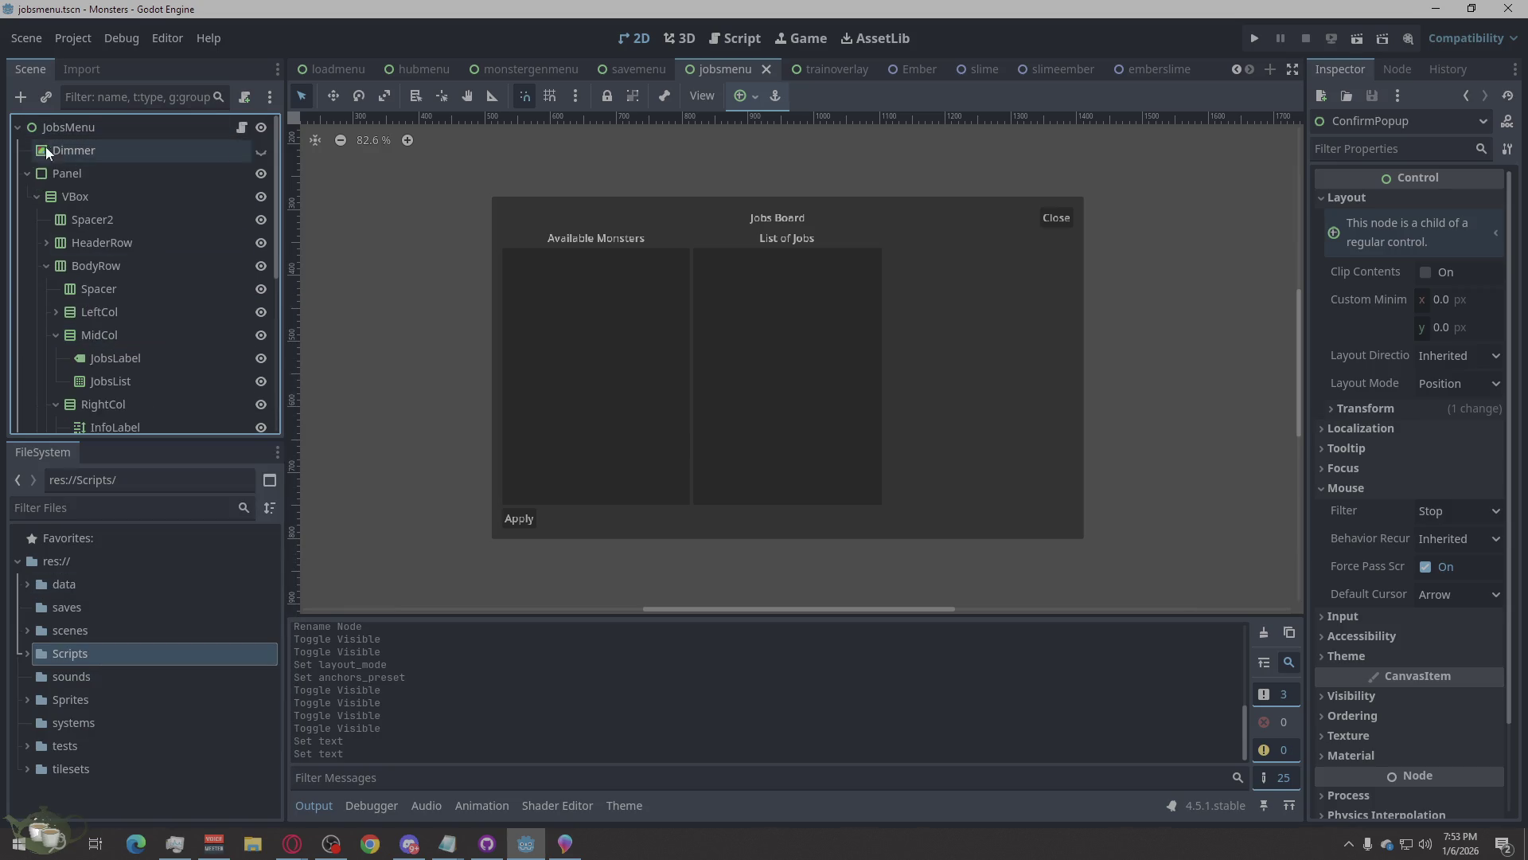
click(51, 172)
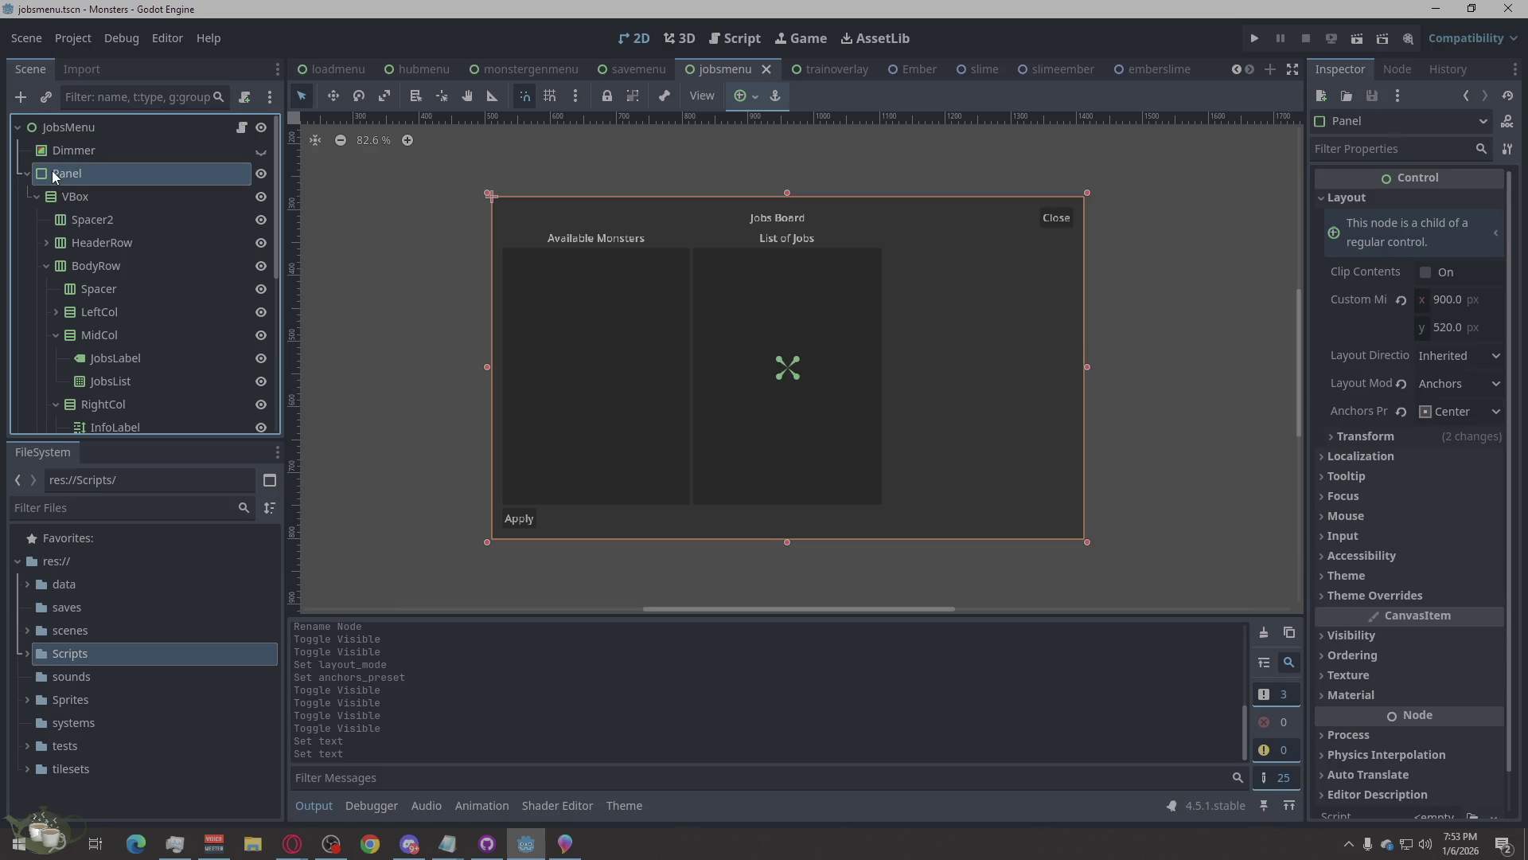
click(49, 145)
click(59, 126)
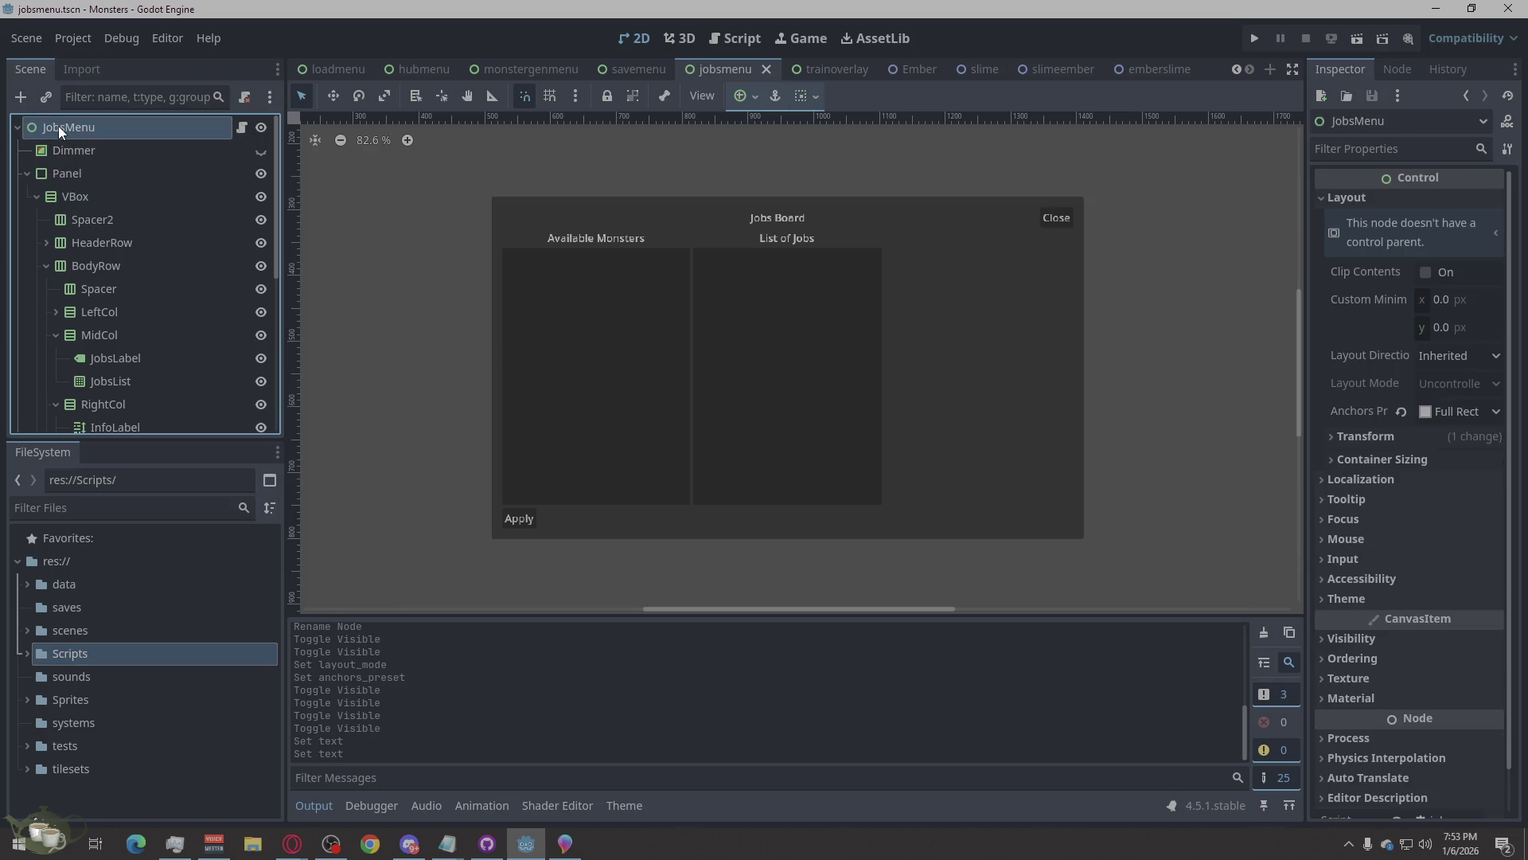
scroll(71, 303, down, 3)
scroll(70, 307, down, 5)
click(65, 305)
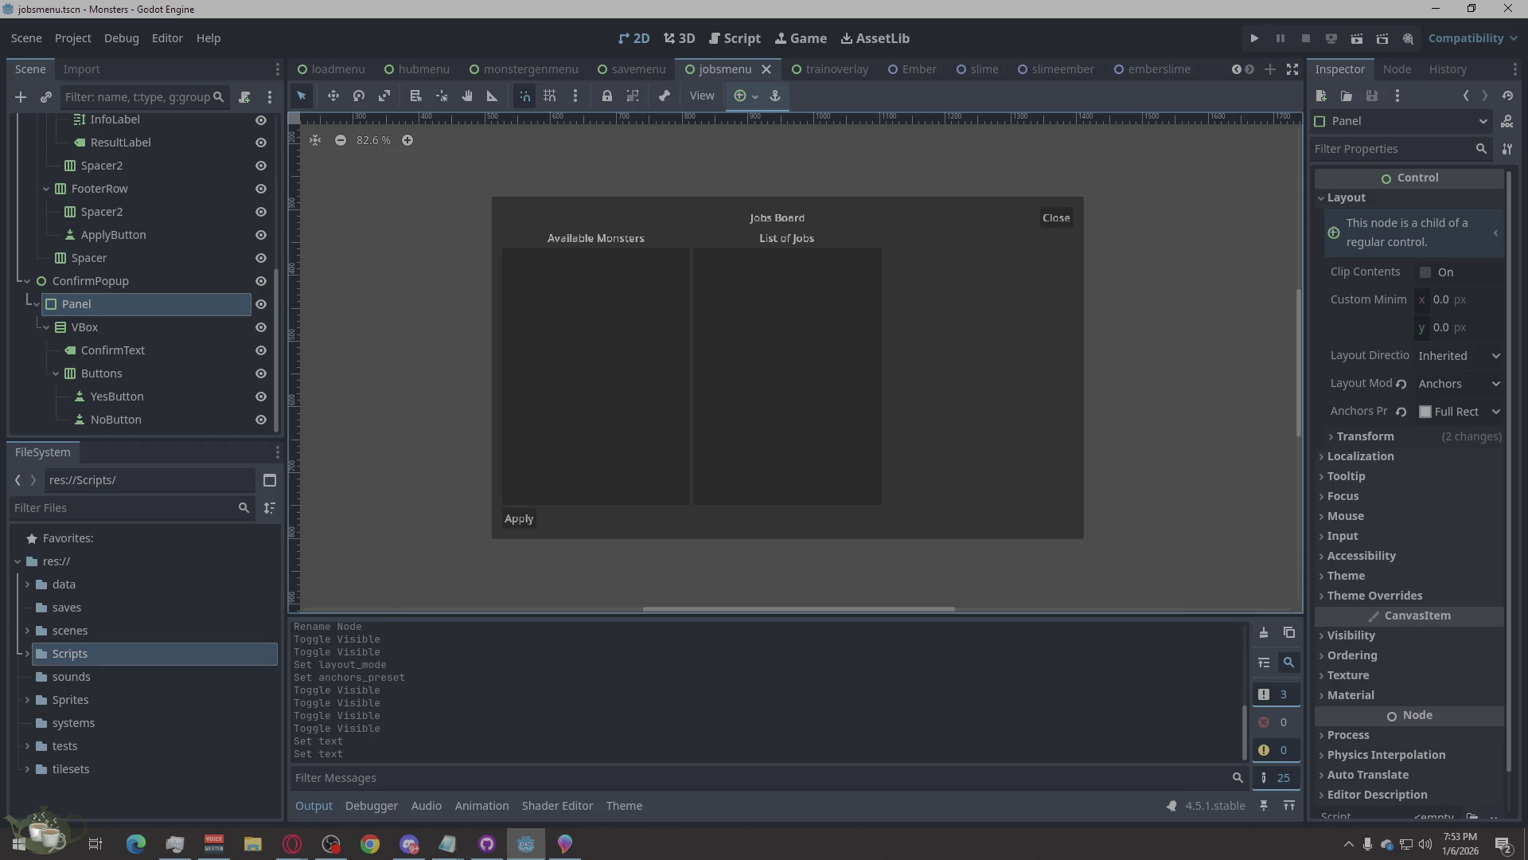
key(alt+Tab)
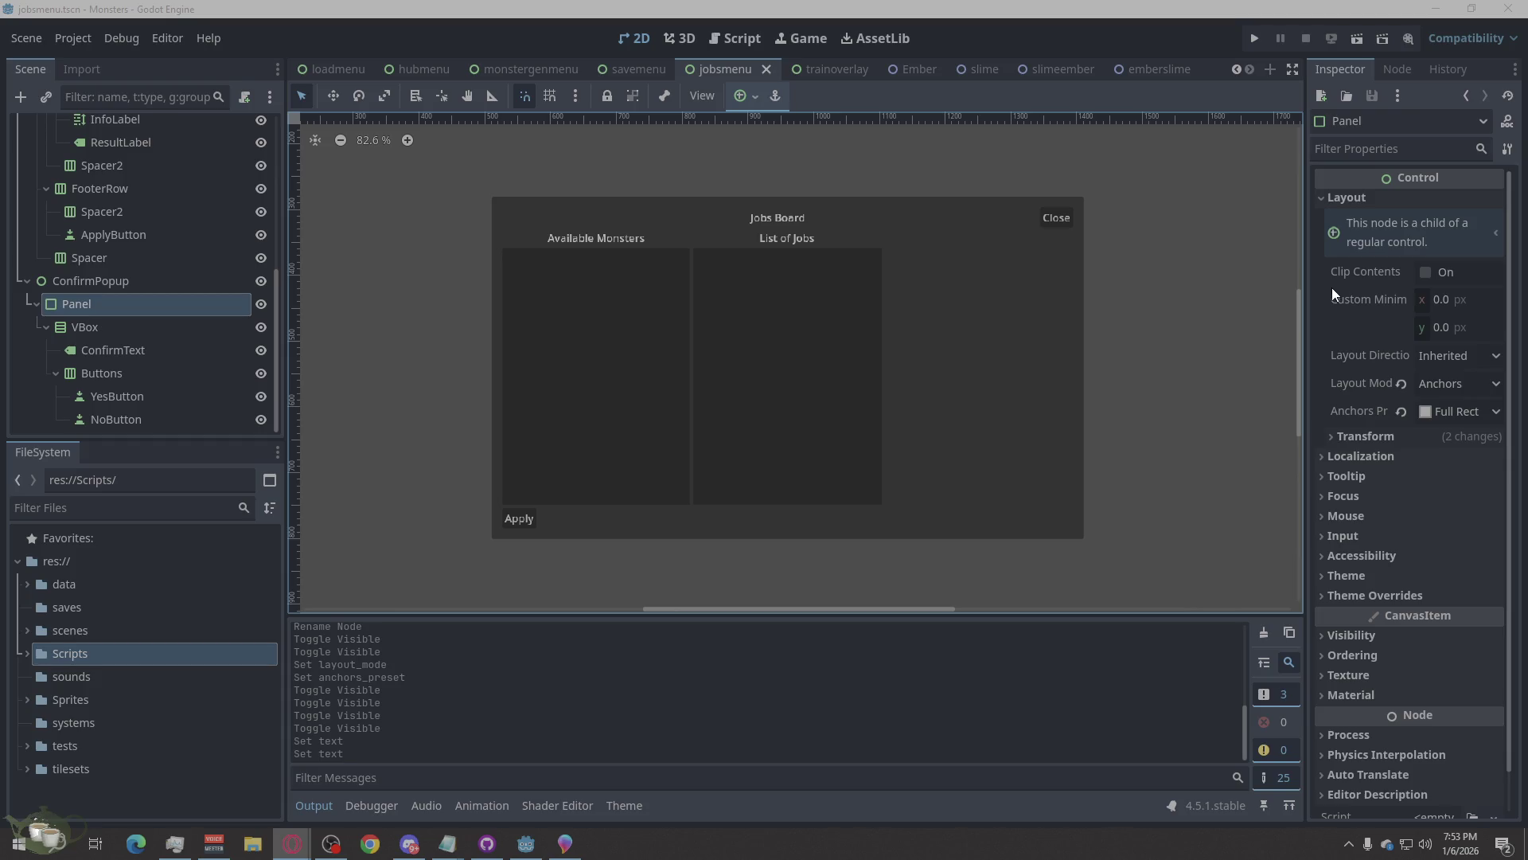
click(117, 285)
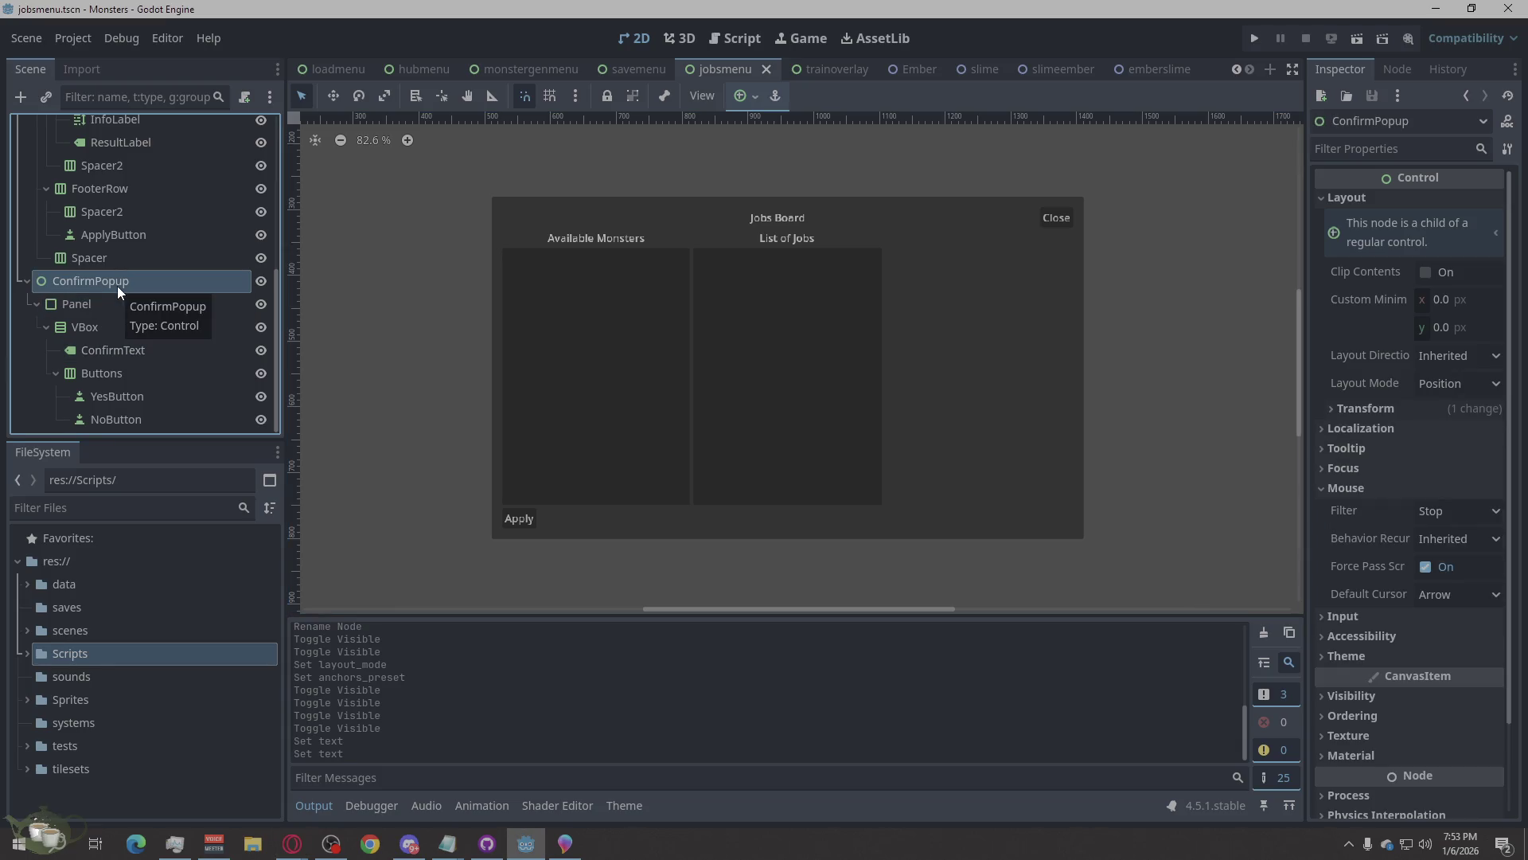
scroll(580, 351, down, 2)
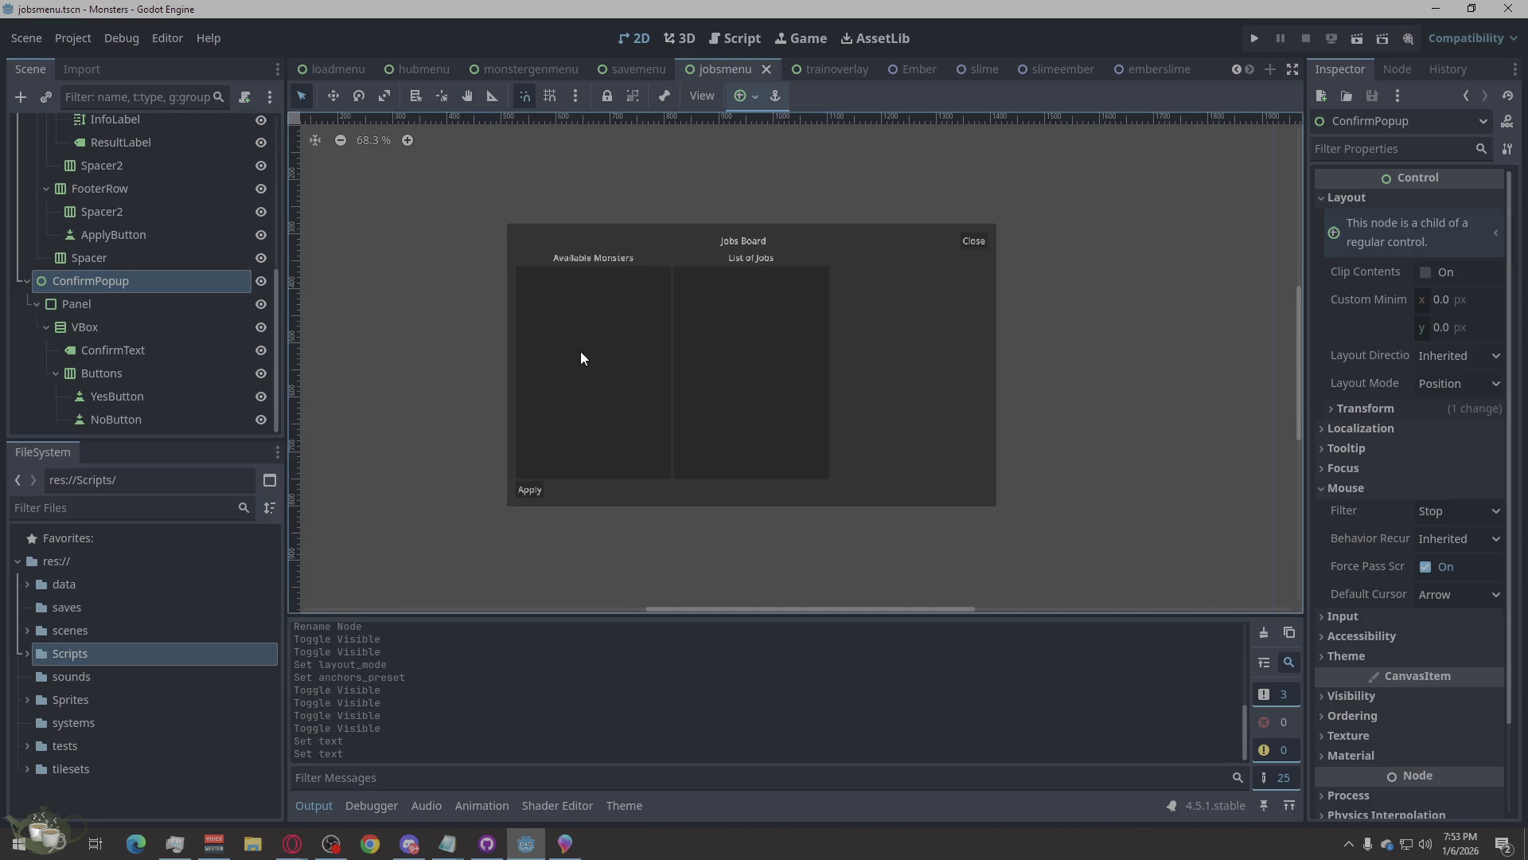
scroll(728, 544, up, 1)
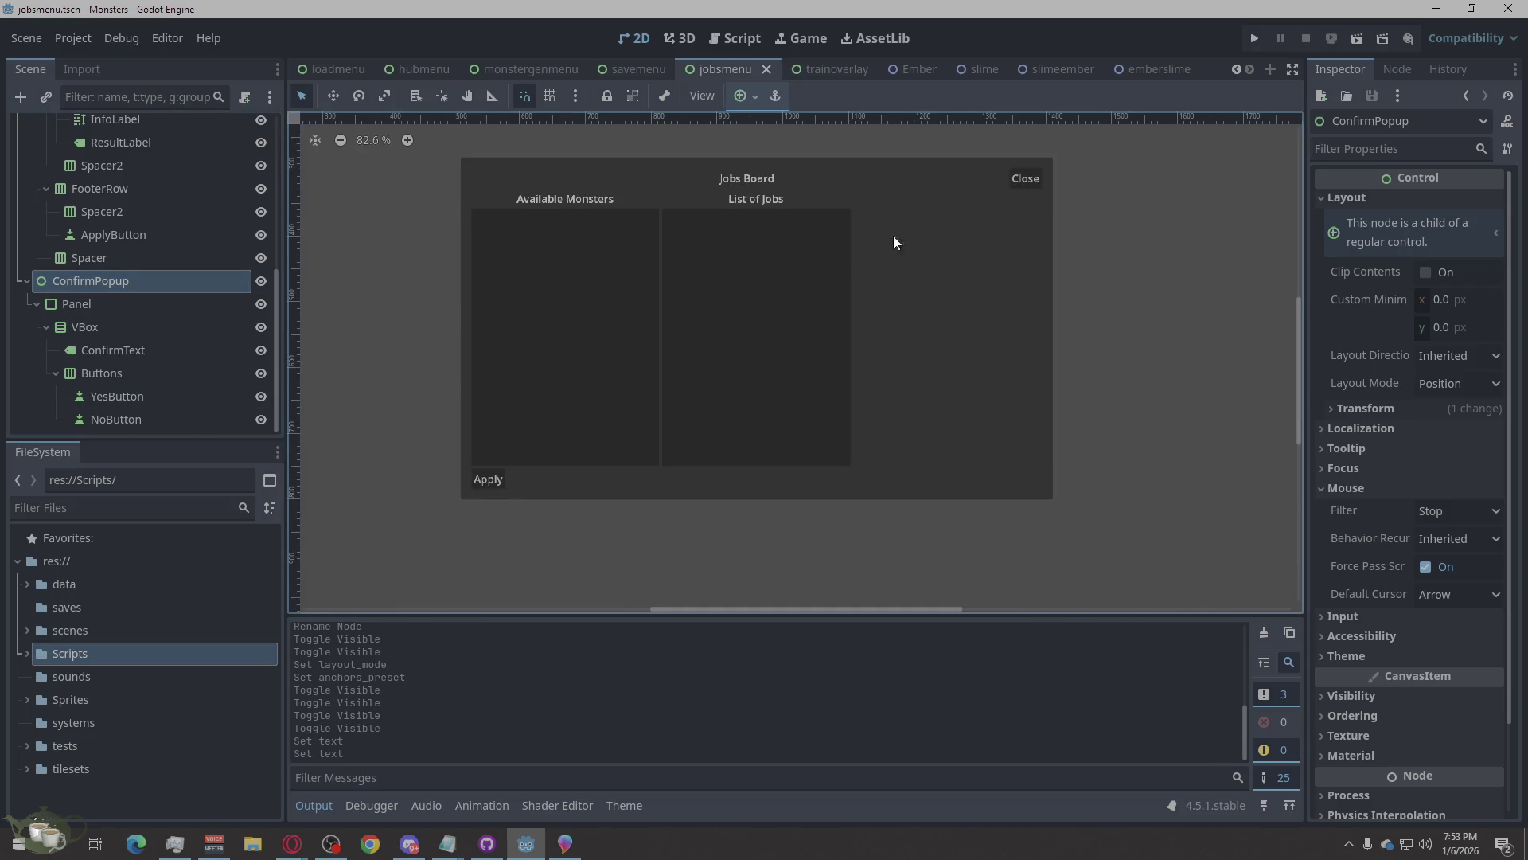
click(120, 329)
click(117, 332)
scroll(816, 412, down, 4)
scroll(817, 412, up, 2)
click(94, 283)
click(97, 300)
click(102, 280)
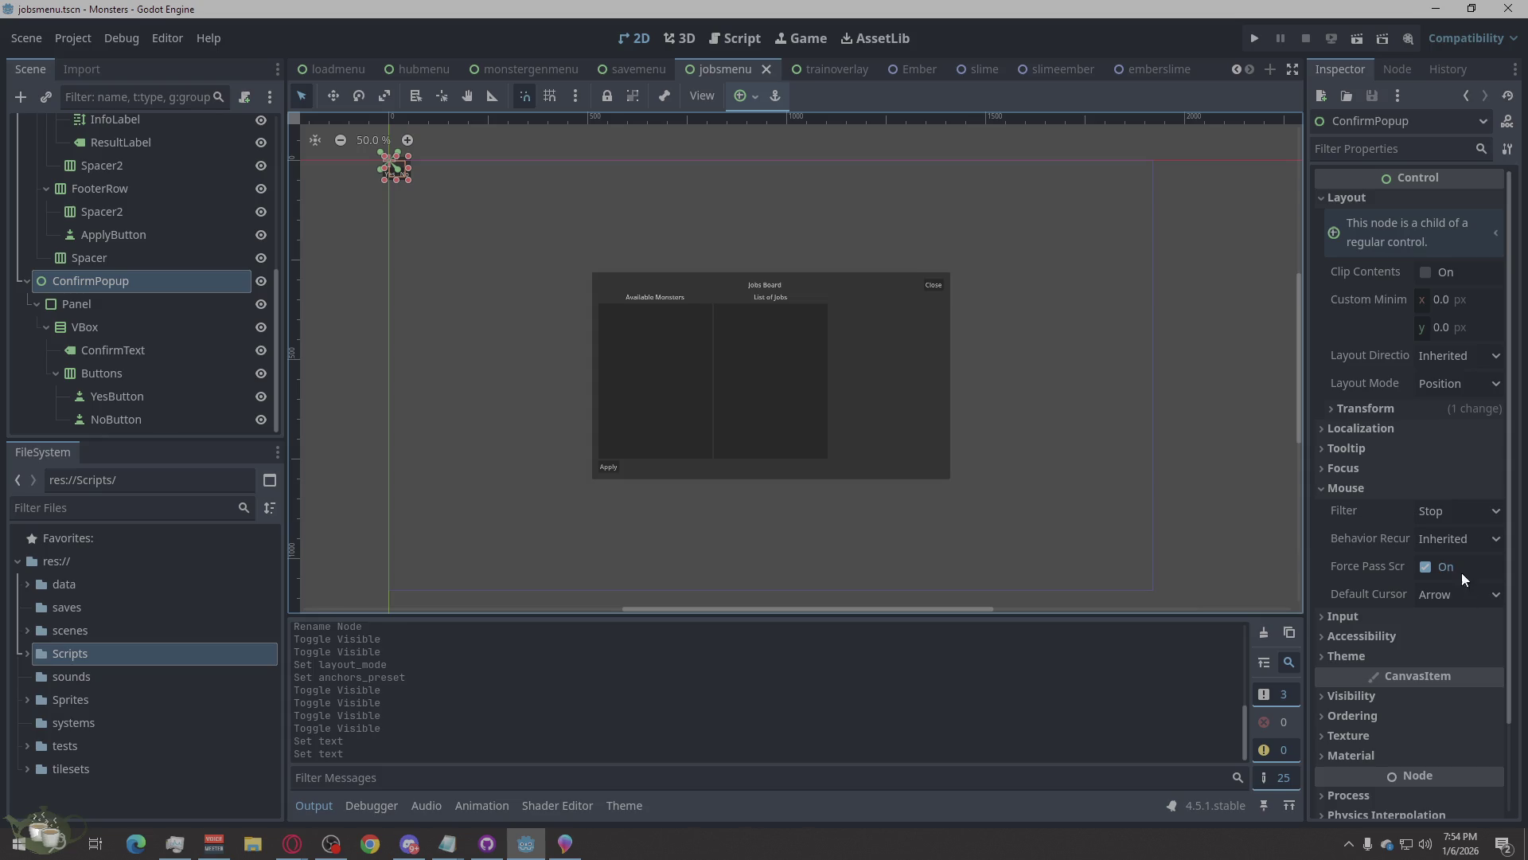
Switch ConfirmPopup to Anchors layout mode with the Center anchors preset.
click(1450, 385)
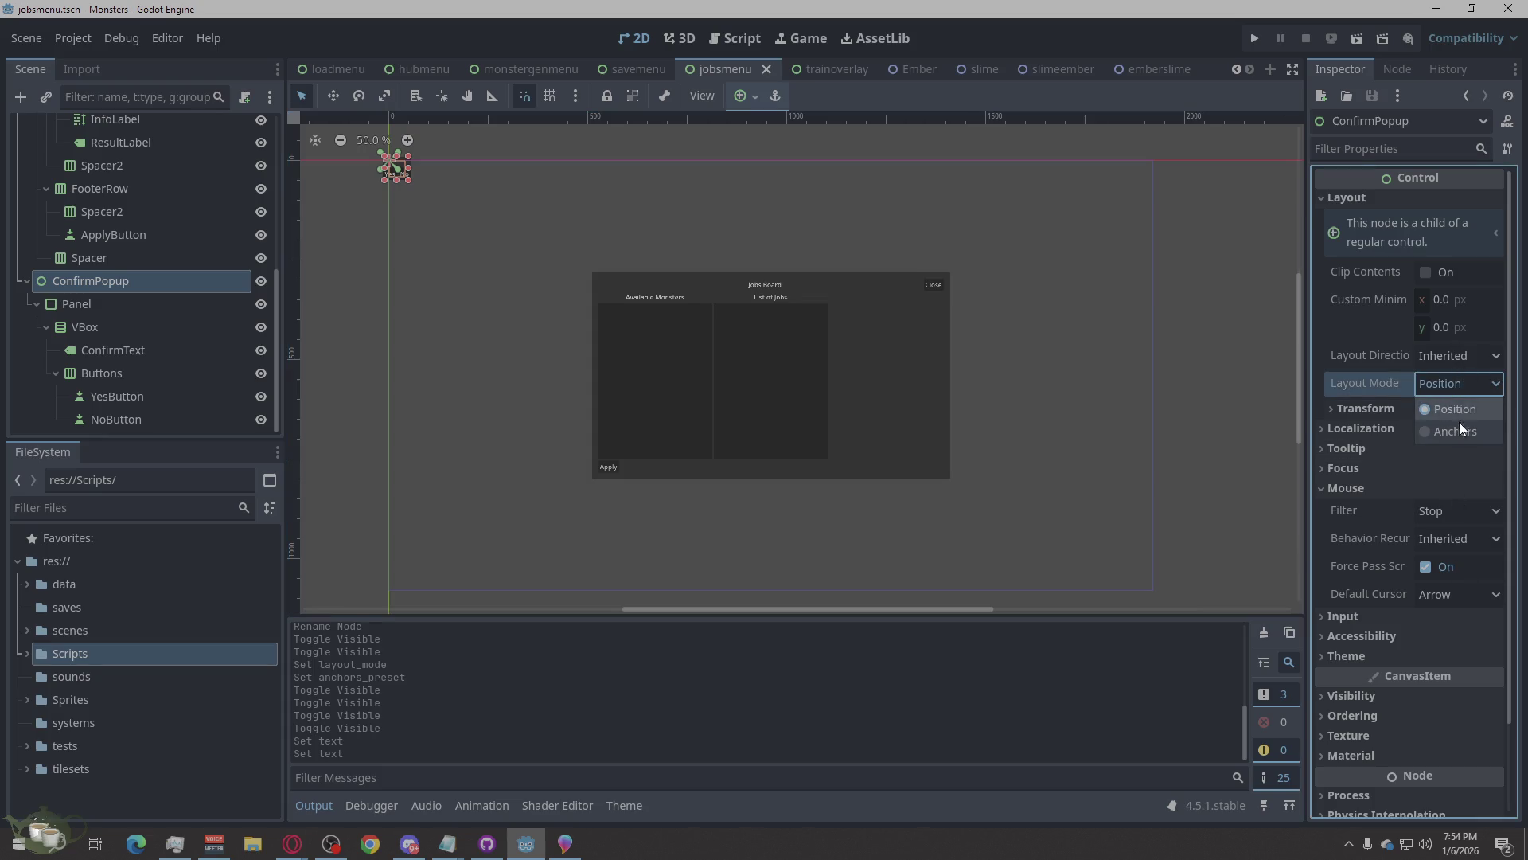
click(1455, 430)
click(1453, 410)
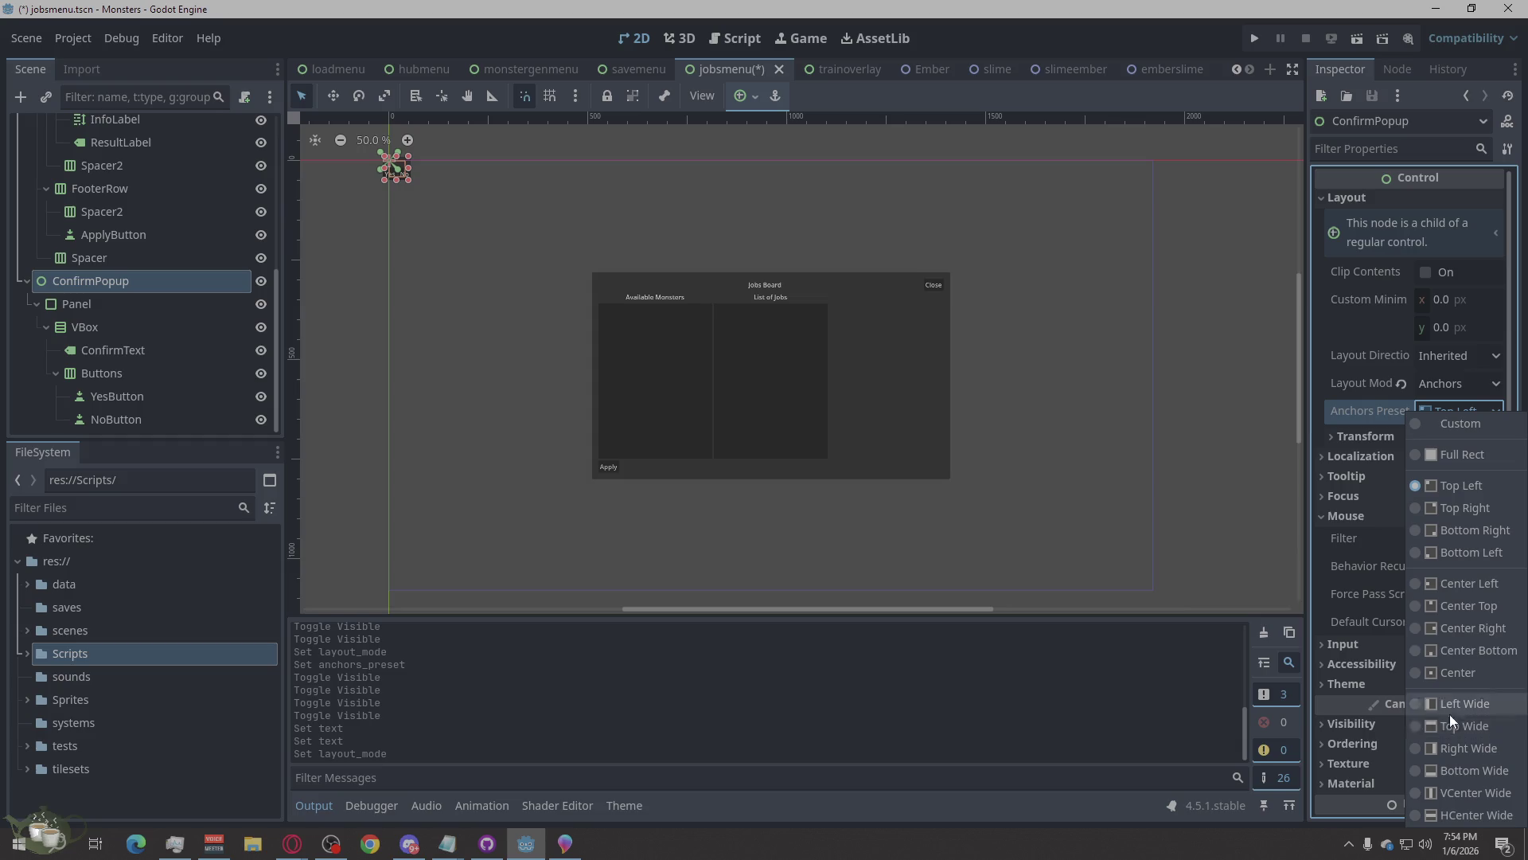
click(1474, 670)
click(123, 310)
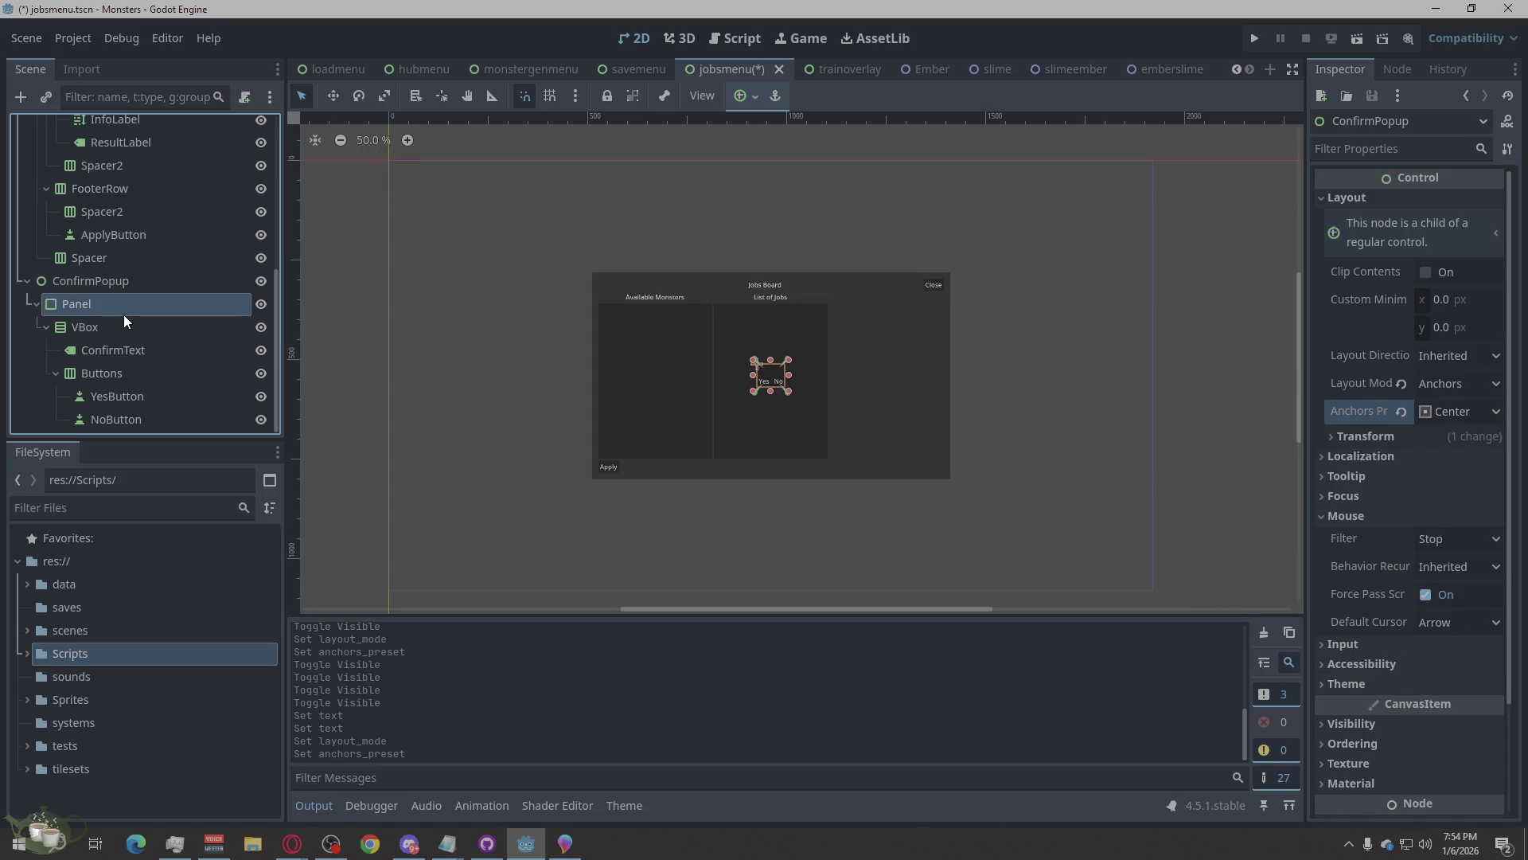
scroll(723, 353, up, 4)
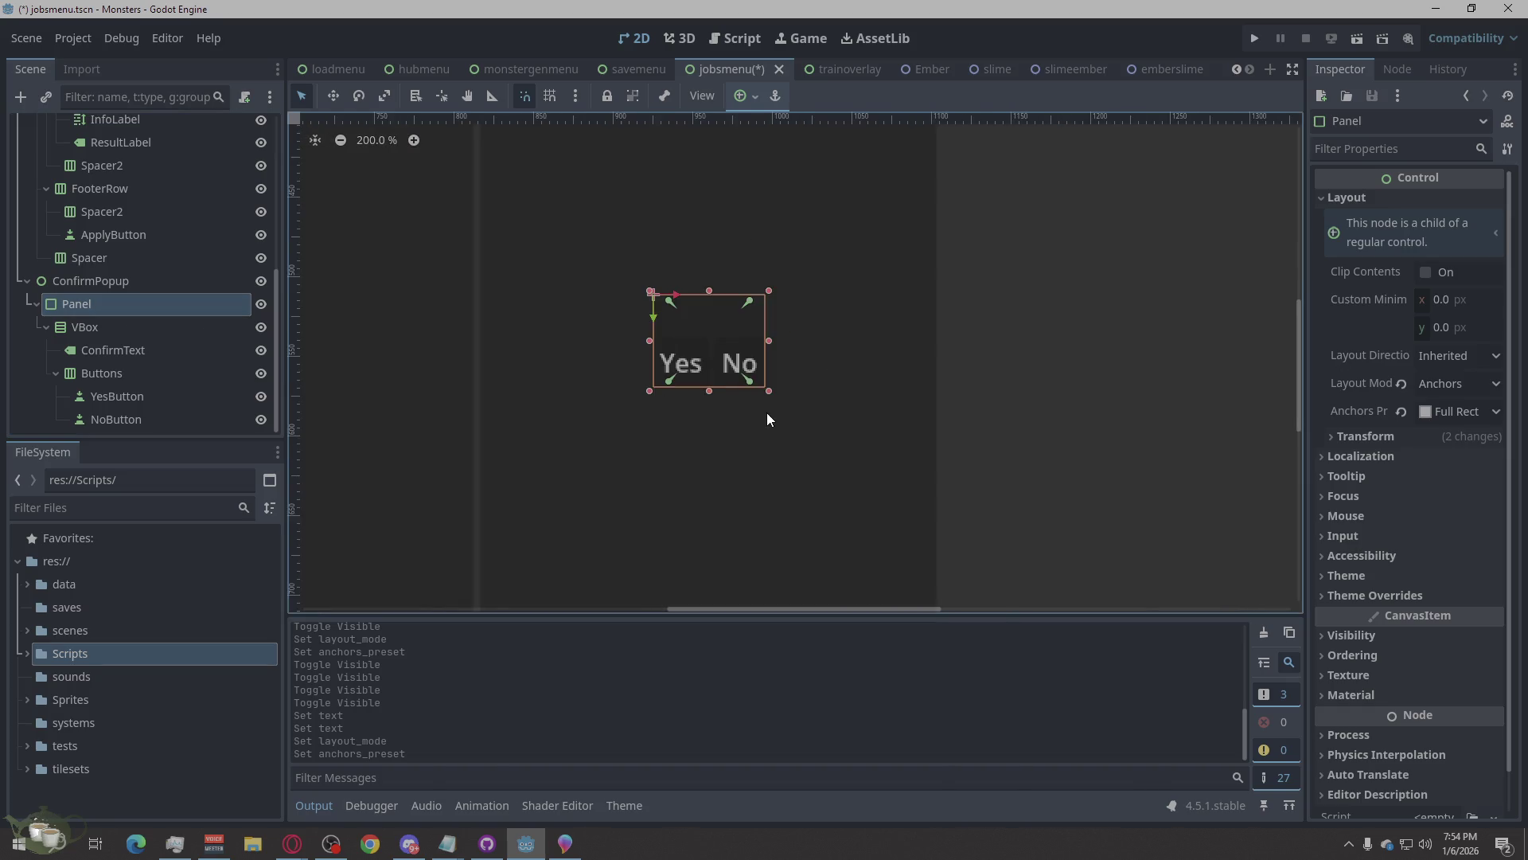
scroll(766, 413, down, 2)
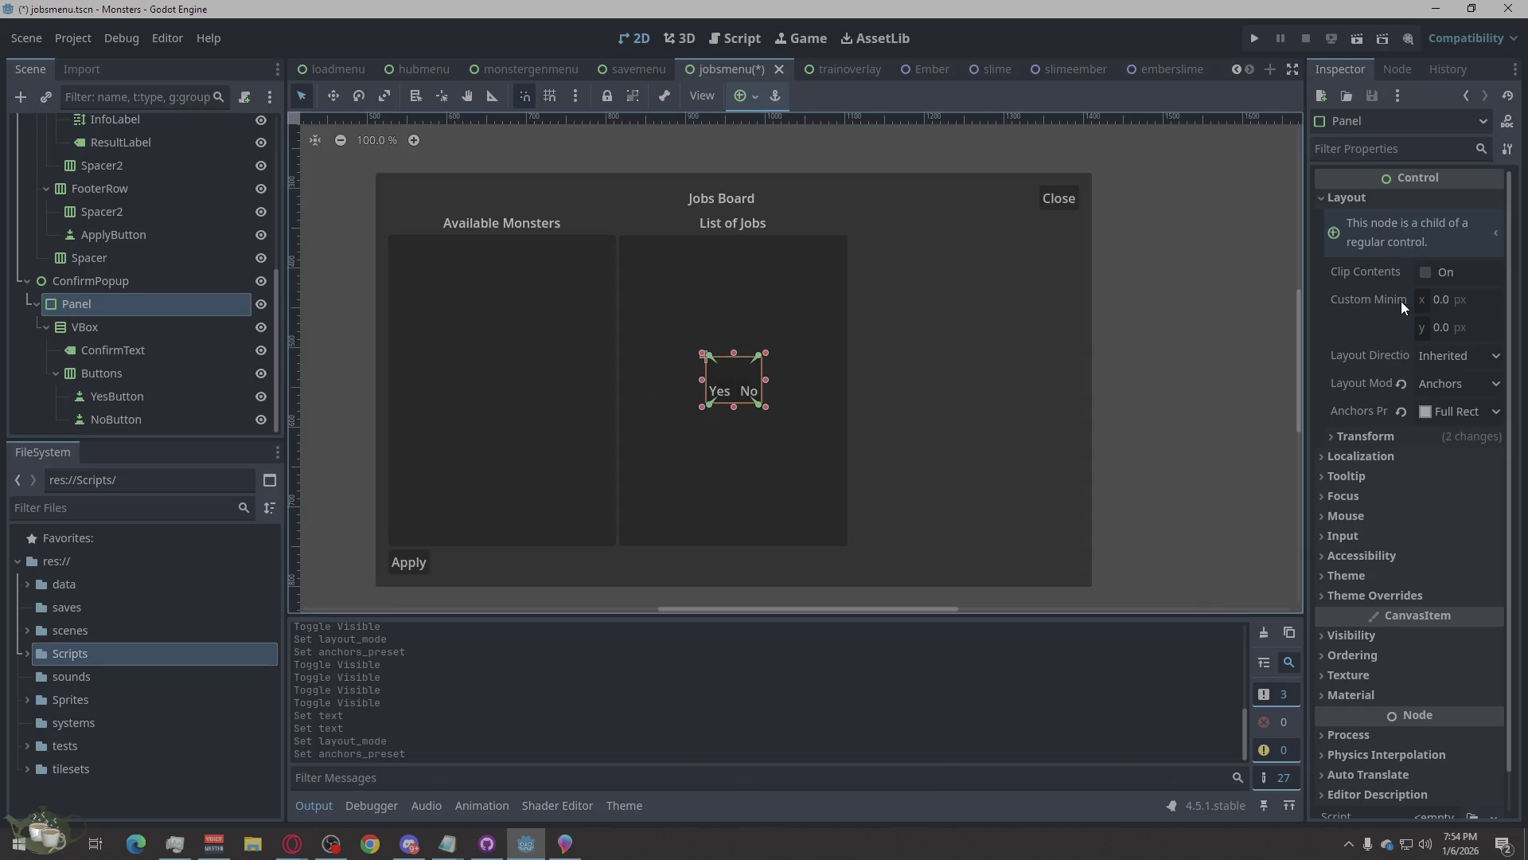
Set ConfirmPopup's Custom Minimum Size to 400 × 200 px.
click(133, 288)
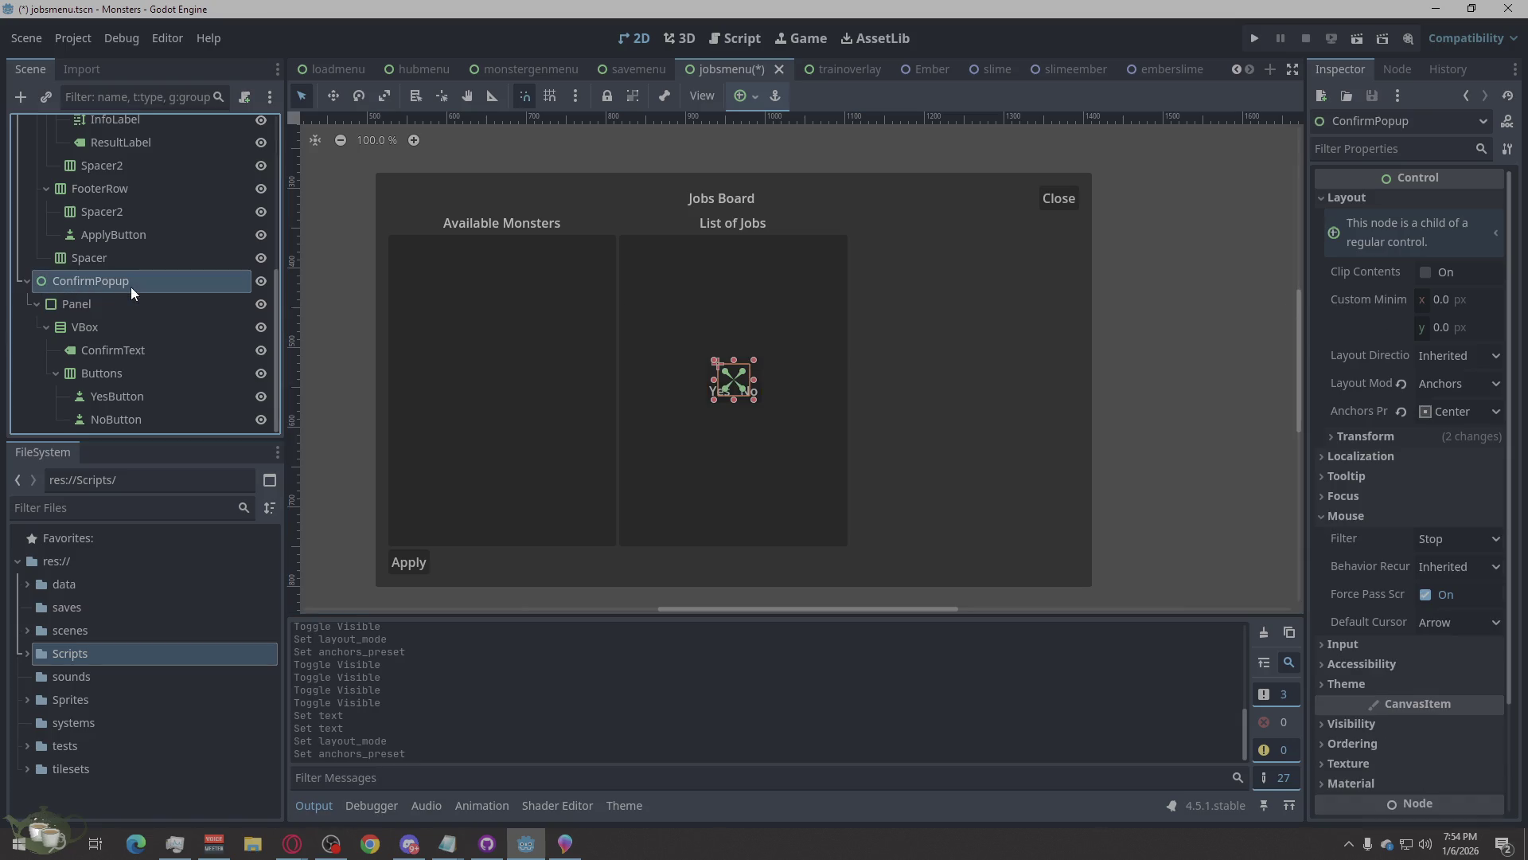
click(1442, 300)
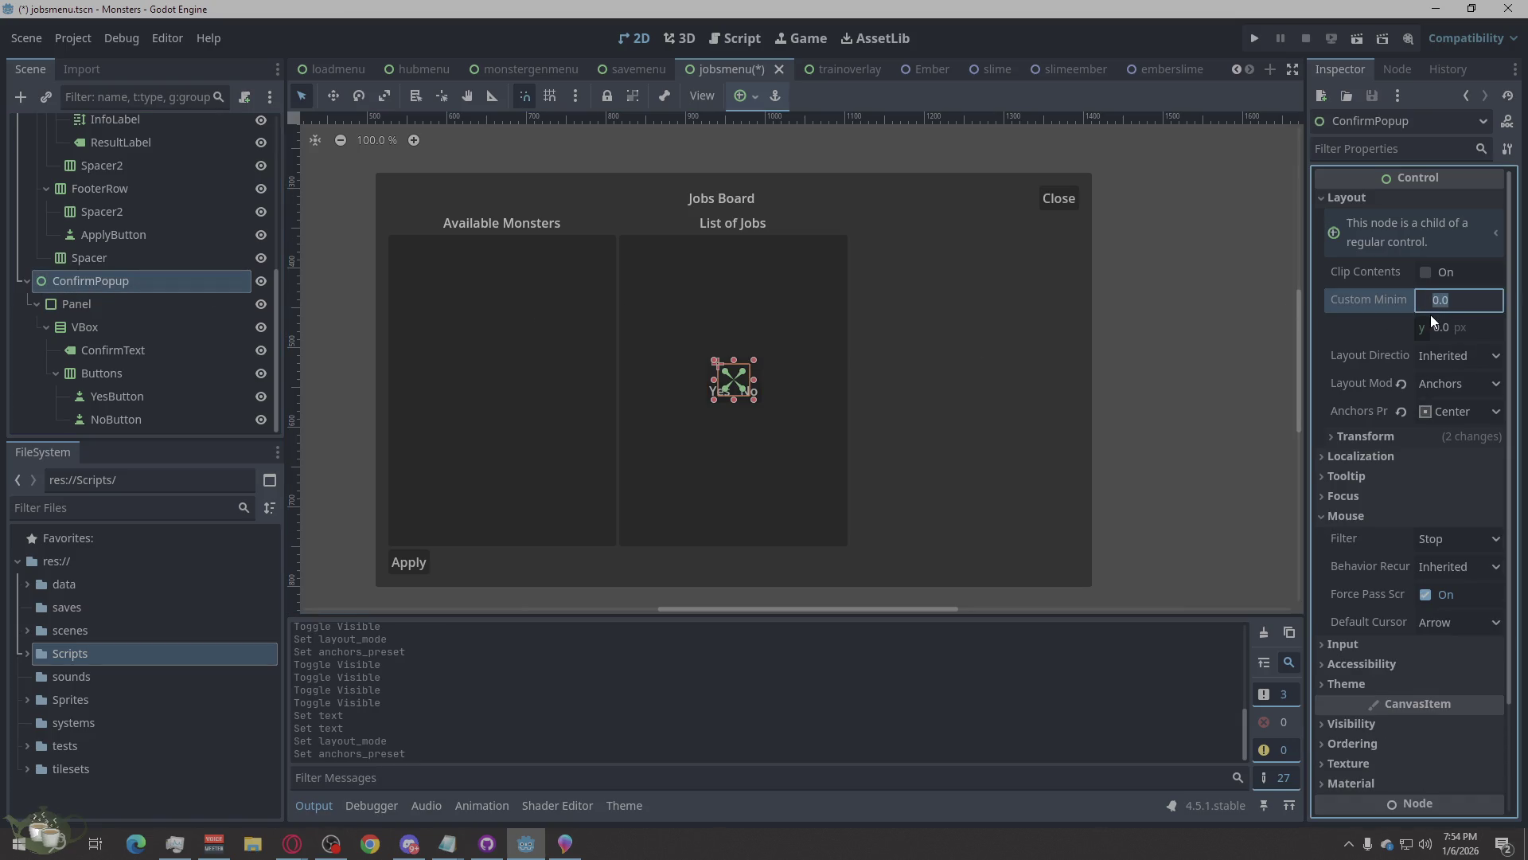
text(600)
click(1451, 333)
text(300)
key(Return)
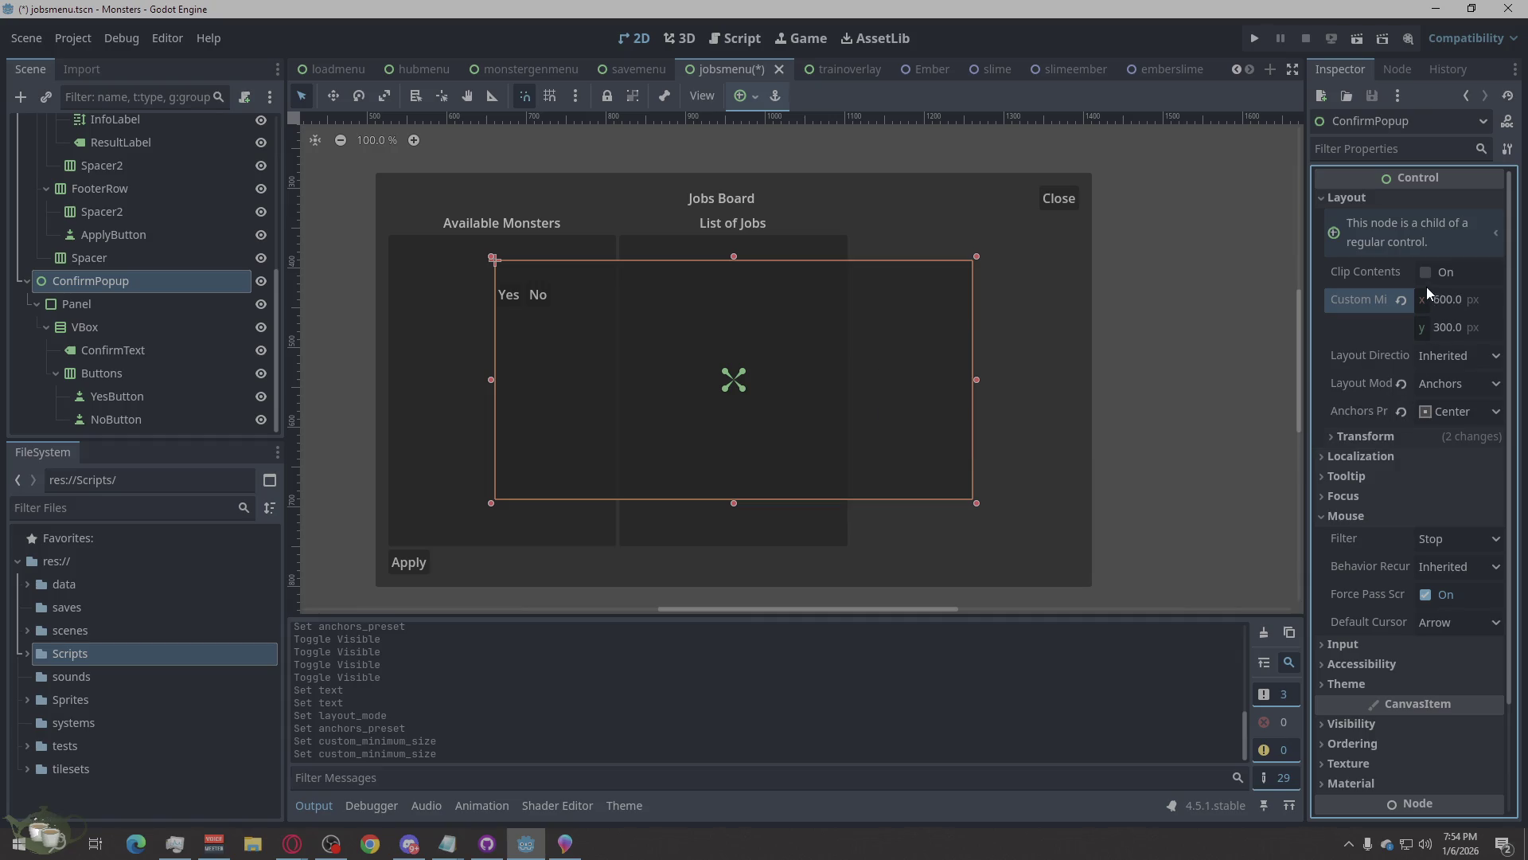
click(1442, 308)
text(400)
click(1446, 328)
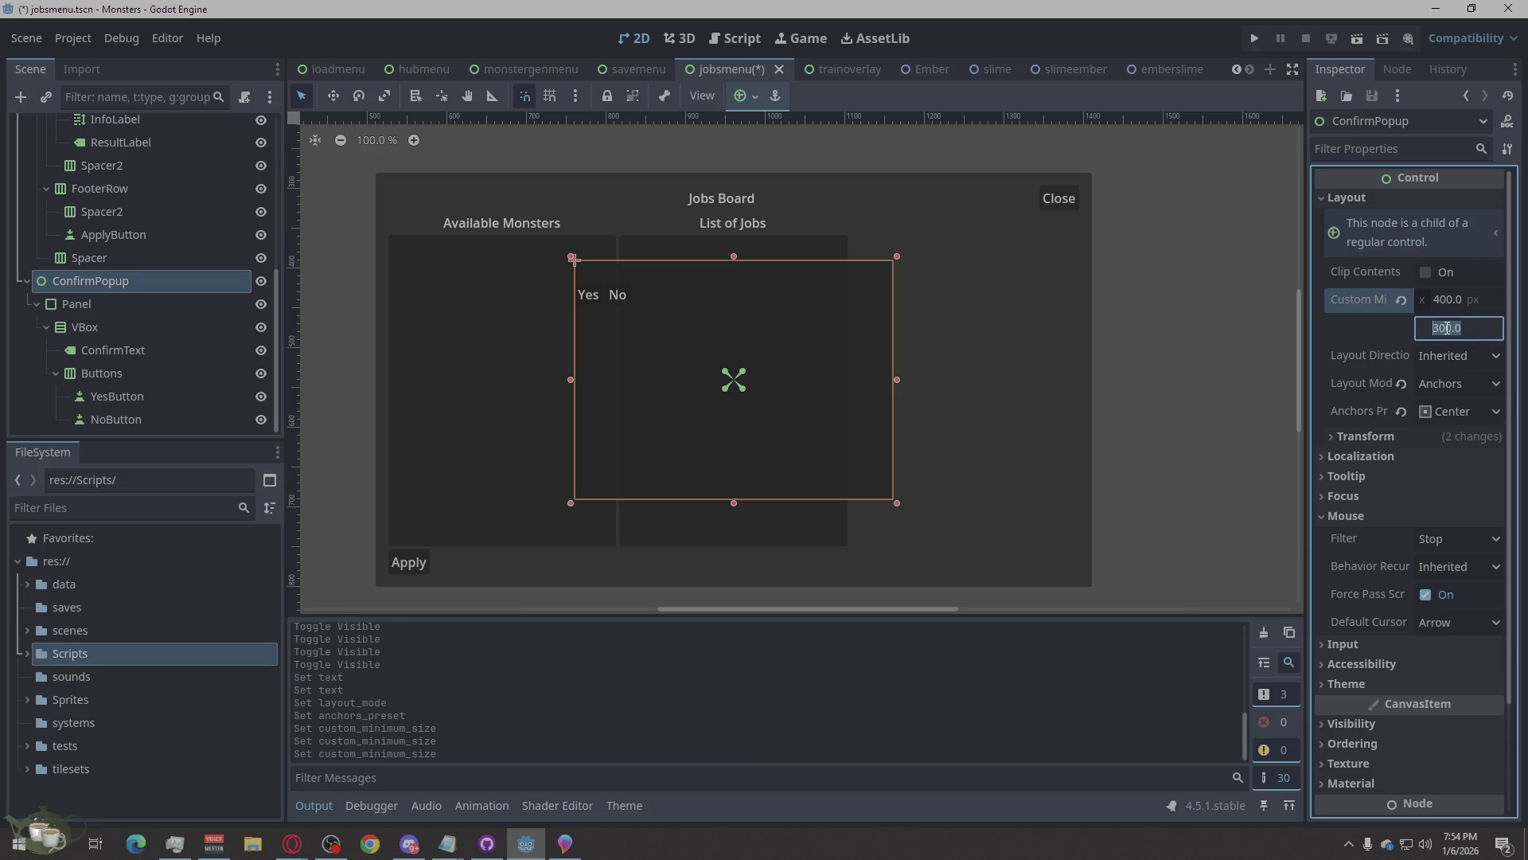
text(200)
click(1272, 423)
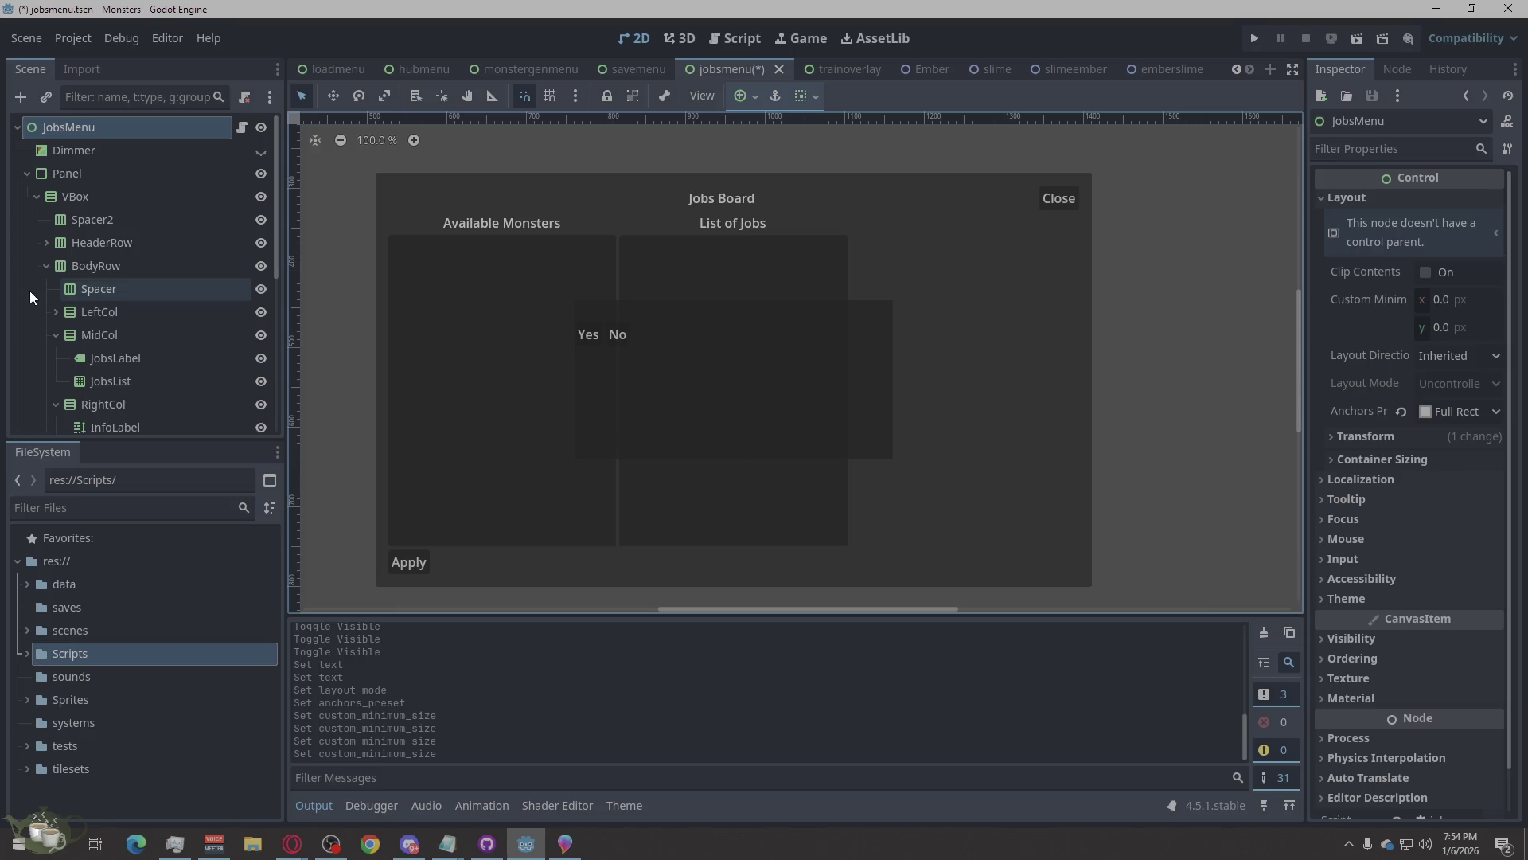
scroll(146, 337, down, 5)
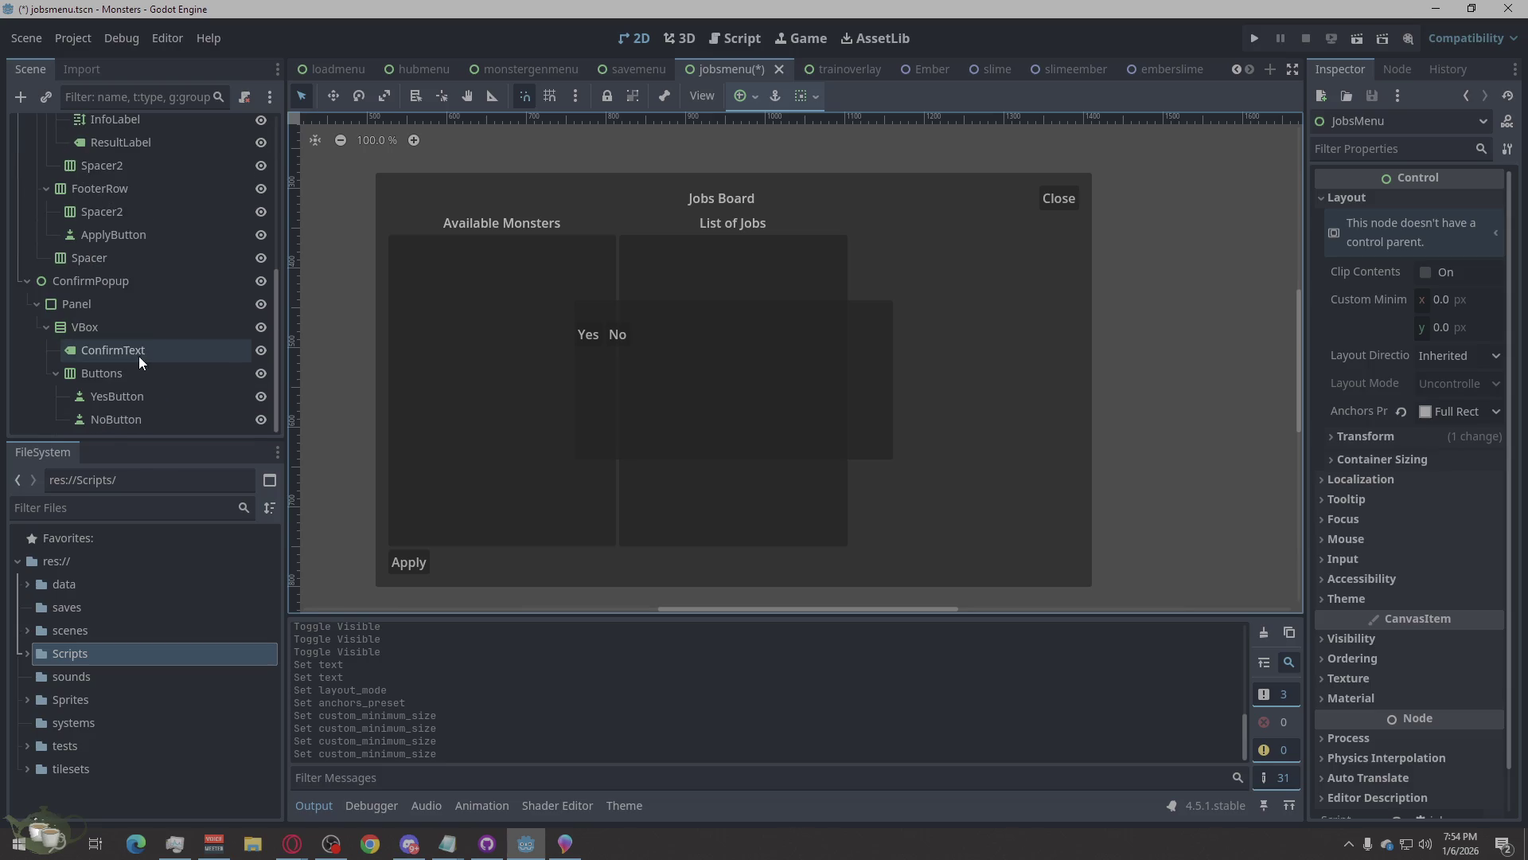
Set the ConfirmText label to 'Are you sure about that?' with centred horizontal alignment.
click(127, 312)
click(122, 328)
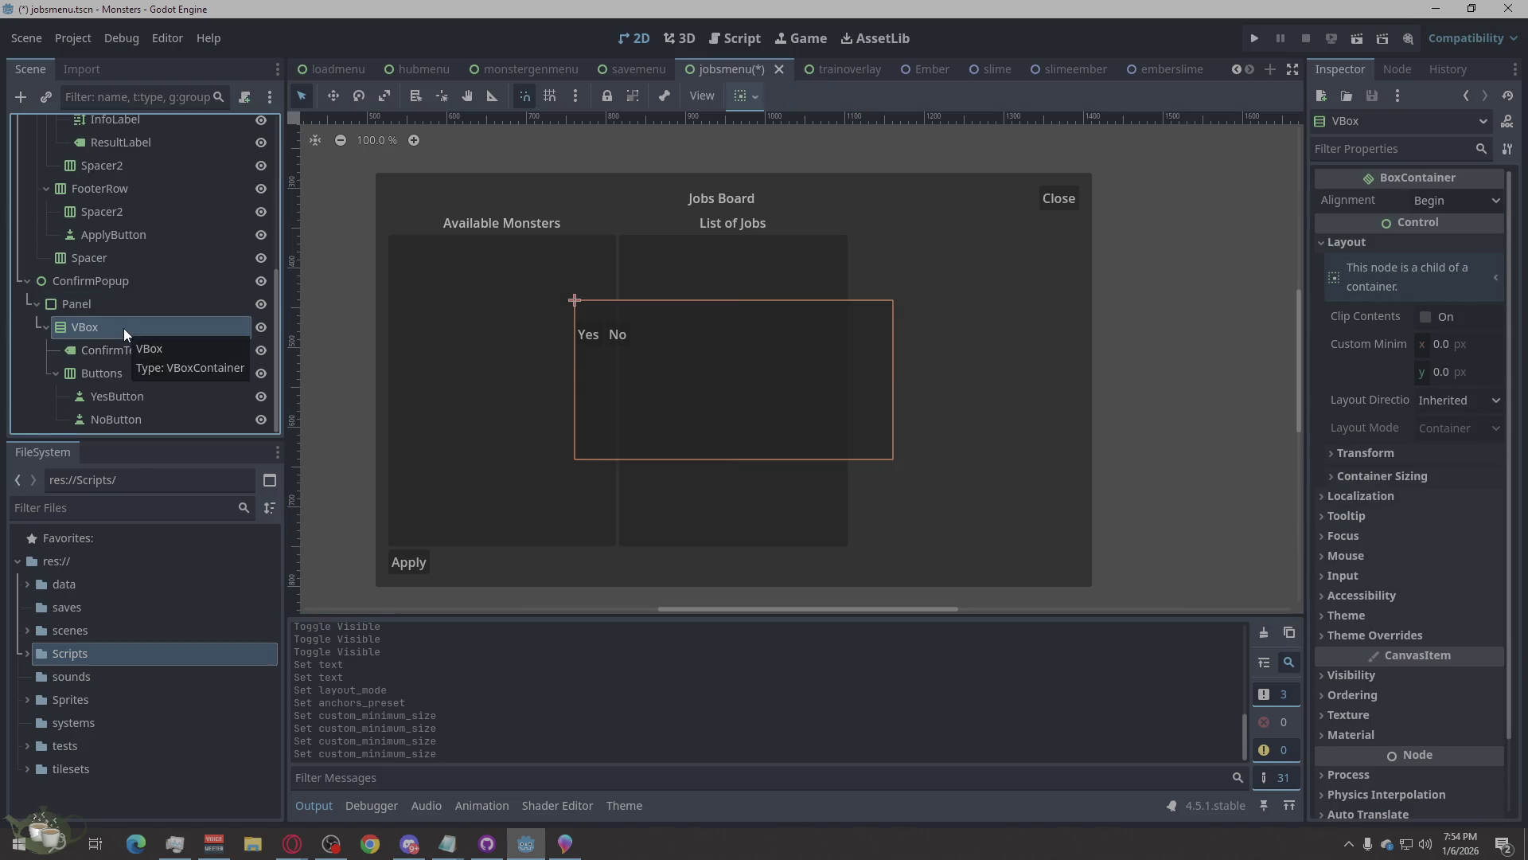
click(120, 368)
click(135, 348)
click(1356, 250)
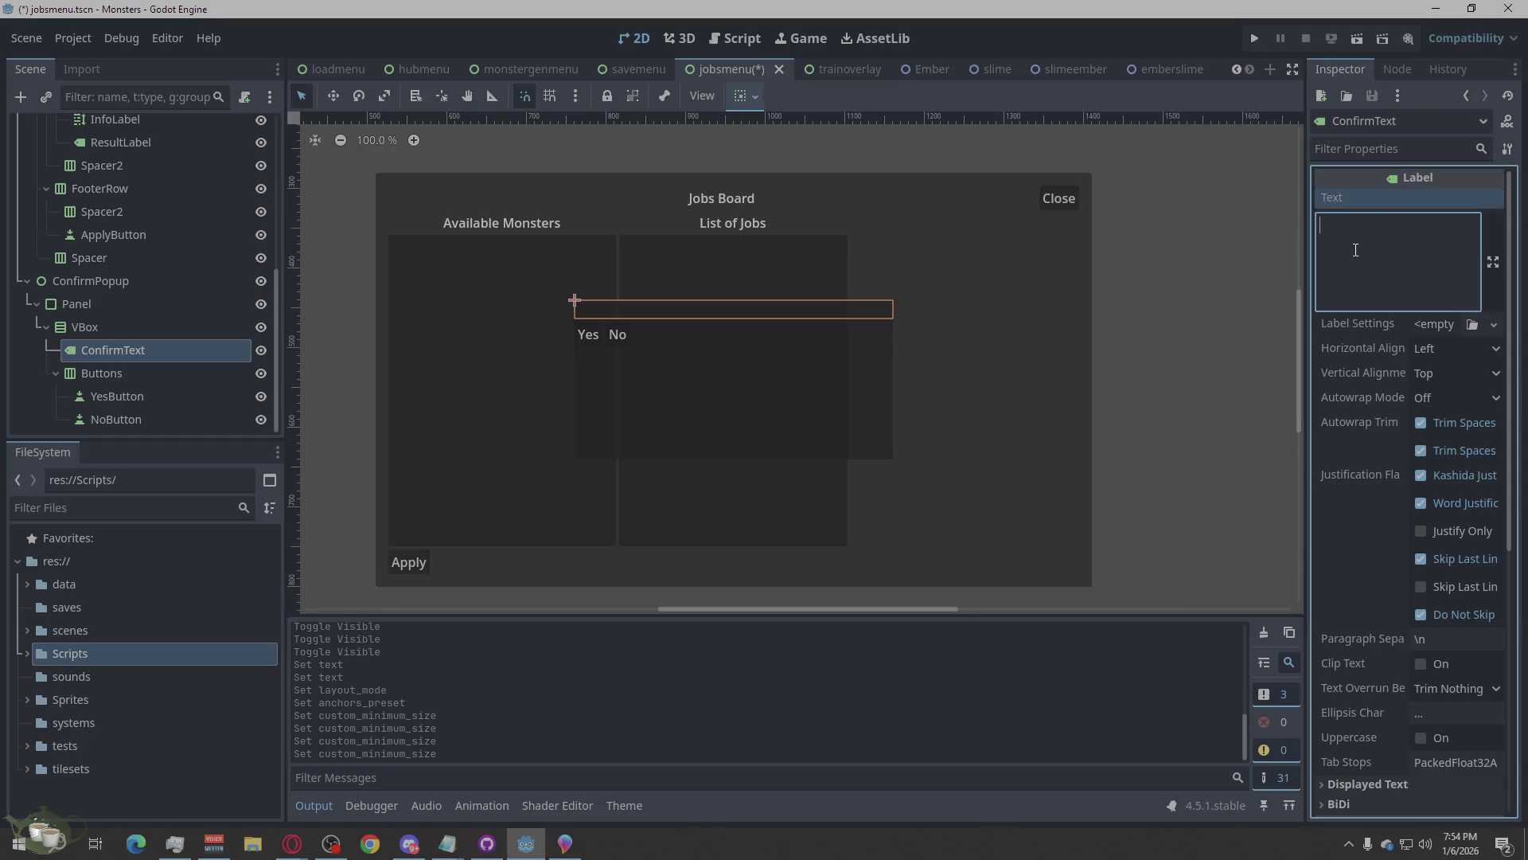
text(Are you )
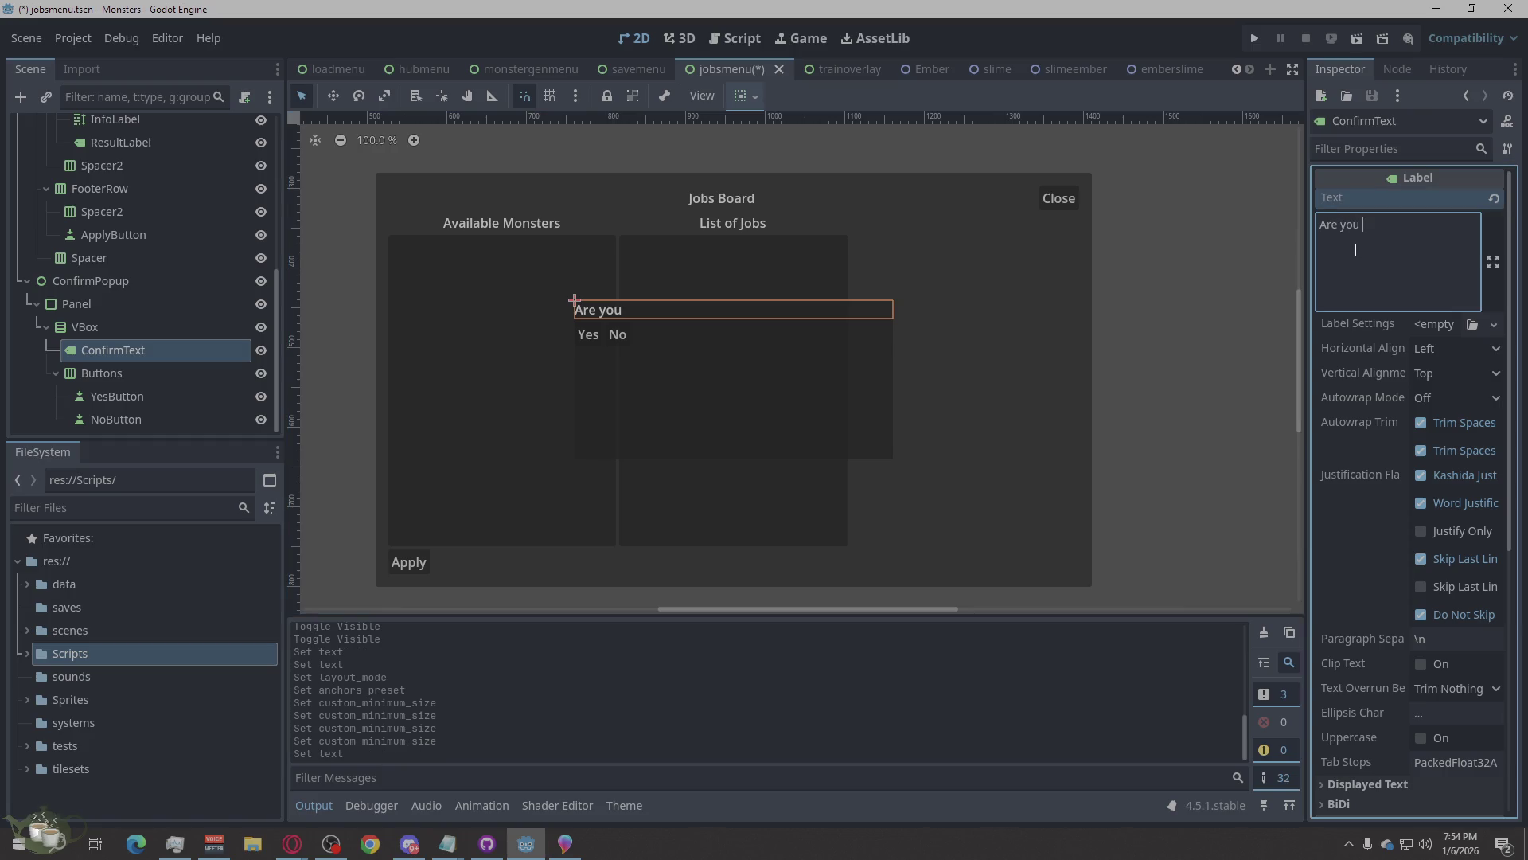
text(sure about that)
text(?)
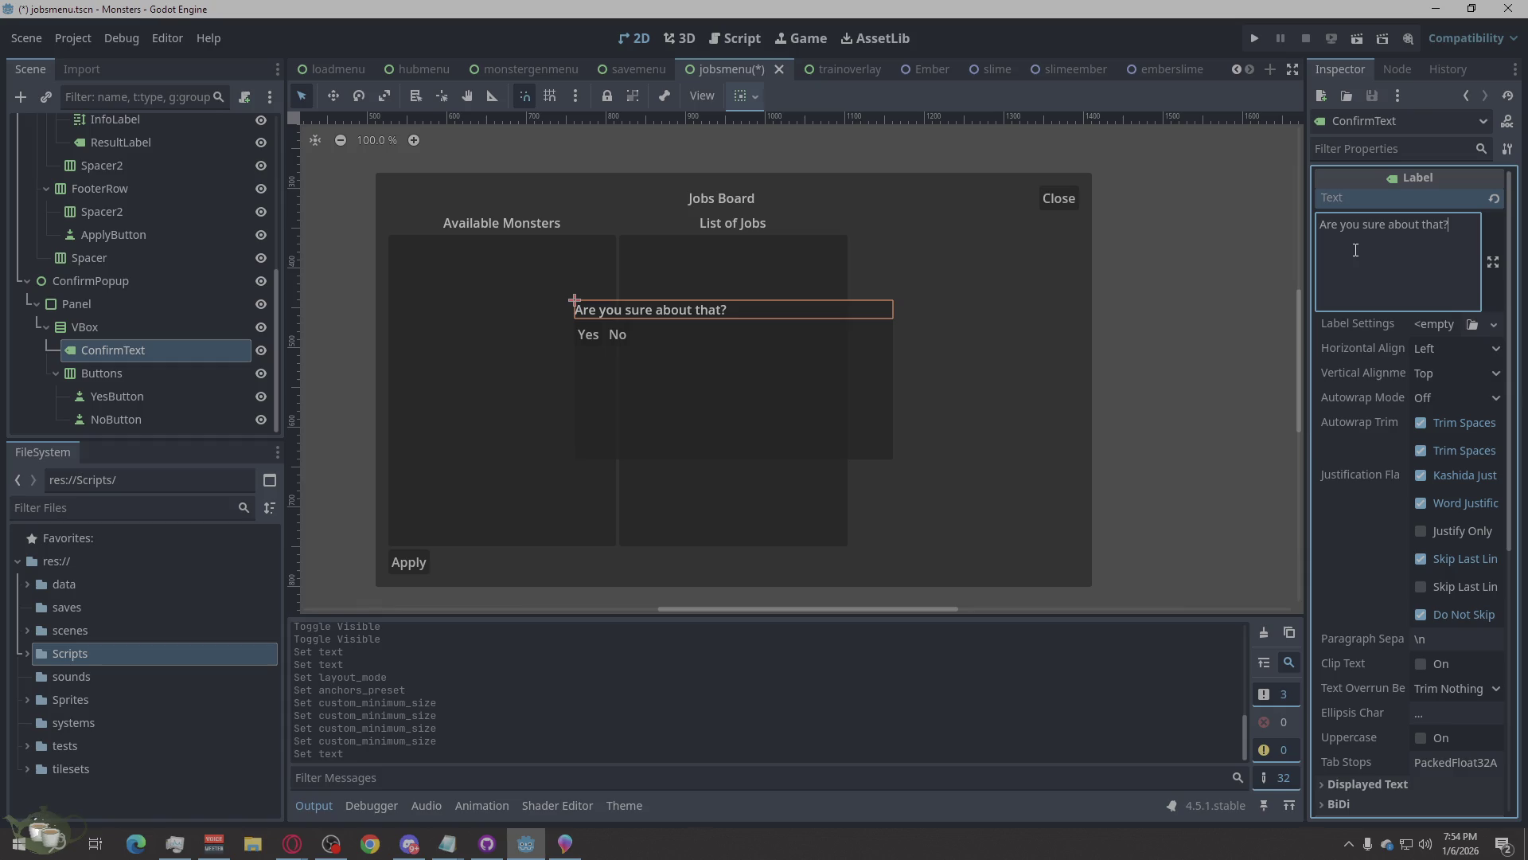
click(1456, 348)
click(1440, 394)
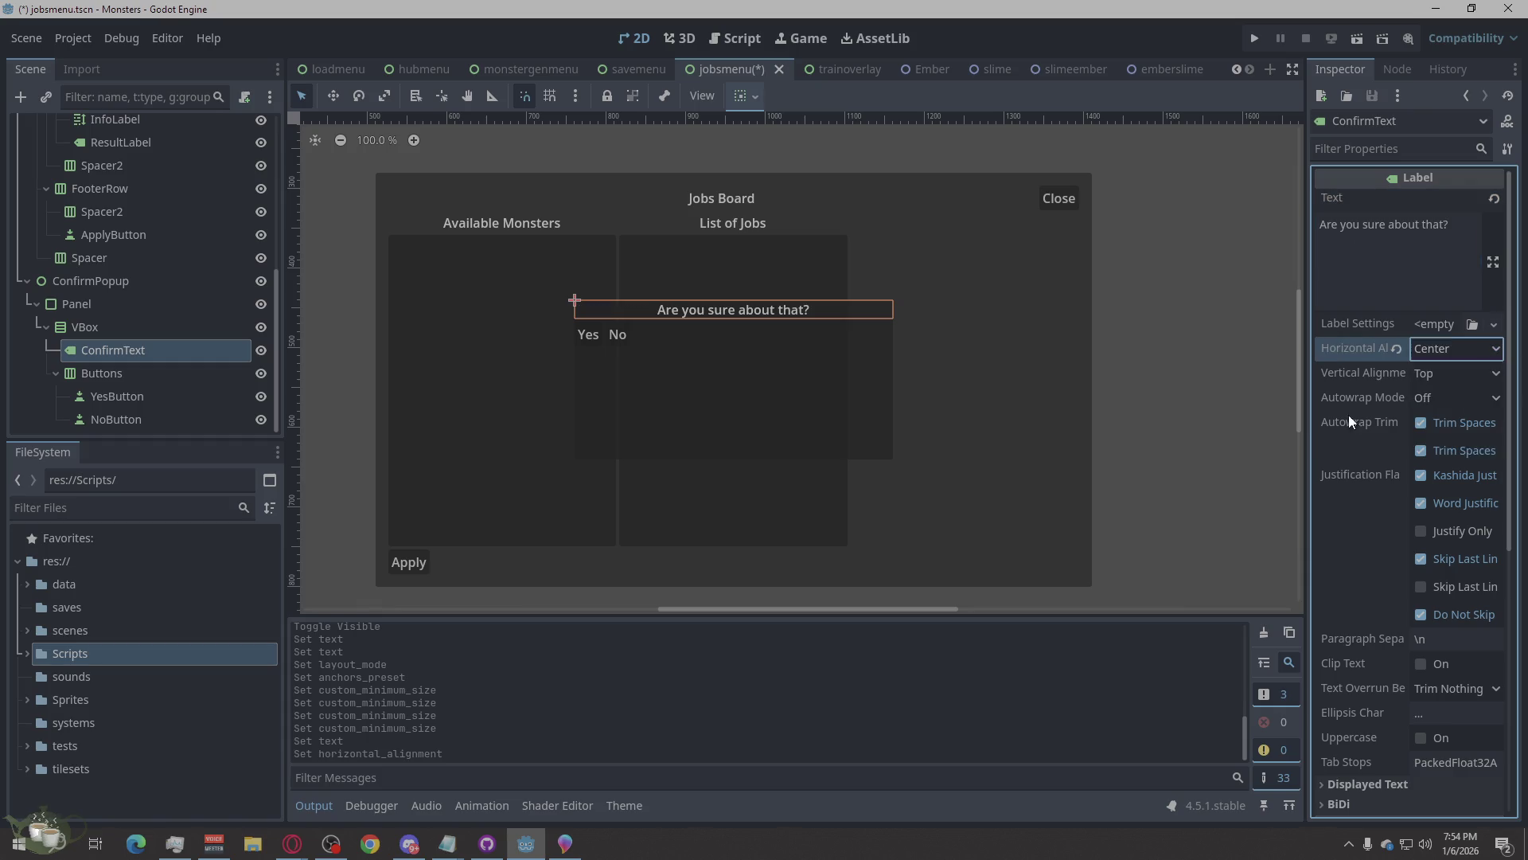
Check the VBox, Buttons, YesButton and NoButton nodes, then save the jobsmenu scene.
click(94, 322)
click(88, 355)
click(84, 374)
click(88, 395)
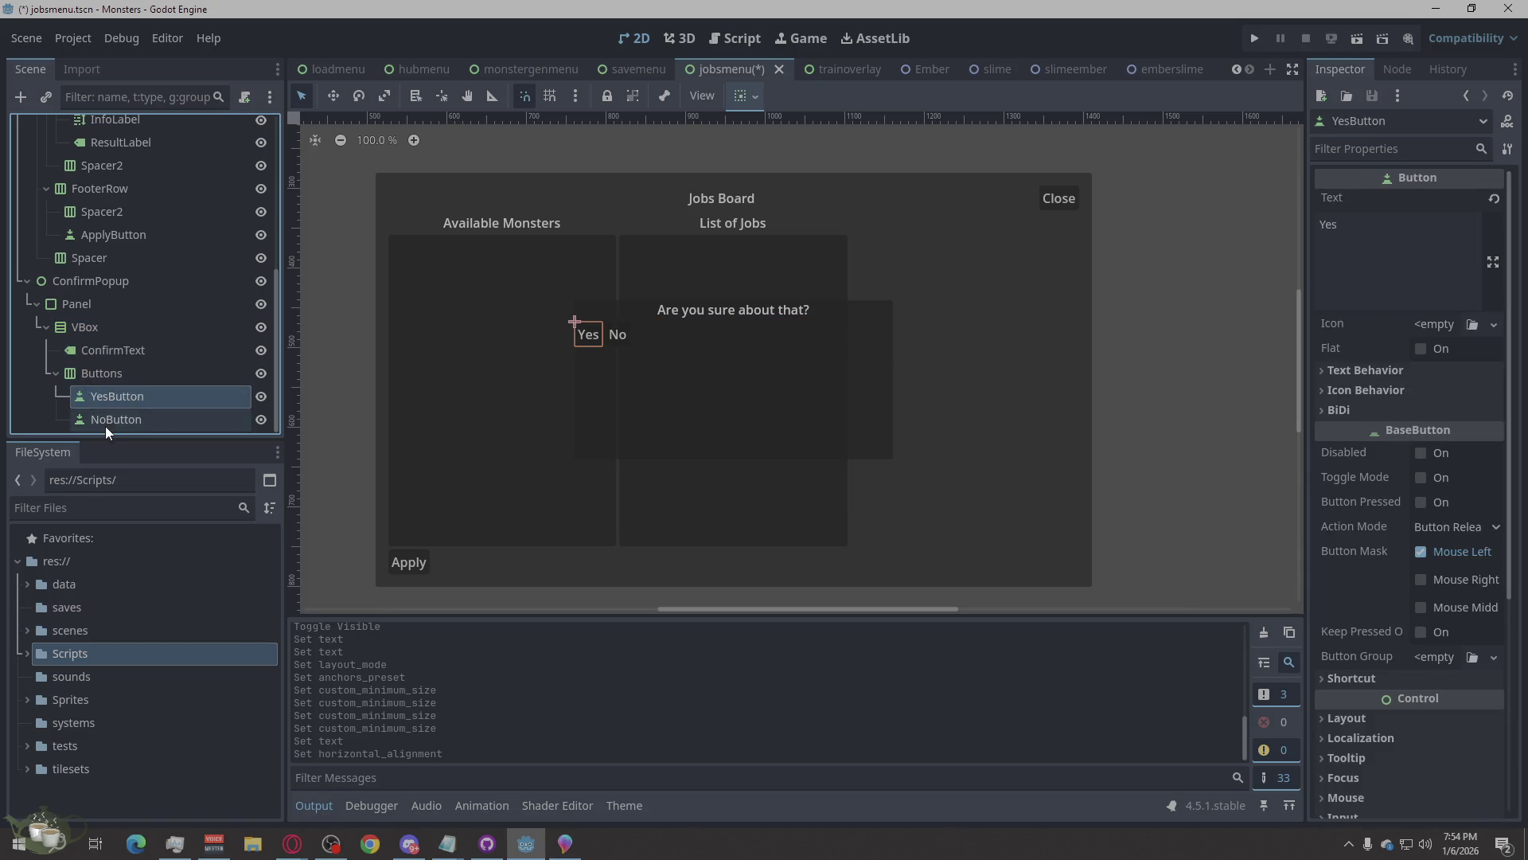
click(103, 420)
click(1203, 260)
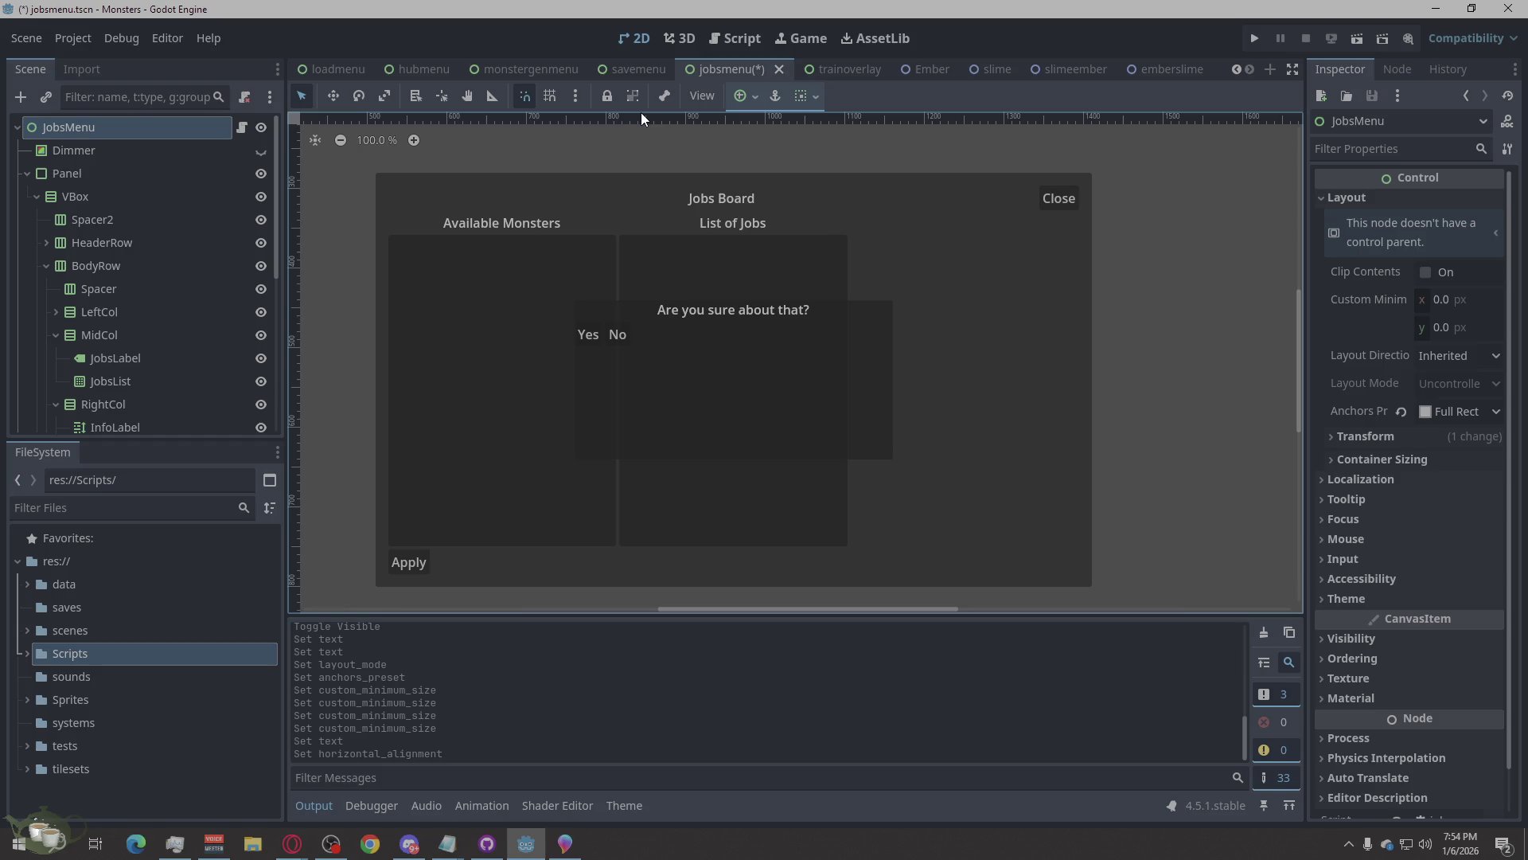
key(ctrl+s)
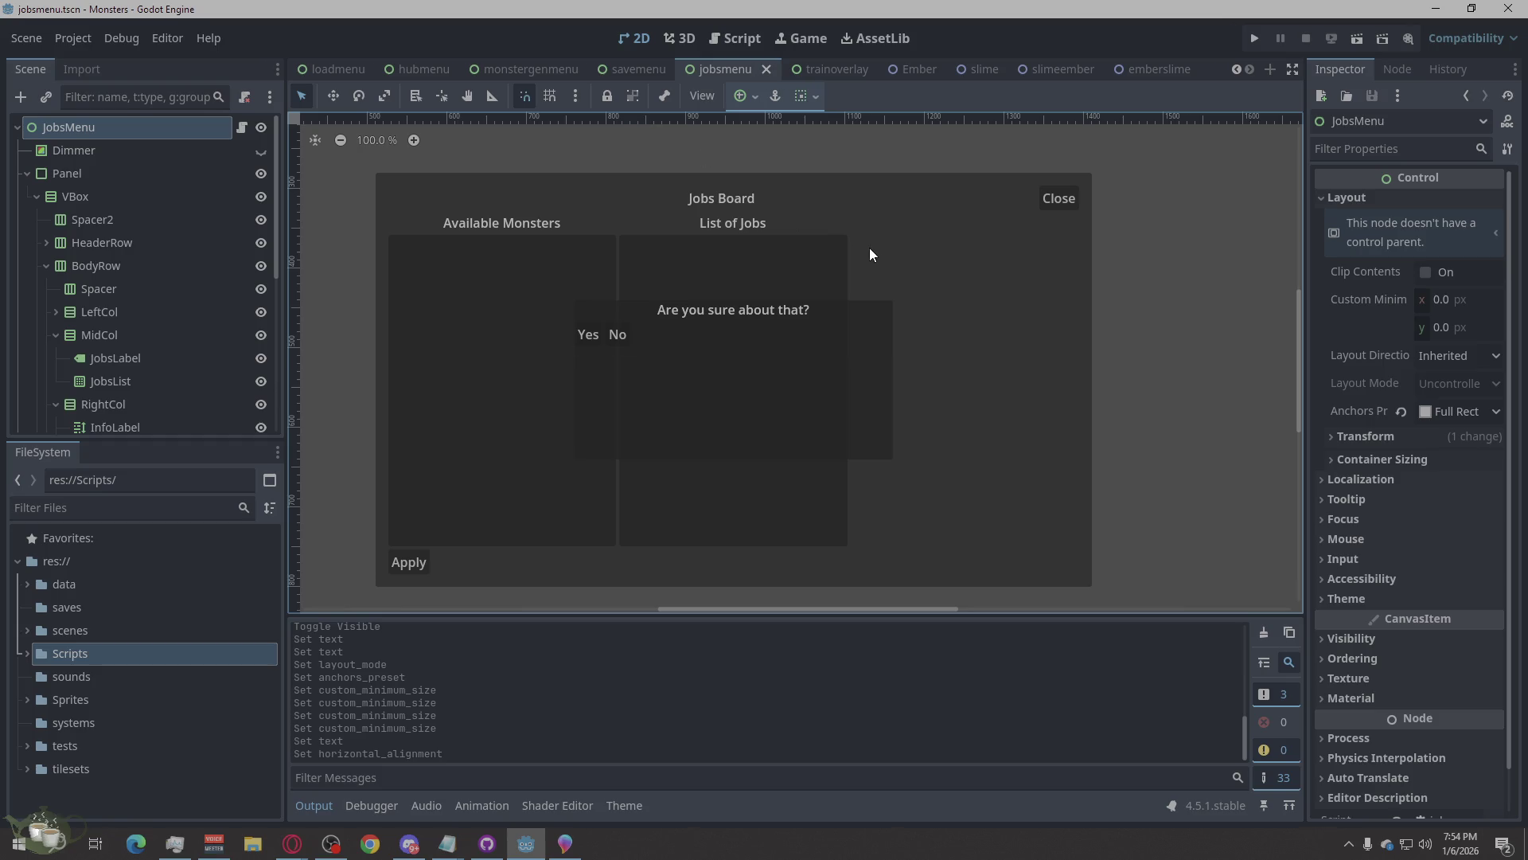
click(242, 126)
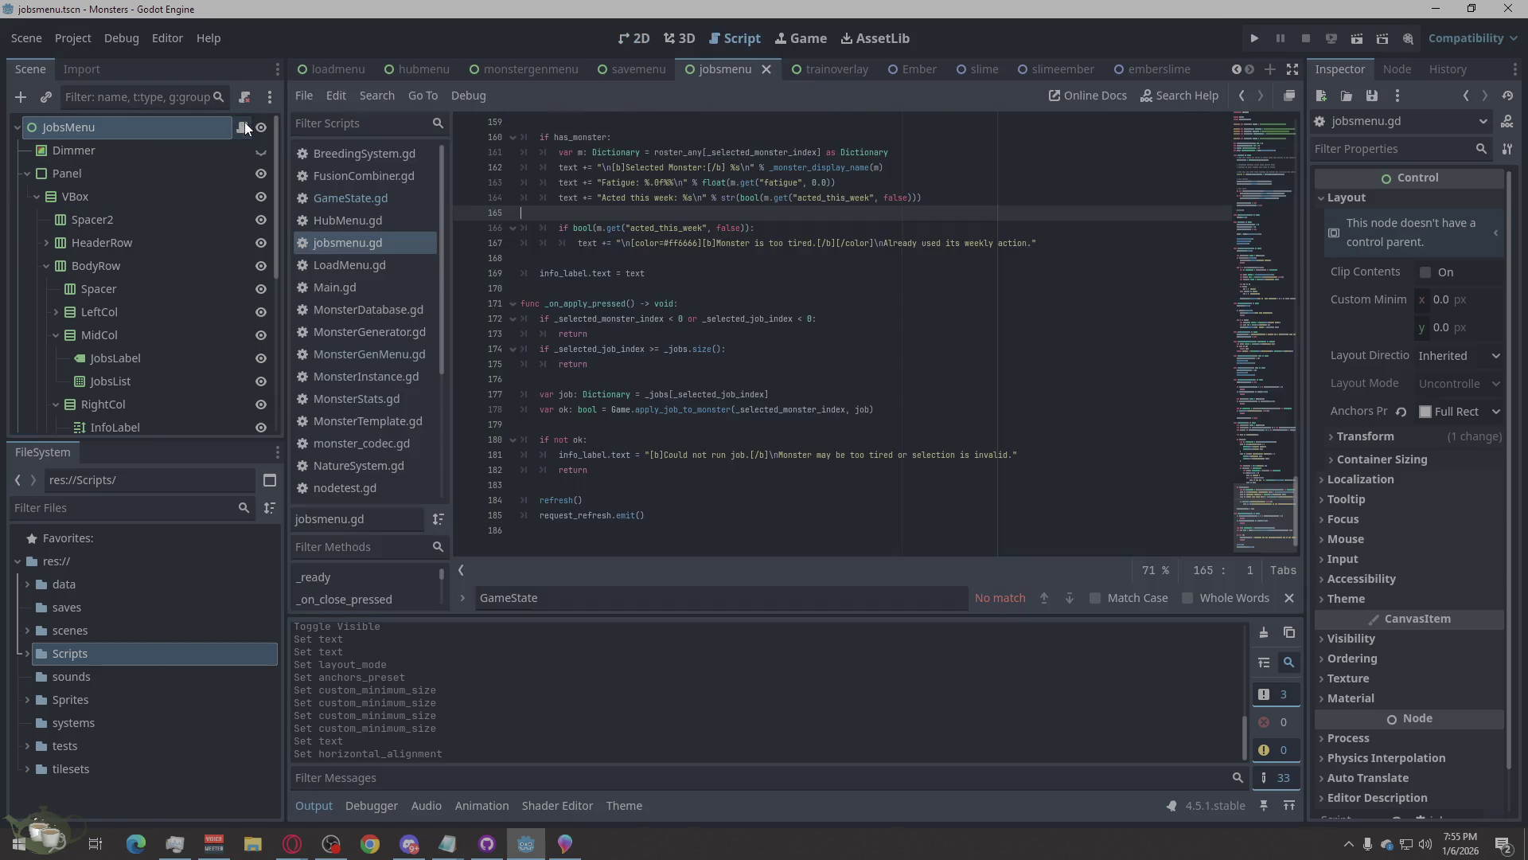
Replace all of jobsmenu.gd with the pasted confirm-popup code and save it.
click(777, 294)
right_click(777, 294)
click(853, 451)
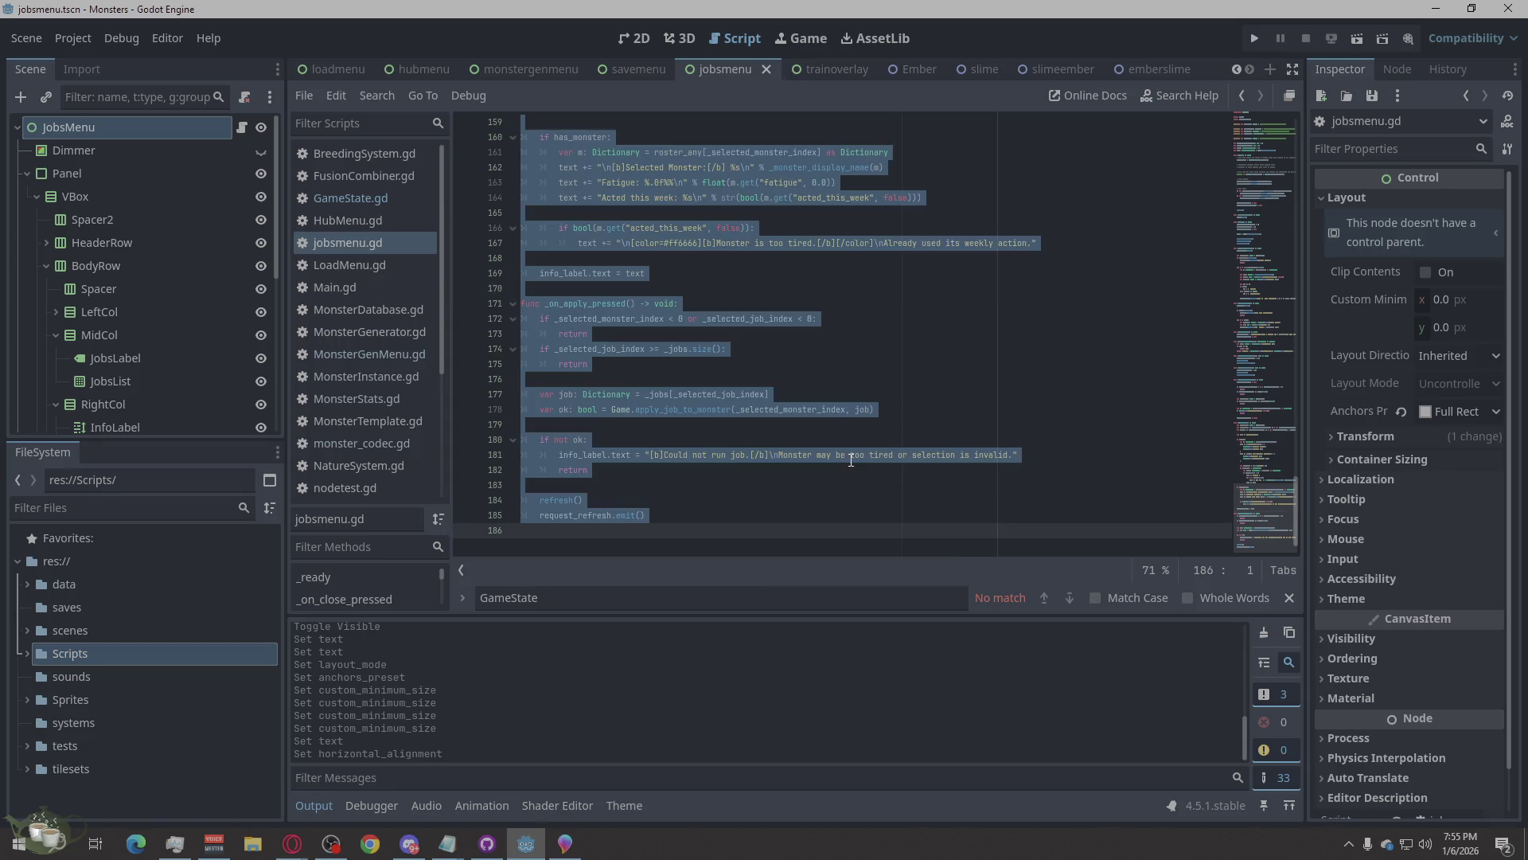
key(ctrl+v)
key(ctrl+s)
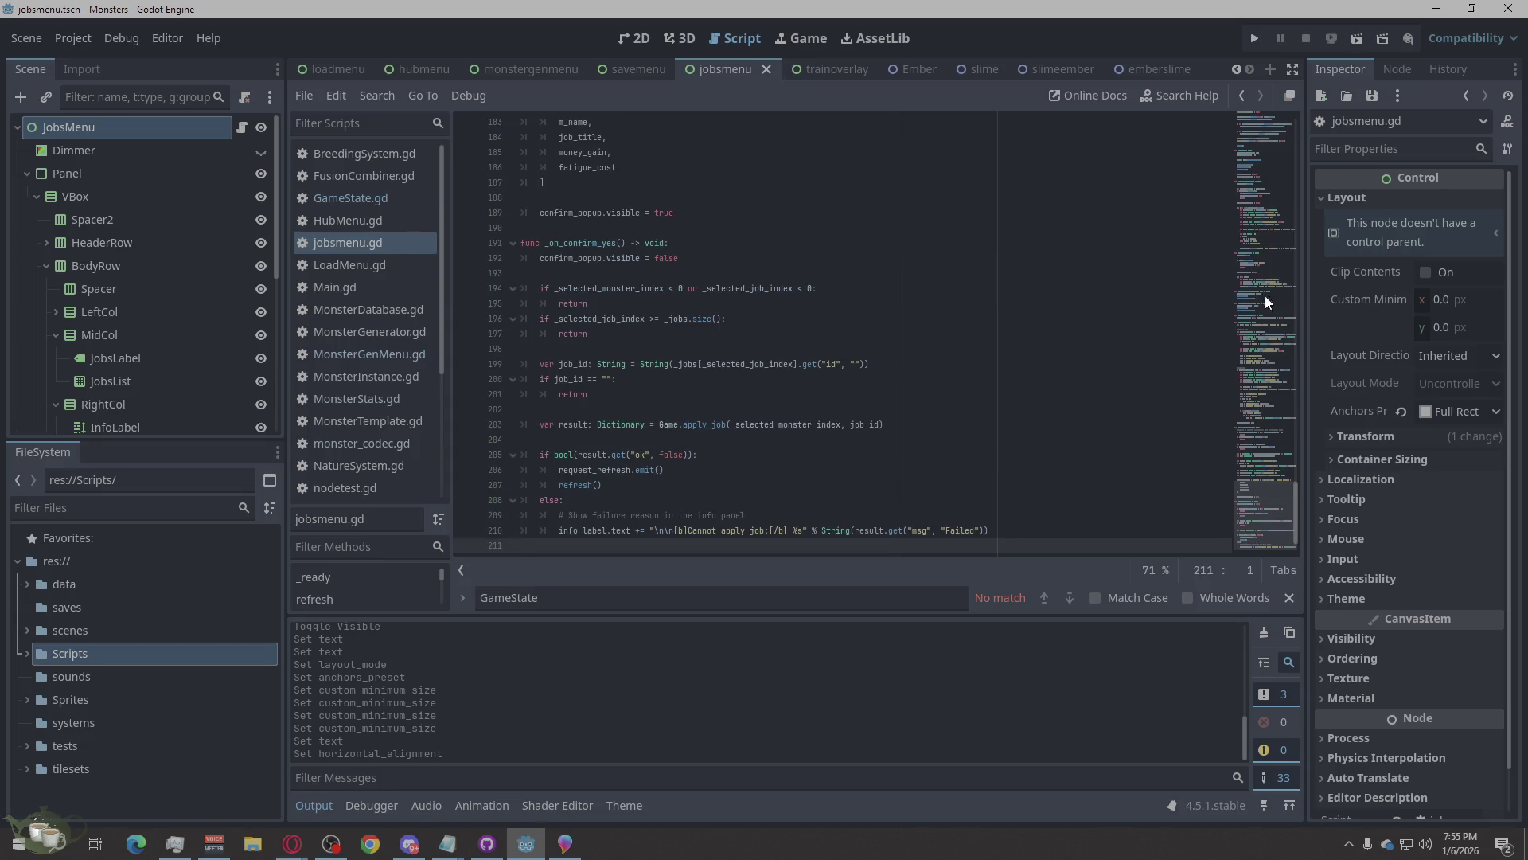
Run the game, add a generated monster at the Monster Shrine, then open Jobs.
click(1250, 45)
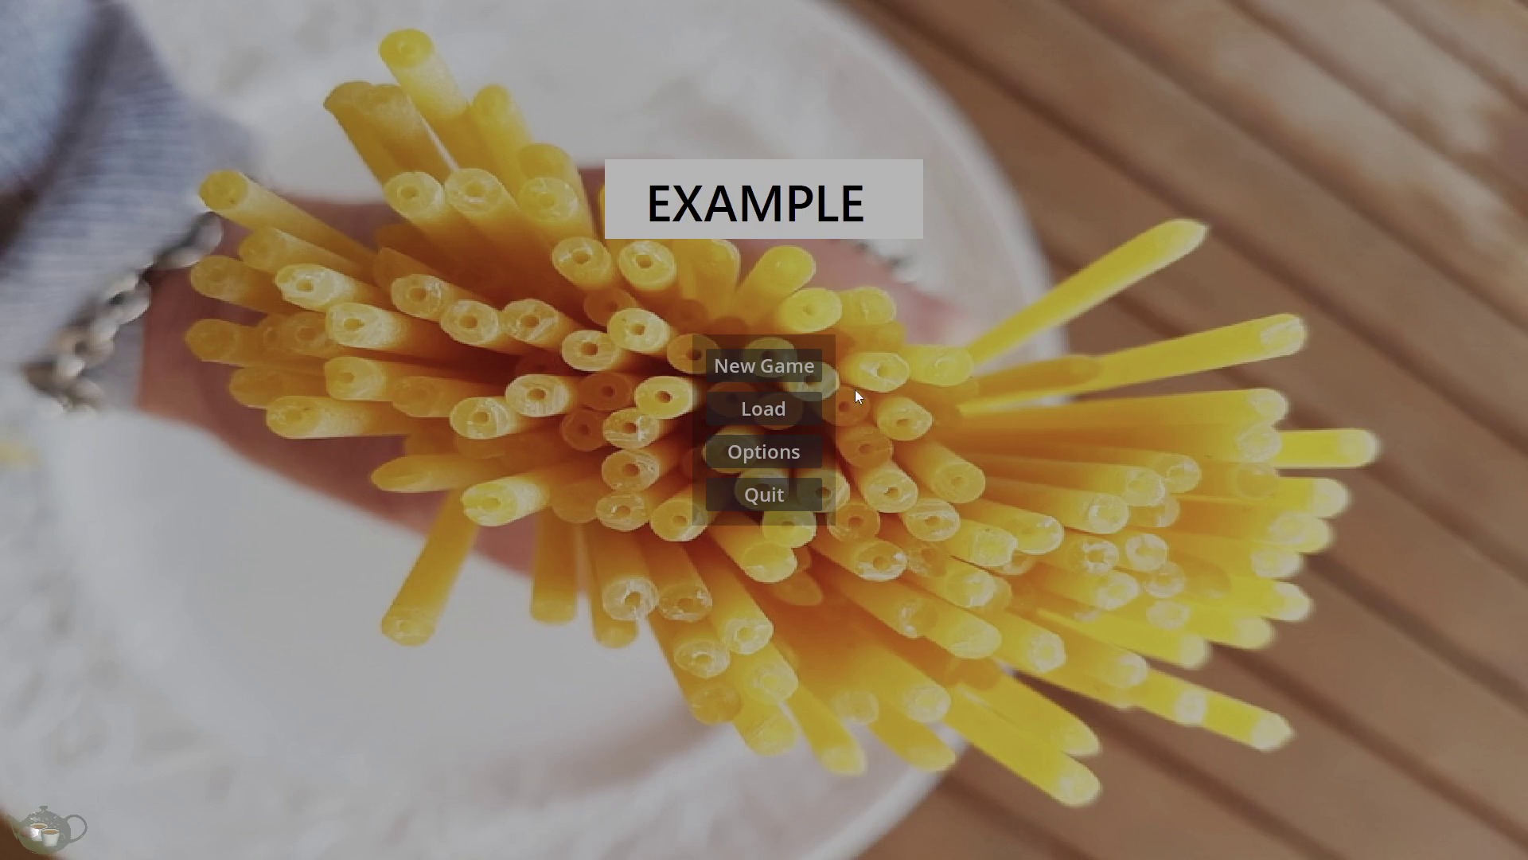
click(785, 365)
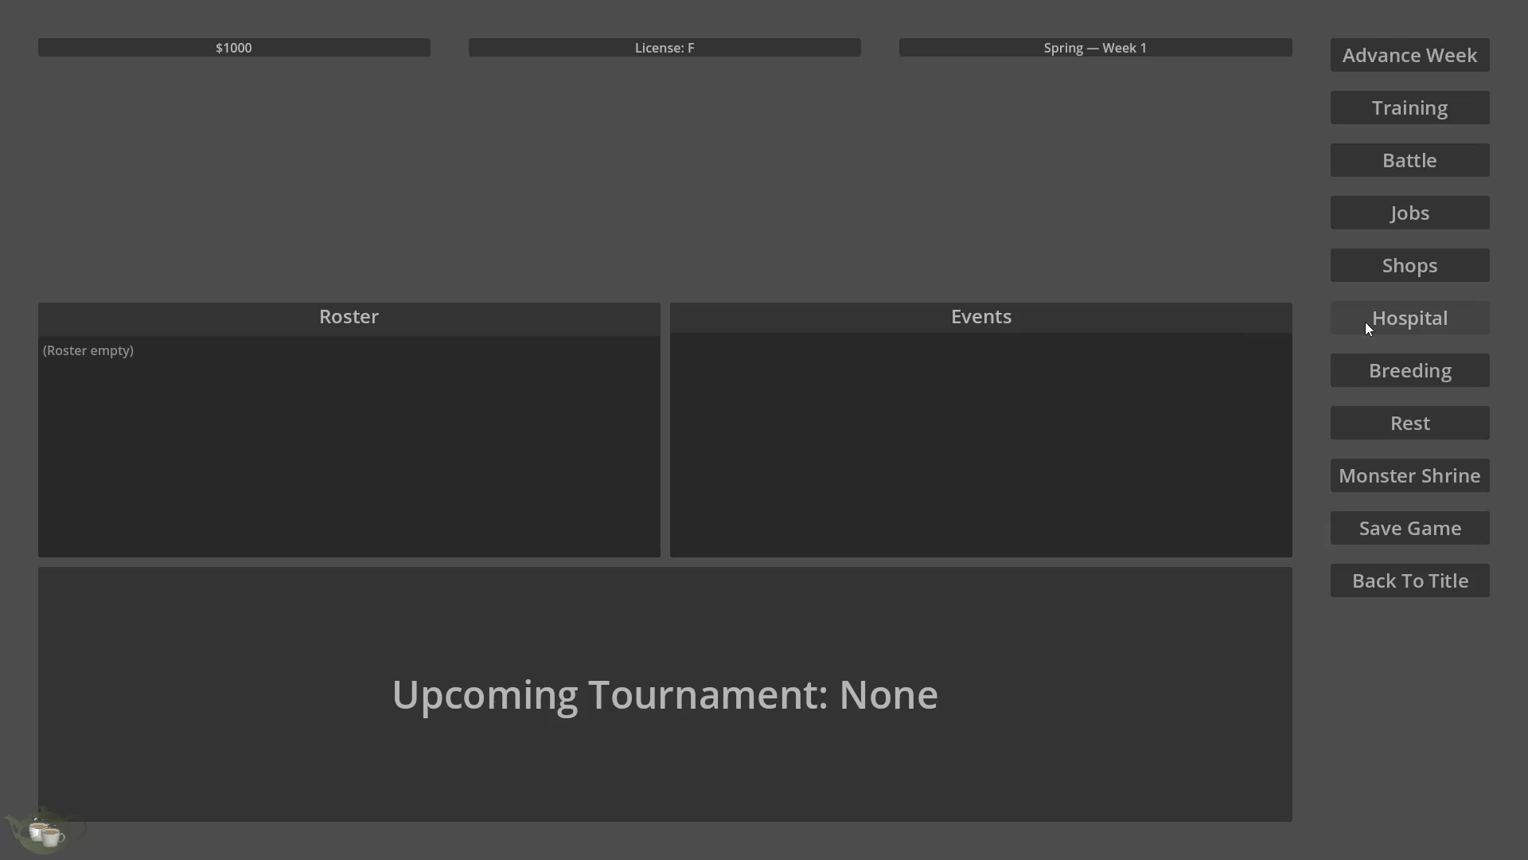
click(1401, 481)
click(96, 133)
click(99, 158)
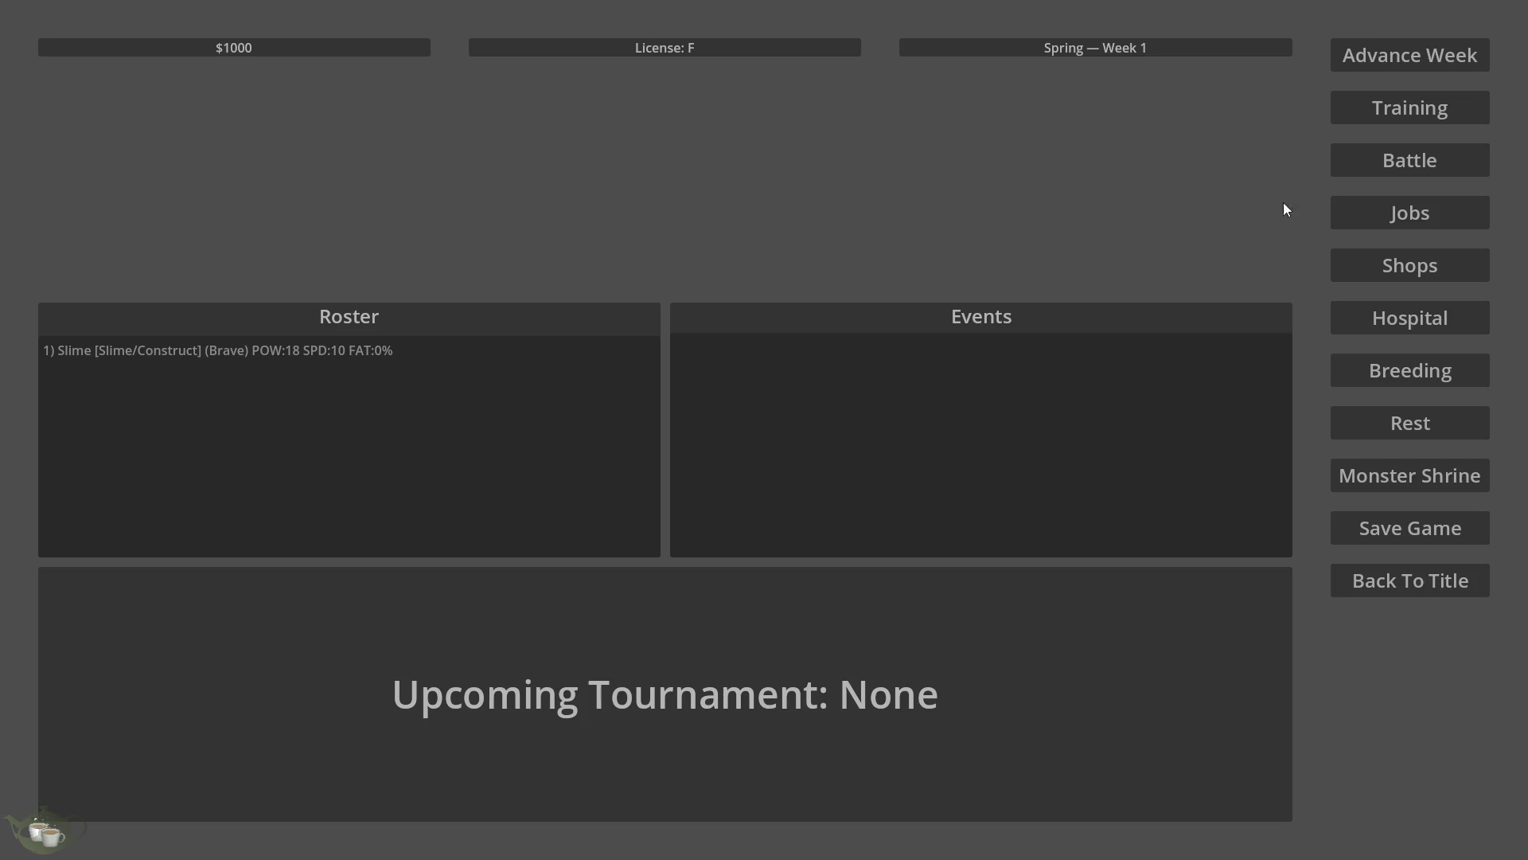
click(1431, 206)
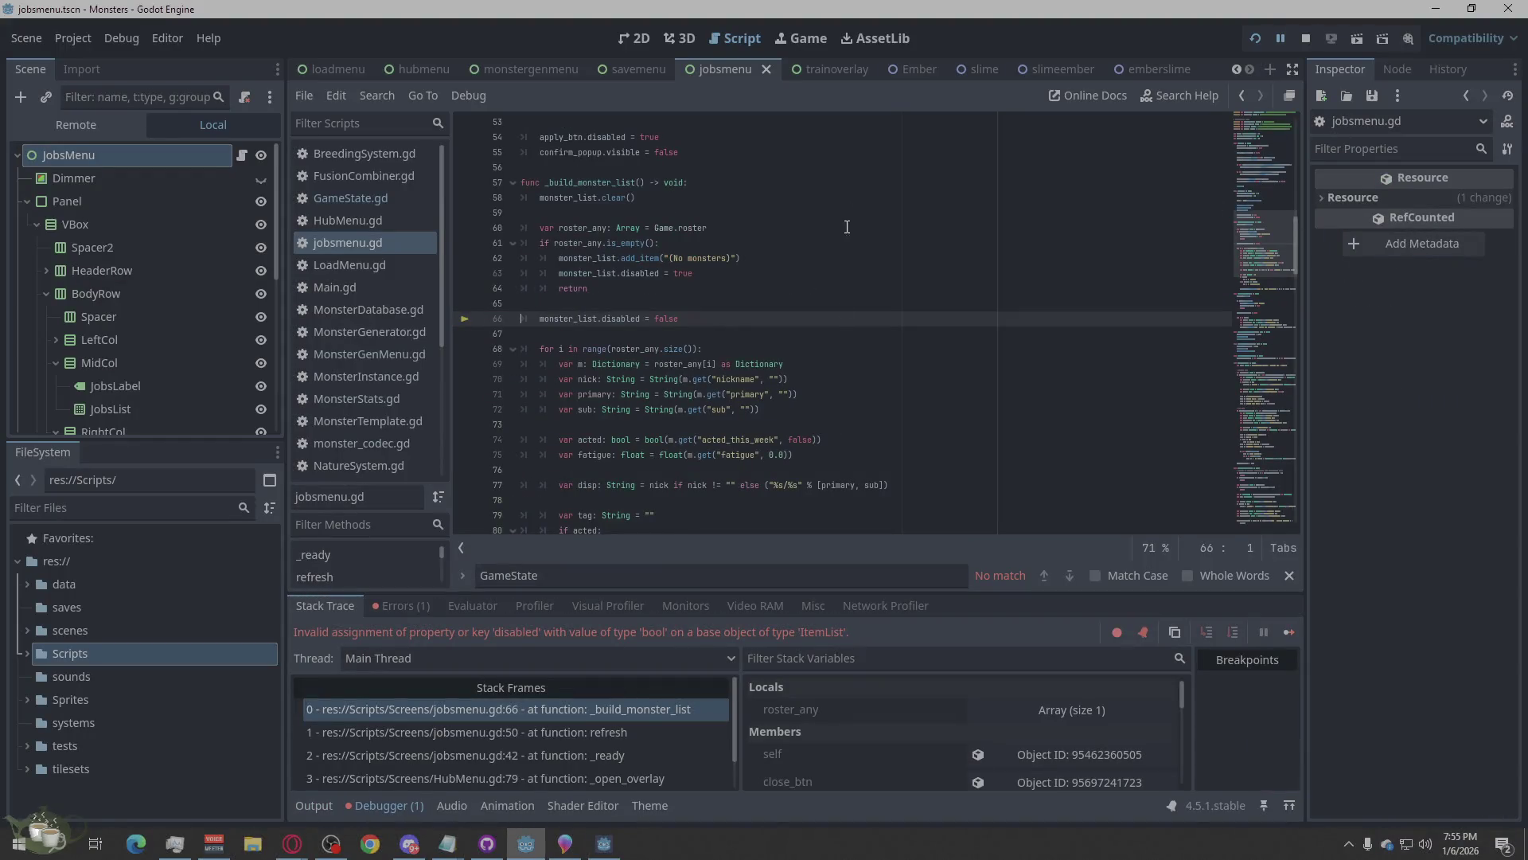
Copy the ItemList 'disabled' assignment error from the debugger's Errors list.
click(402, 605)
right_click(1103, 670)
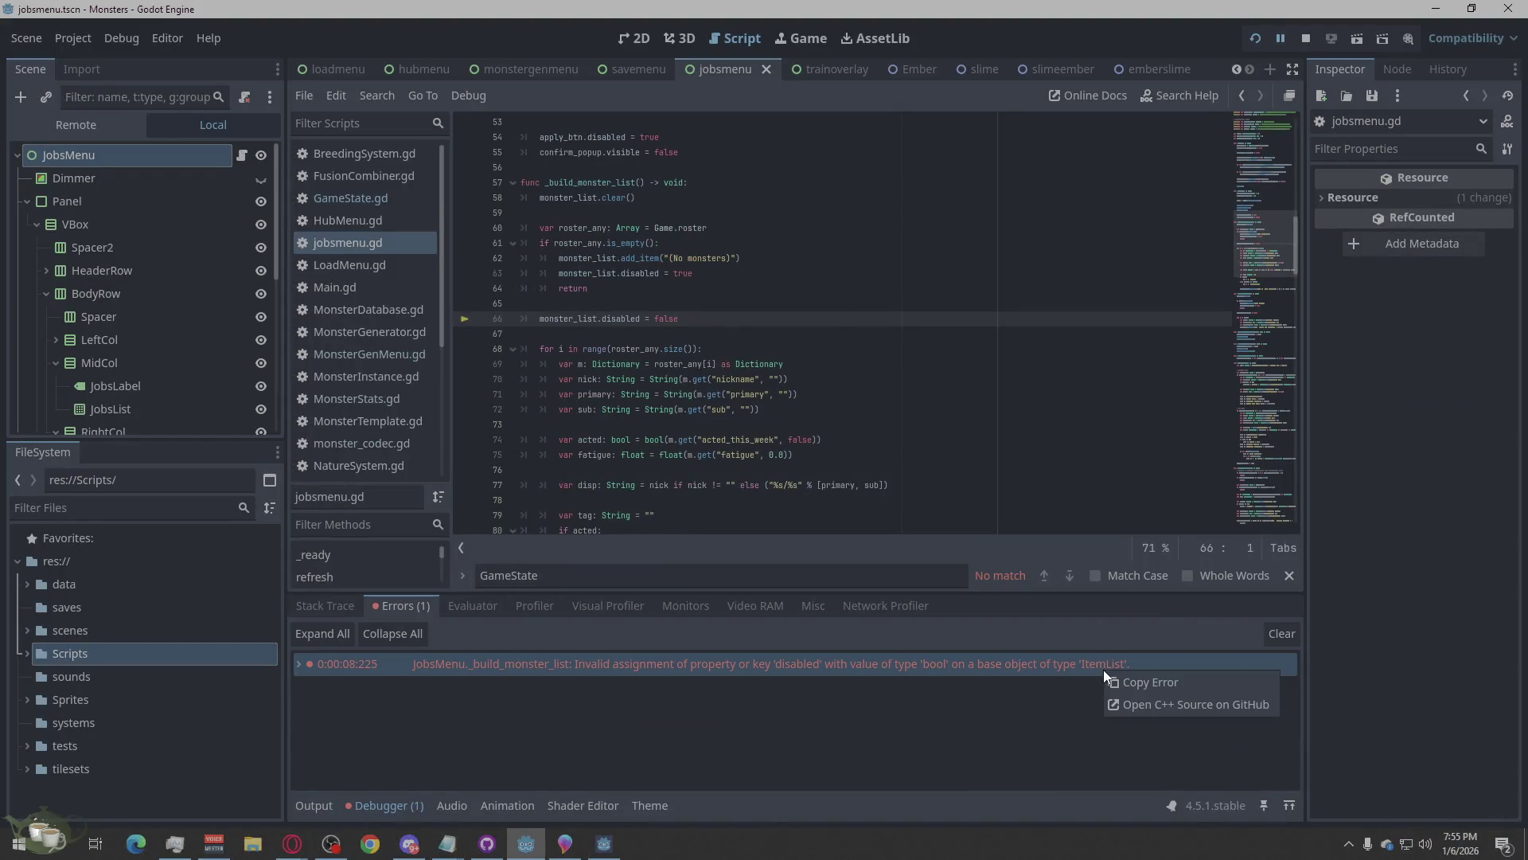
click(1173, 676)
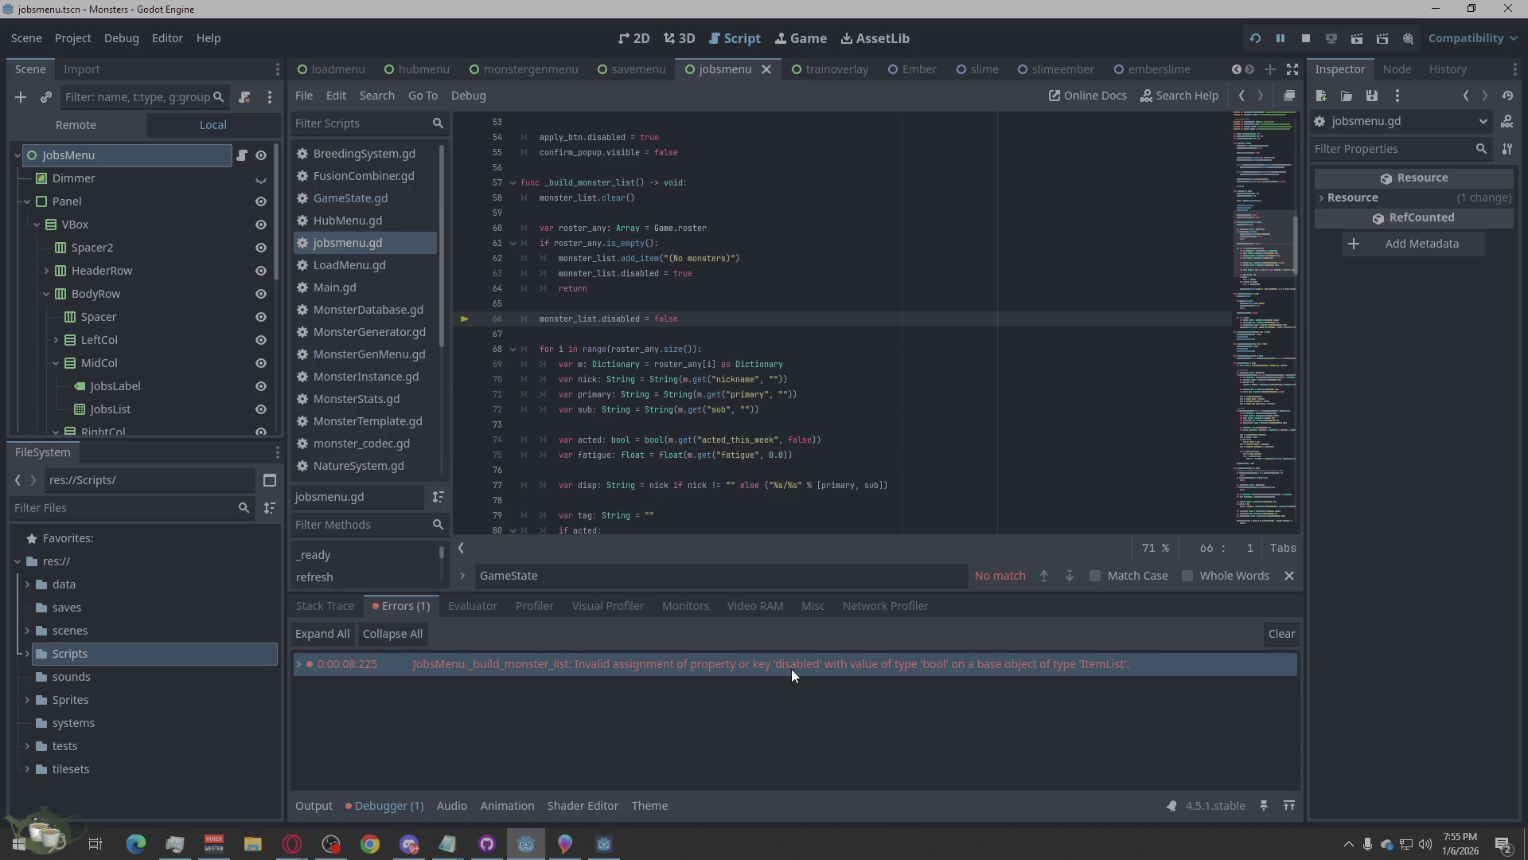
mouse_move(793, 671)
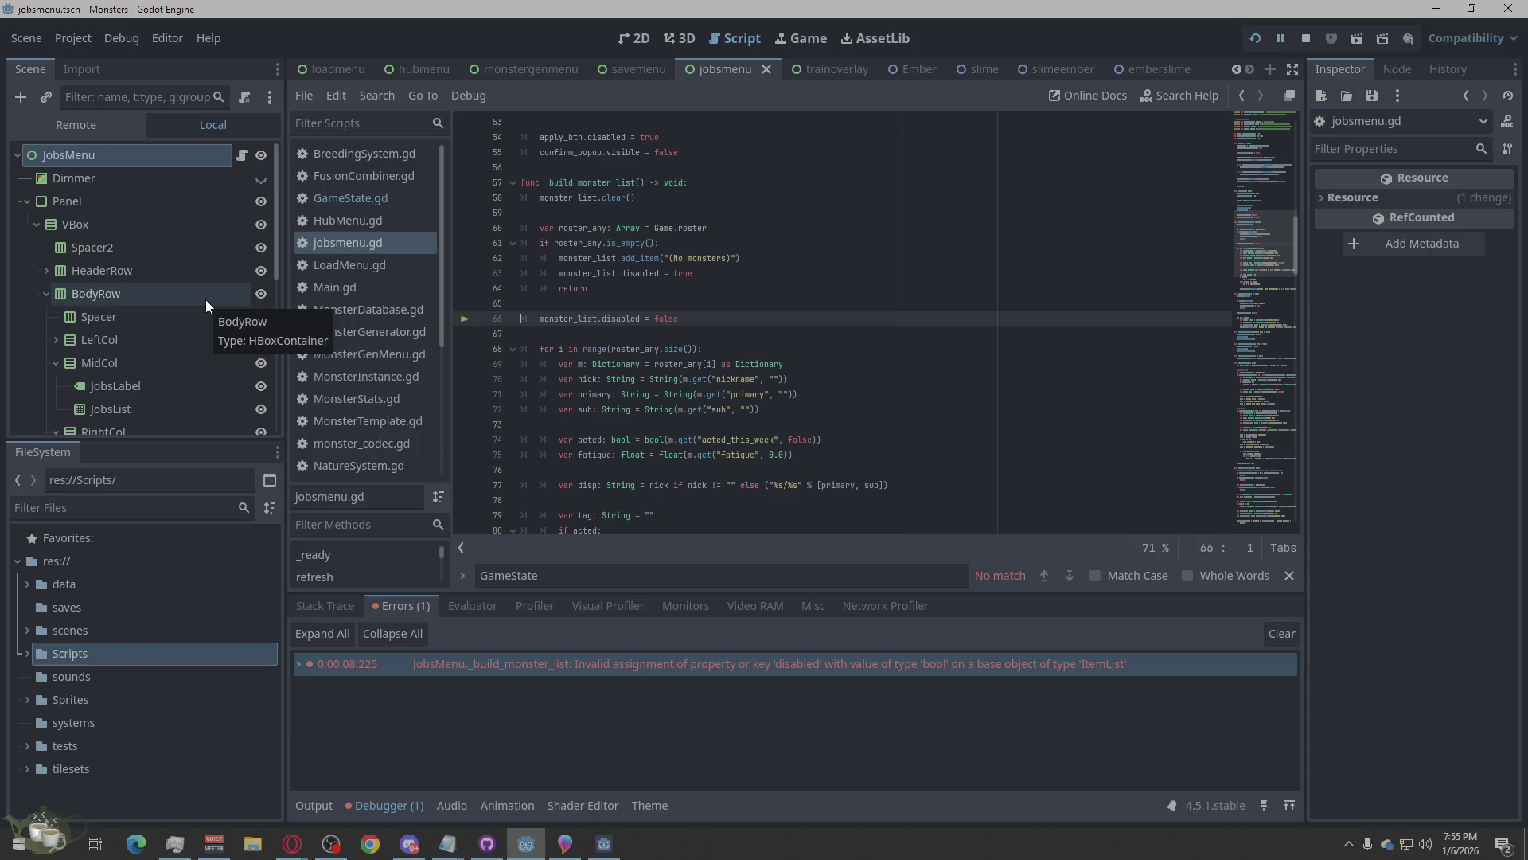
scroll(205, 300, down, 5)
scroll(205, 306, up, 2)
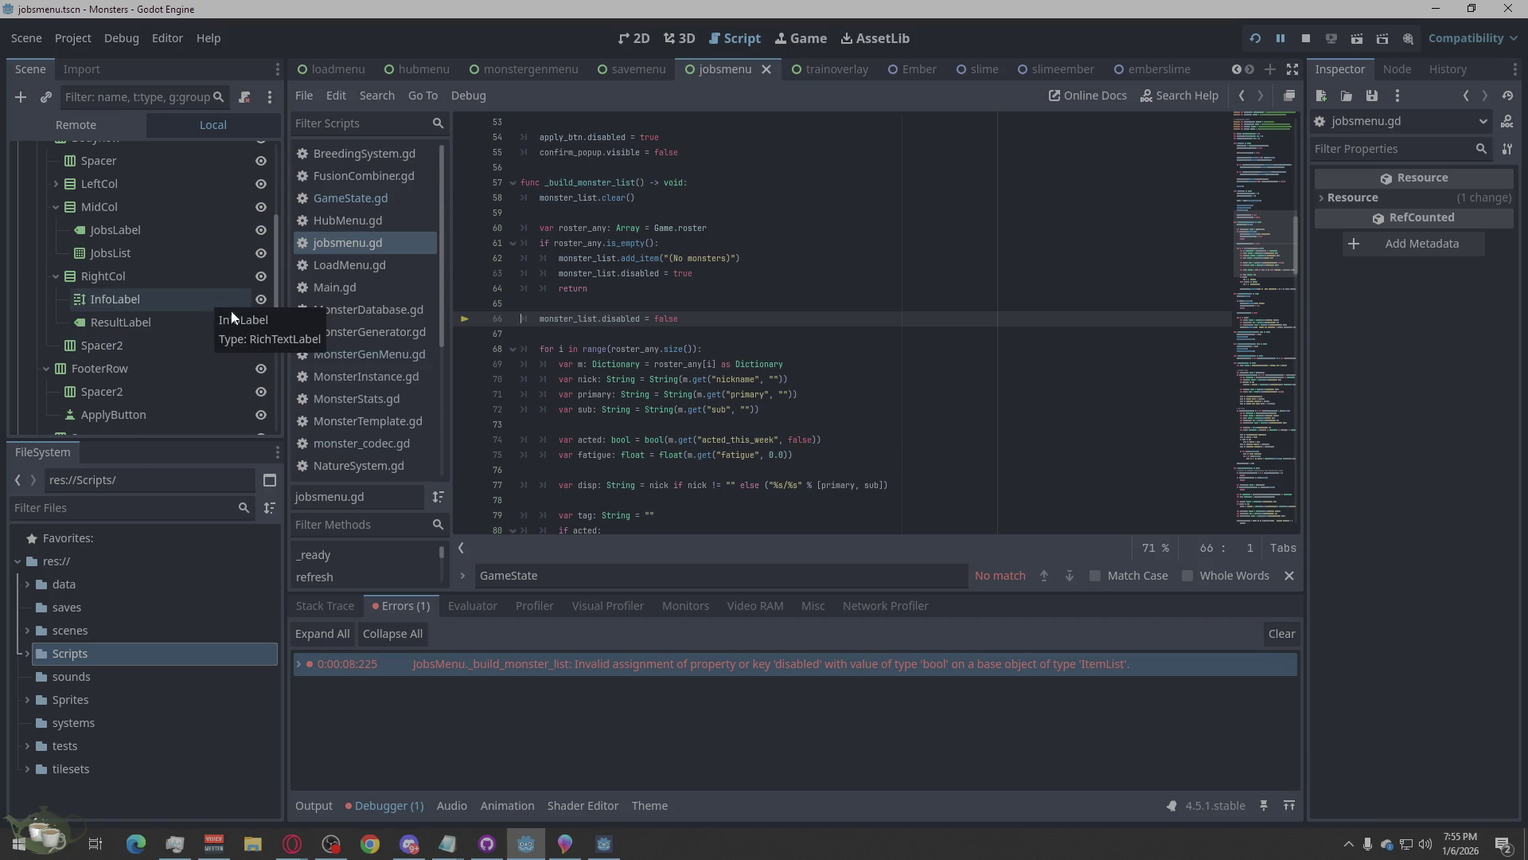
mouse_move(849, 664)
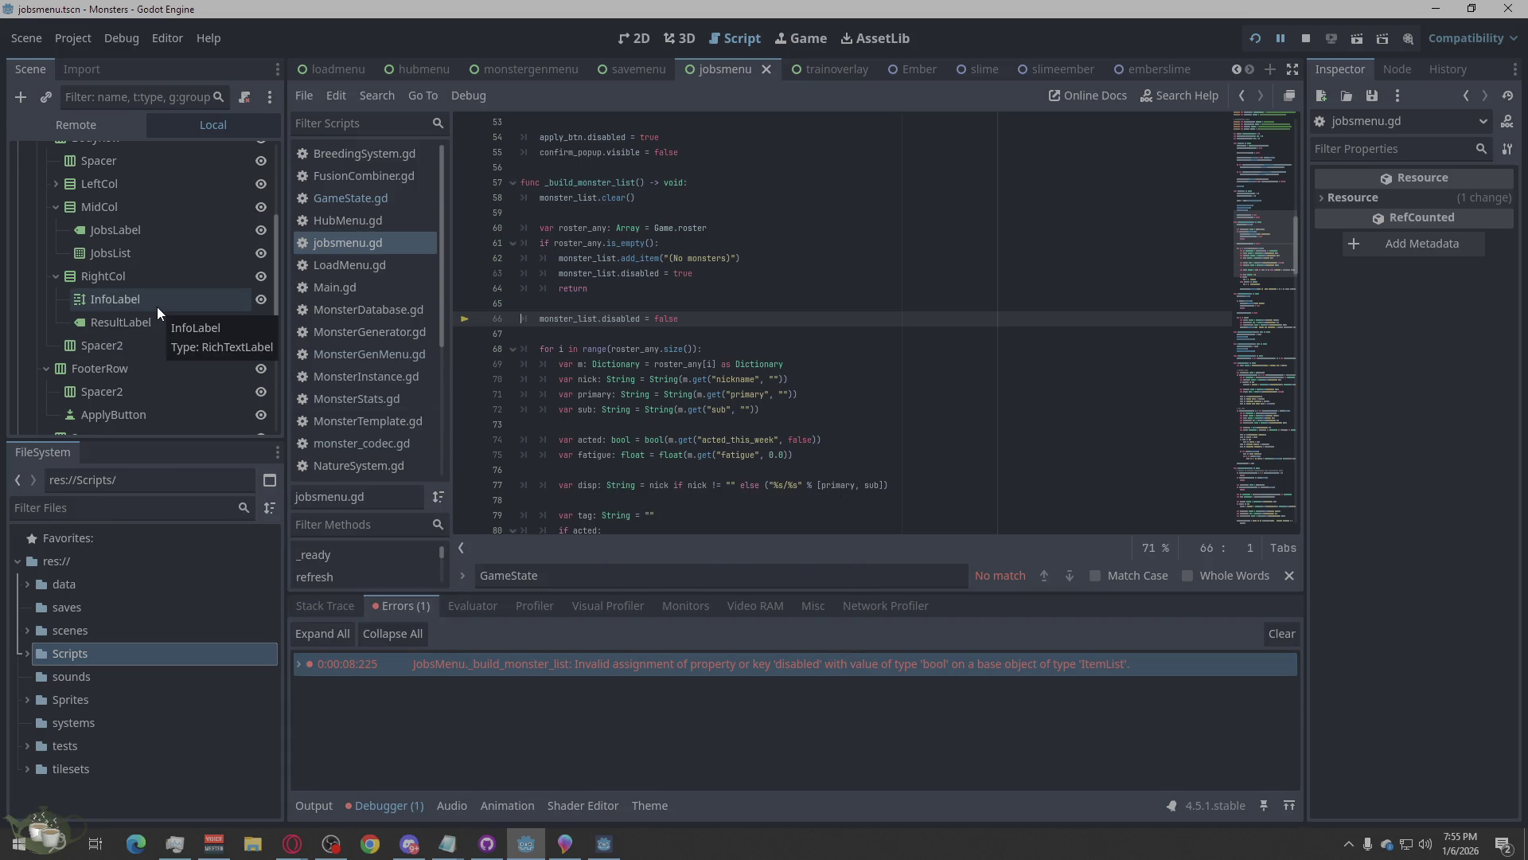
scroll(156, 307, up, 1)
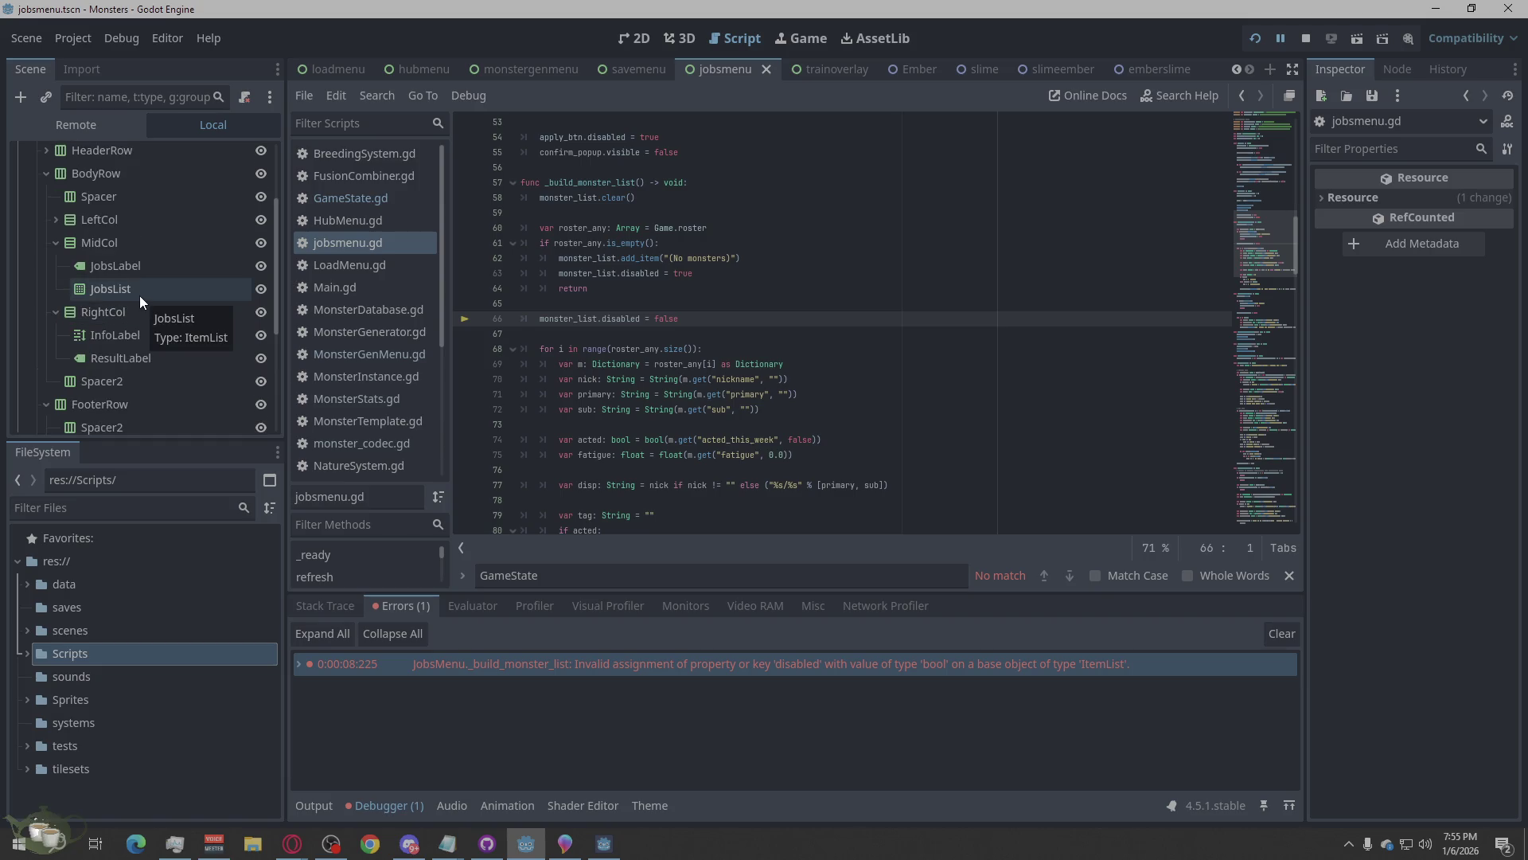
Expand LeftCol in the Scene dock, stop the game, and copy the error again.
click(56, 219)
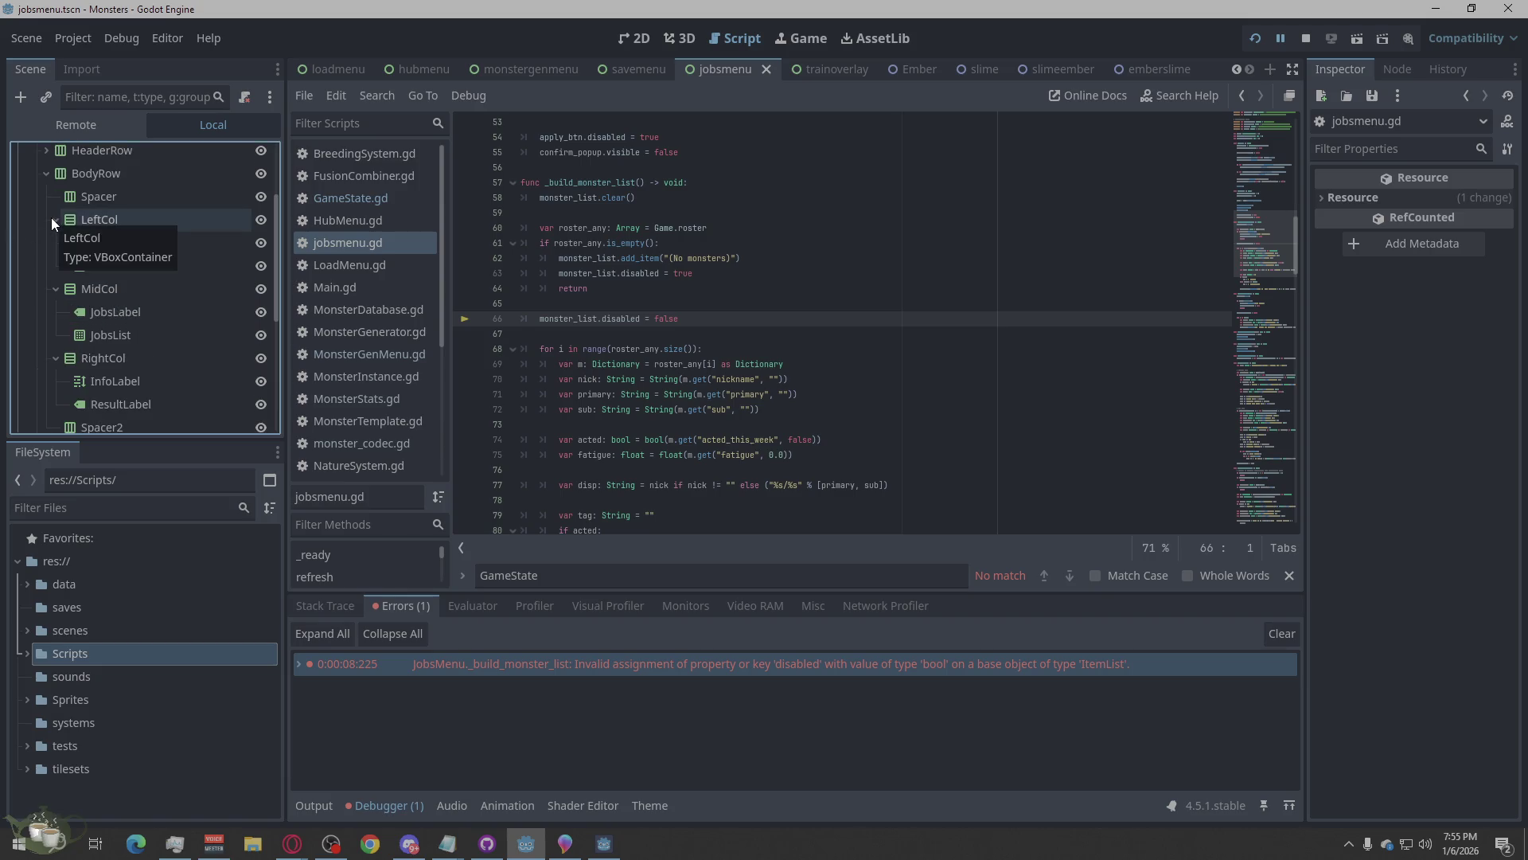
scroll(155, 325, down, 1)
scroll(156, 325, up, 2)
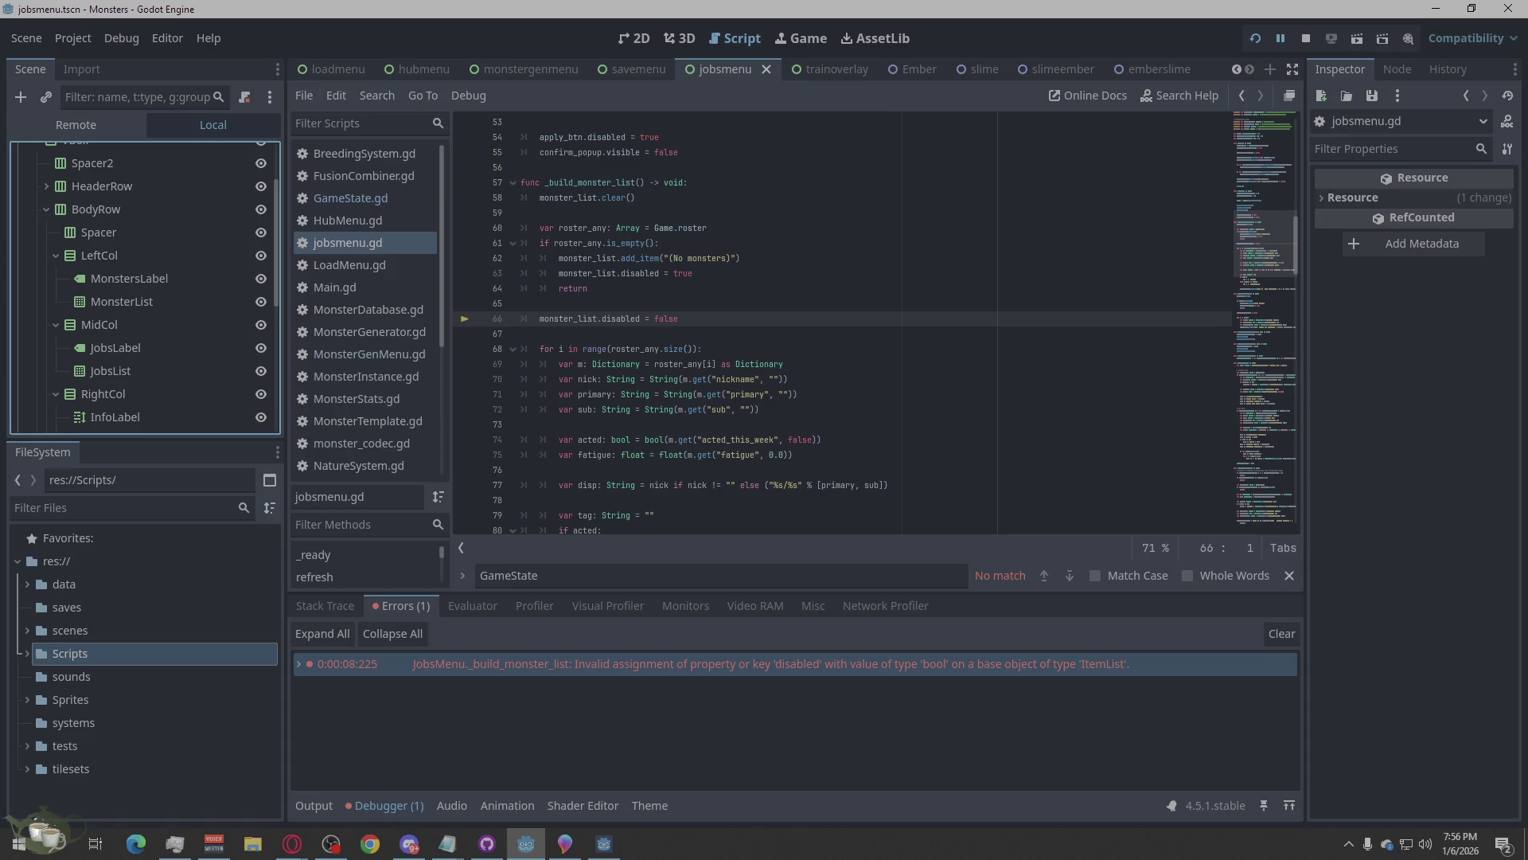
click(1304, 36)
right_click(903, 661)
click(987, 672)
click(292, 843)
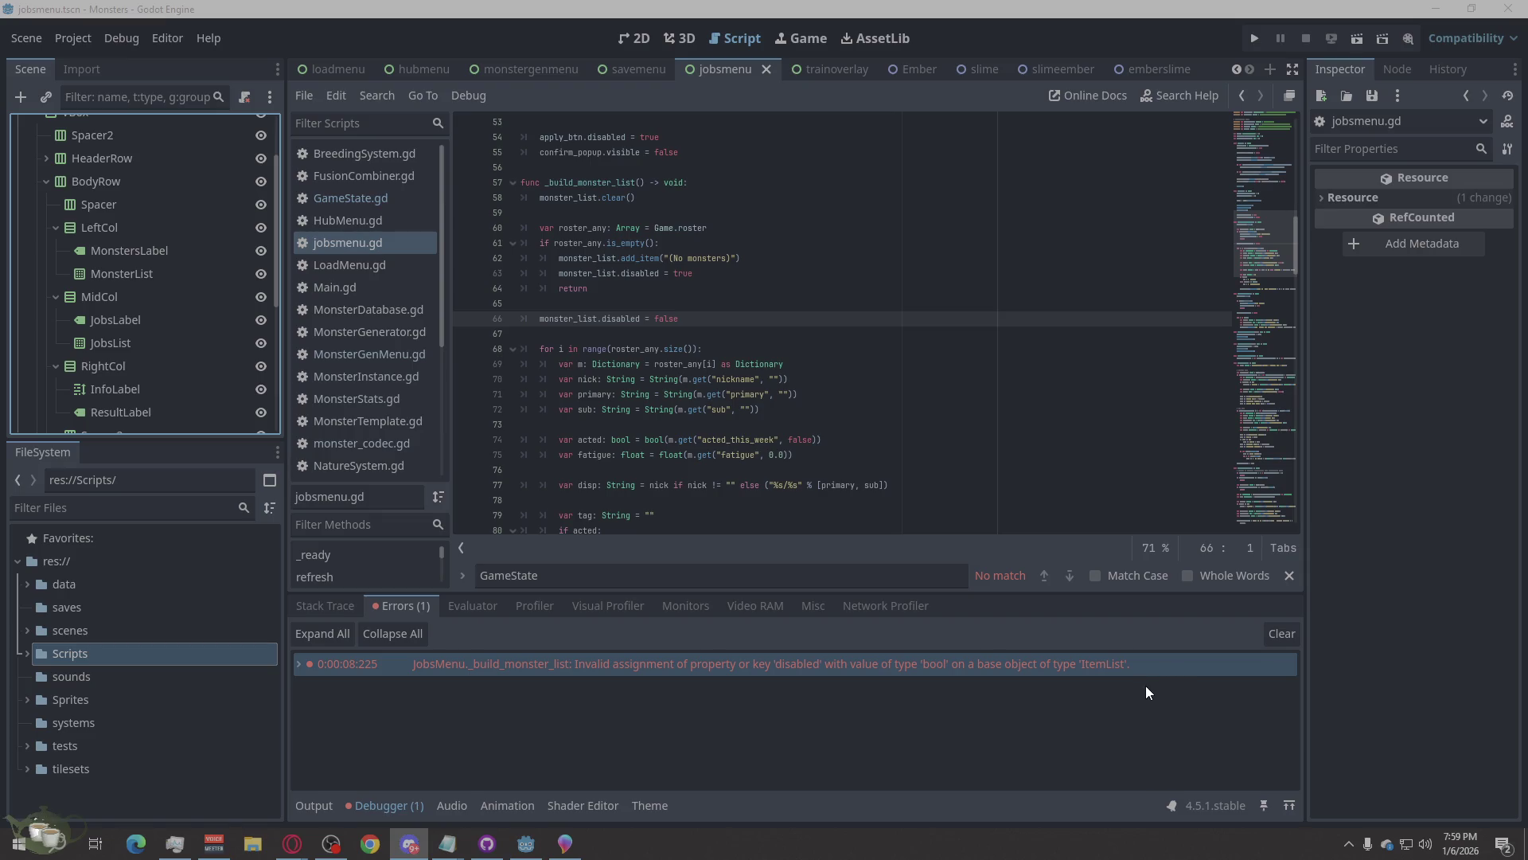
click(1385, 654)
Return to the Godot editor and run the project to reach the EXAMPLE title screen.
click(942, 712)
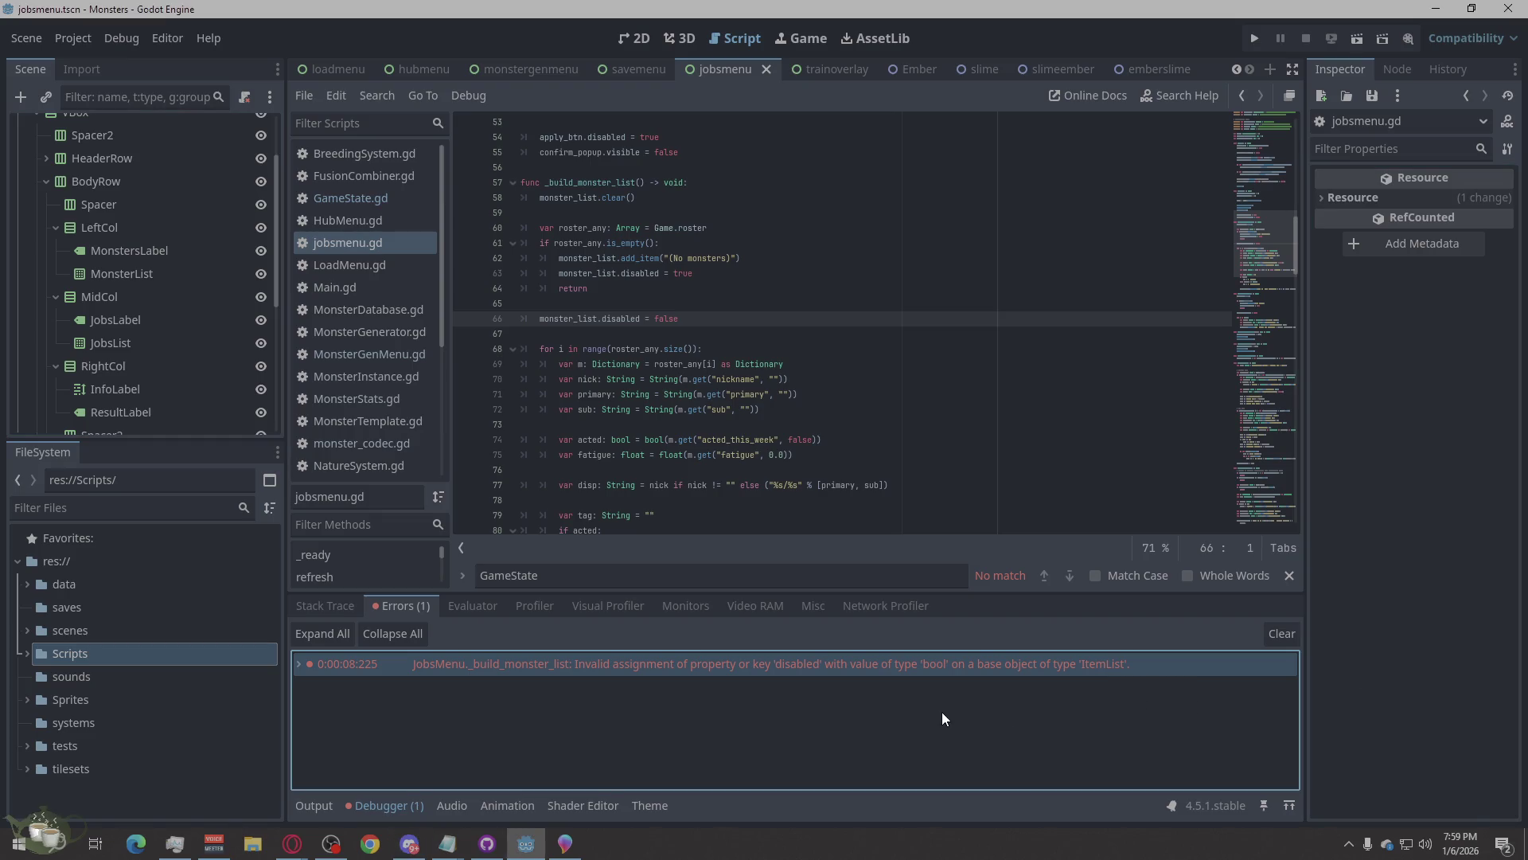
key(alt+Tab)
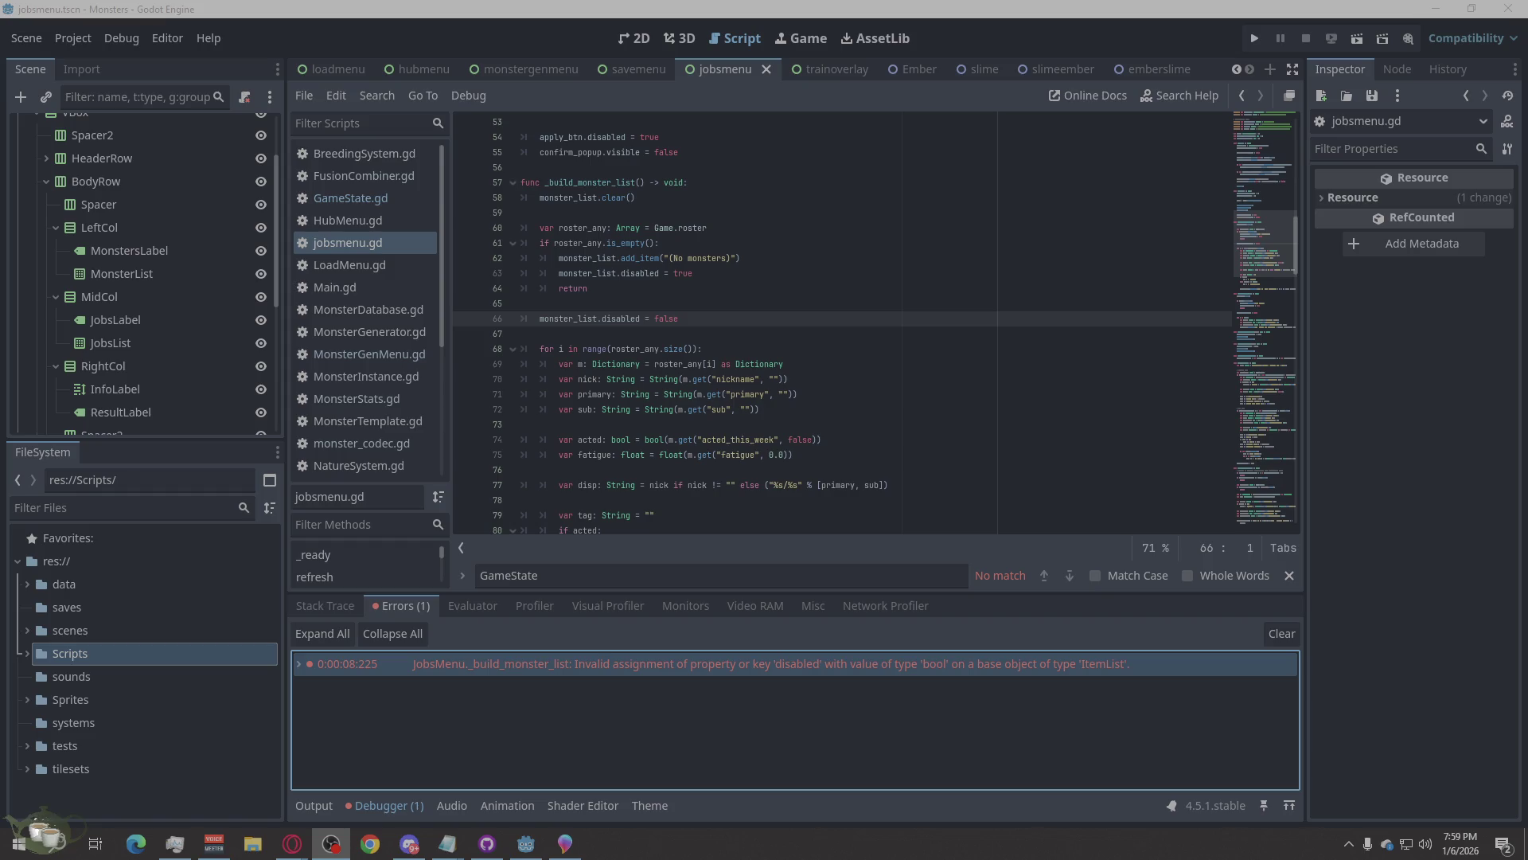
key(alt+Tab)
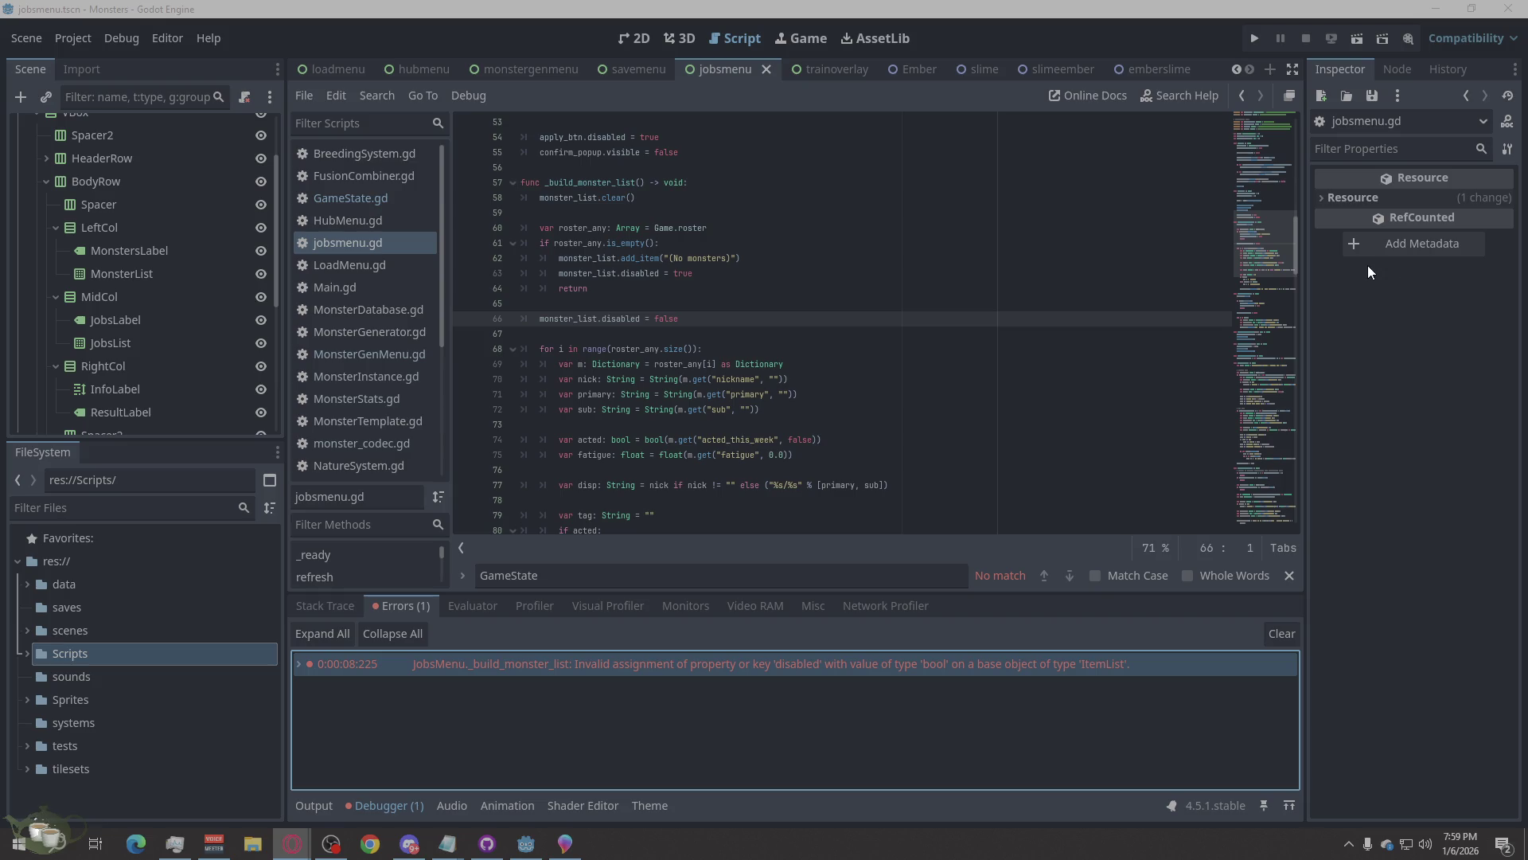
click(1396, 482)
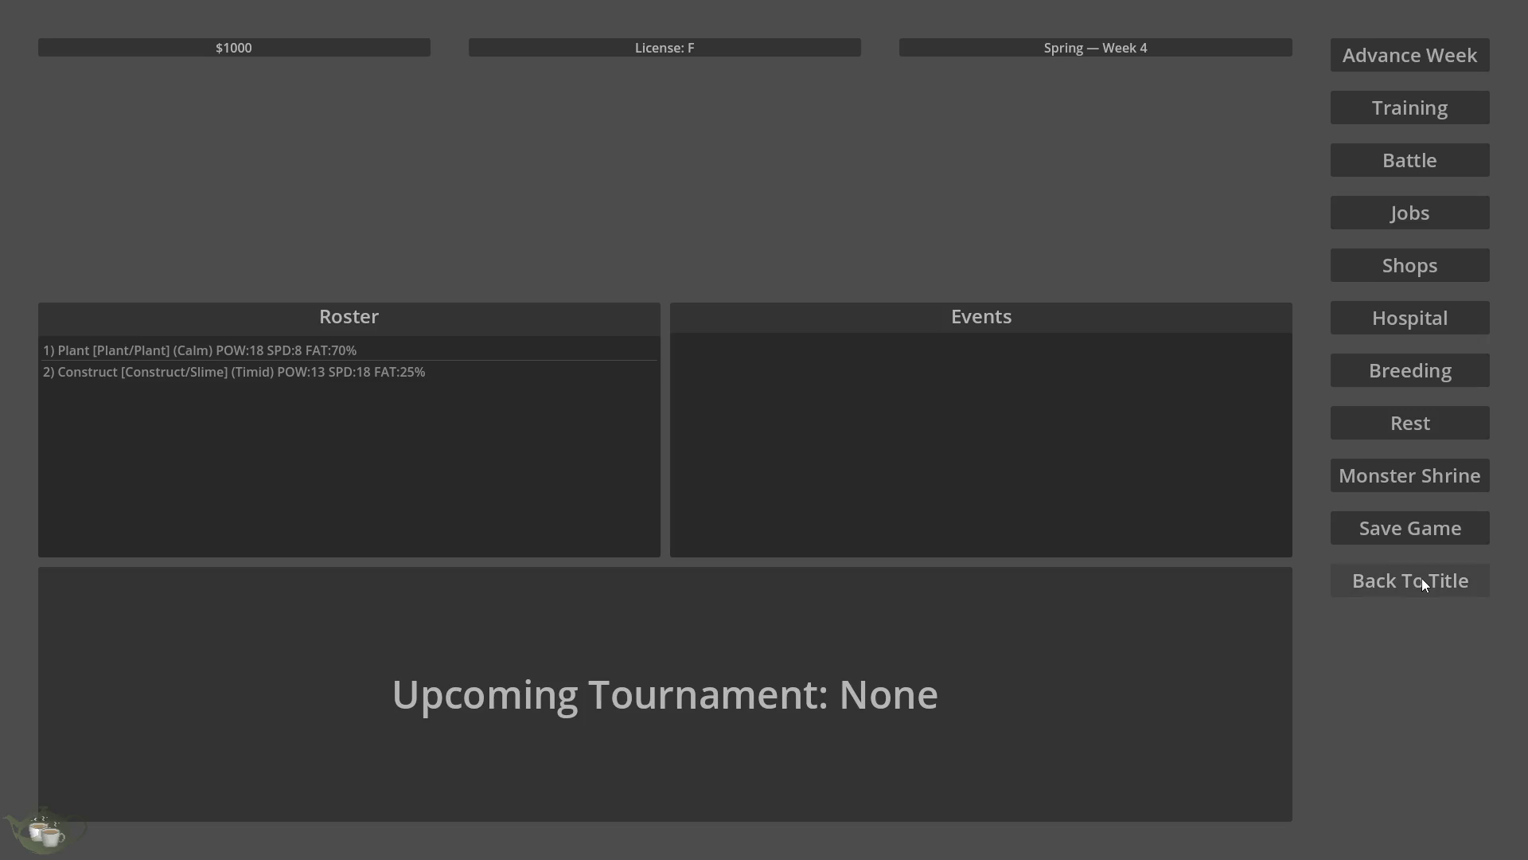
click(1421, 577)
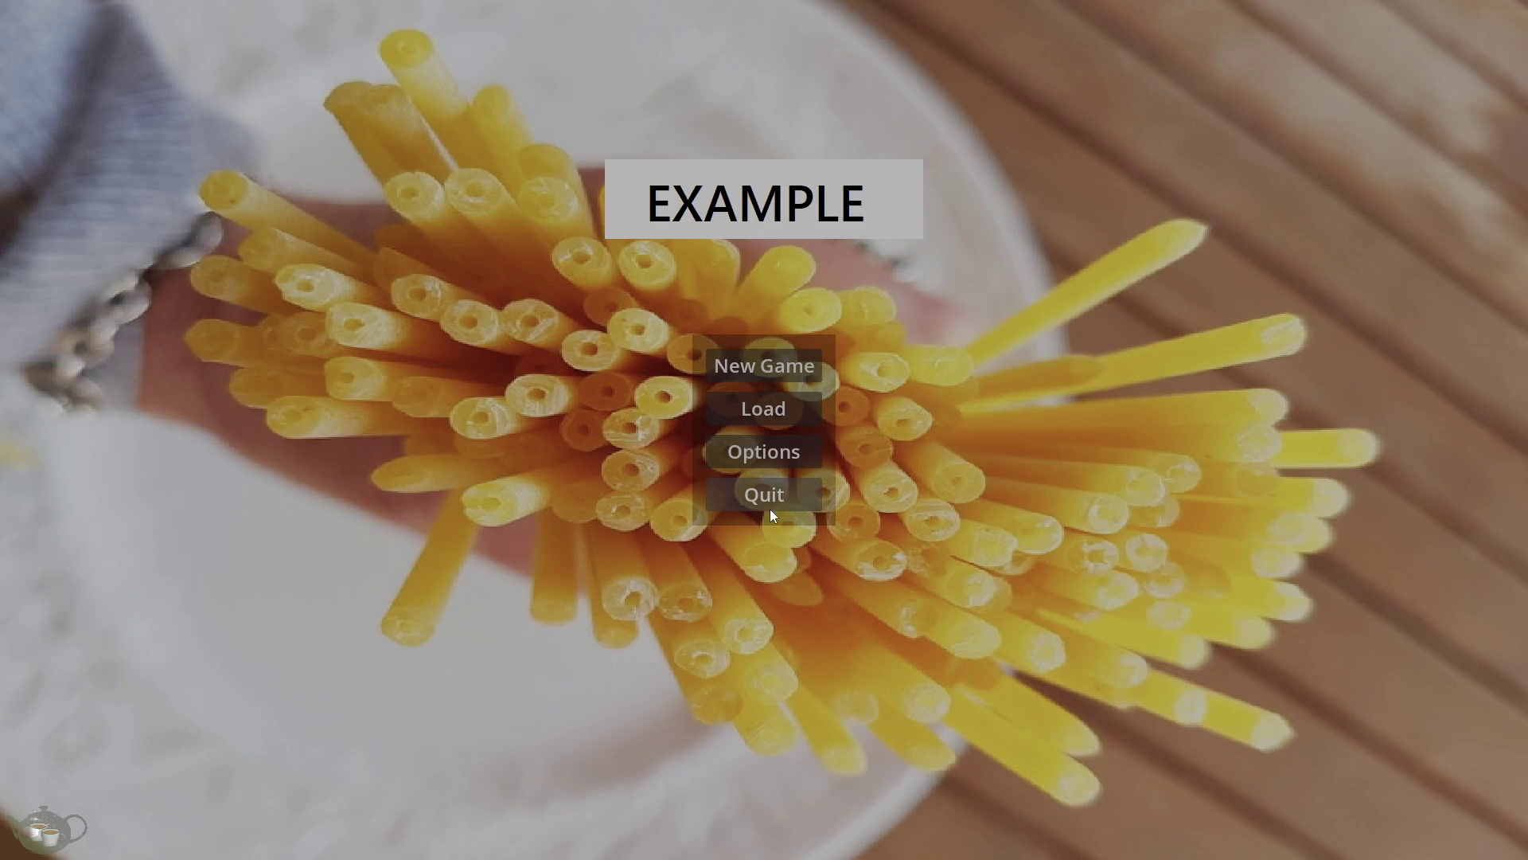
Load Save Slot 02 and advance the calendar twice to Spring Week 6.
click(790, 406)
click(635, 370)
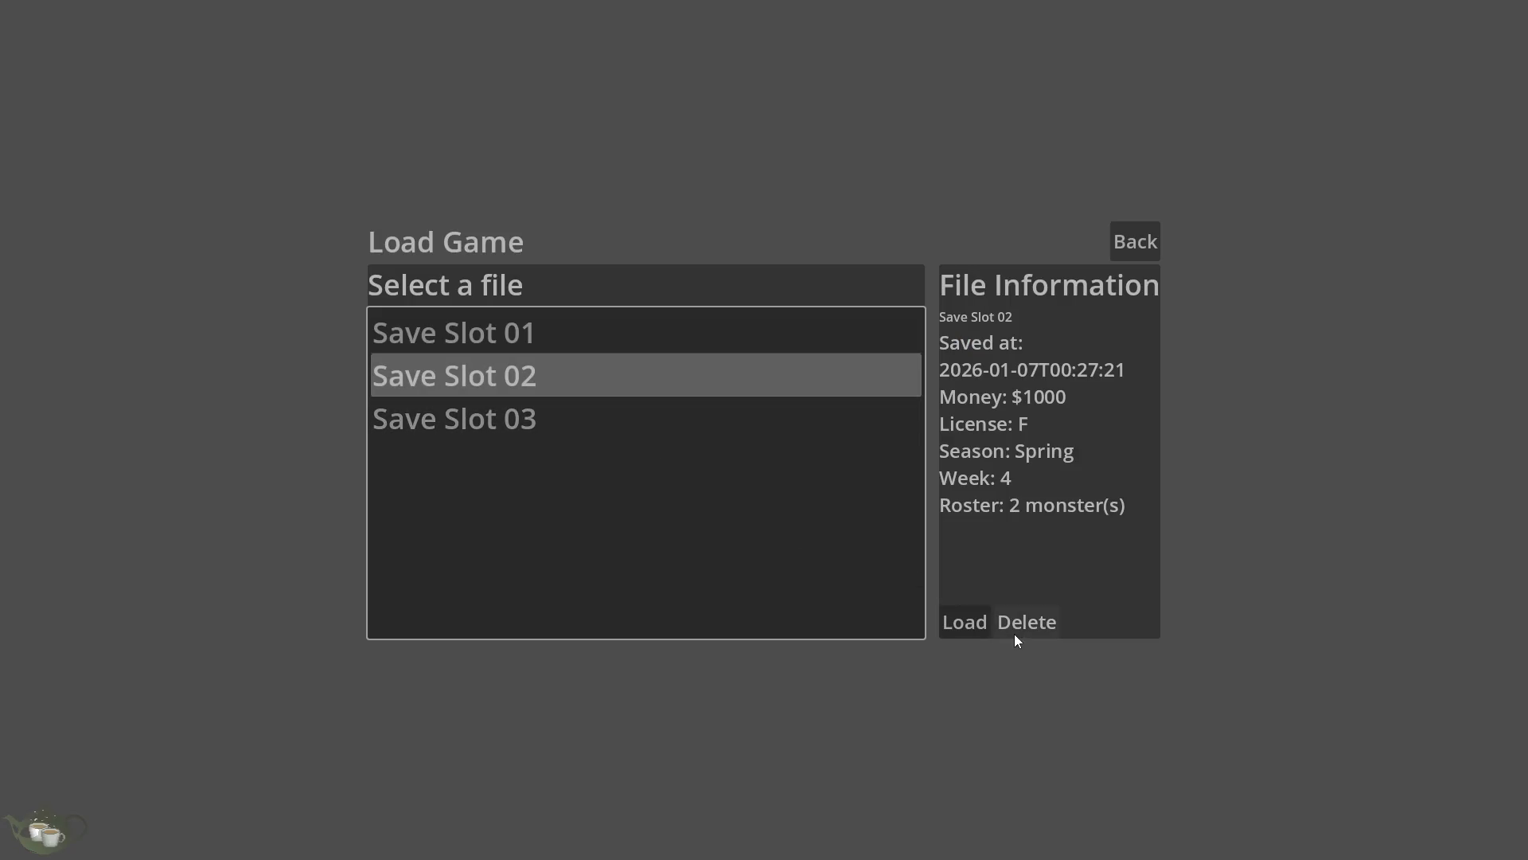
click(968, 623)
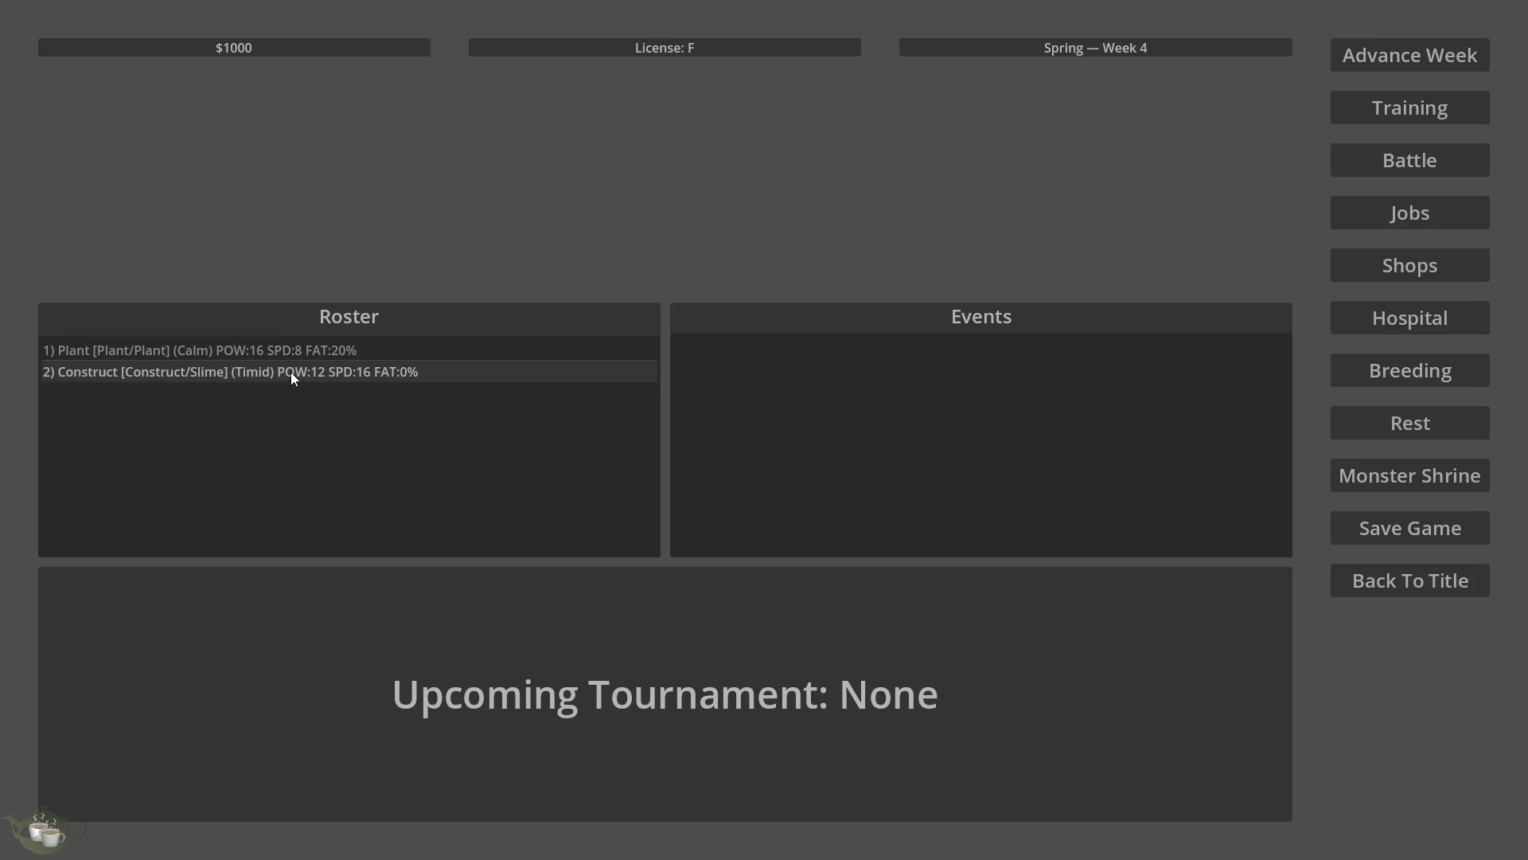
click(405, 372)
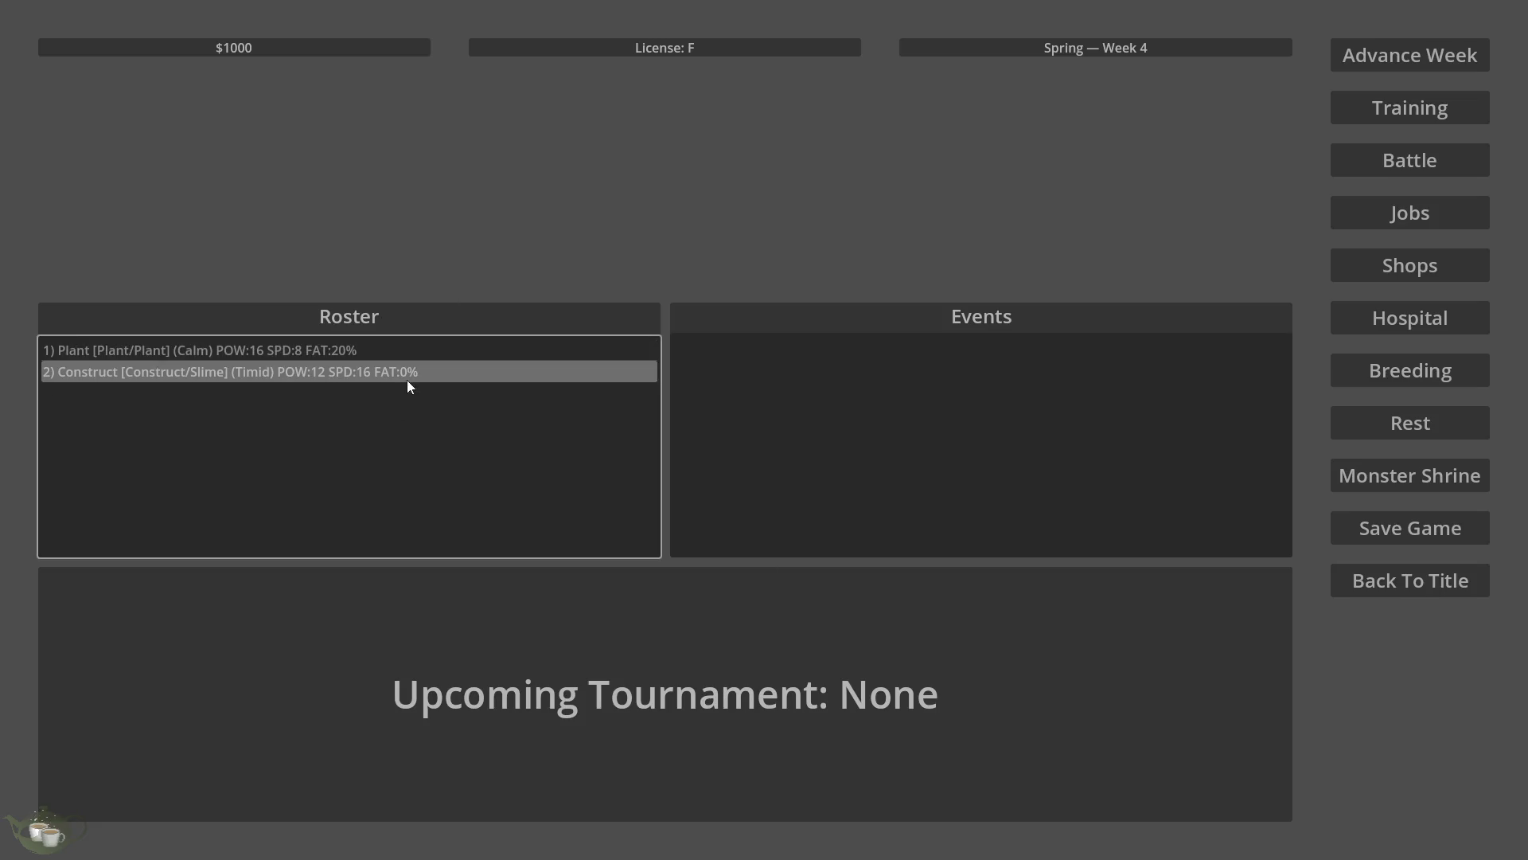
click(1413, 66)
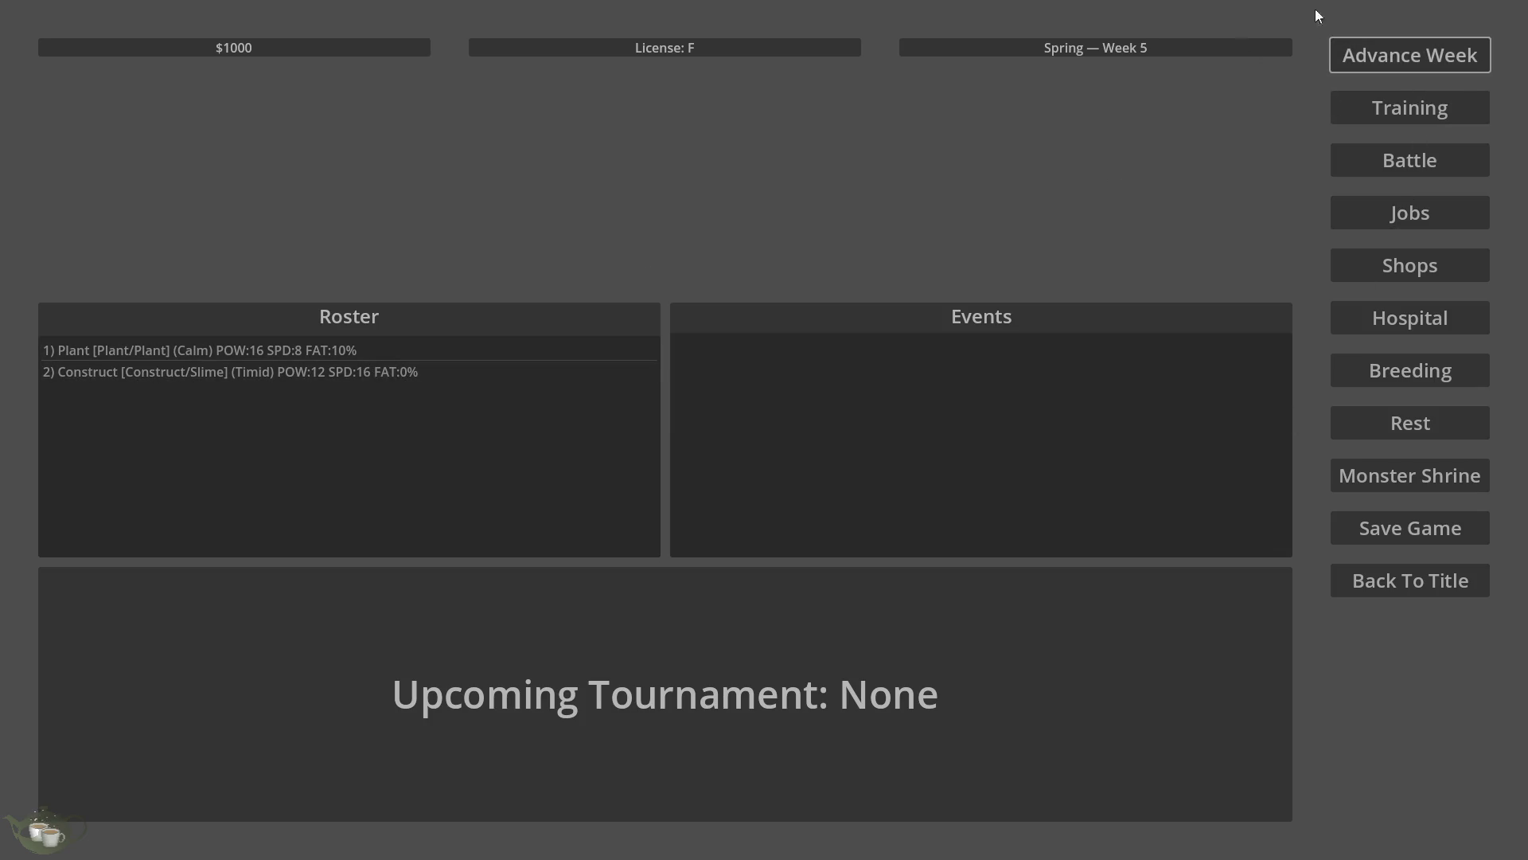
click(1388, 55)
click(623, 349)
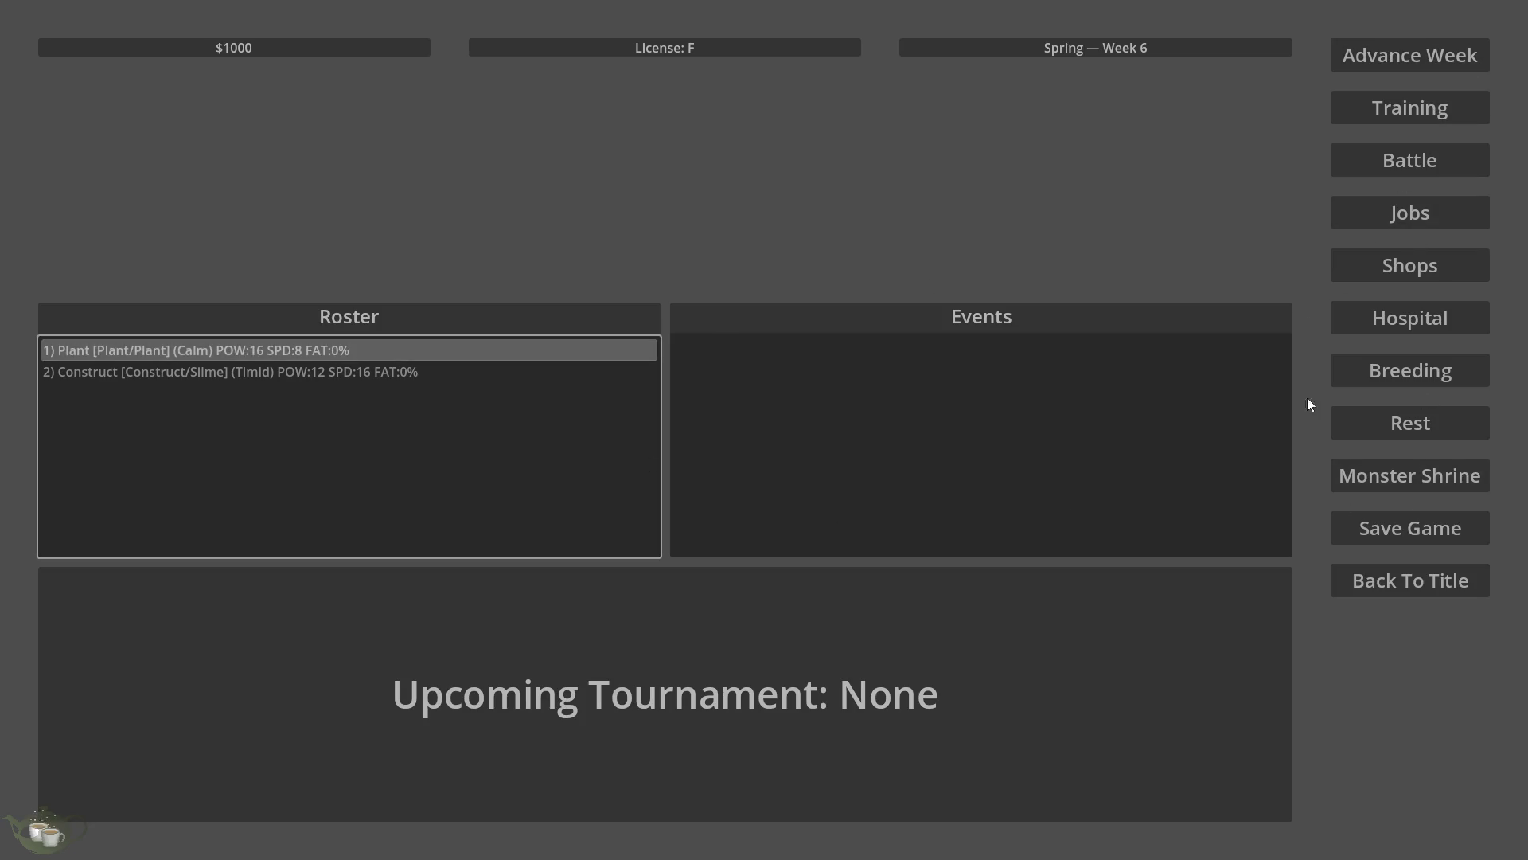
Save the game over Slot 3, return to the title screen, and quit.
click(1425, 526)
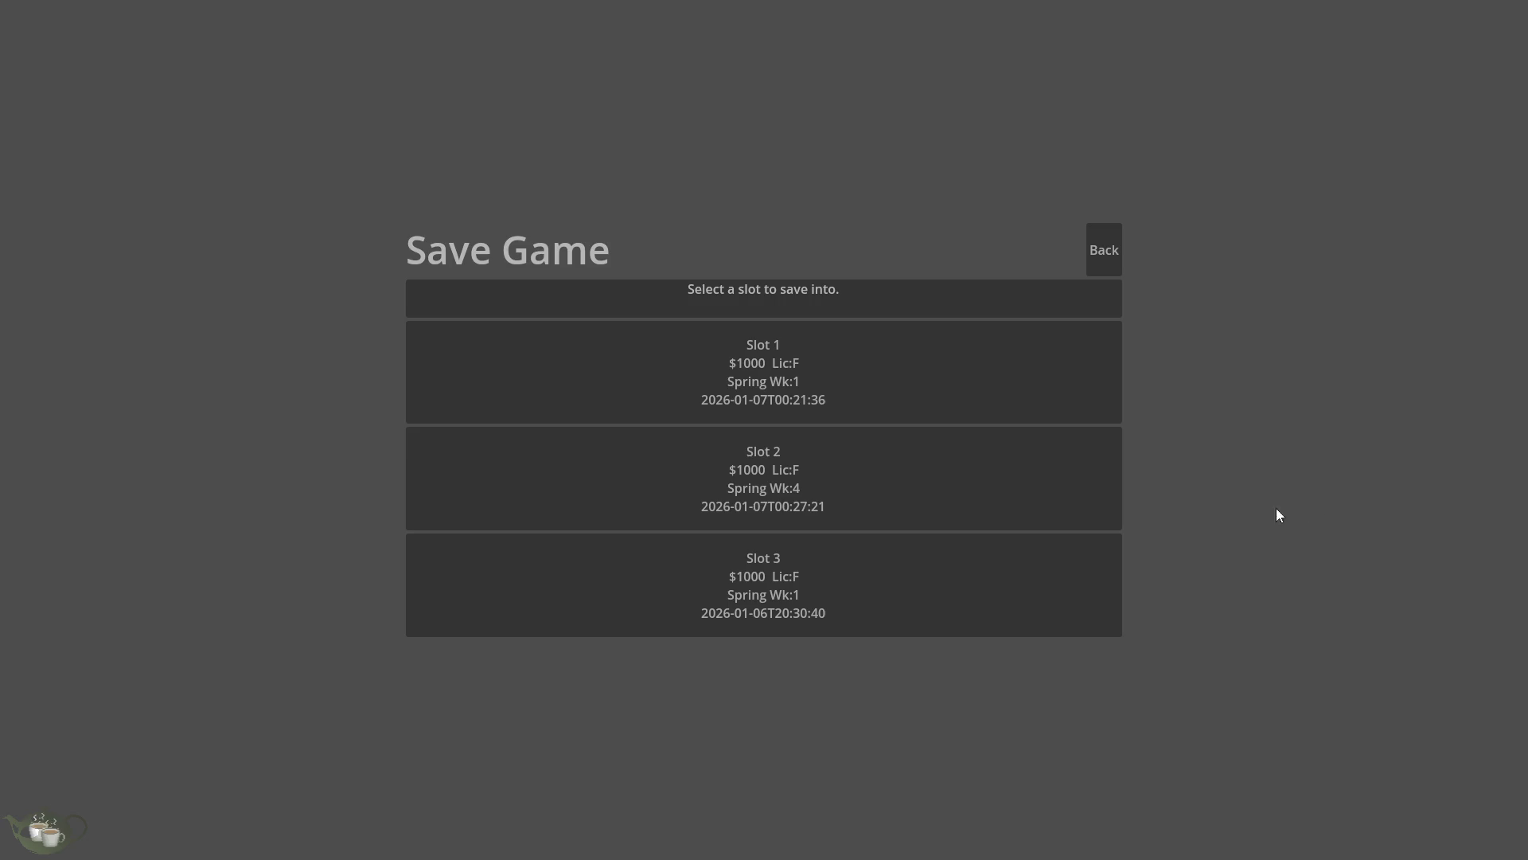
click(913, 603)
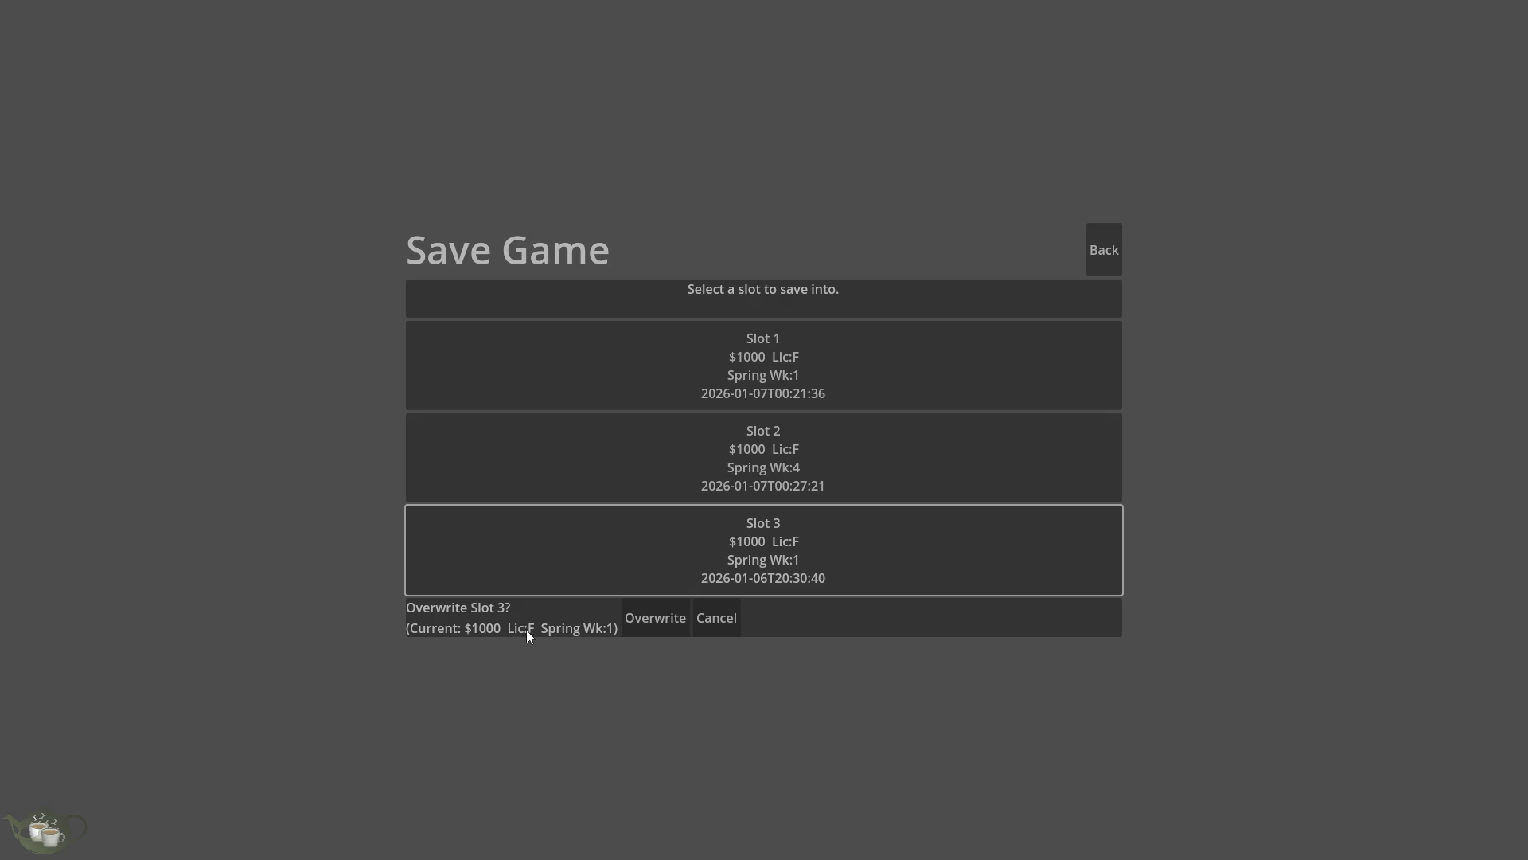
click(670, 633)
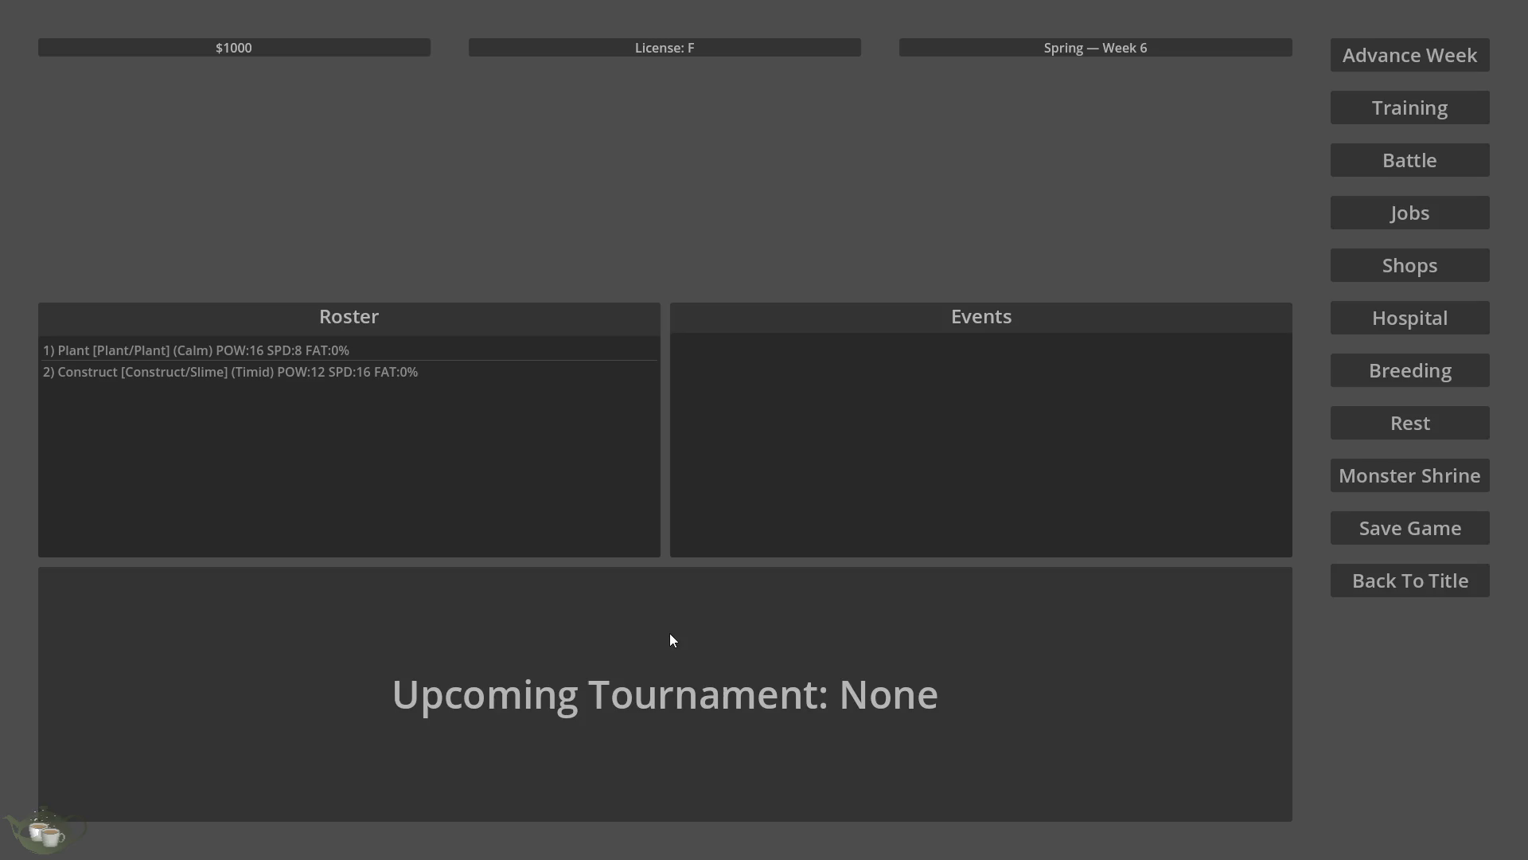
click(1407, 585)
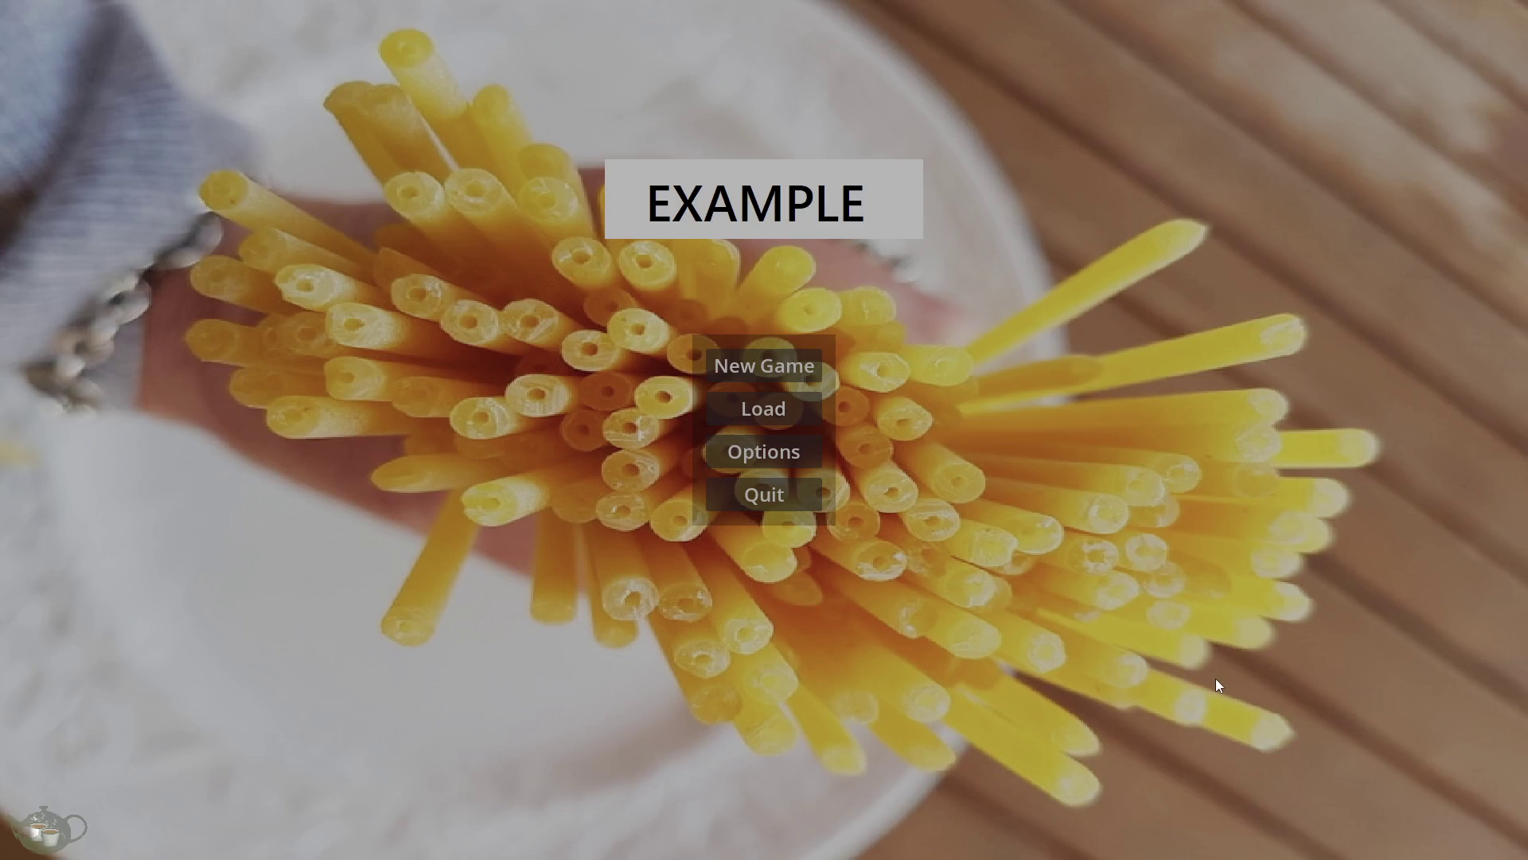
click(776, 495)
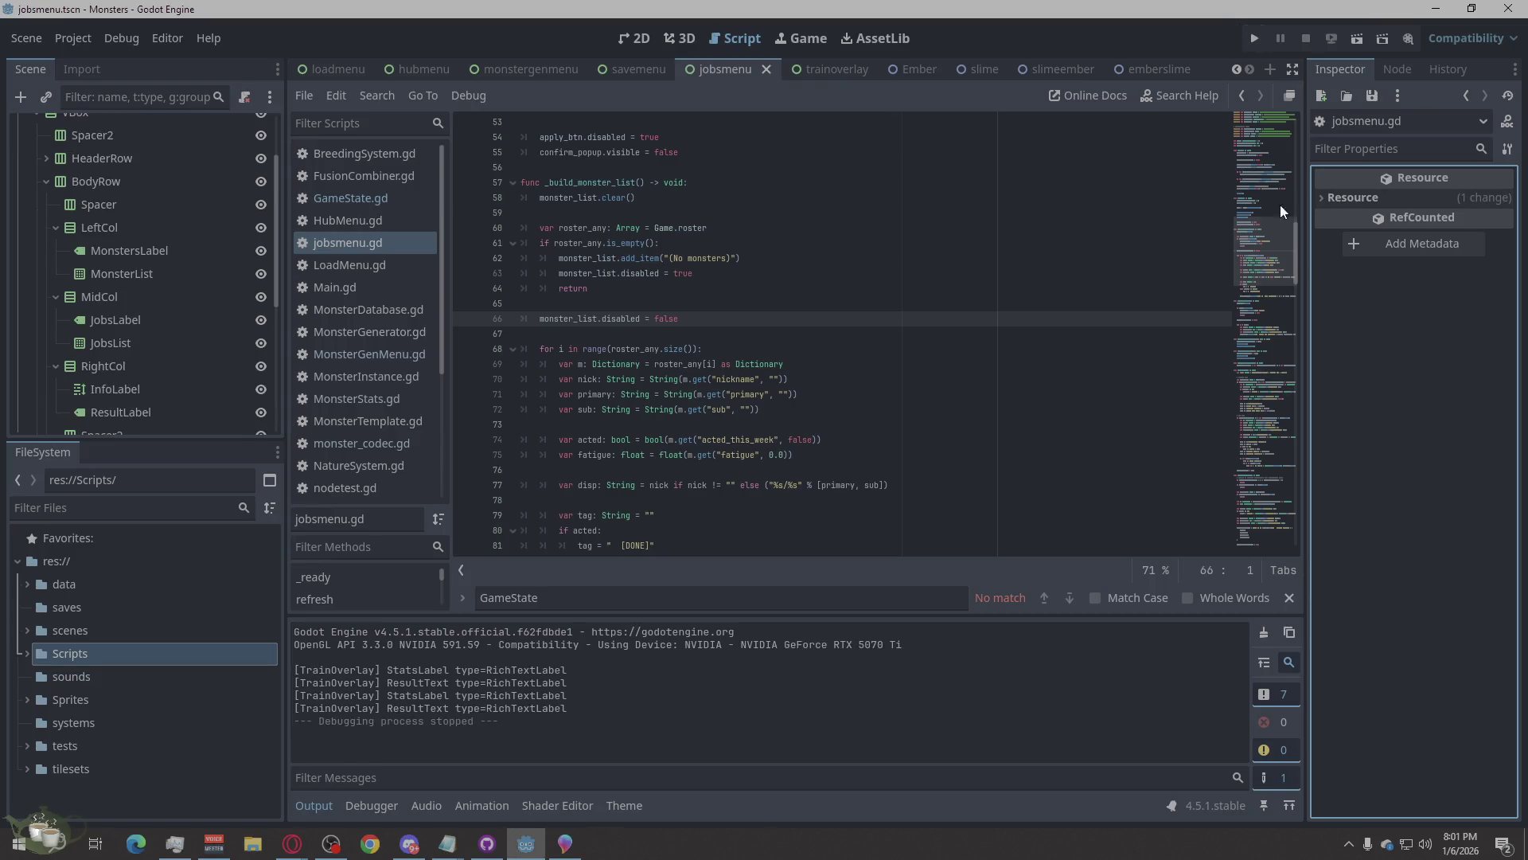
Rerun the game, browse both monsters in Training, then open Jobs to hit the line 66 error.
click(1256, 38)
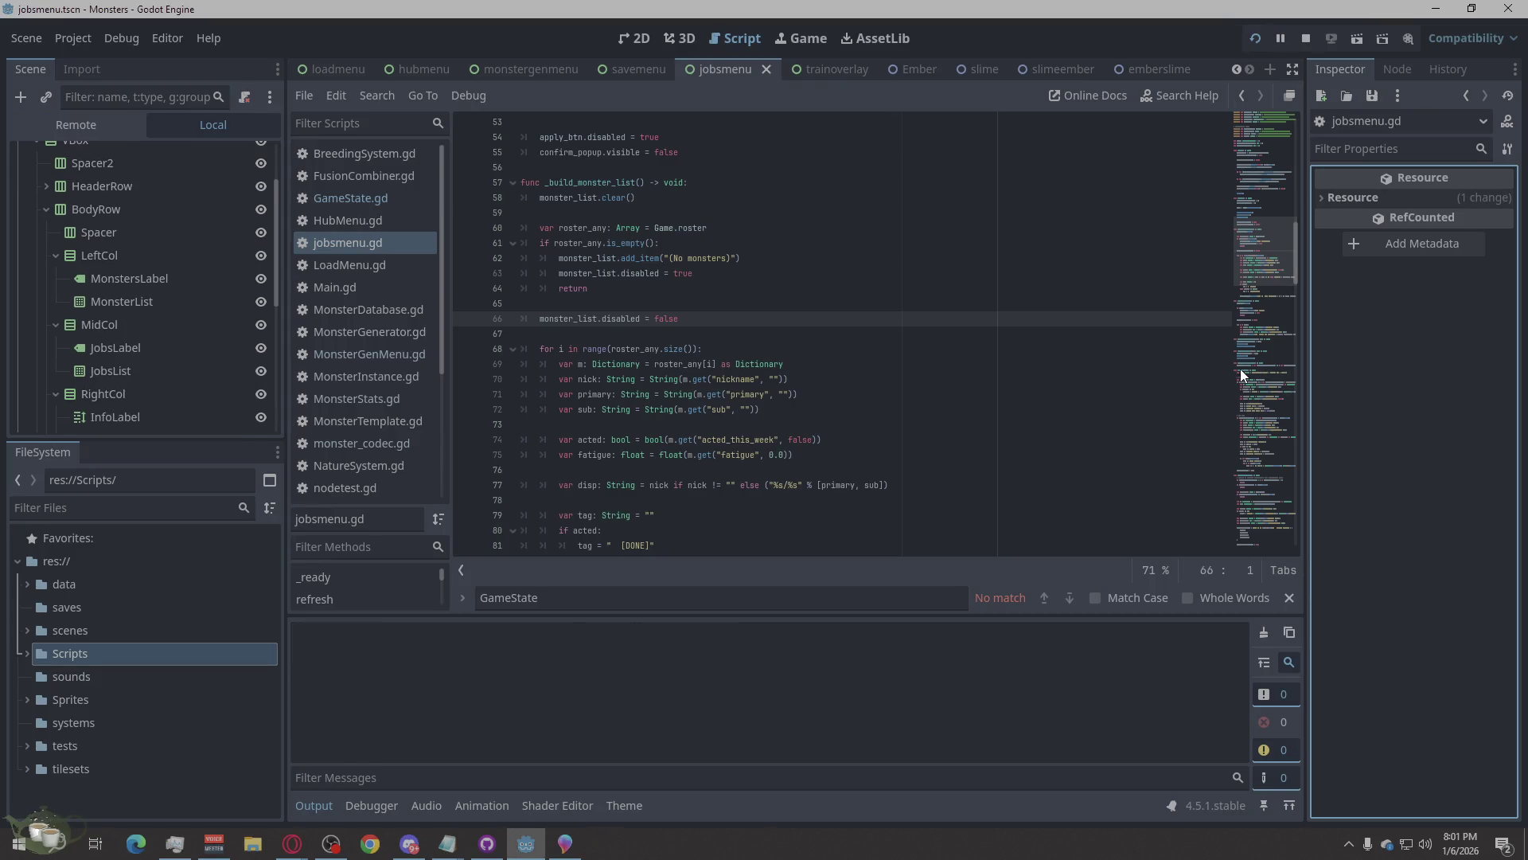
click(388, 370)
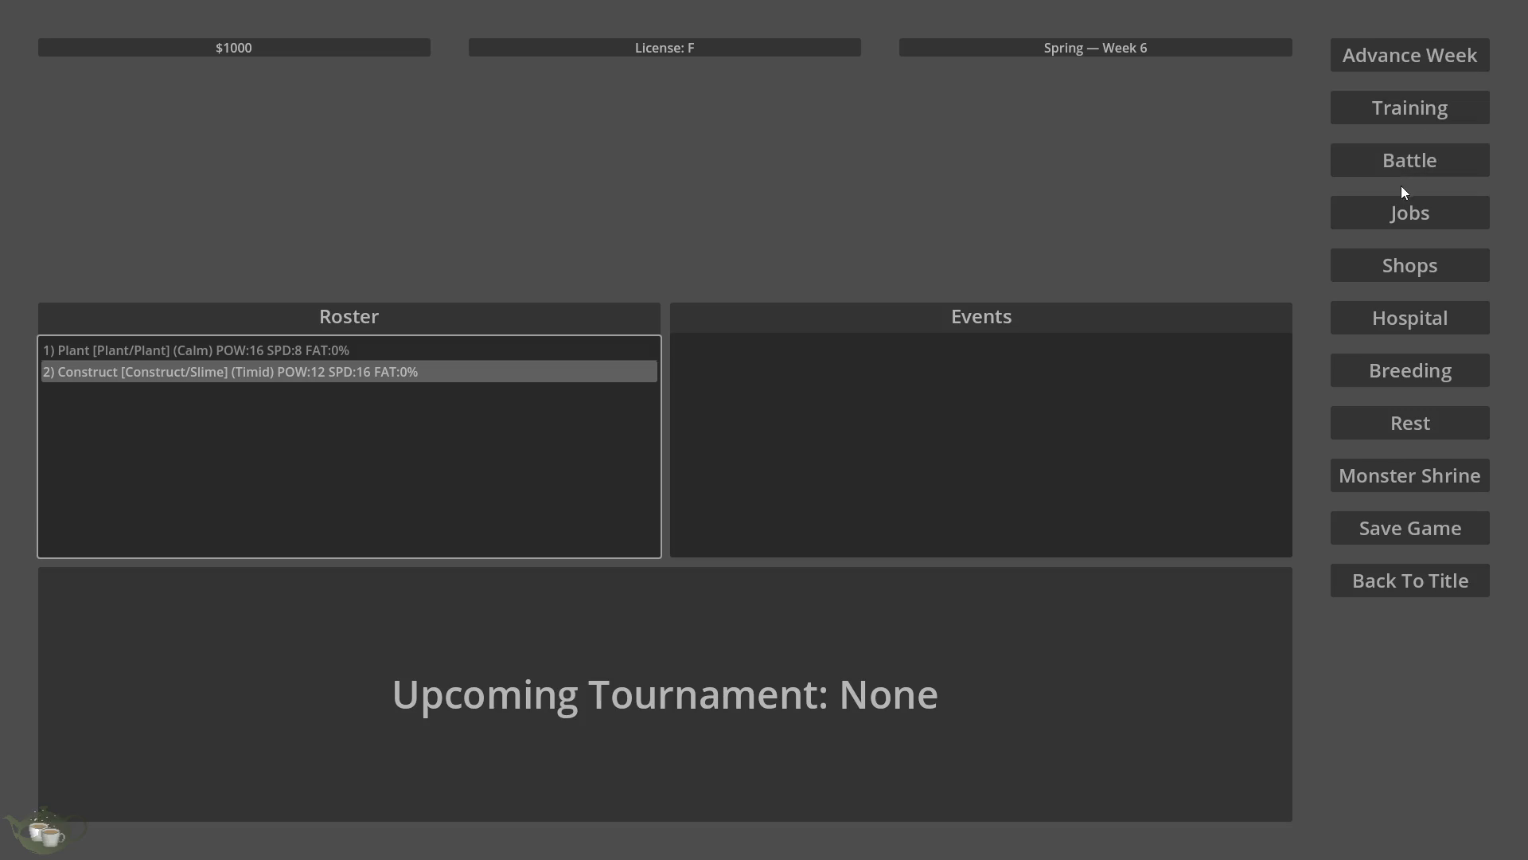
click(1395, 109)
click(563, 286)
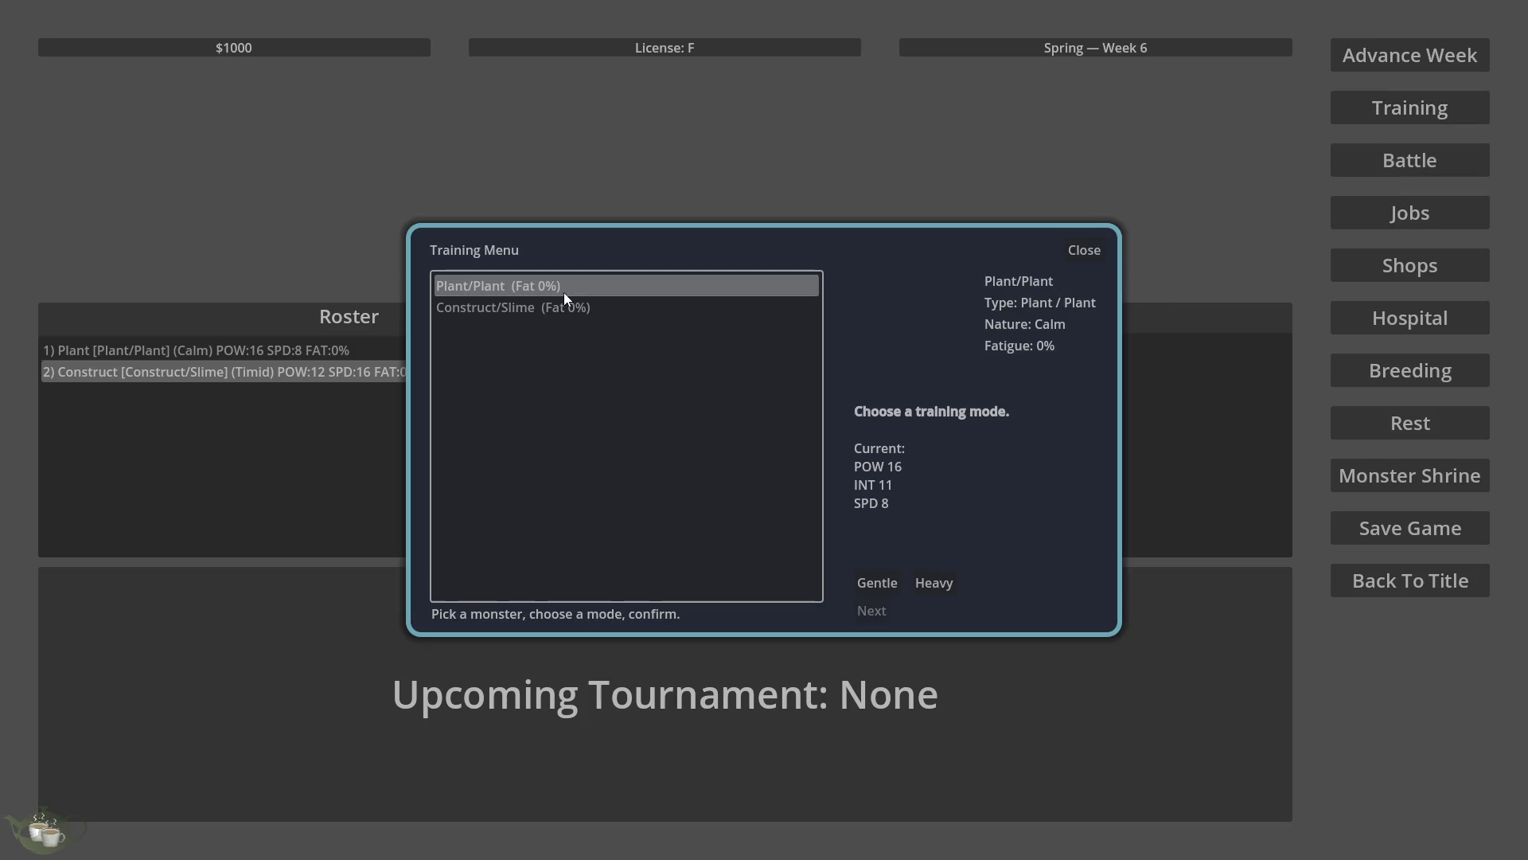
click(570, 308)
click(1094, 247)
click(1445, 208)
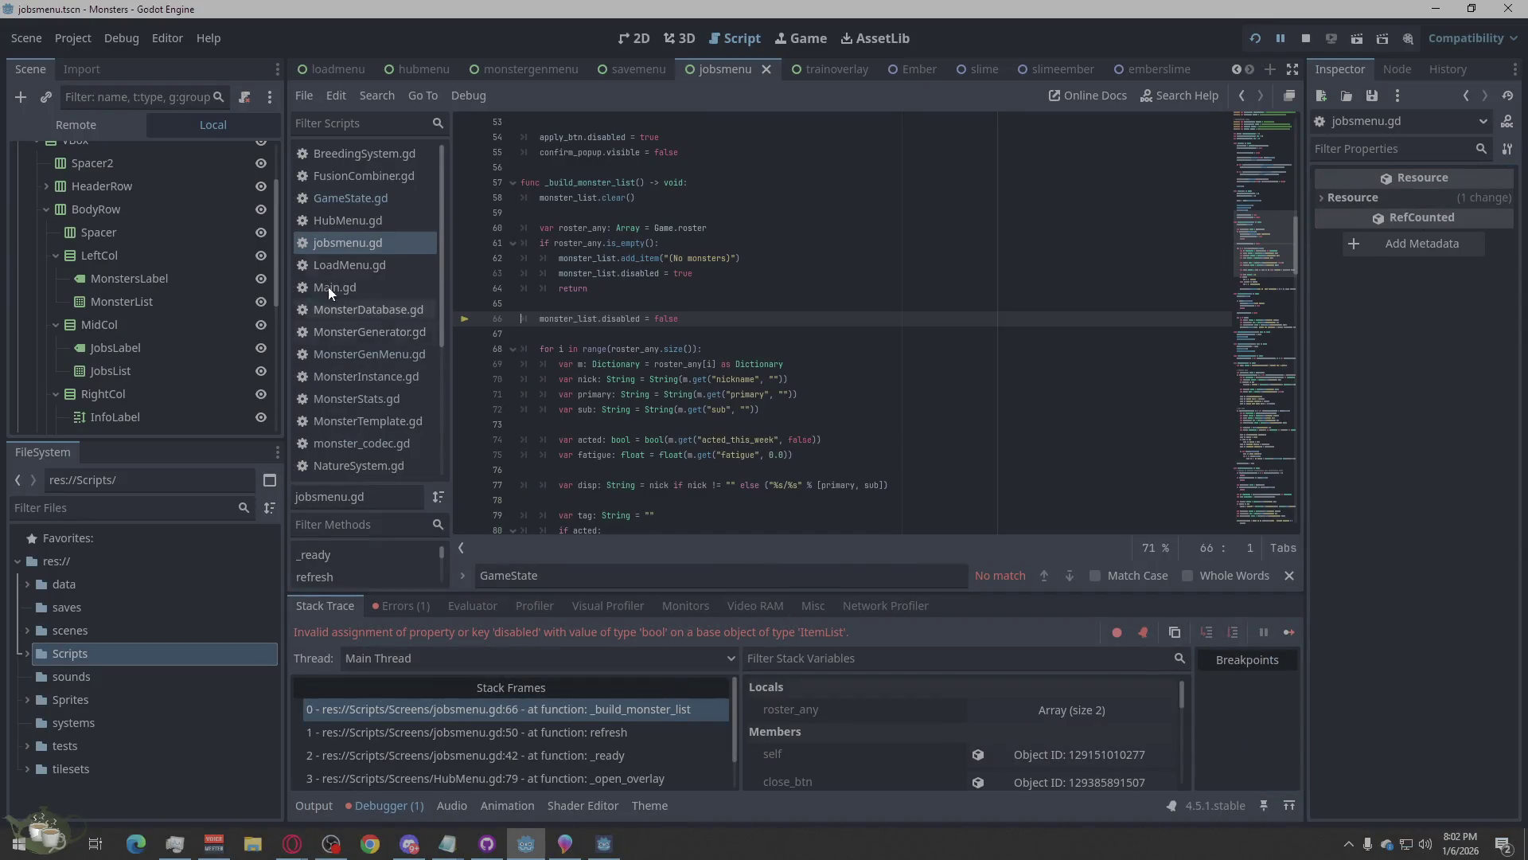
Stop the debug session, paste the new code over all of jobsmenu.gd, and rerun.
click(1302, 41)
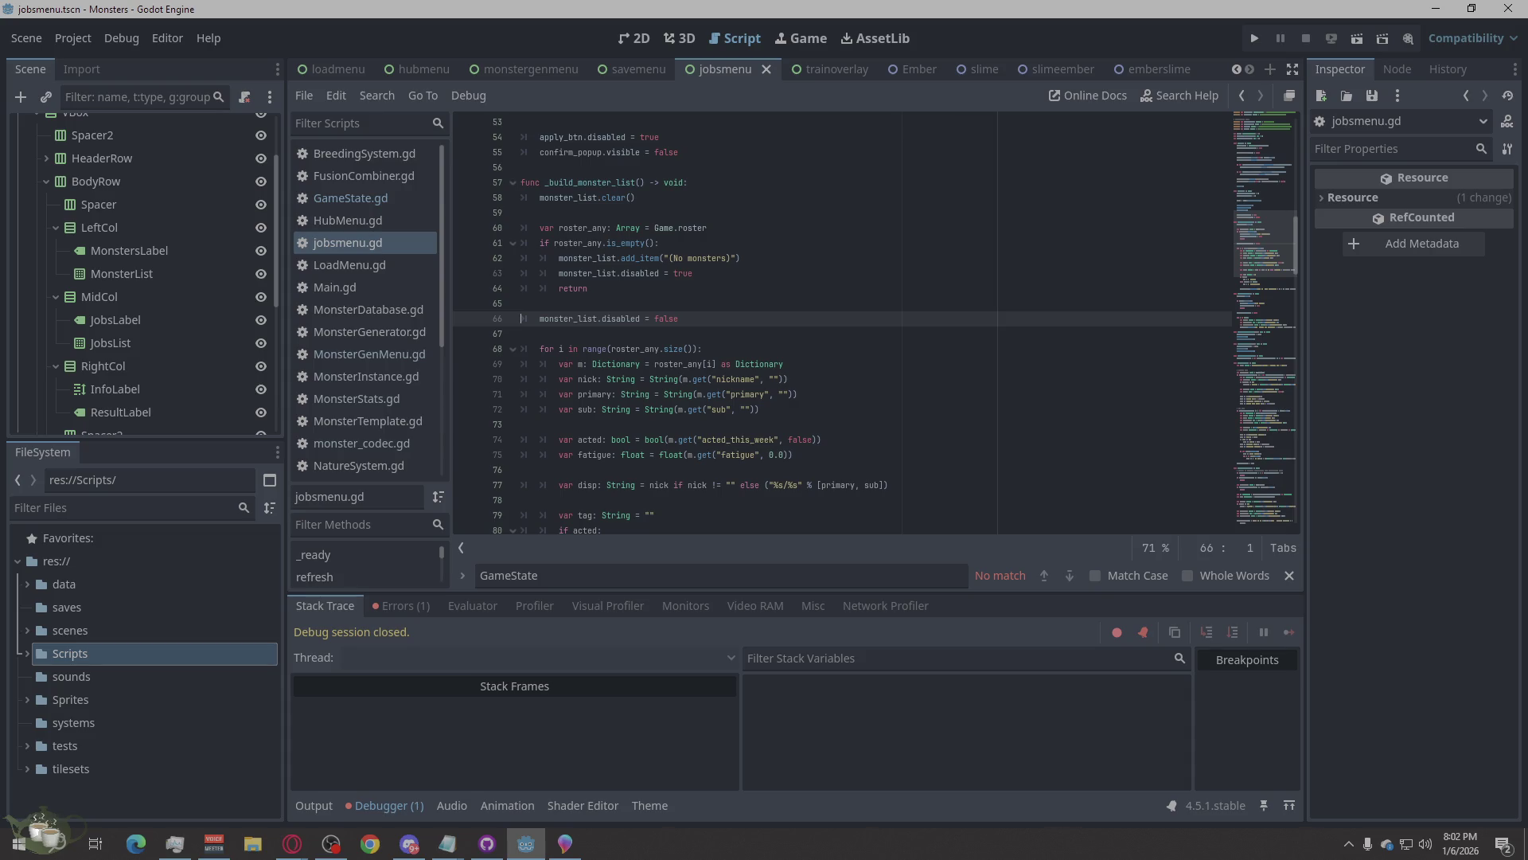
key(alt+Tab)
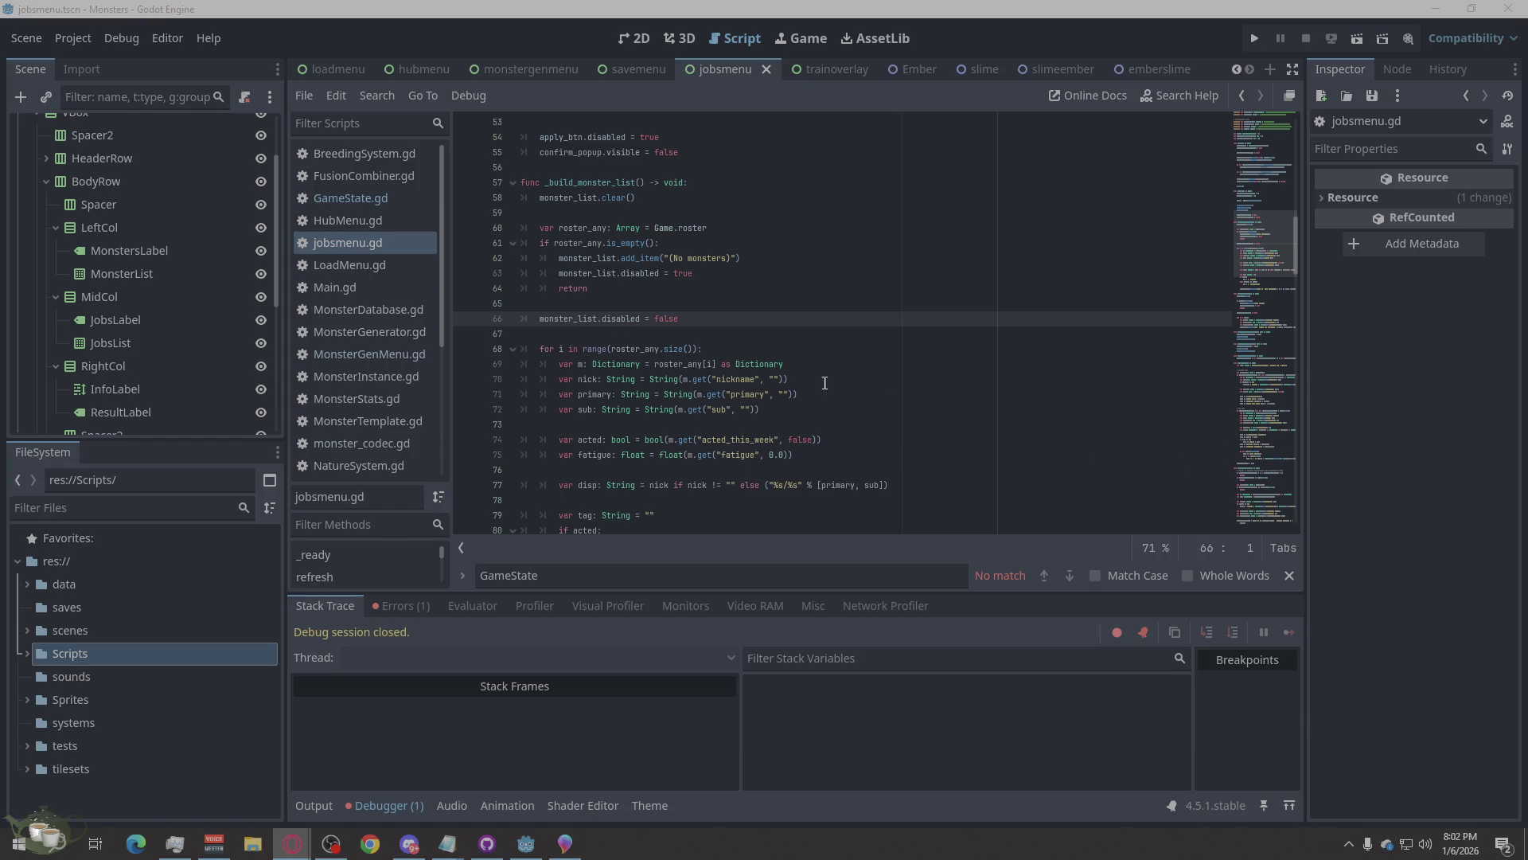
right_click(794, 206)
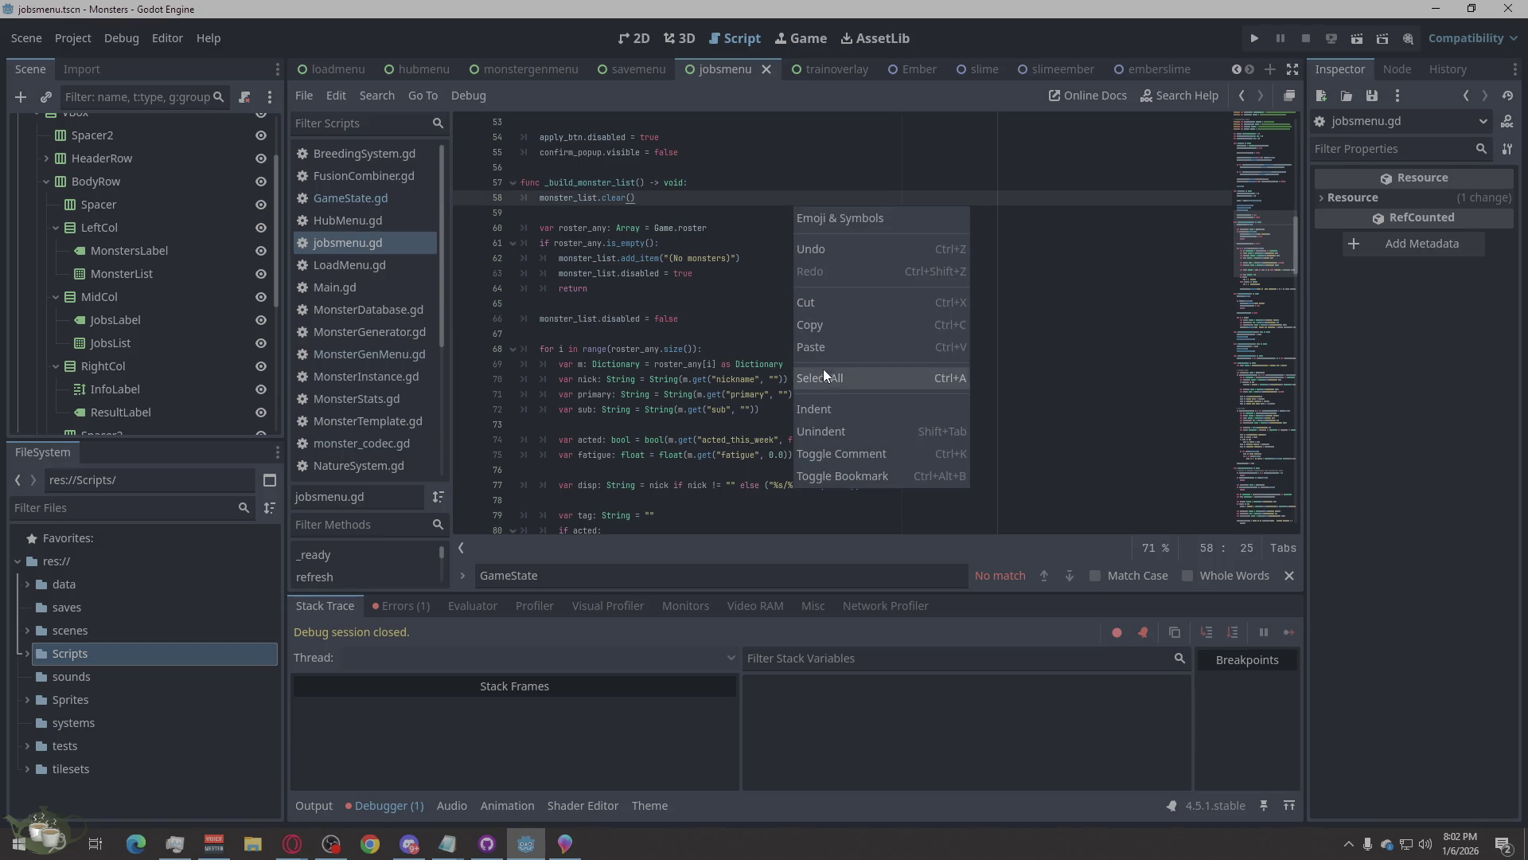
click(820, 377)
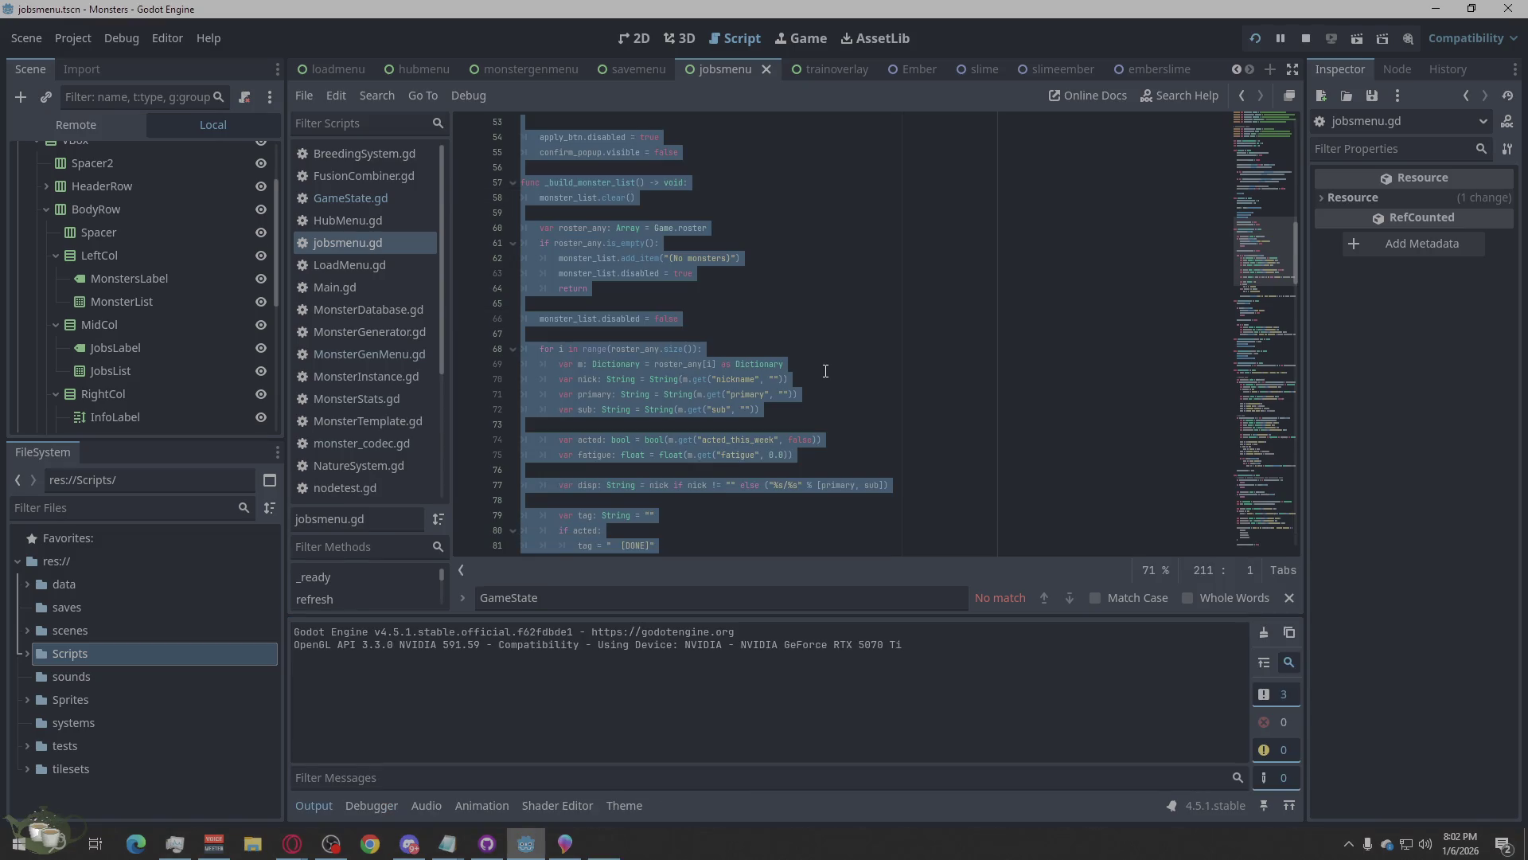
key(ctrl+v)
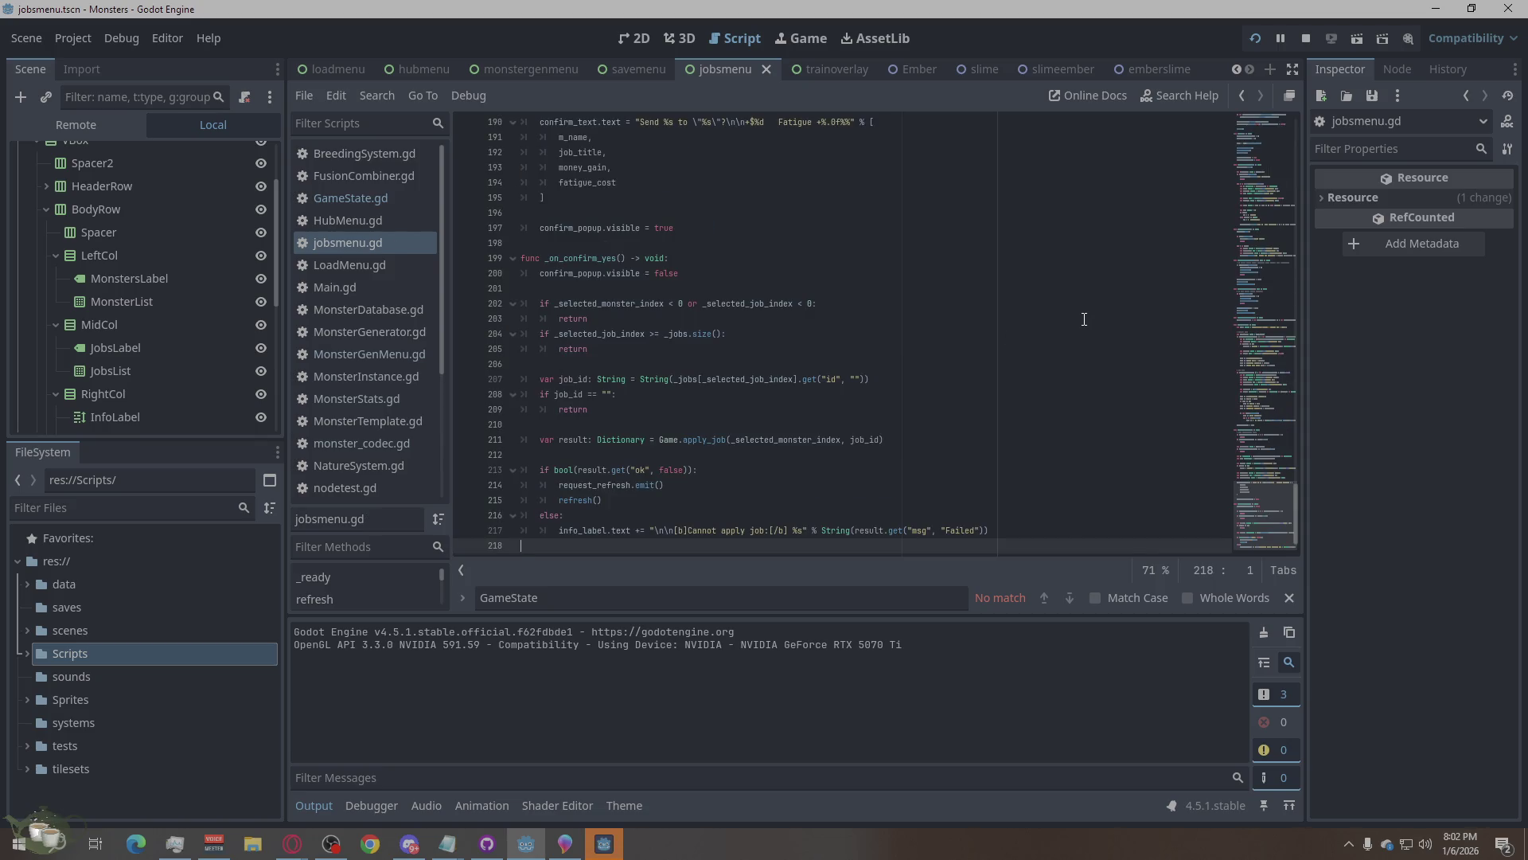
click(1306, 38)
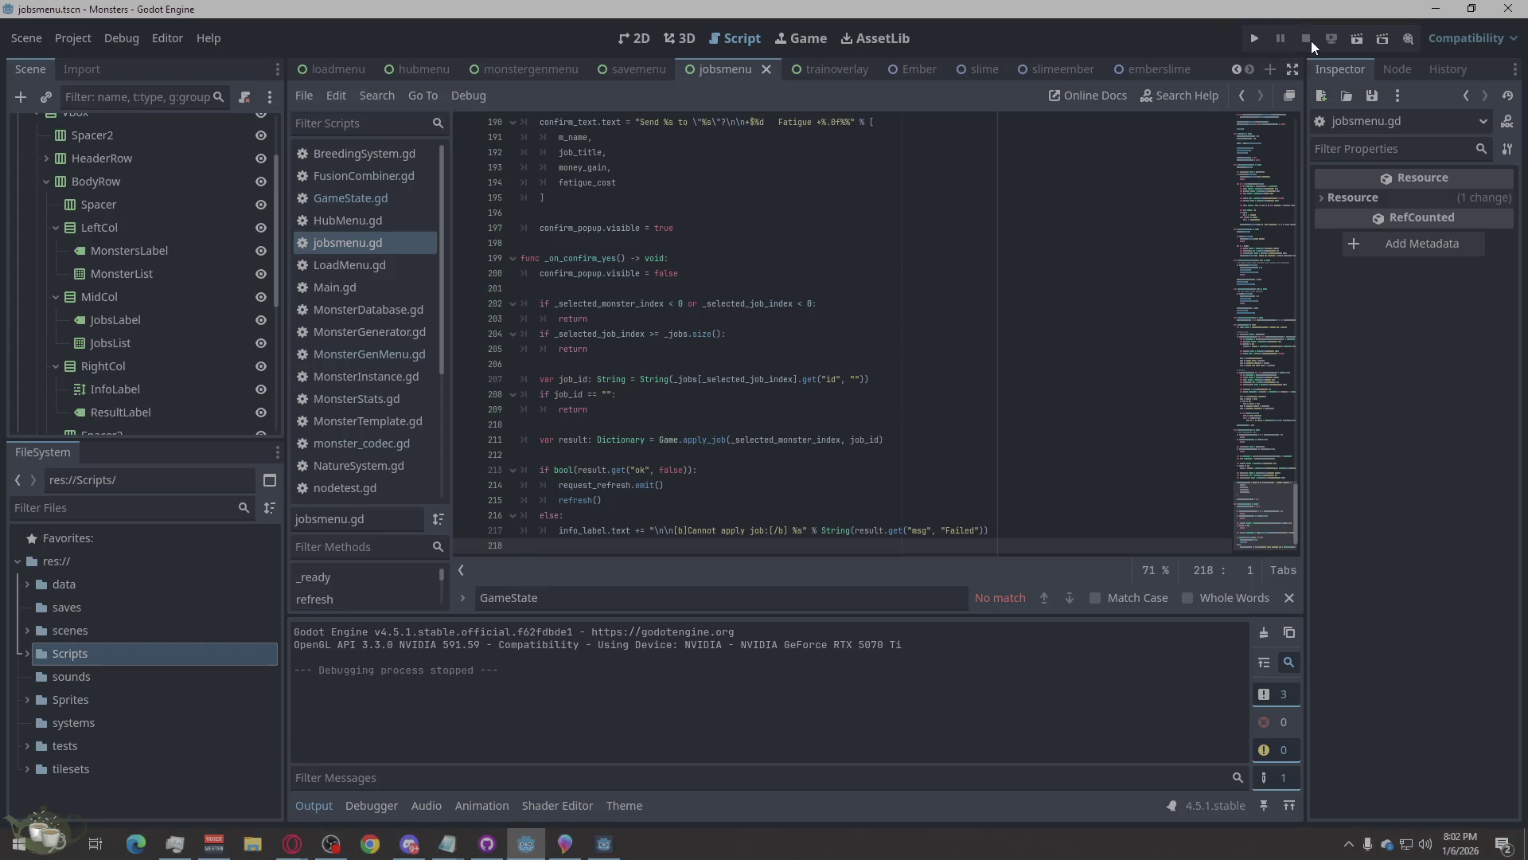
Start a new game to check the Jobs Board, then load Save Slot 03 from the title screen.
click(1258, 39)
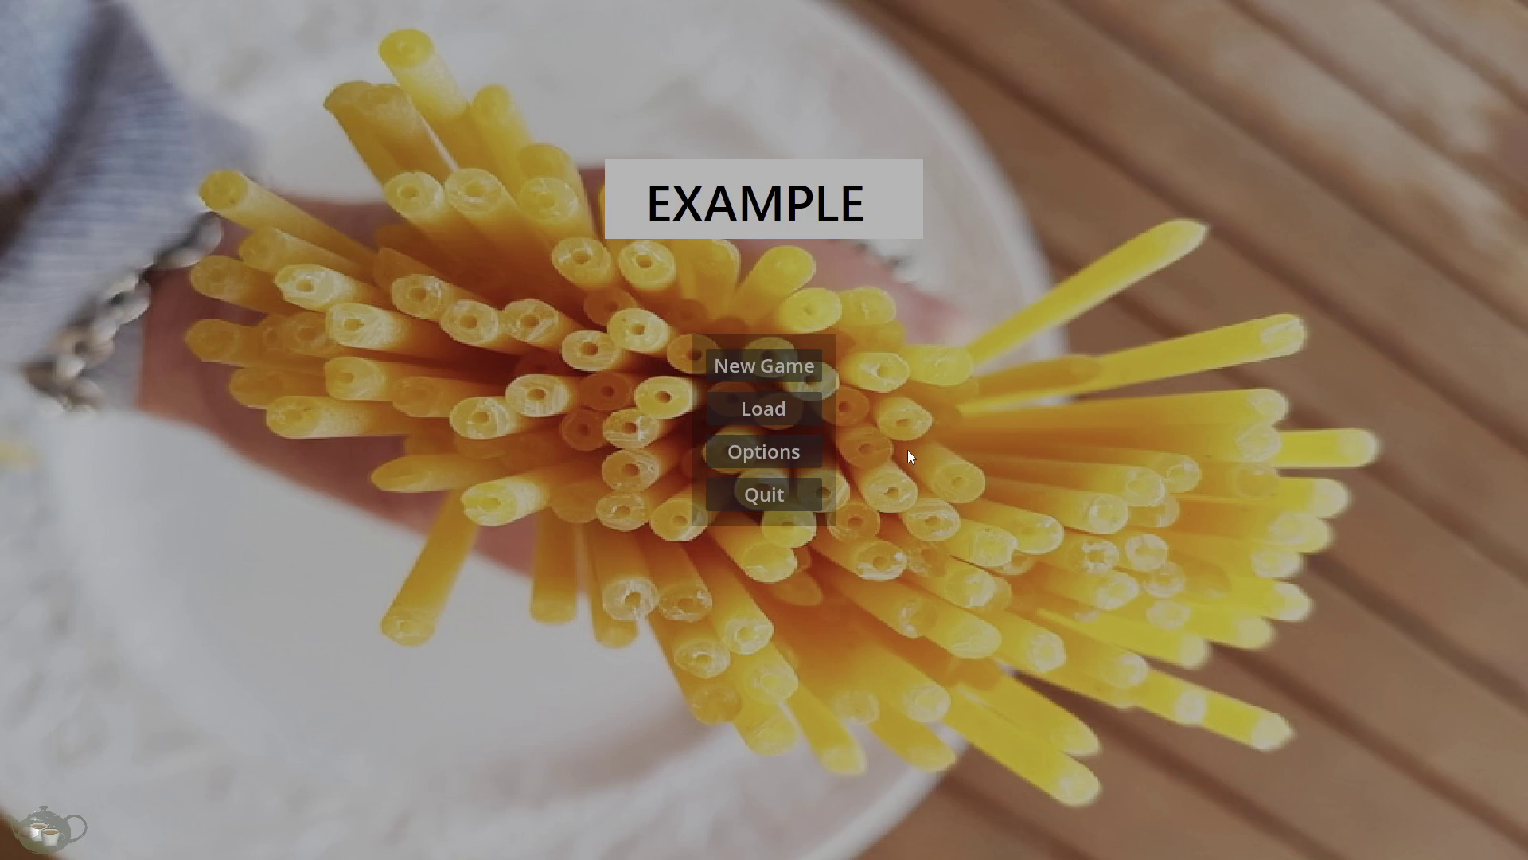
click(809, 368)
click(1407, 213)
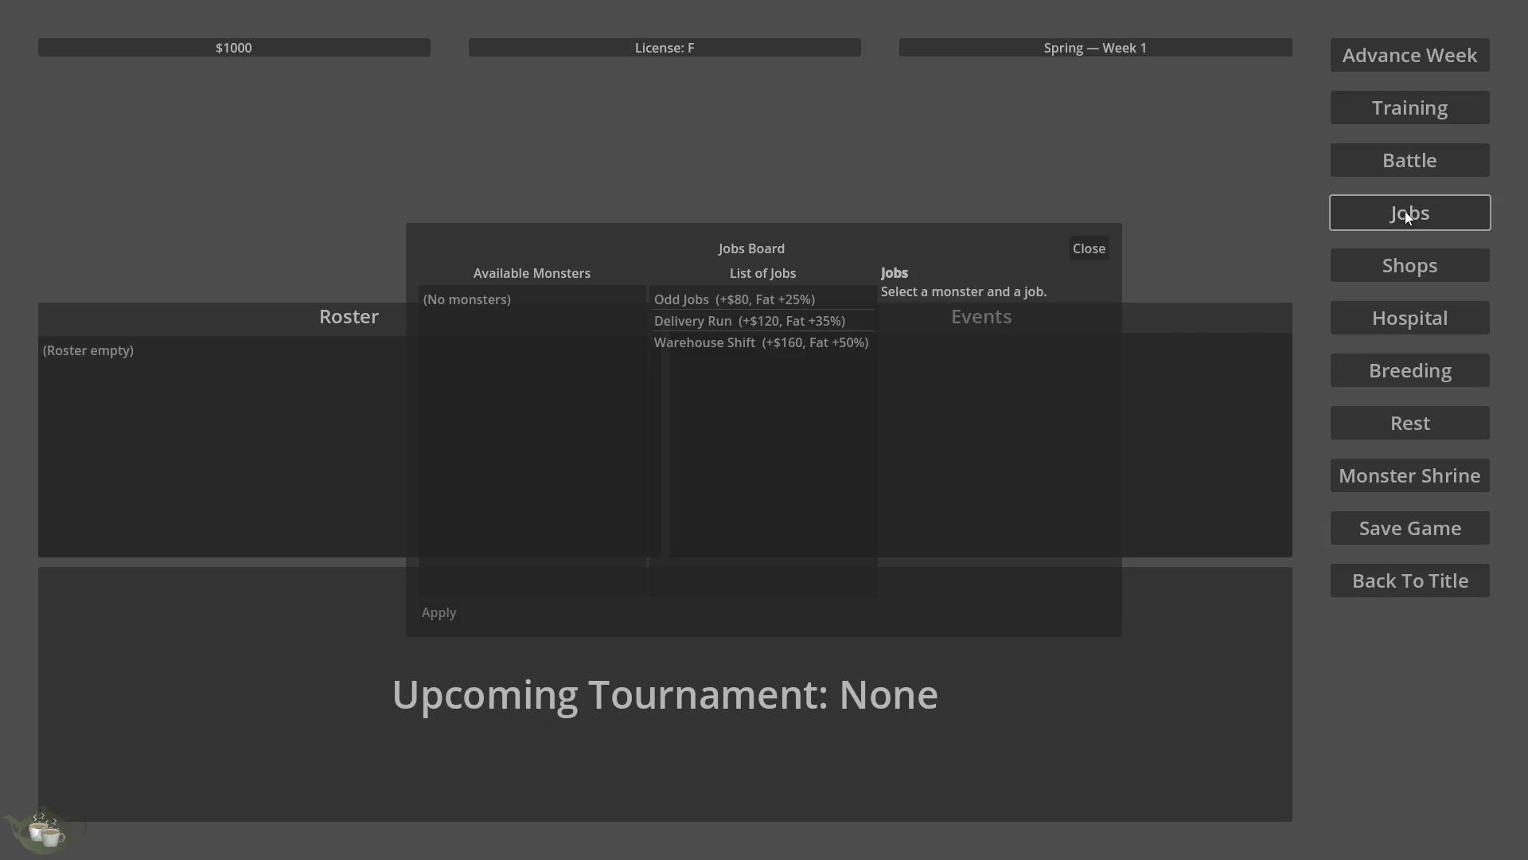
click(1075, 248)
click(1386, 577)
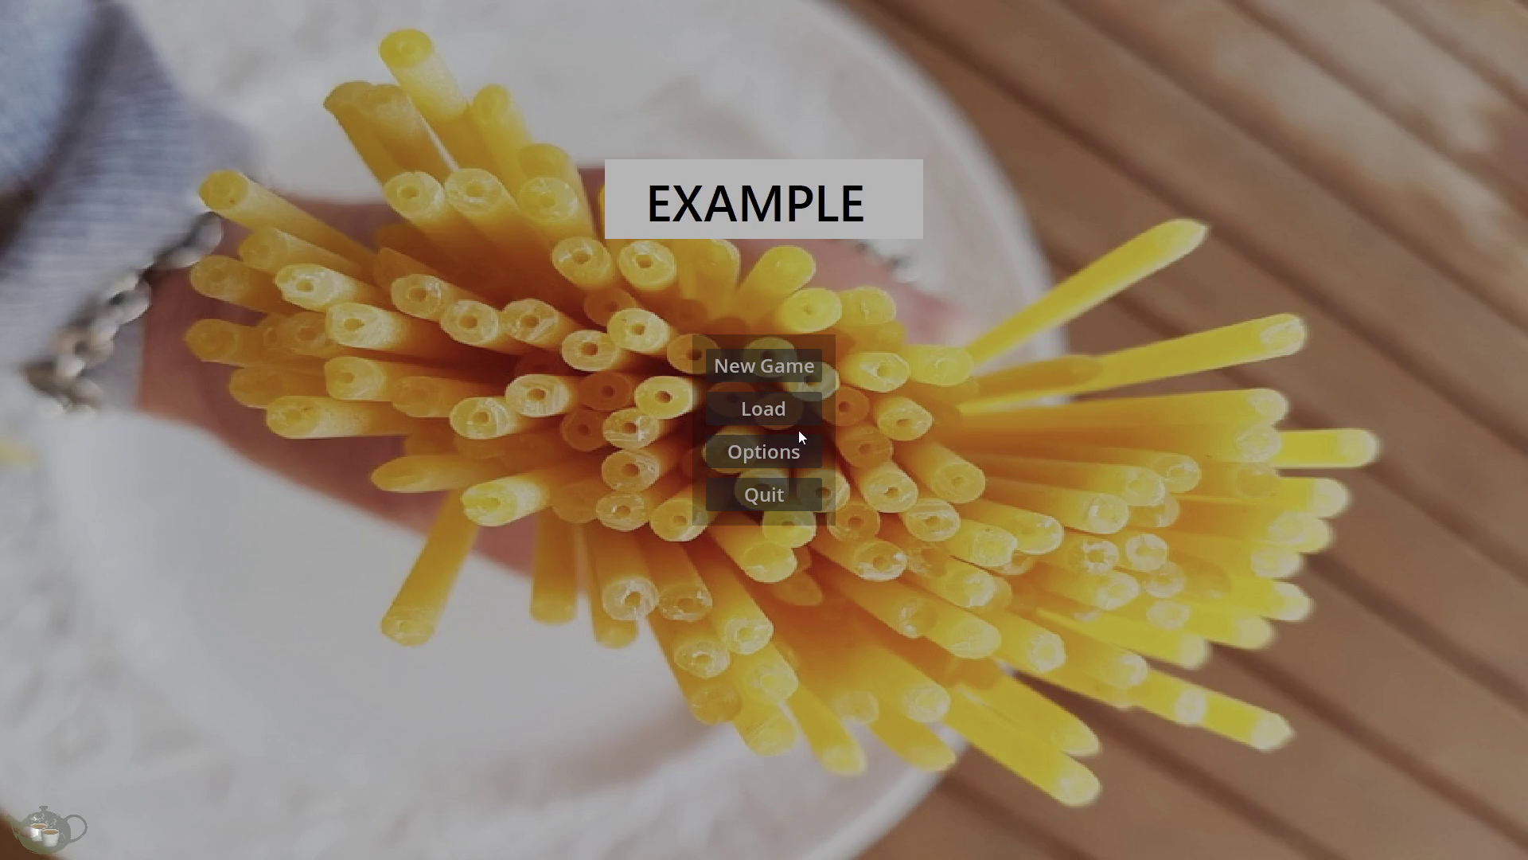
click(780, 415)
click(660, 428)
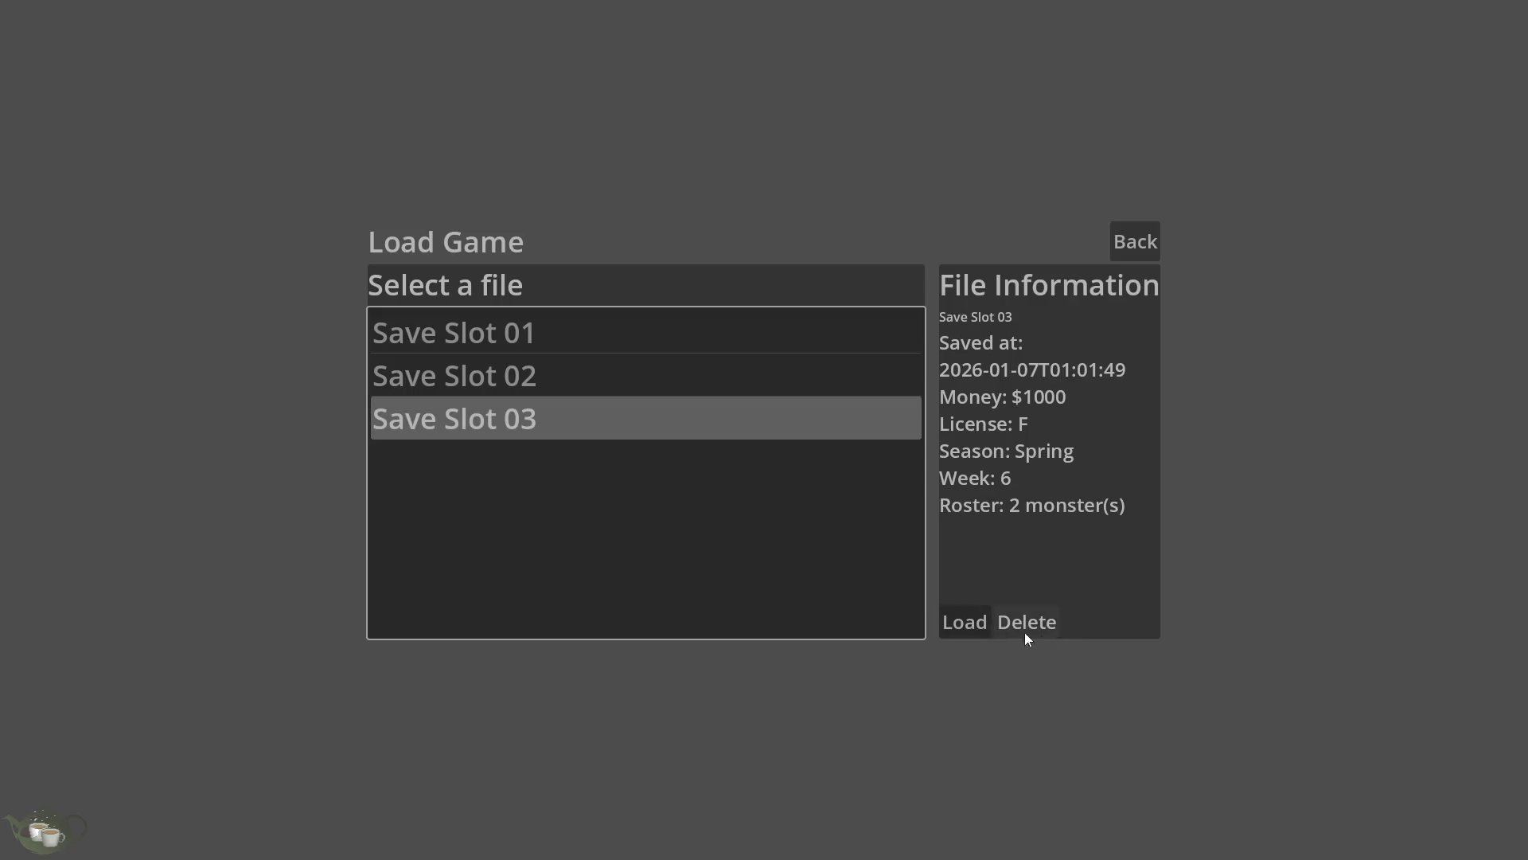
click(973, 623)
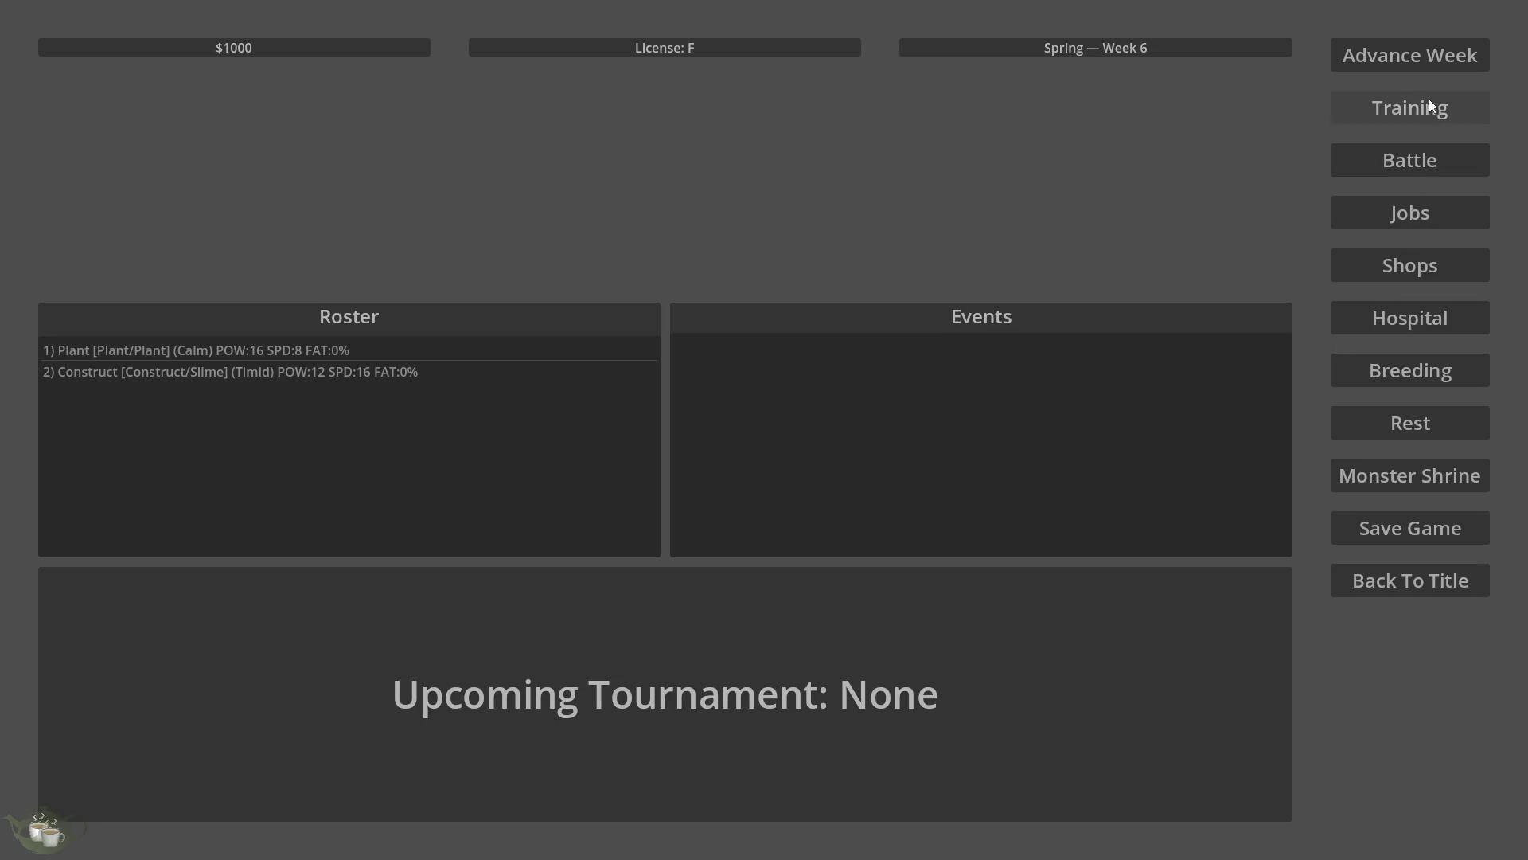
Send Construct/Slime on a Delivery Run from the Jobs Board, raising money to $1120.
click(1421, 203)
click(554, 324)
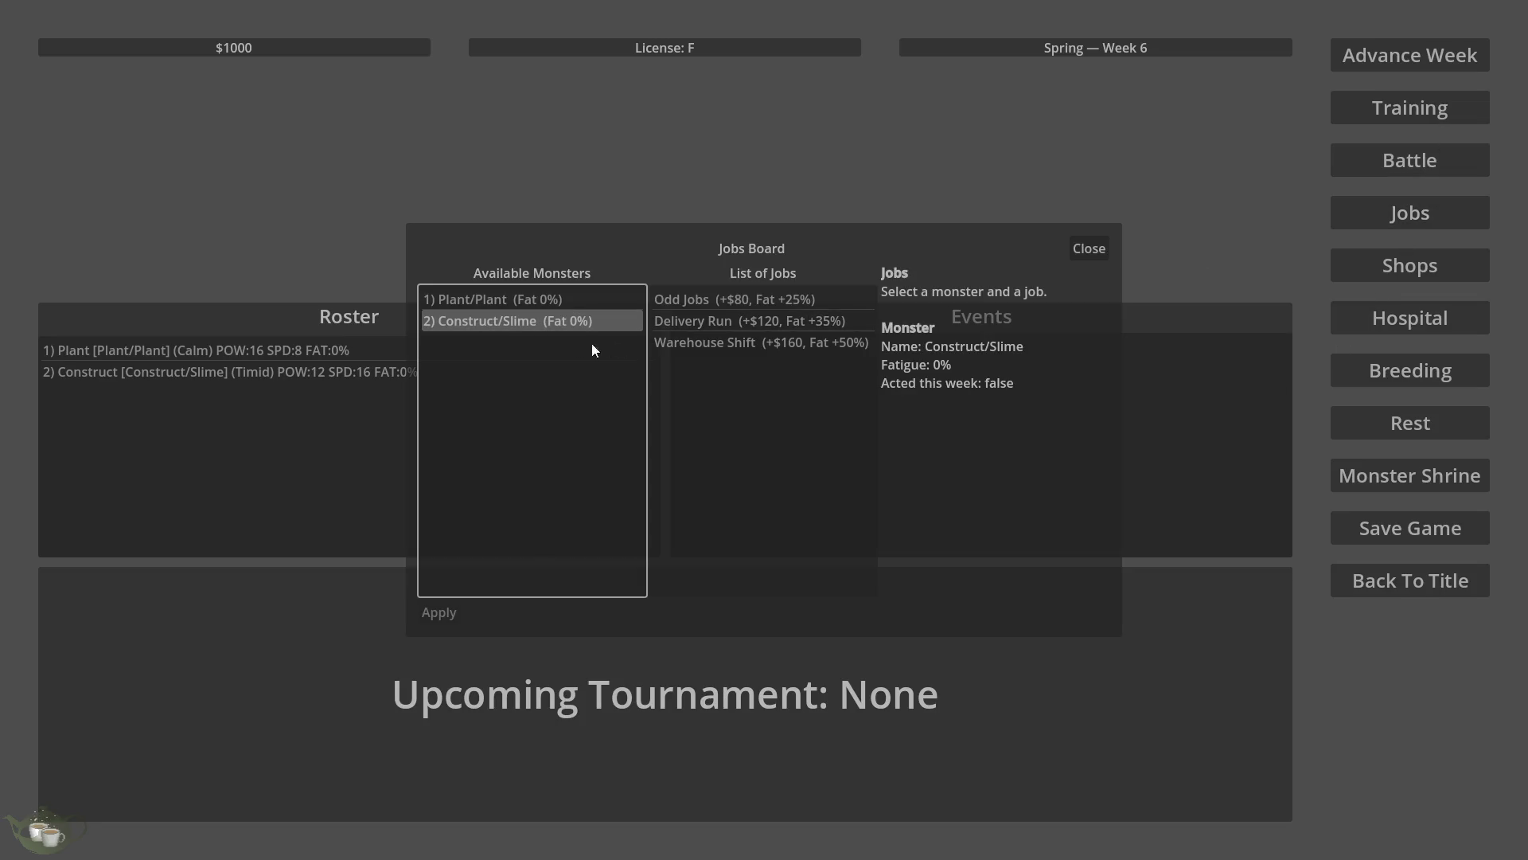
click(804, 323)
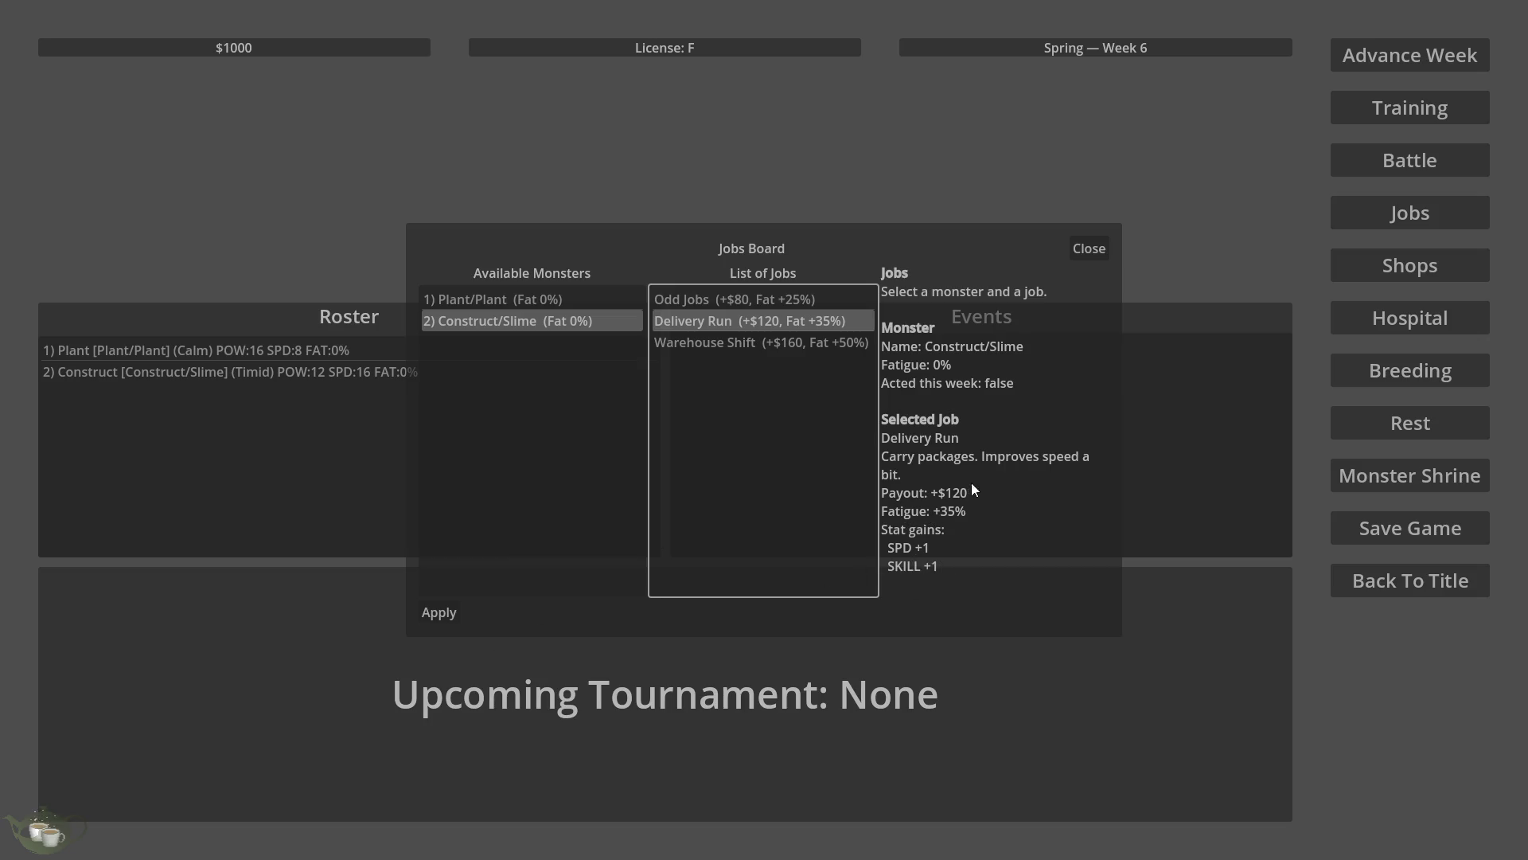
click(442, 615)
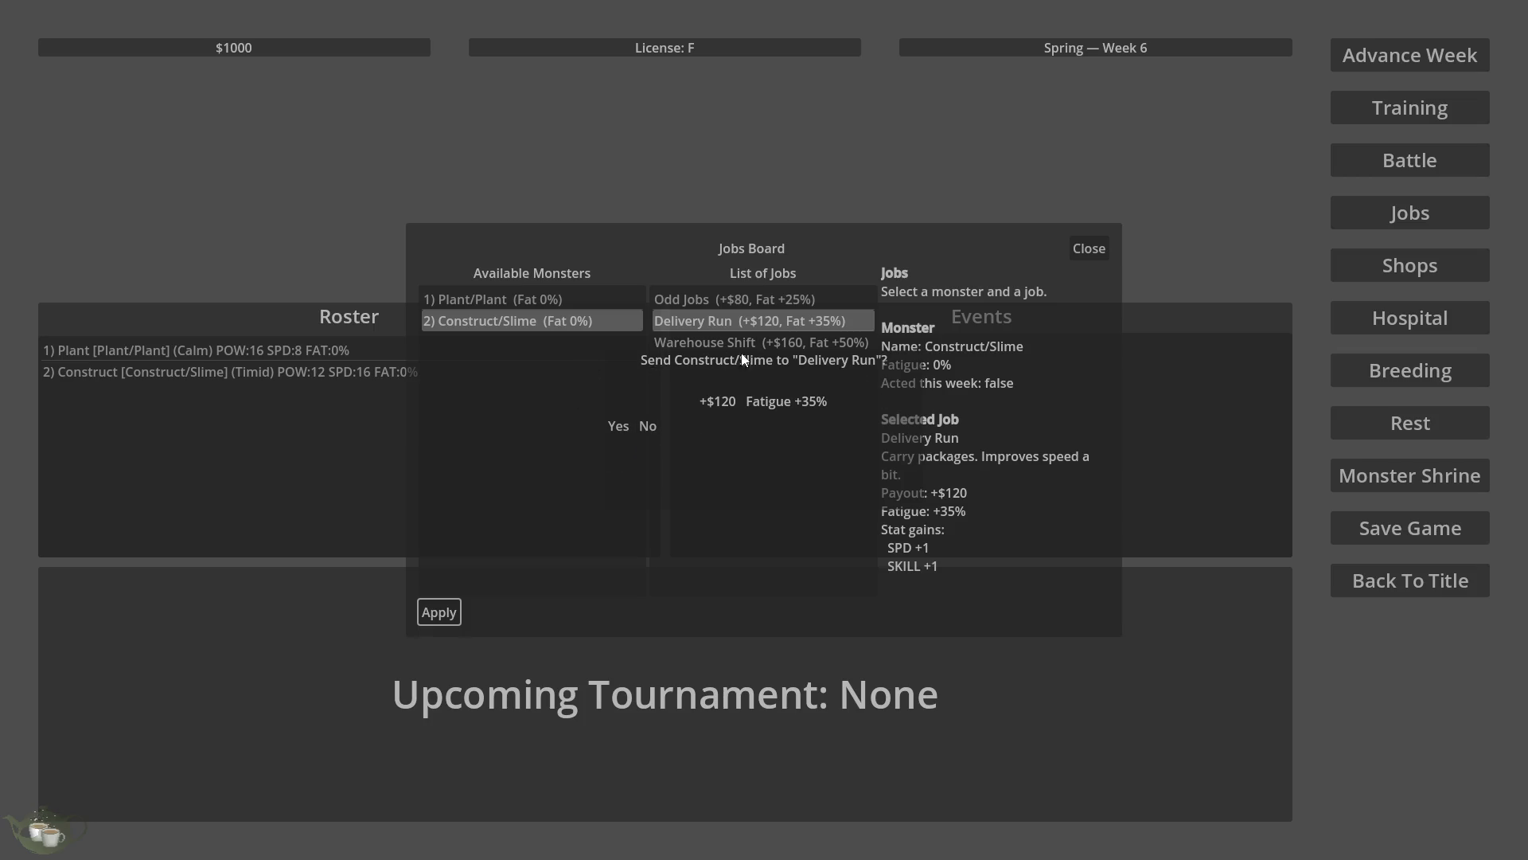
click(618, 428)
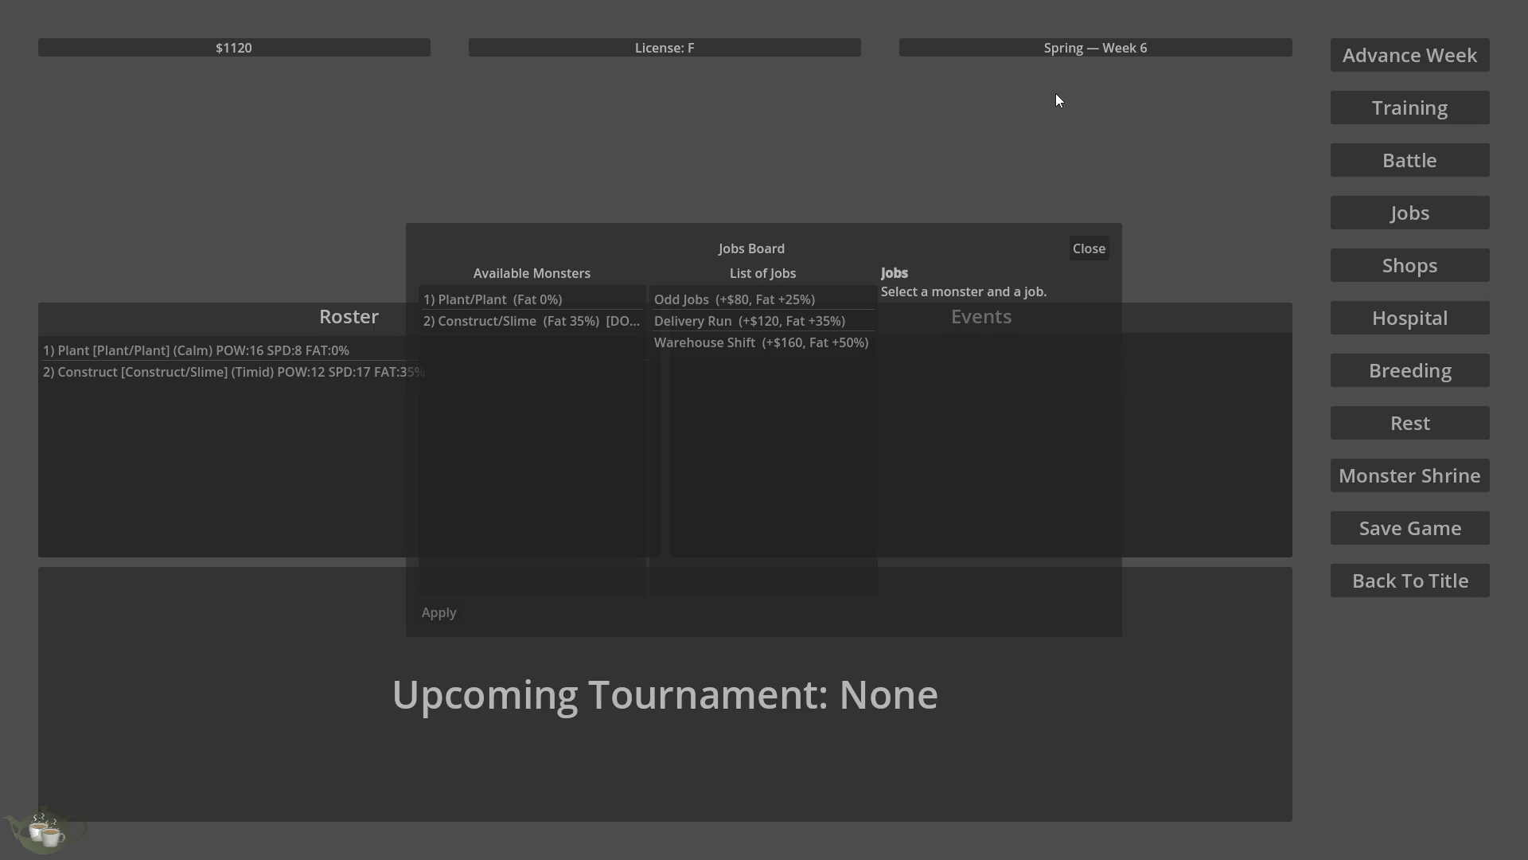
click(600, 326)
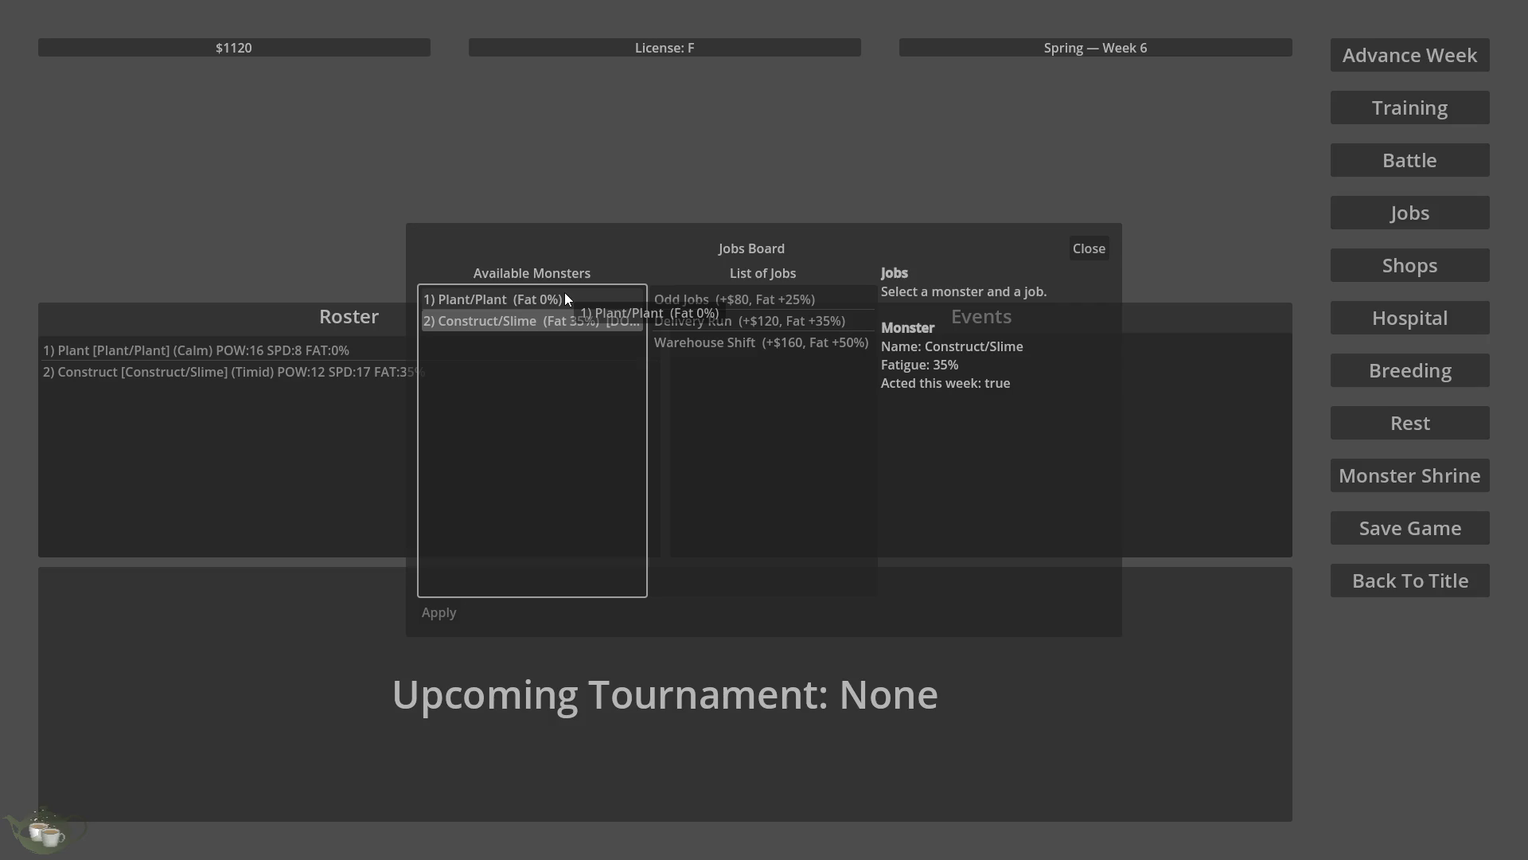
Review both monsters' fatigue on the Jobs Board, close it, and advance to Week 7.
click(565, 300)
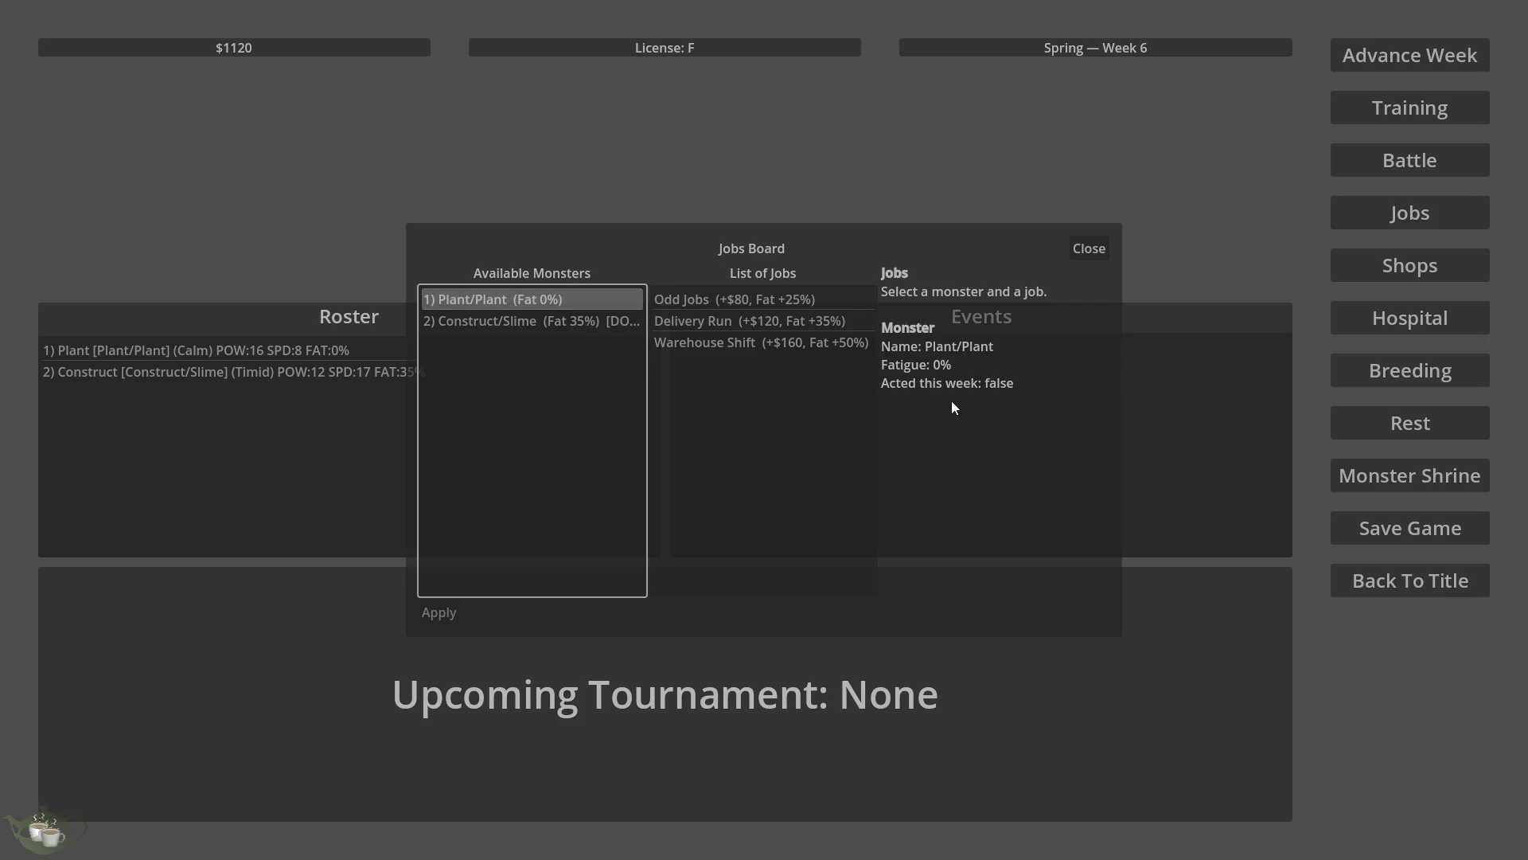
click(605, 322)
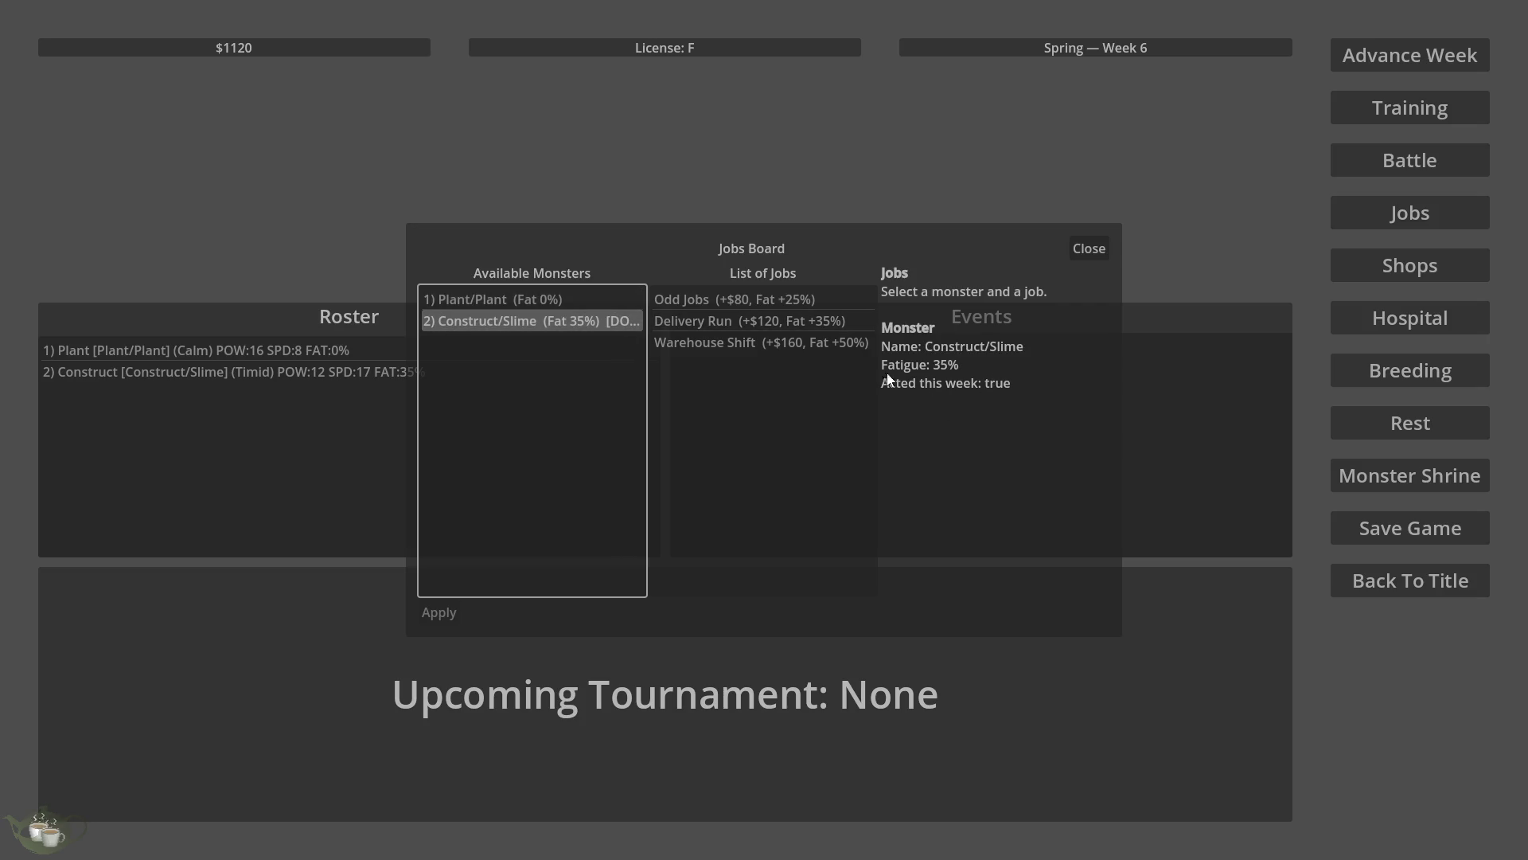
click(599, 296)
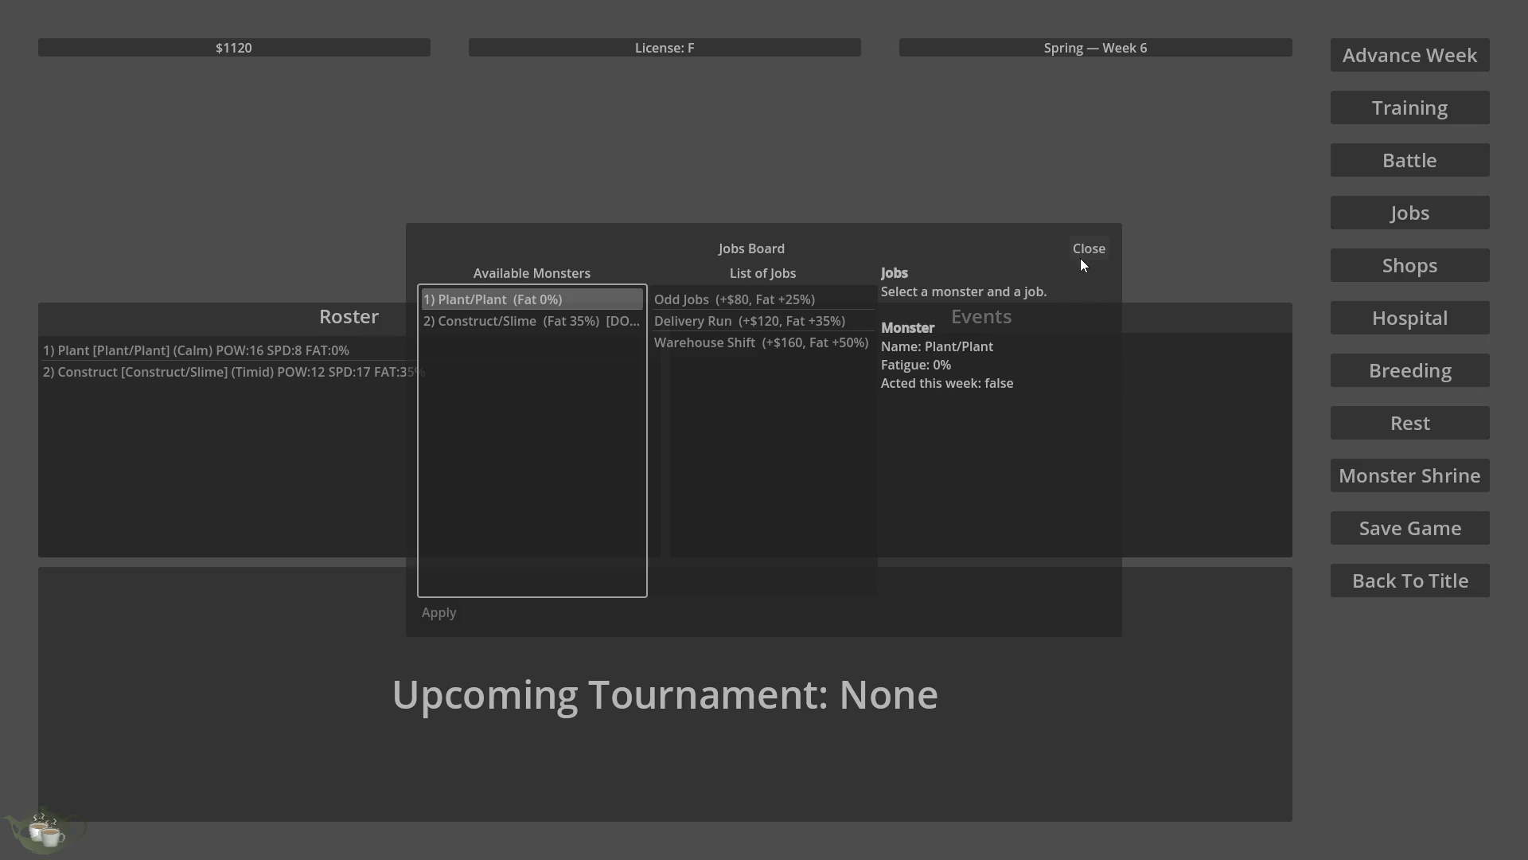
click(769, 326)
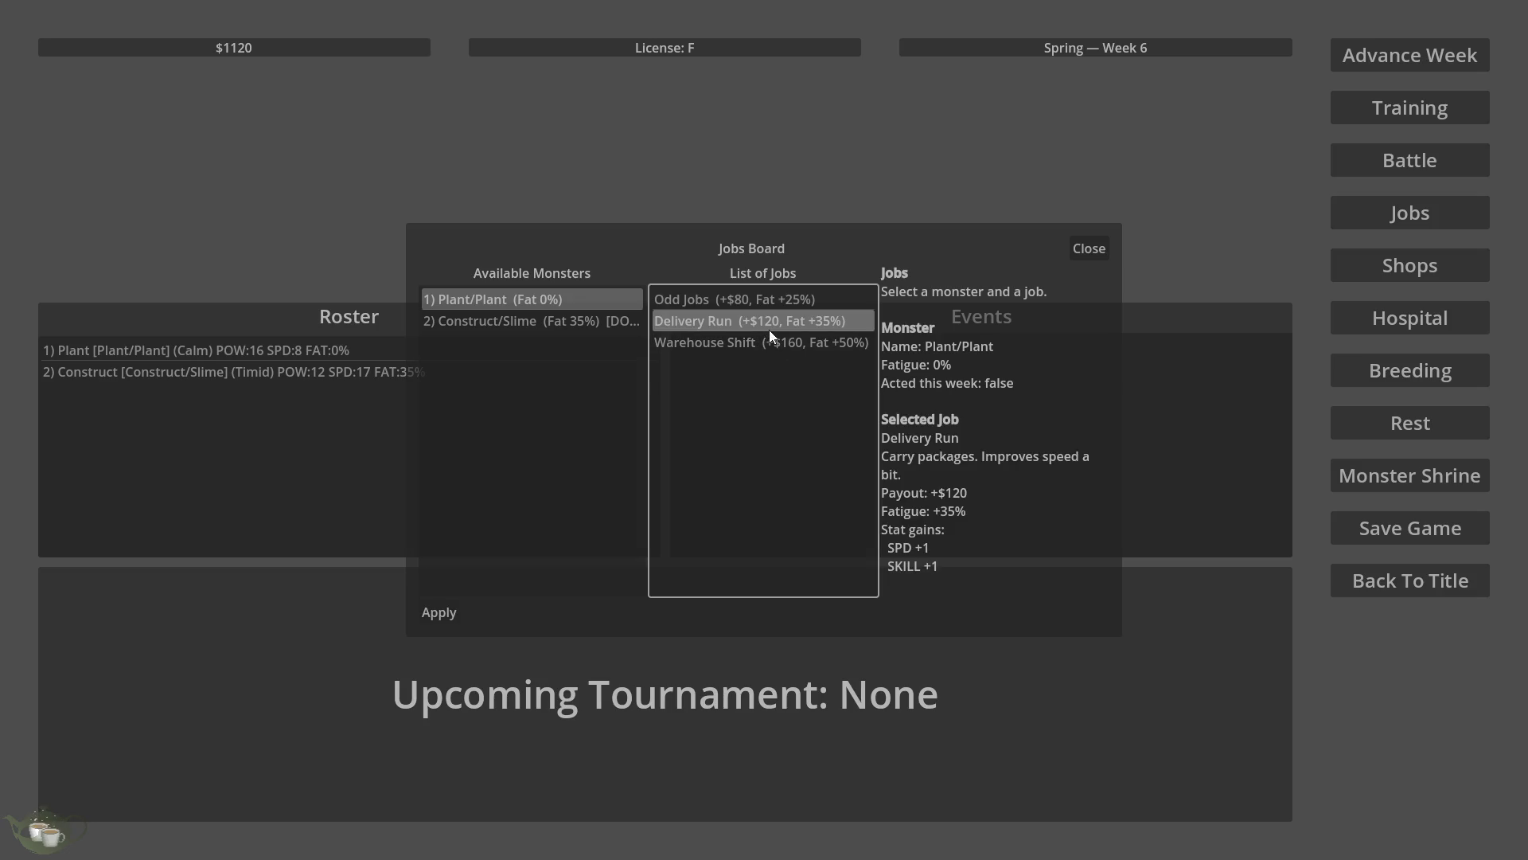
click(1099, 248)
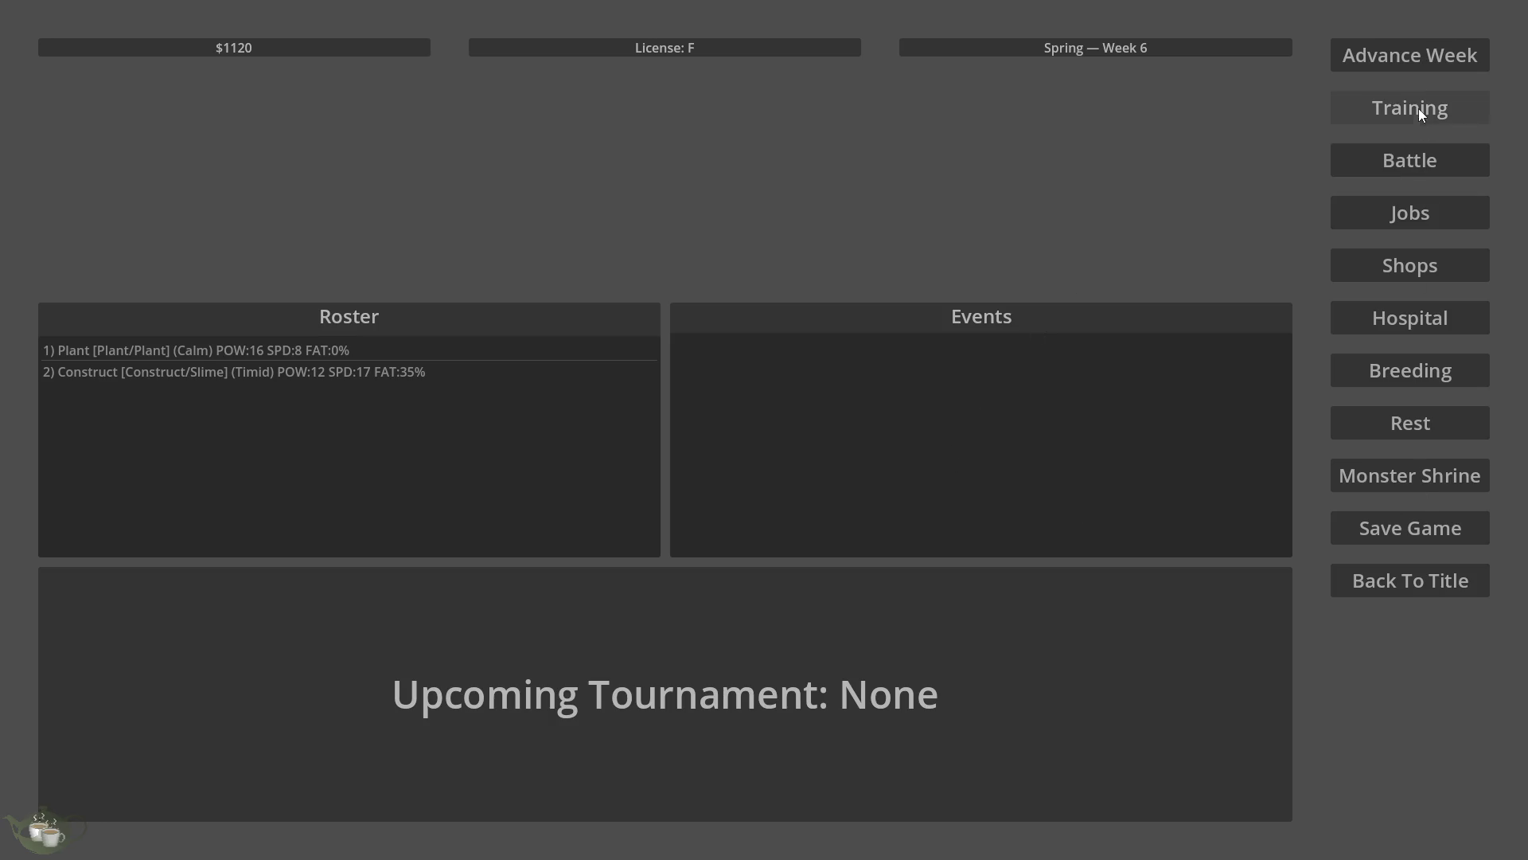
click(1411, 59)
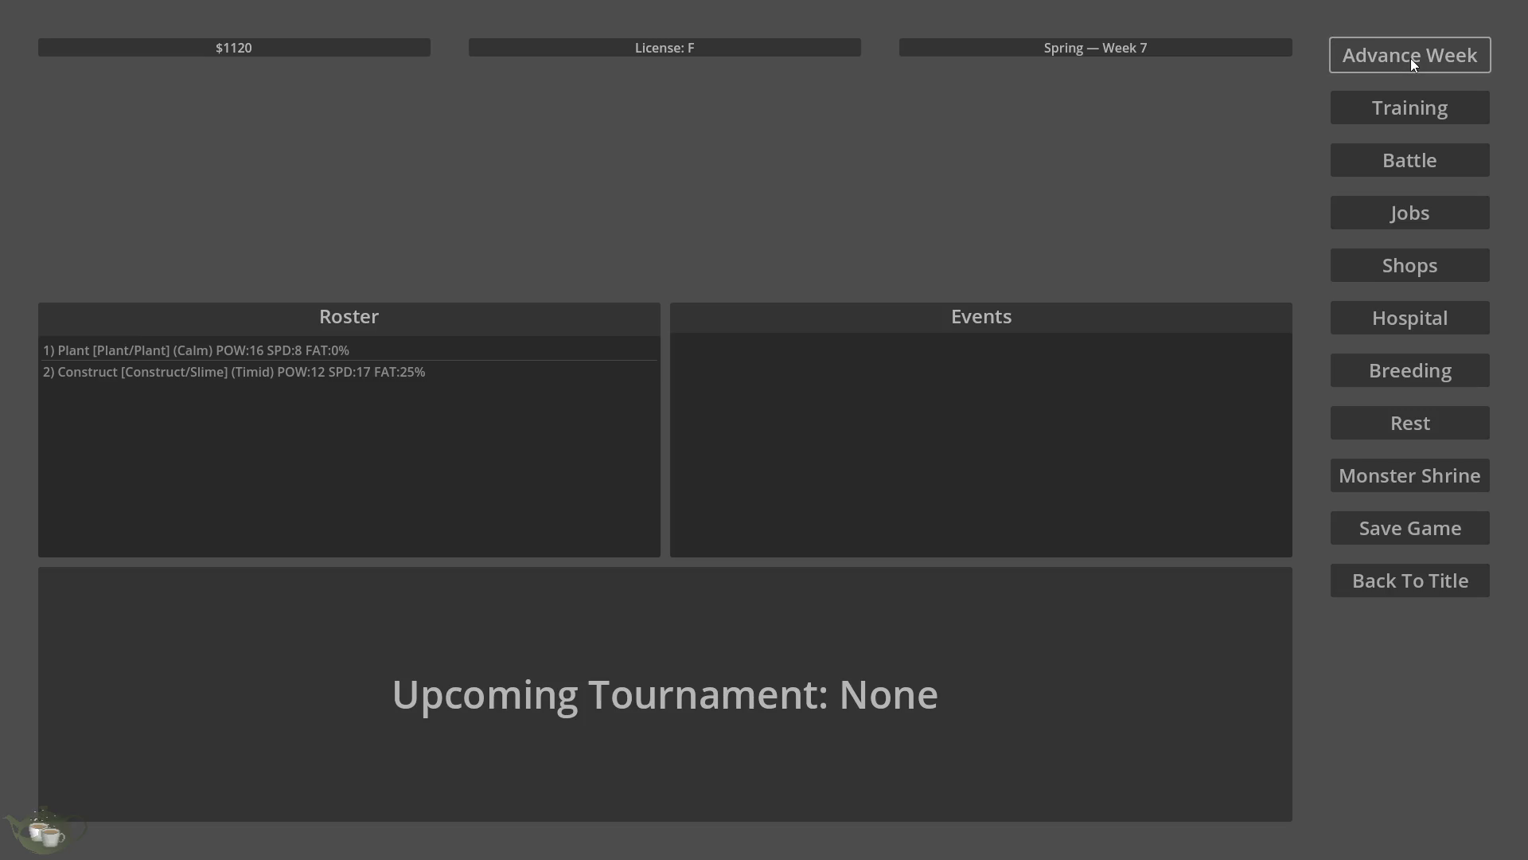
Give Plant/Plant heavy training, raising its POW to 18 and fatigue to 50%.
click(443, 348)
click(1353, 112)
click(927, 583)
click(548, 285)
click(916, 583)
click(861, 613)
click(828, 442)
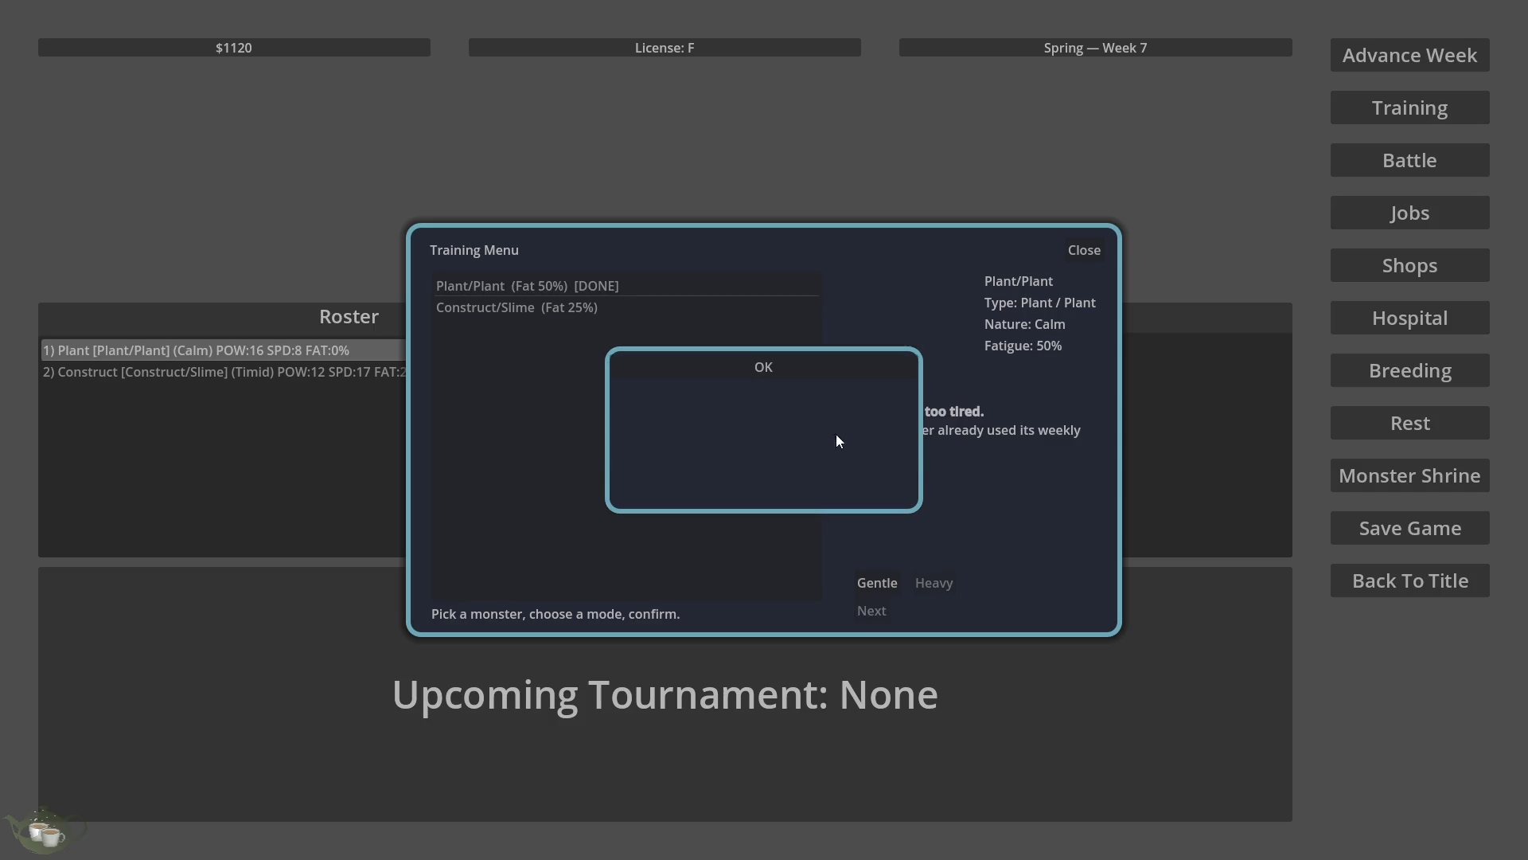
click(801, 373)
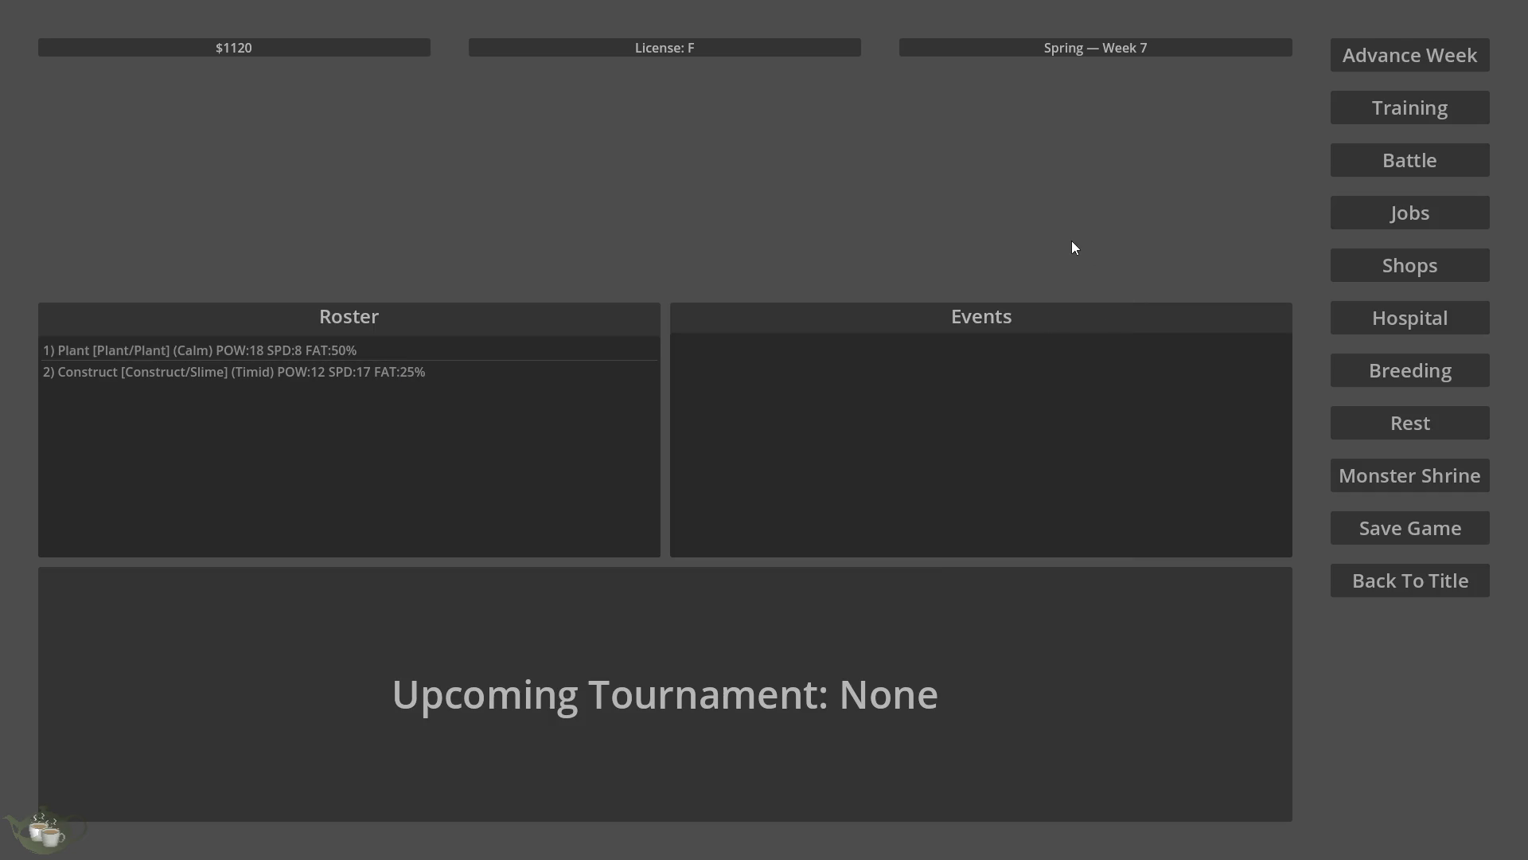
Advance to Spring Week 8, then bring up the Save Game screen.
click(1369, 57)
click(1440, 529)
Overwrite save Slot 2 with the current game, return to the title screen, and open a file browser.
click(915, 498)
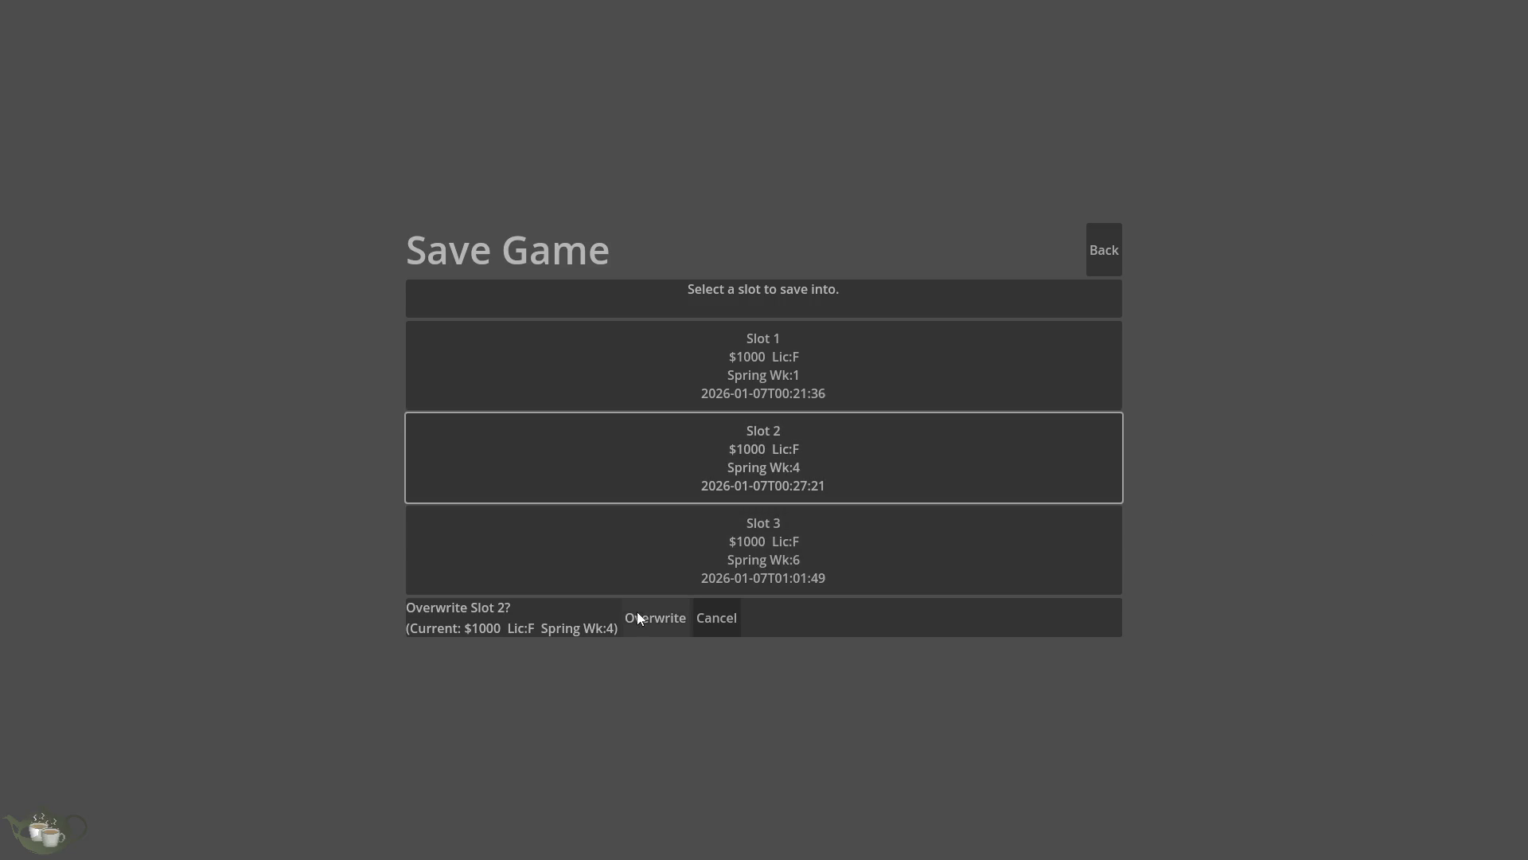
click(637, 613)
click(1396, 581)
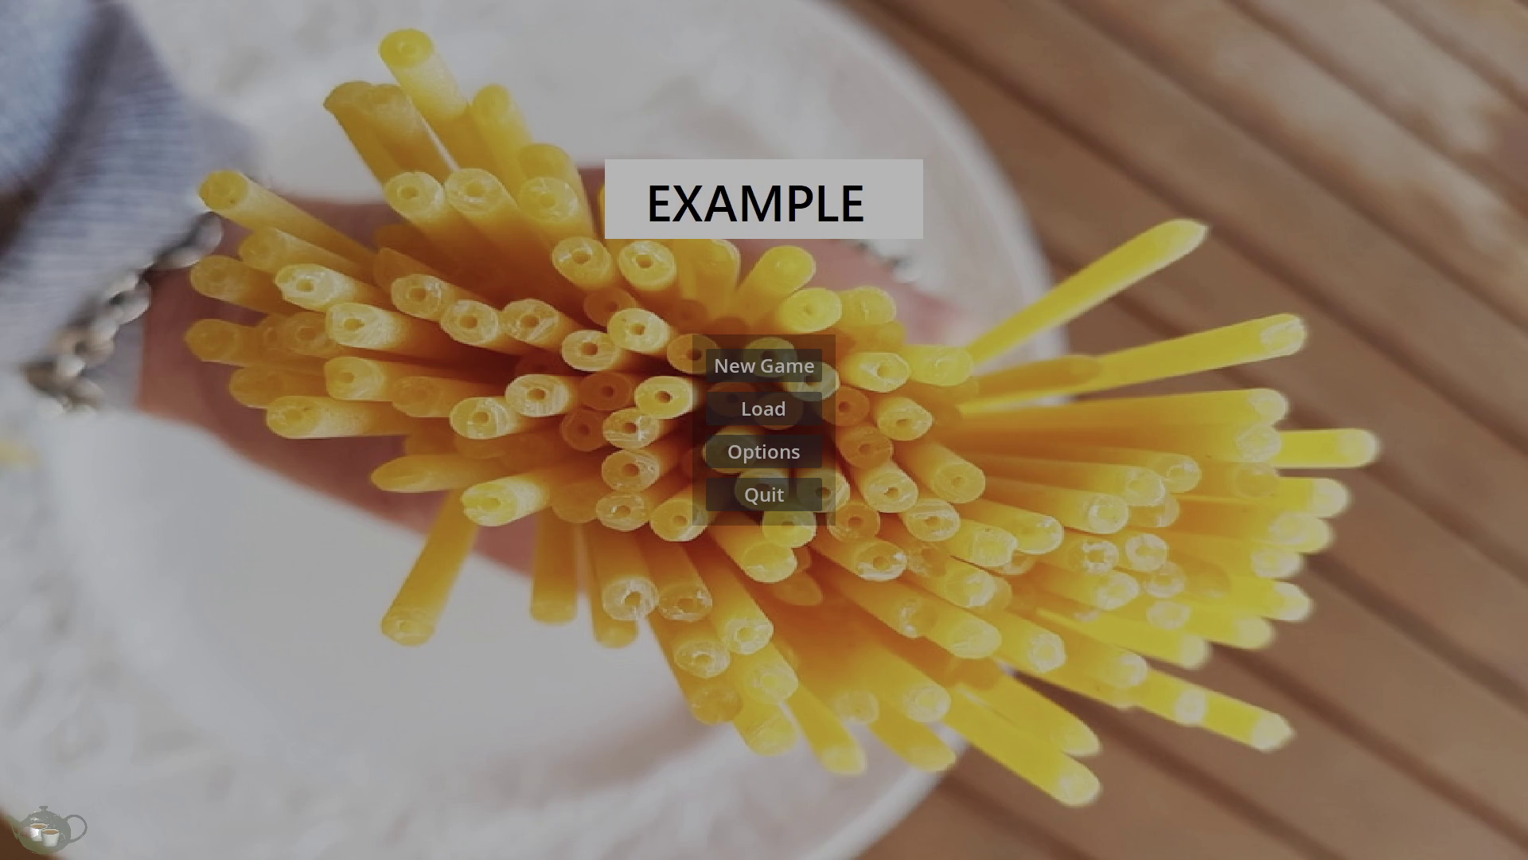
key(super+e)
Choose New Game to enter the hub, then select the Plant monster's entry in the Roster.
click(726, 352)
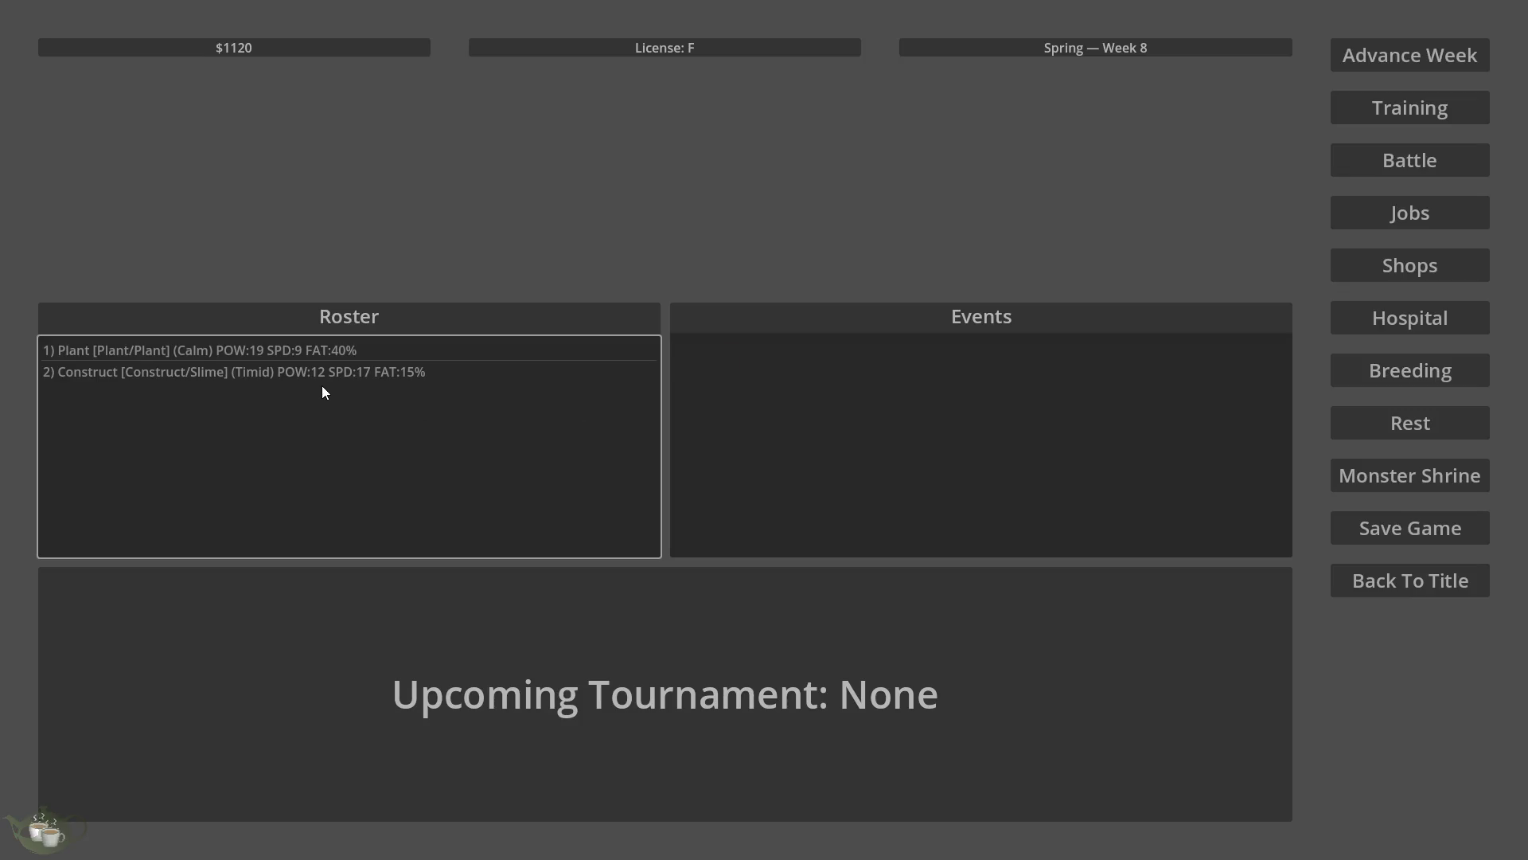
click(290, 358)
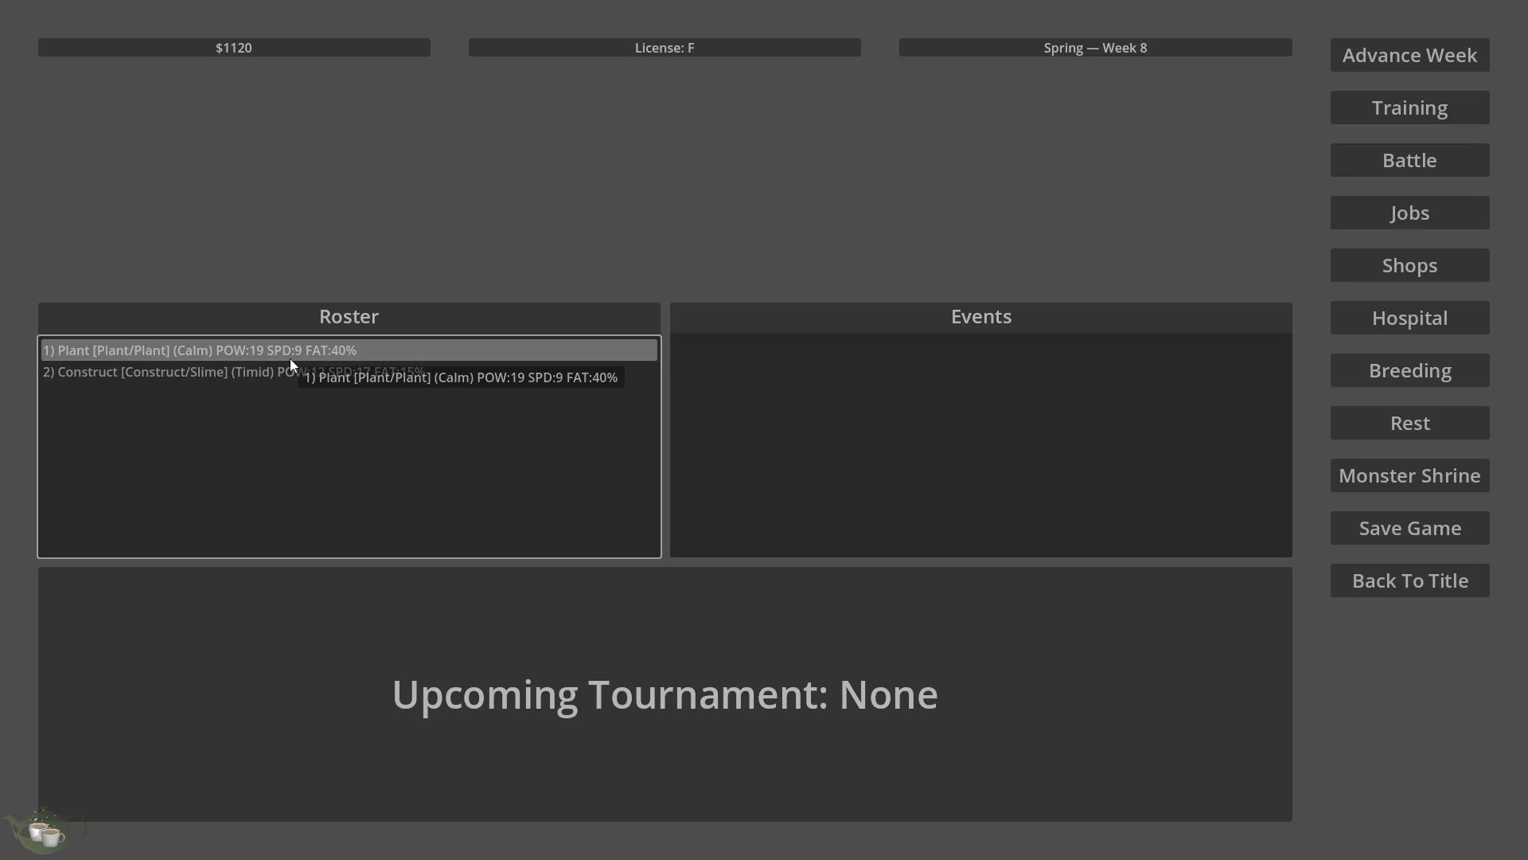